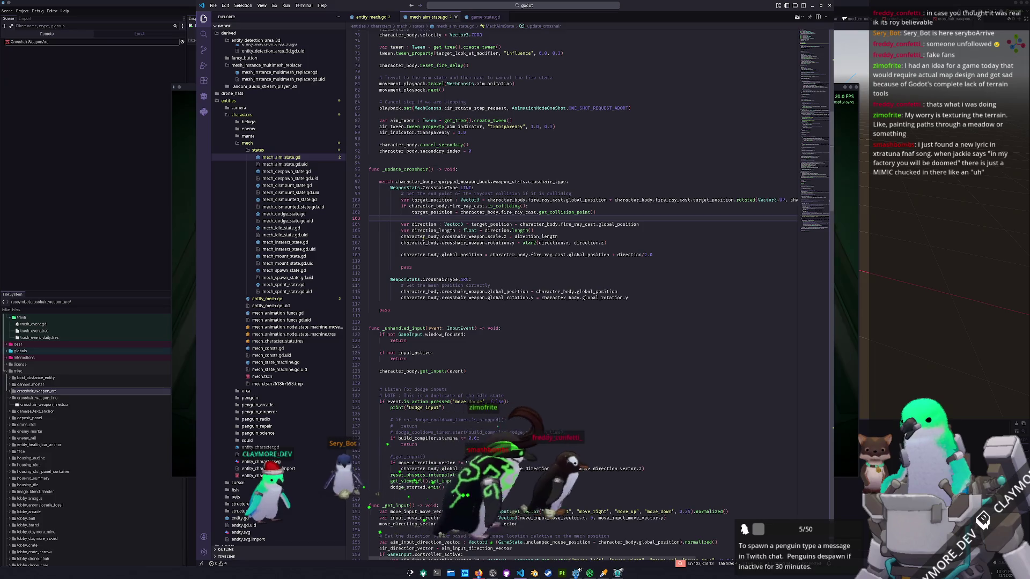
On line 109, insert 'crosshair_weapon.' before global_position using the autocomplete suggestion
left_click(451, 261)
left_click(442, 255)
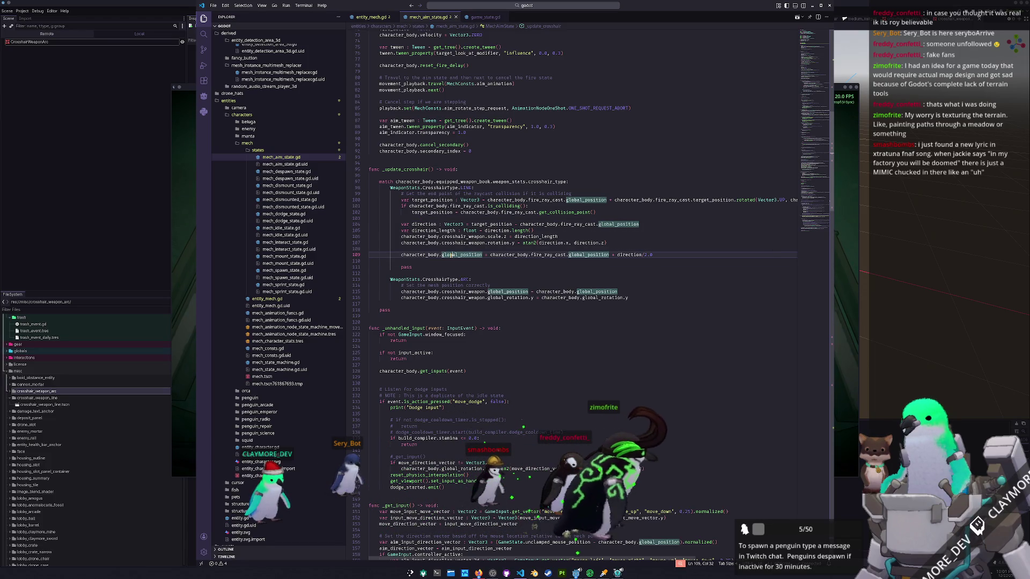
type("w")
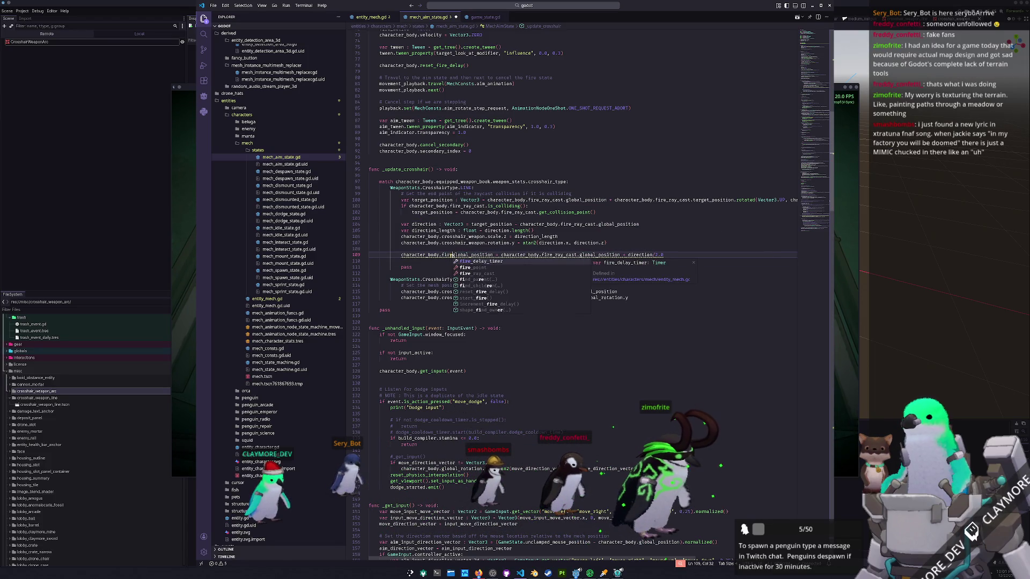
type("eapon_cross")
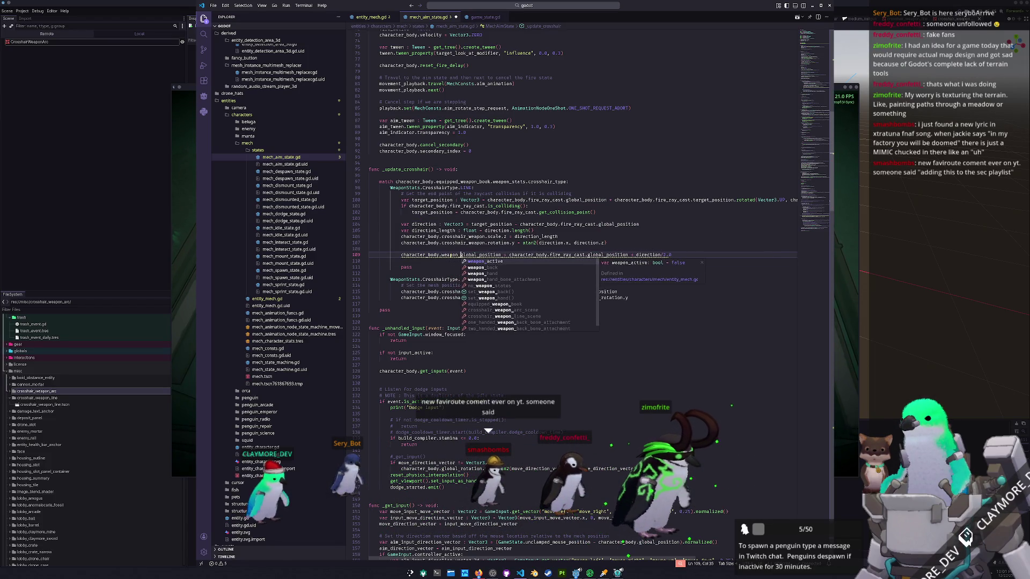
key("BackSpace")
key("BackSpace")
key("BackSpace")
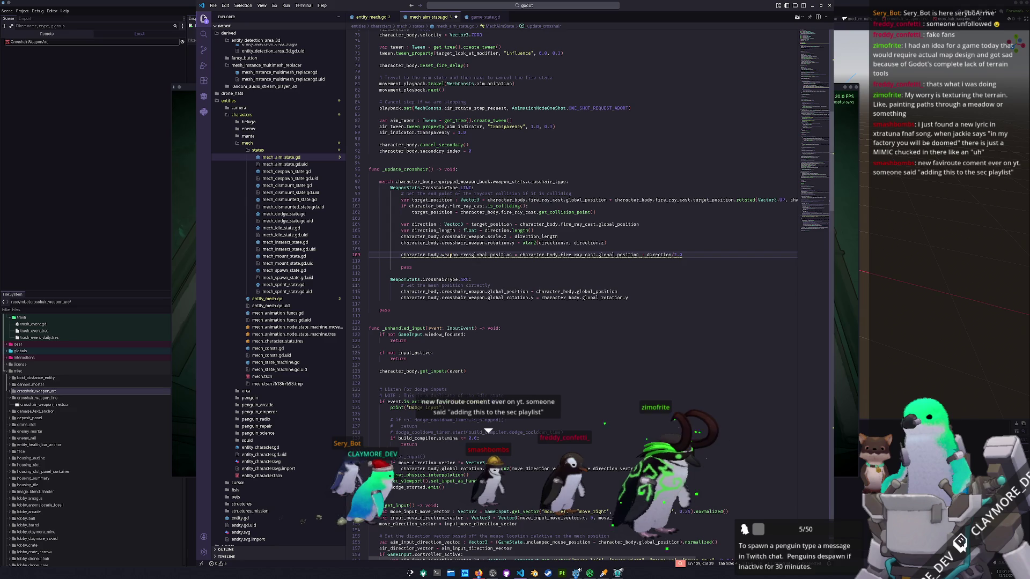
type("crosshair_")
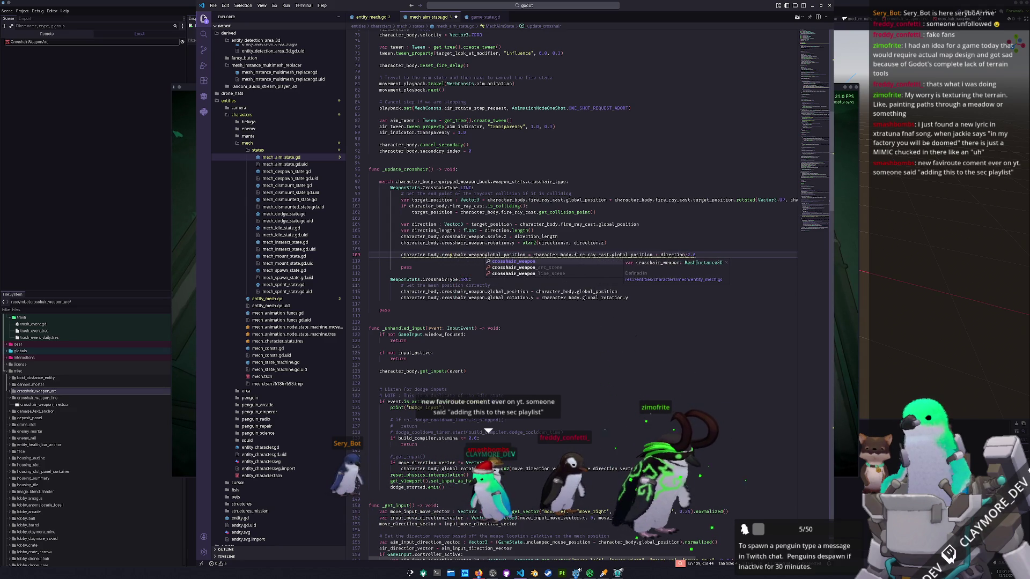
type(".")
key("Down")
Dismiss the Mission Failure screen, deploy a new mission and drive the mech to test the aim line
key("alt+Tab")
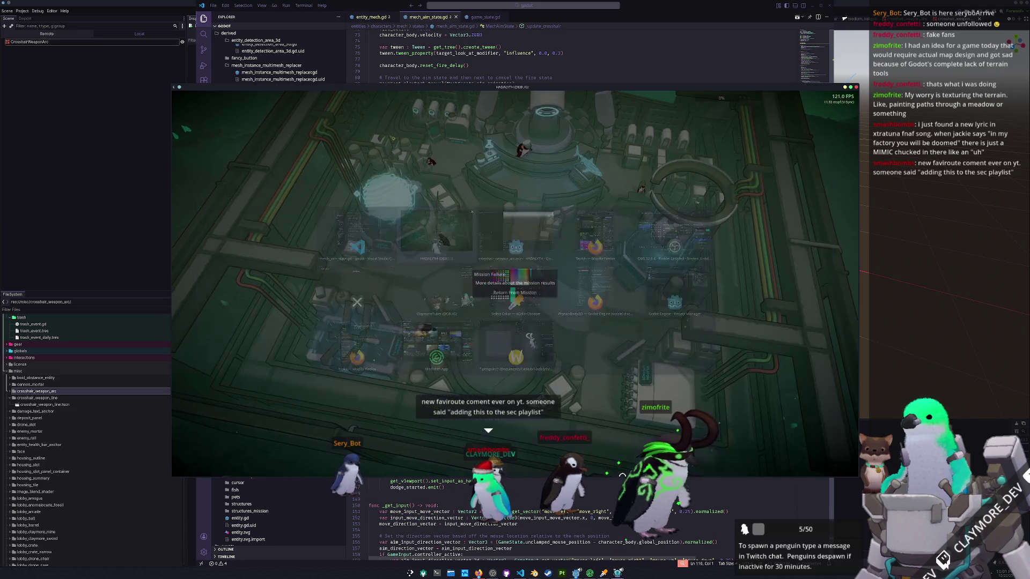
left_click(499, 293)
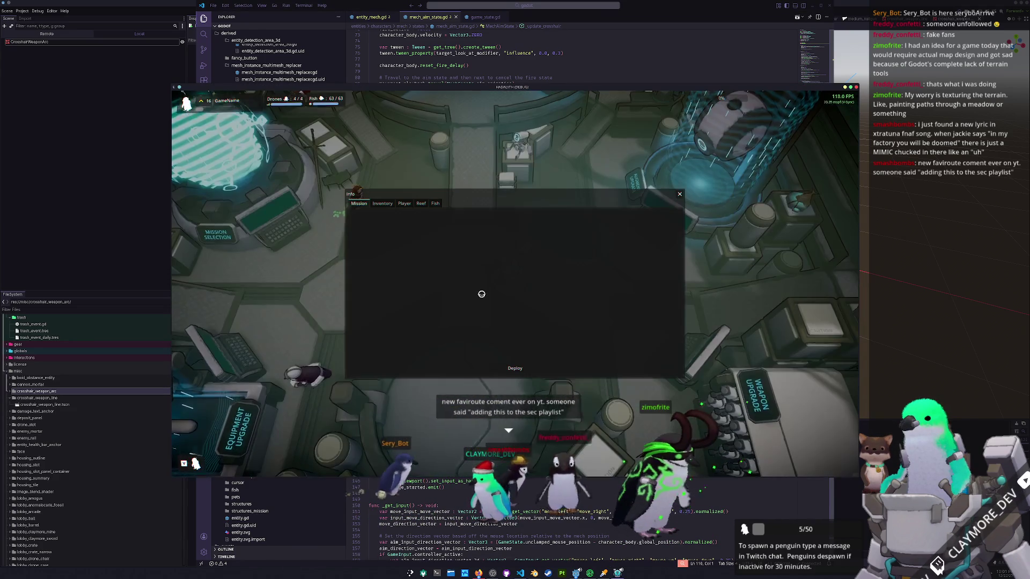
left_click(516, 368)
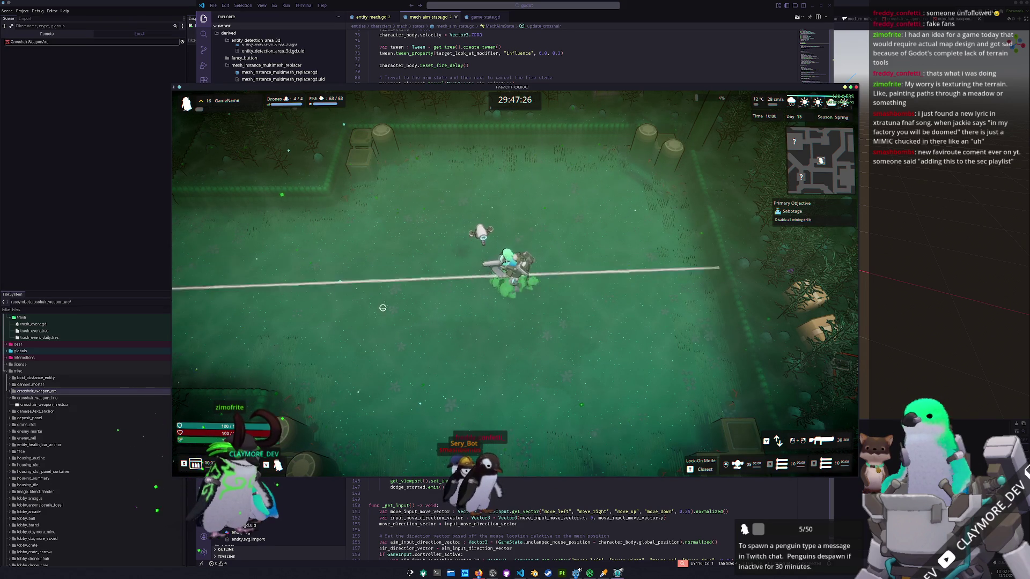
key("d")
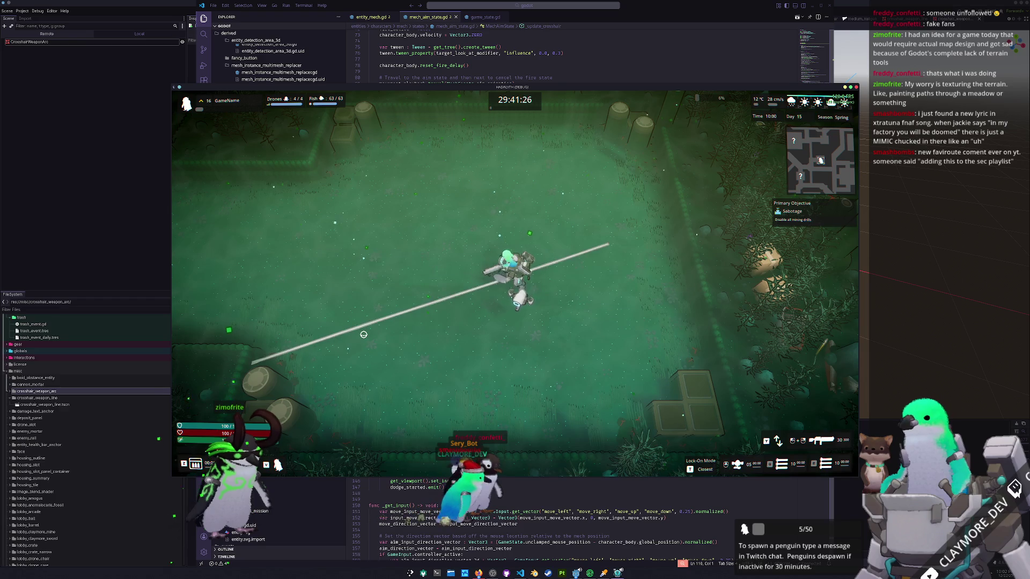
left_click(386, 530)
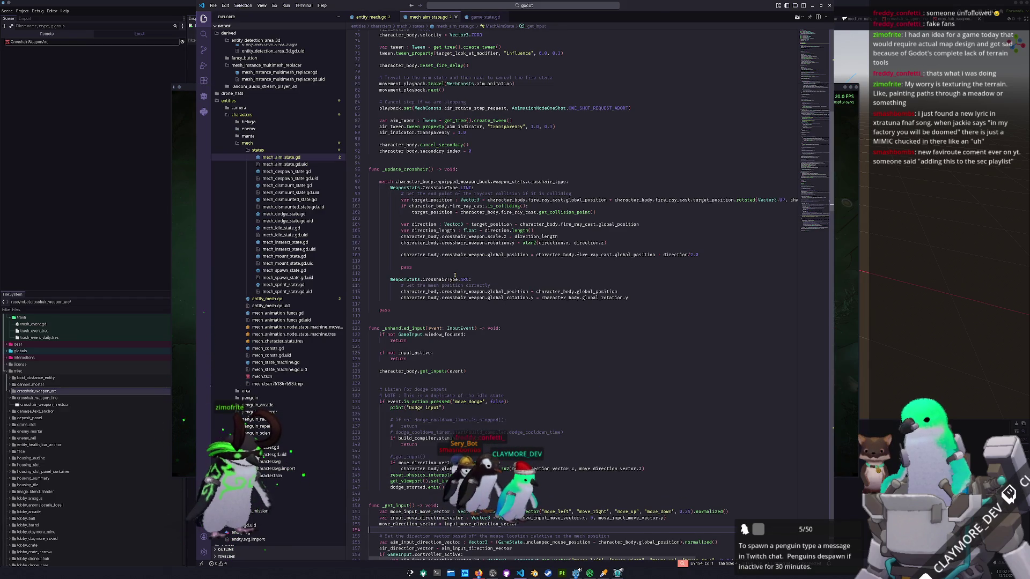
Read the target_position calculation on lines 100–103 in the ARC crosshair case
left_click(491, 280)
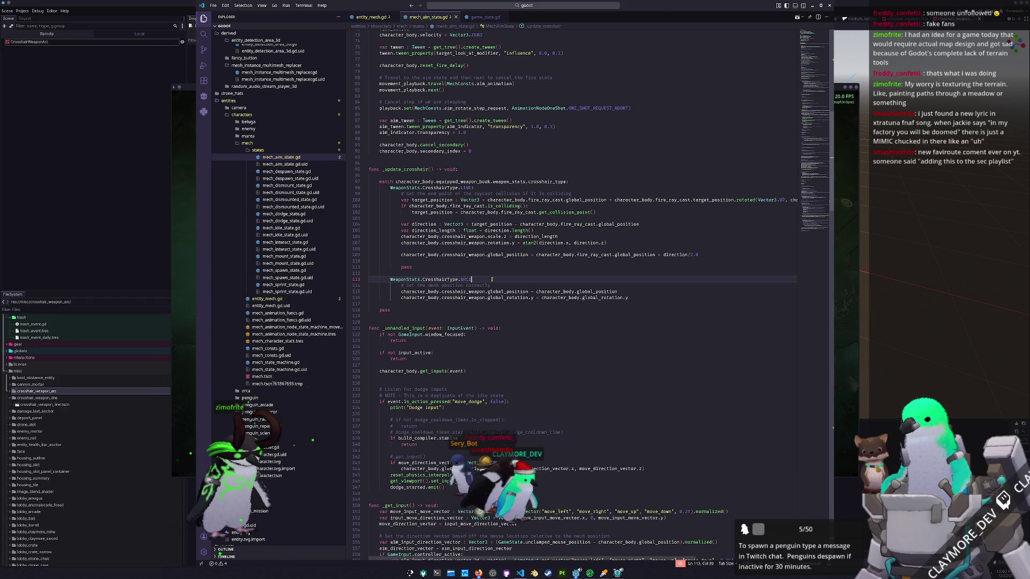
scroll(492, 281, "up", 2)
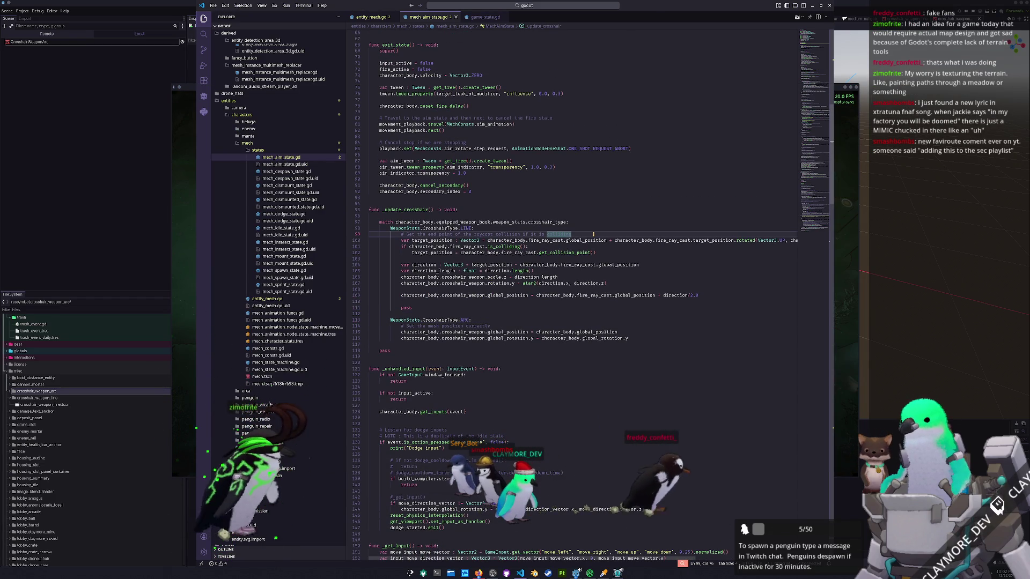
key("Home")
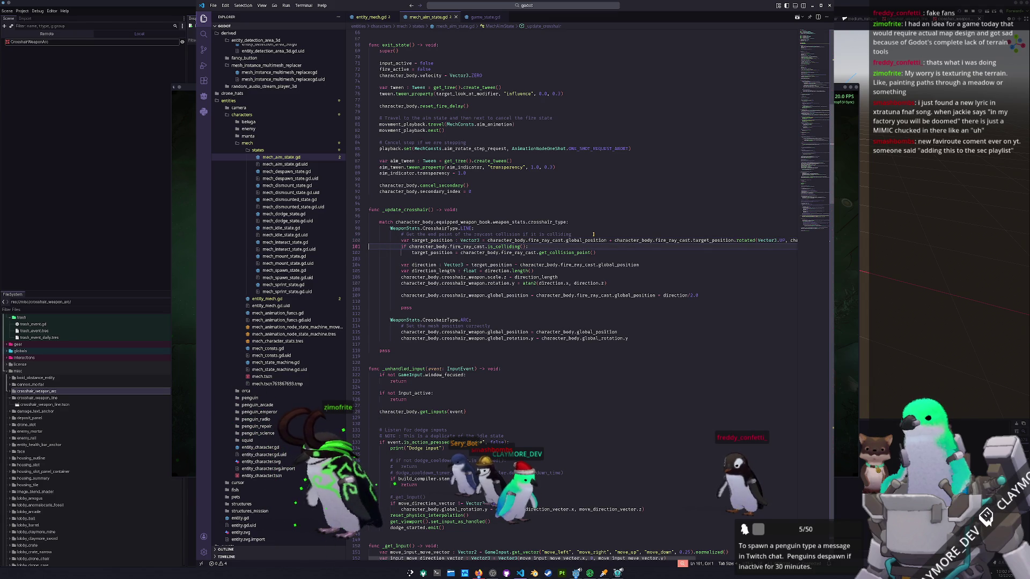
key("Left")
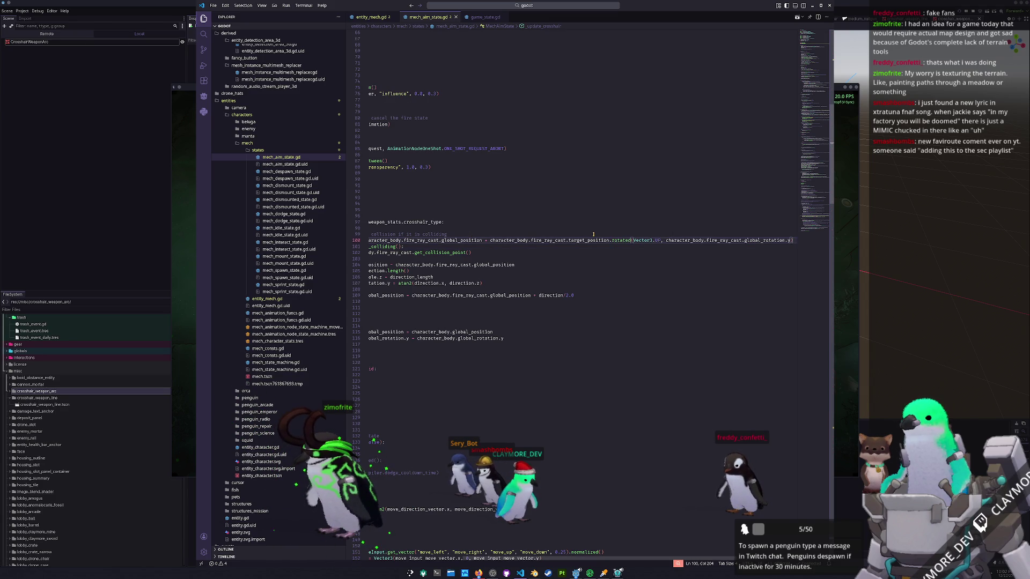
key("Right")
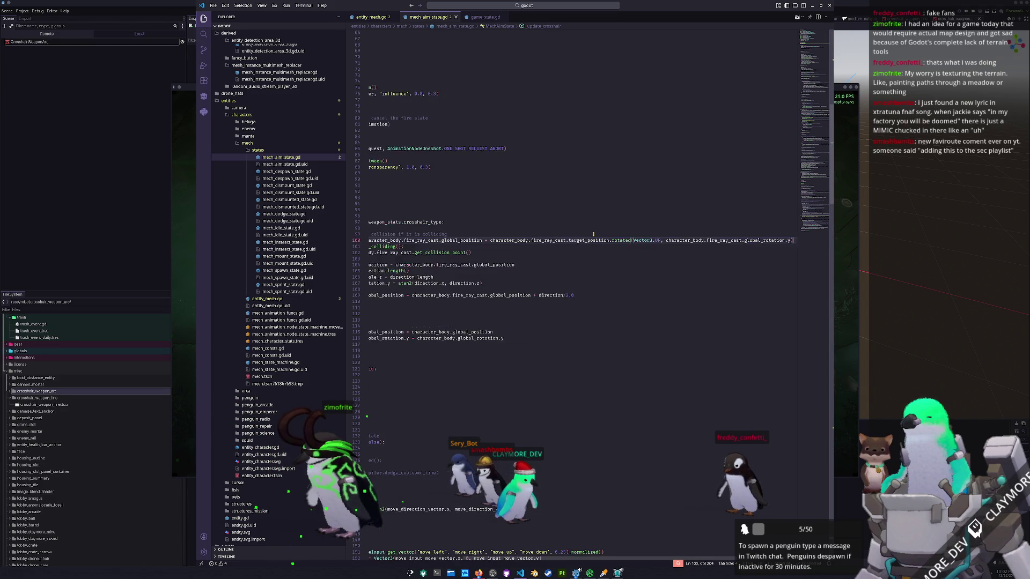
key("Left")
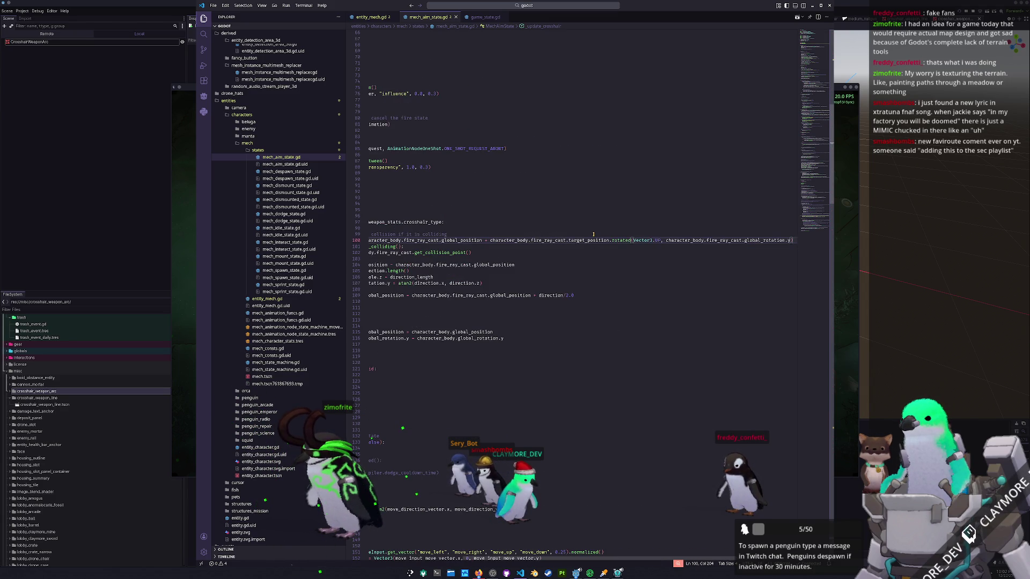
key("ctrl+Left")
key("ctrl+Left")
key("ctrl+Left")
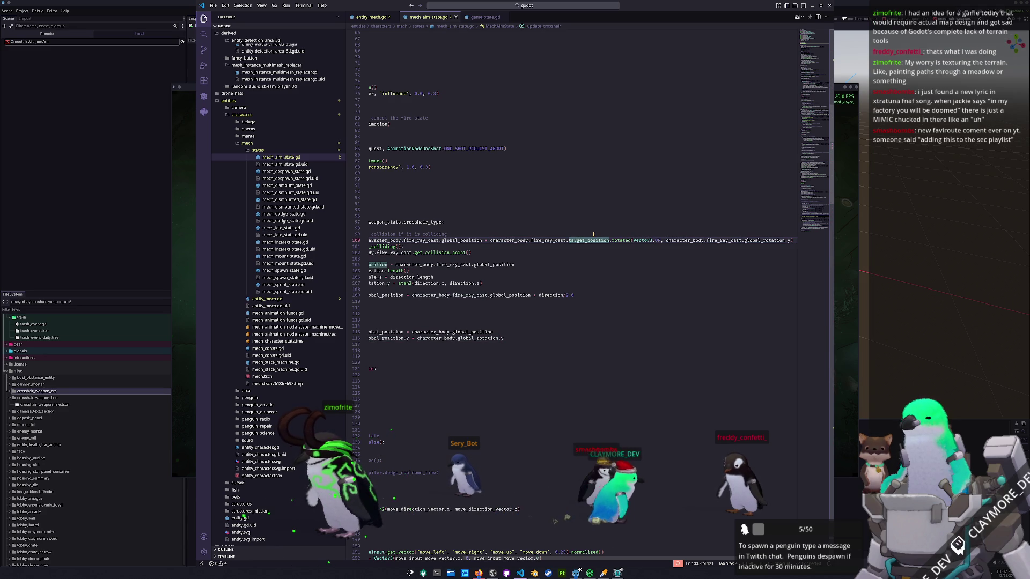
key("Down")
key("Down")
key("Home")
key("Home")
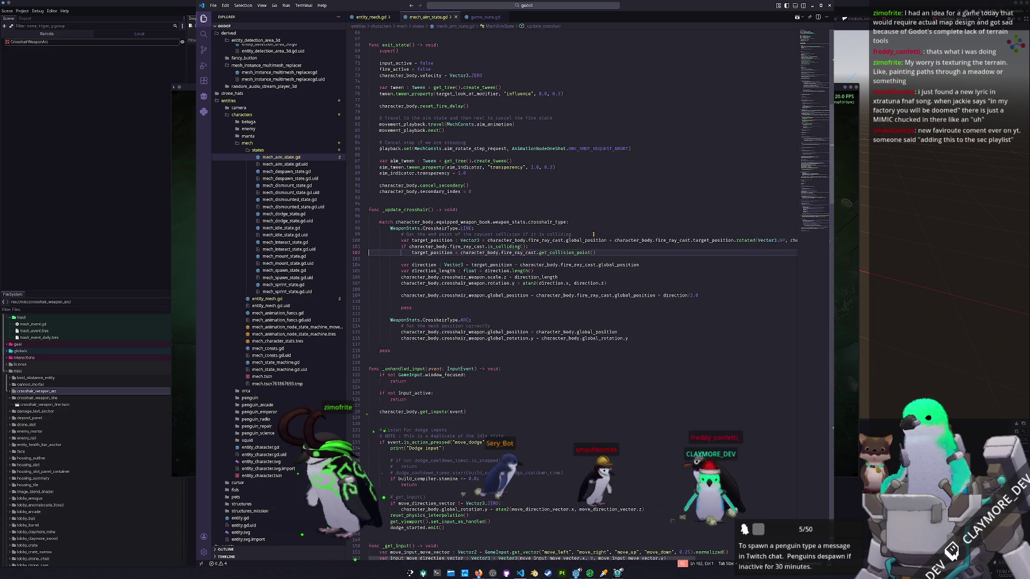
key("Down")
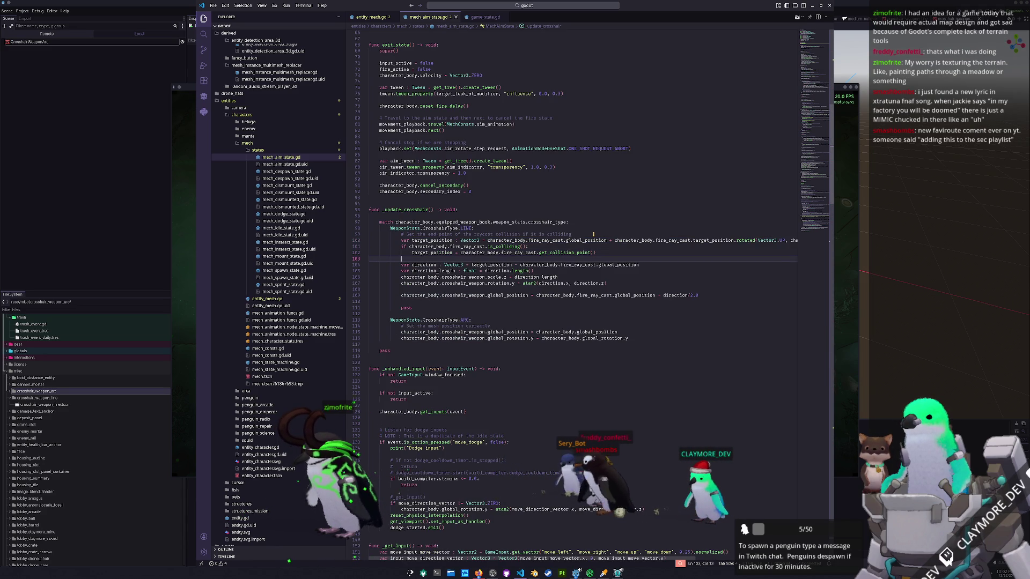
Check the CrosshairWeaponLine mesh in the Godot editor, then bring the paused game forward
left_click(115, 103)
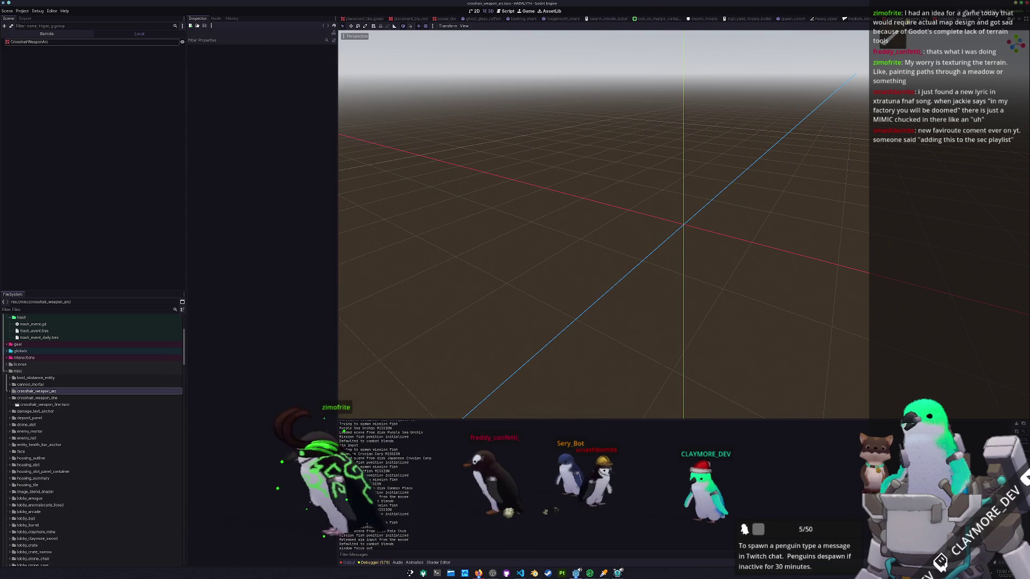
scroll(257, 129, "up", 3)
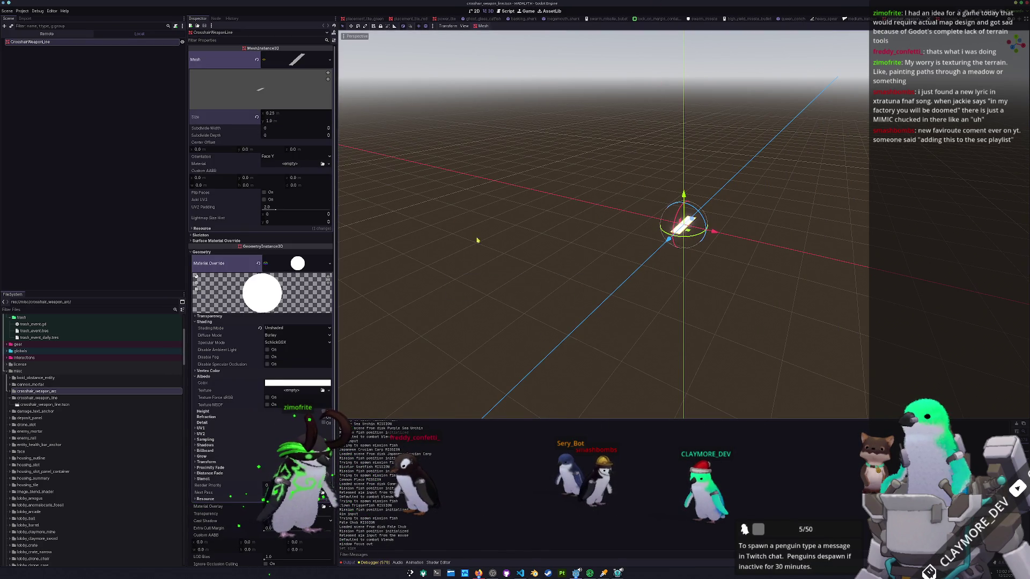
left_click(507, 275)
key("alt+Tab")
left_click(617, 573)
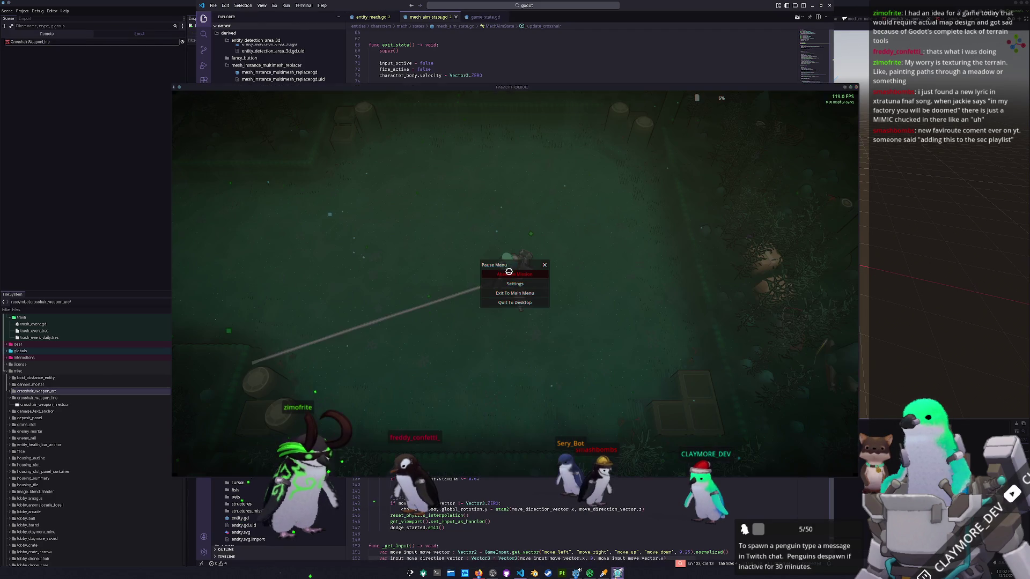
Resume the game and walk the mech while aiming up-right and down-right, then pause
key("Escape")
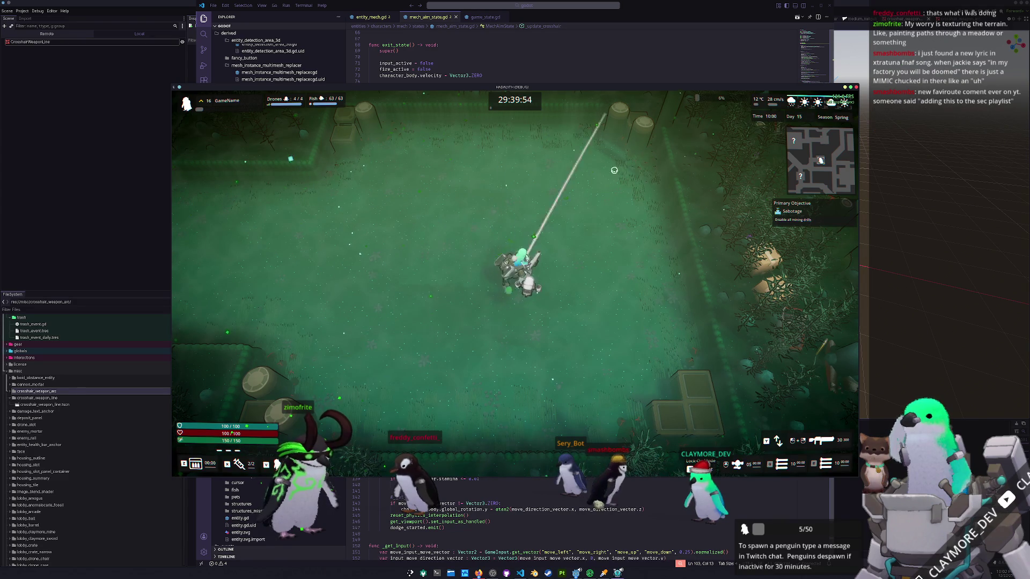
key("a")
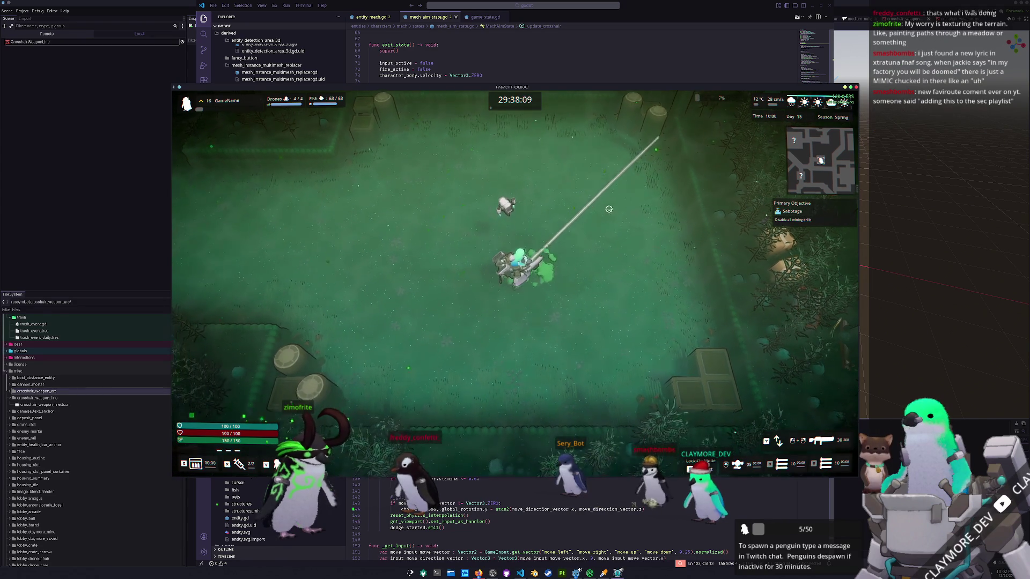
key("a")
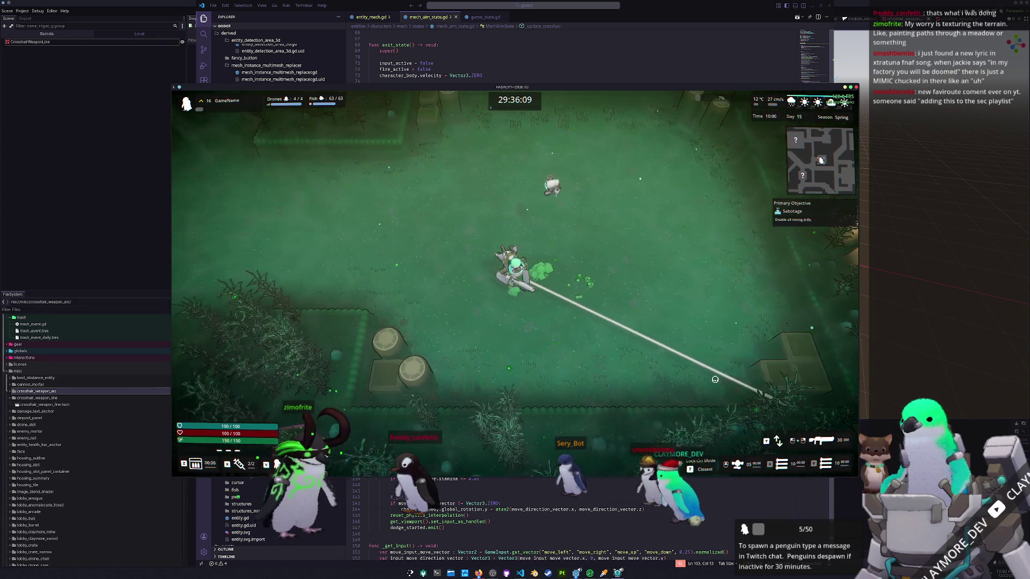
key("a")
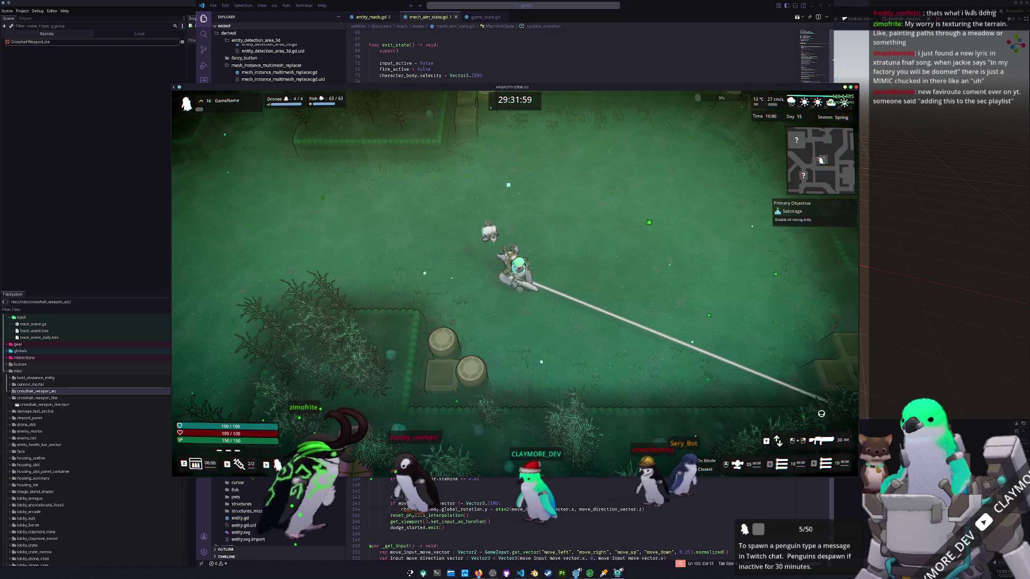
key("Escape")
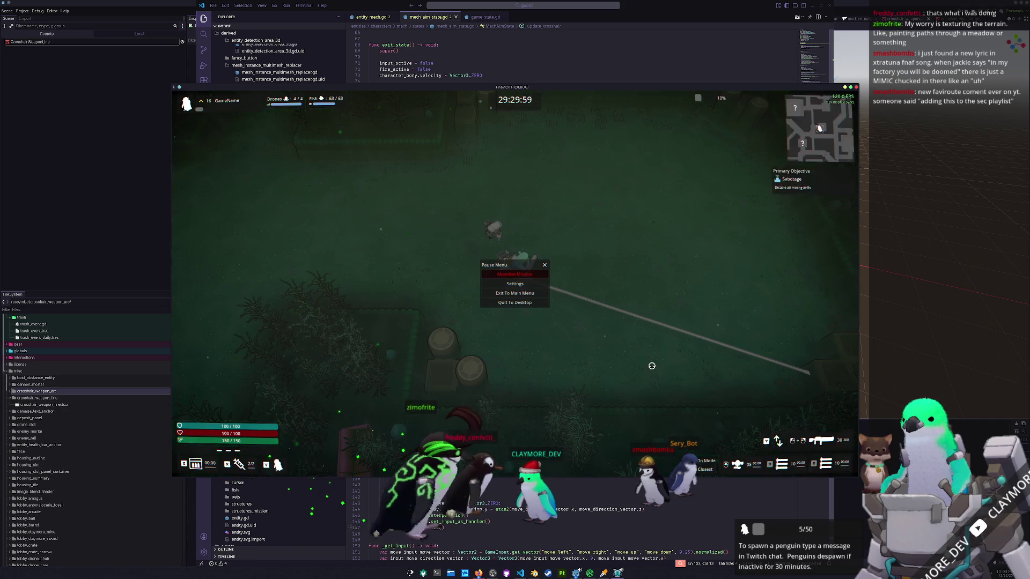
key("alt+Tab")
left_click(530, 309)
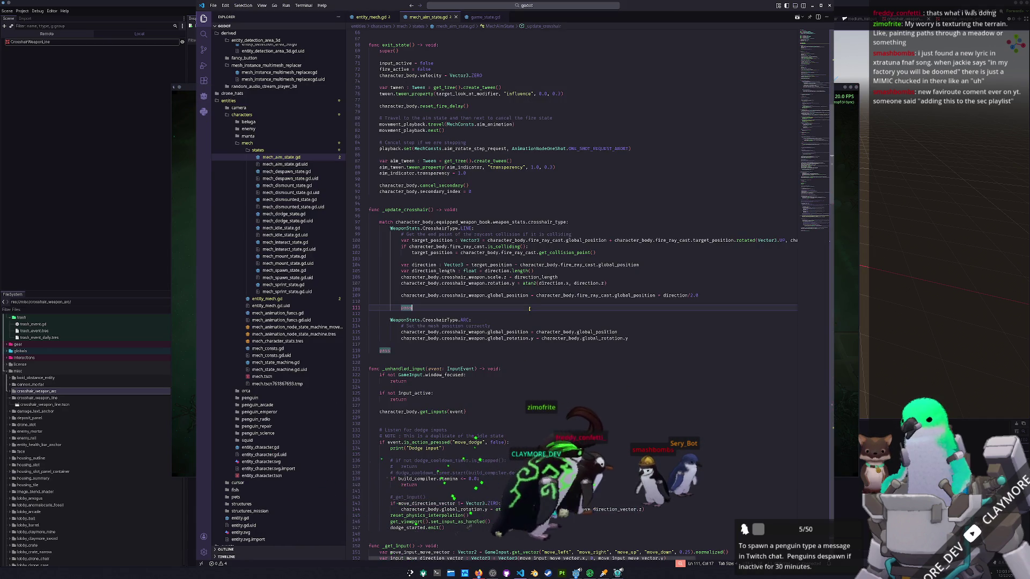
On line 104, replace fire_ray_cast.global_position with weapon_hand.fire_pont.global_position
left_click(534, 299)
left_click(547, 290)
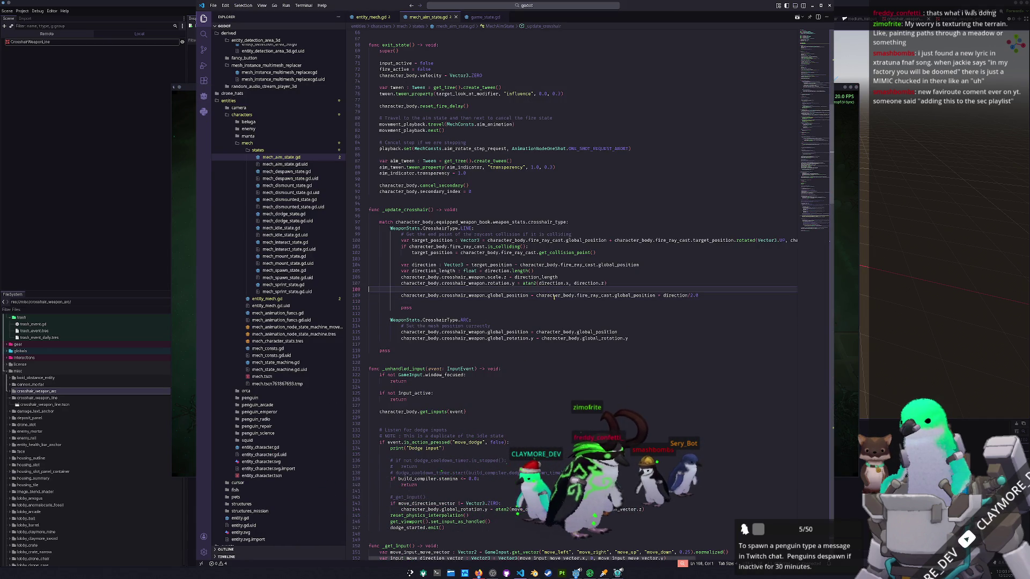
scroll(639, 320, "up", 2)
left_click(595, 300)
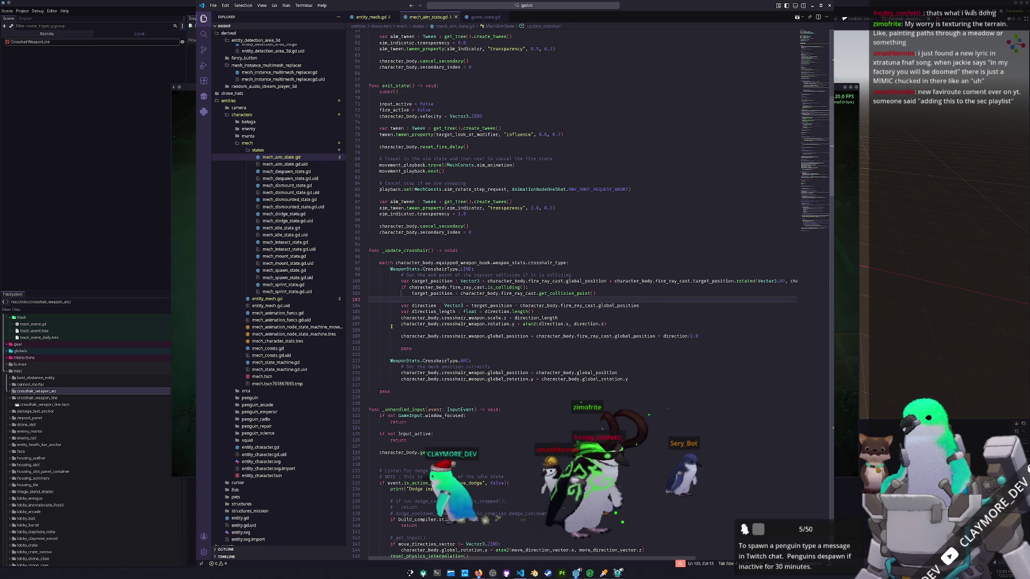
key("Down")
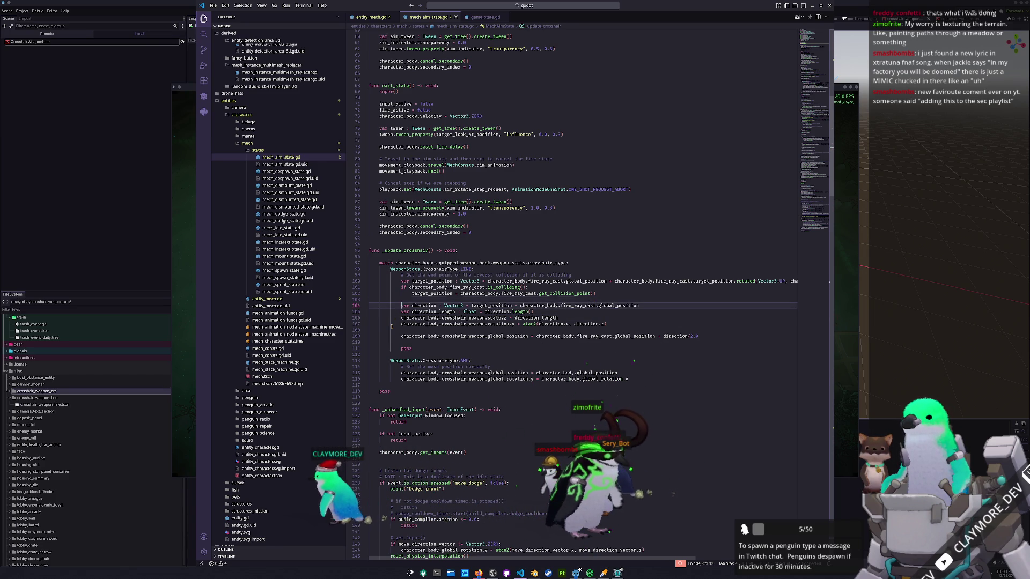
key("ctrl+Right")
key("ctrl+Right")
key("ctrl+Right")
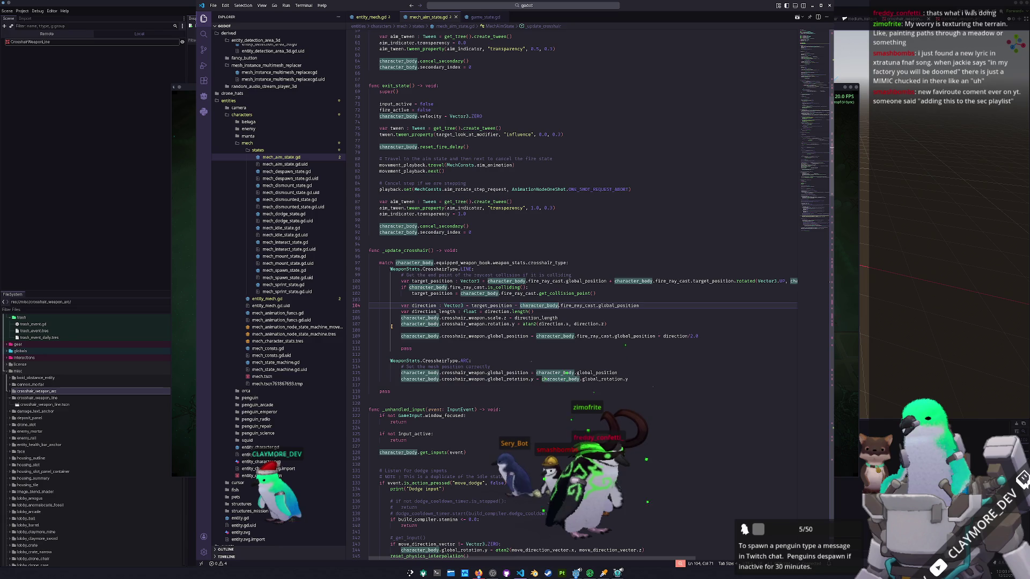
key("ctrl+Right")
key("ctrl+shift+Left")
key("ctrl+shift+Left")
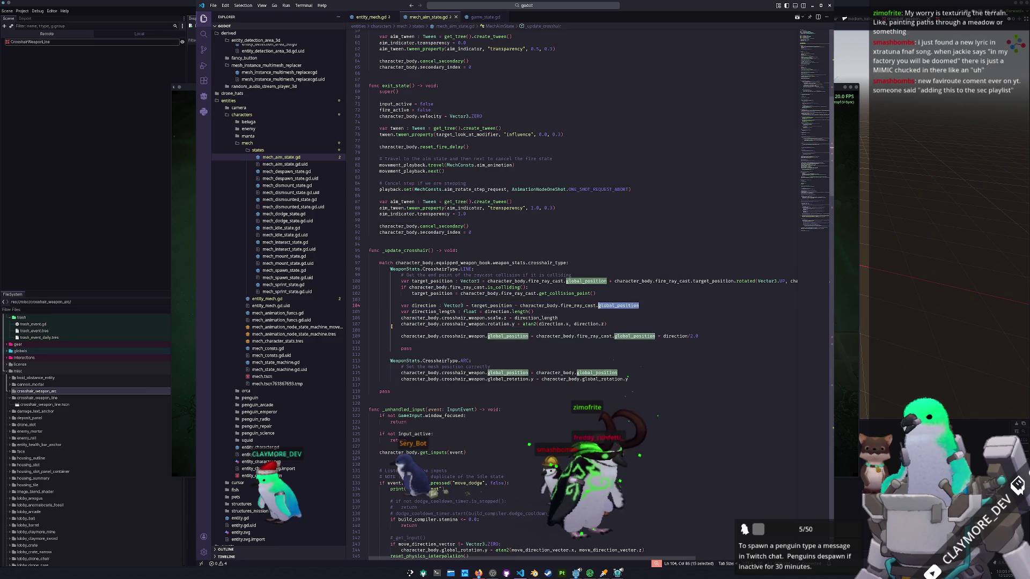
type("weapon")
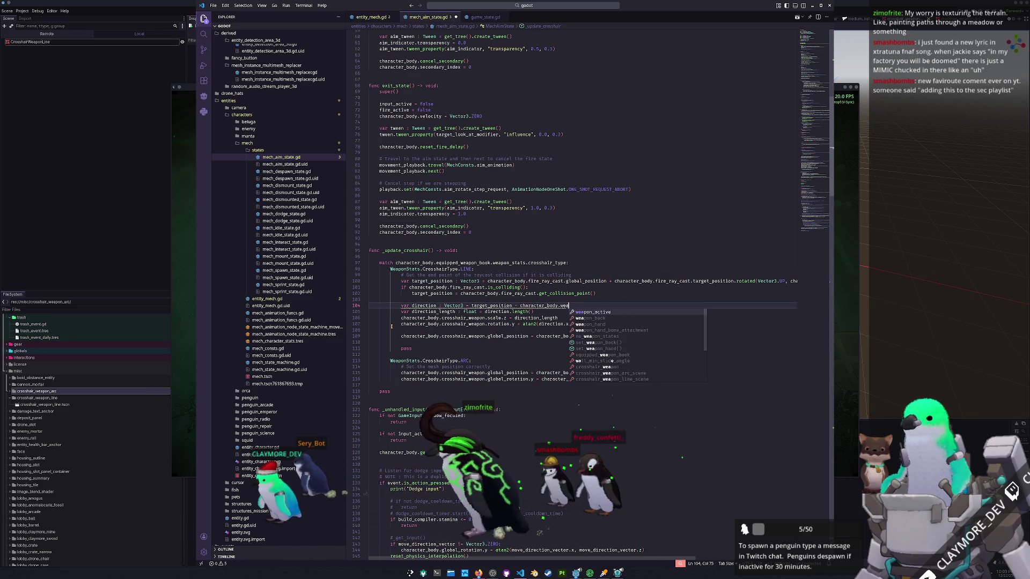
type("_hand.fire_po")
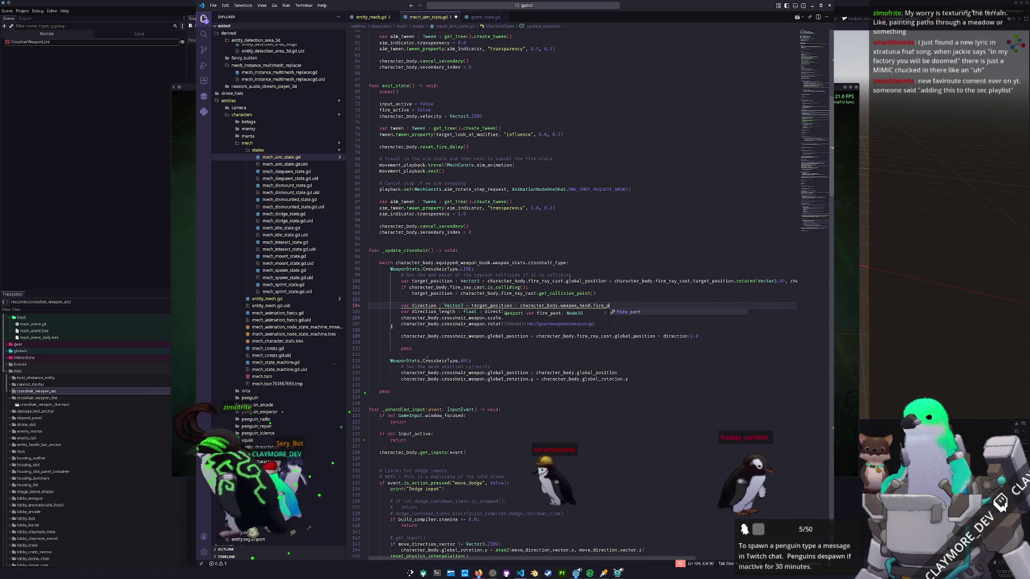
type("nt.glo")
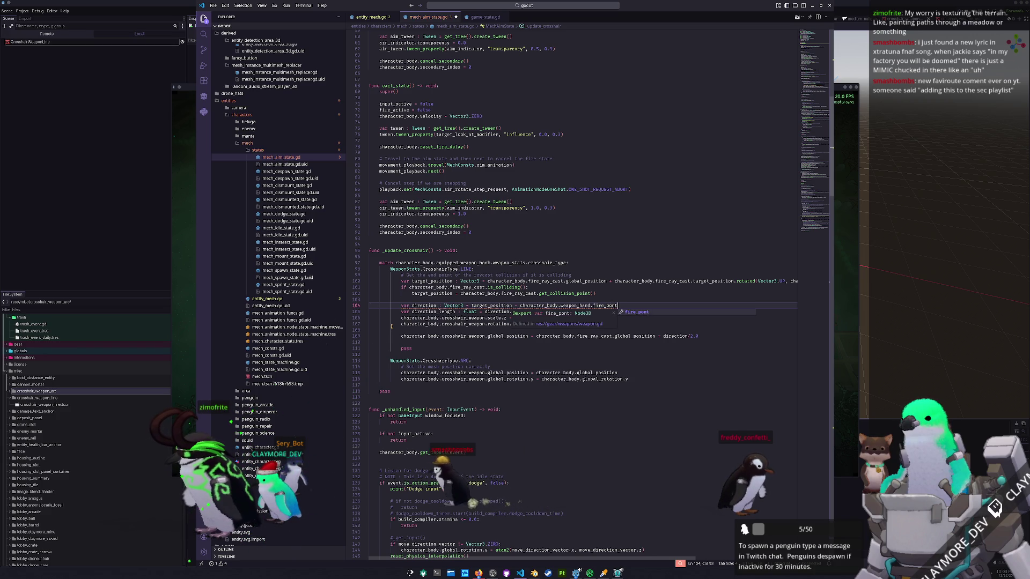
type("bal_pos")
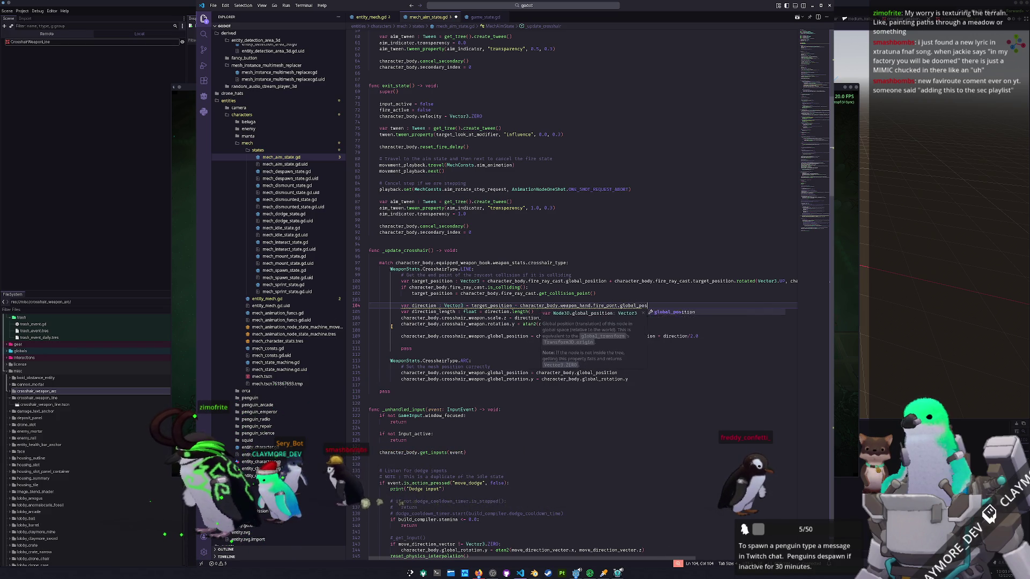
key("Return")
On line 109, replace fire_ray_cast with weapon_hand.fire_pont
key("Down")
key("Home")
key("Home")
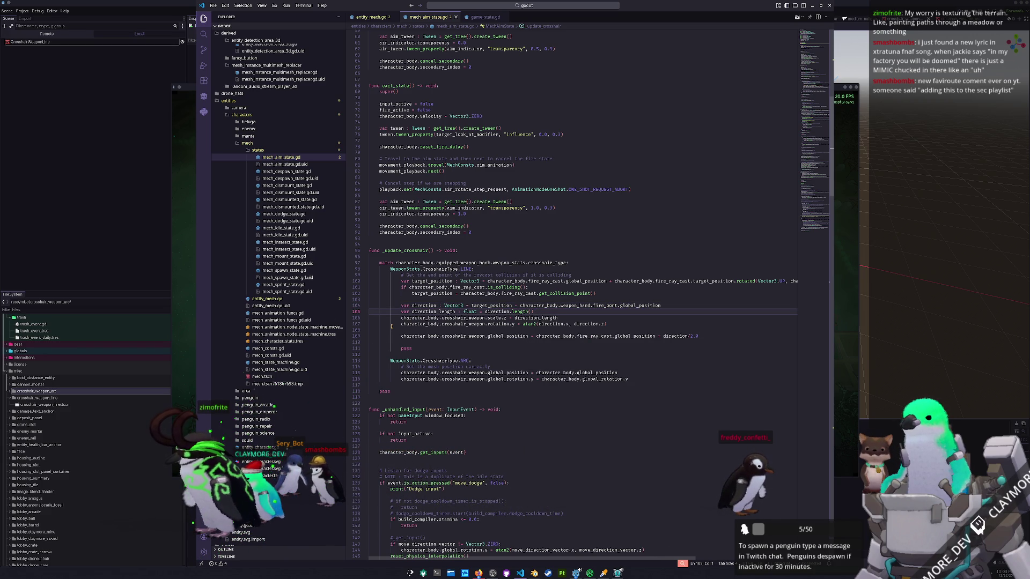
key("Down")
key("End")
key("shift+Left")
key("shift+Left")
key("shift+Left")
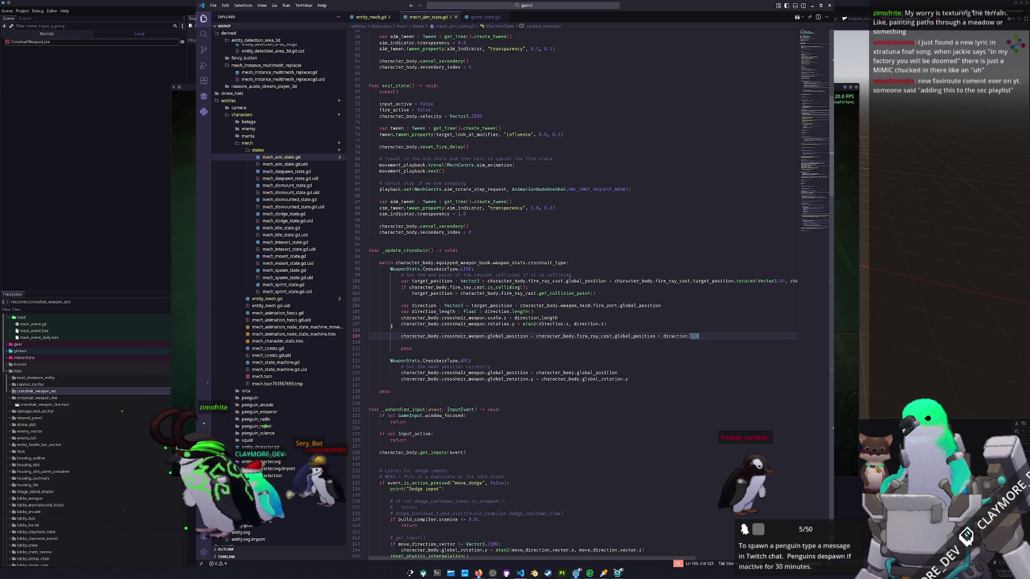
key("Left")
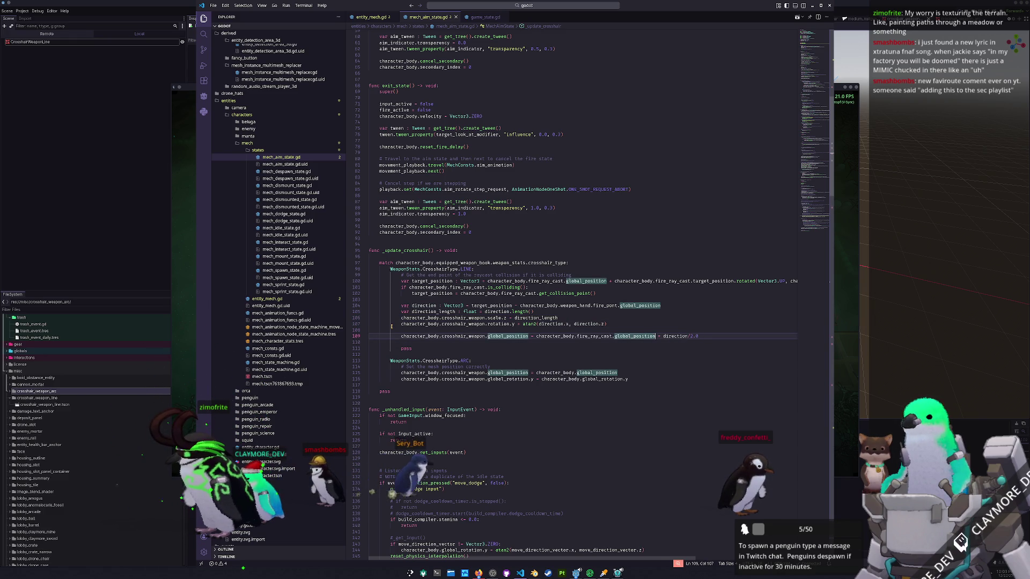
key("ctrl+shift+Left")
key("ctrl+shift+Left")
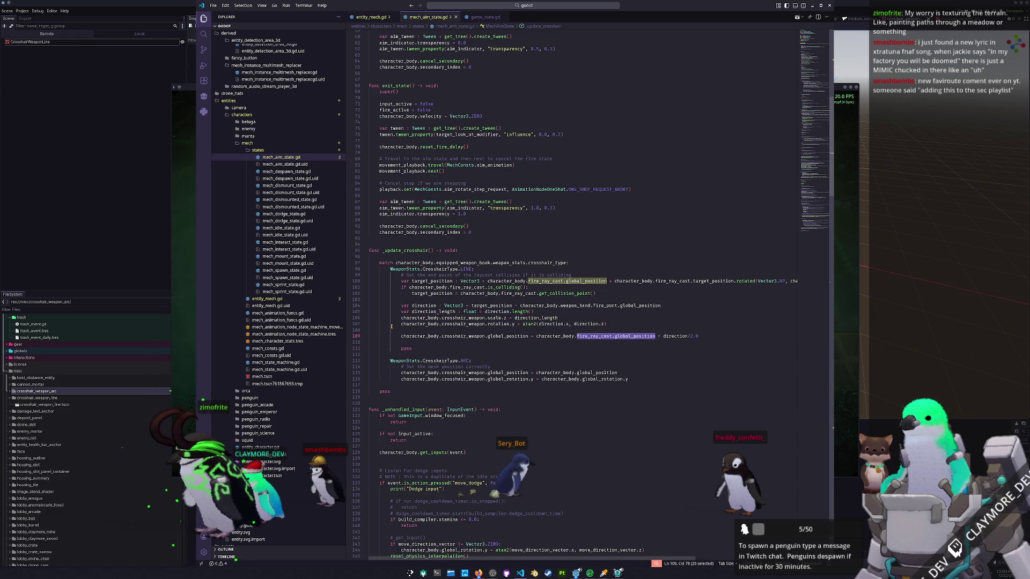
key("Left")
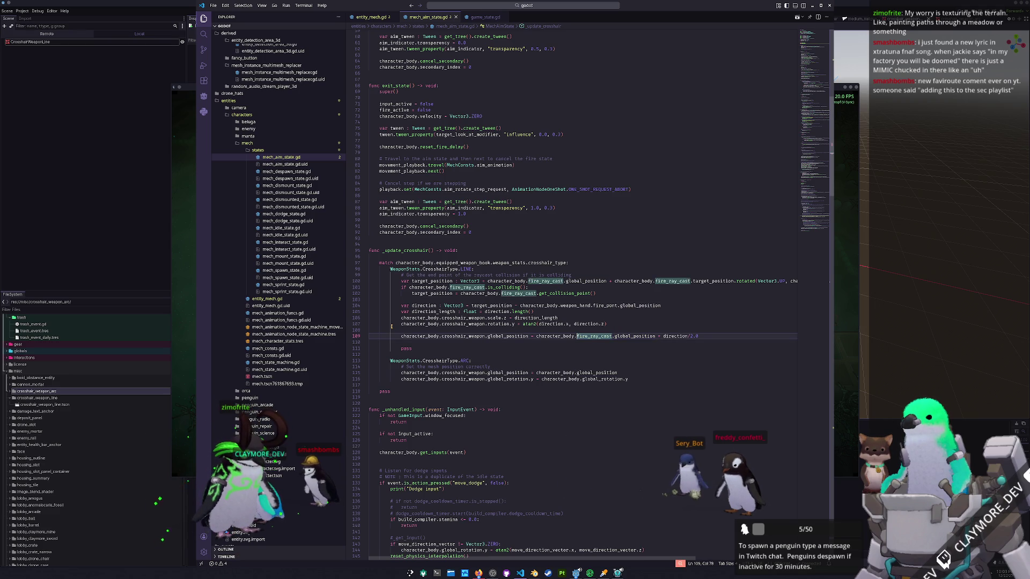
key("ctrl+shift+Right")
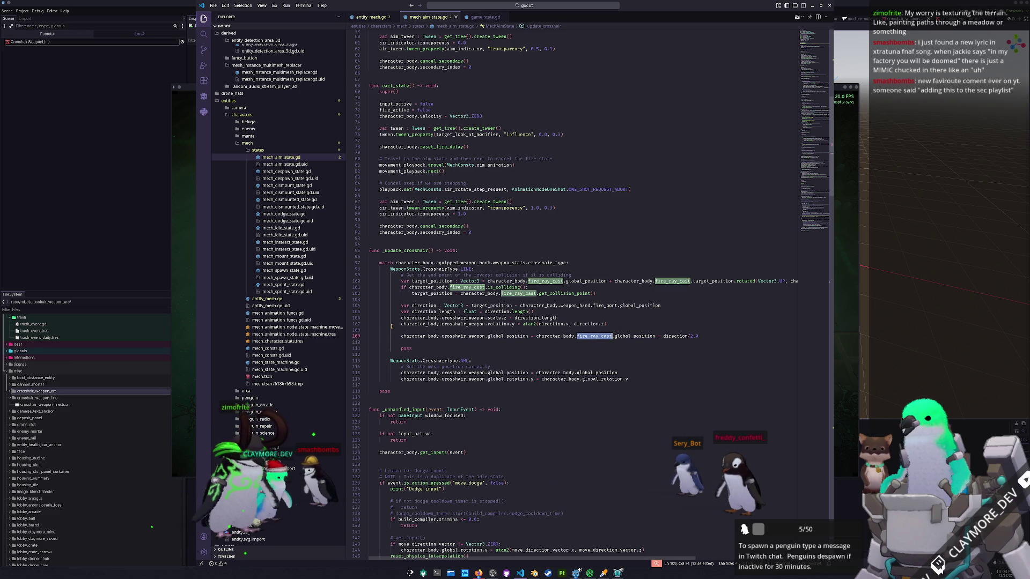
type("weapon_hand")
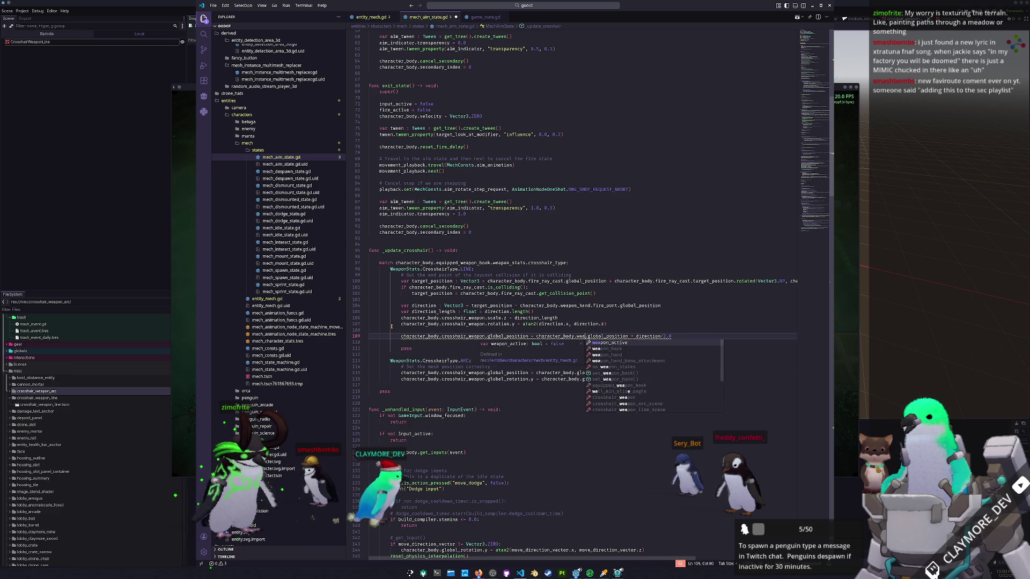
type(".fire_pon")
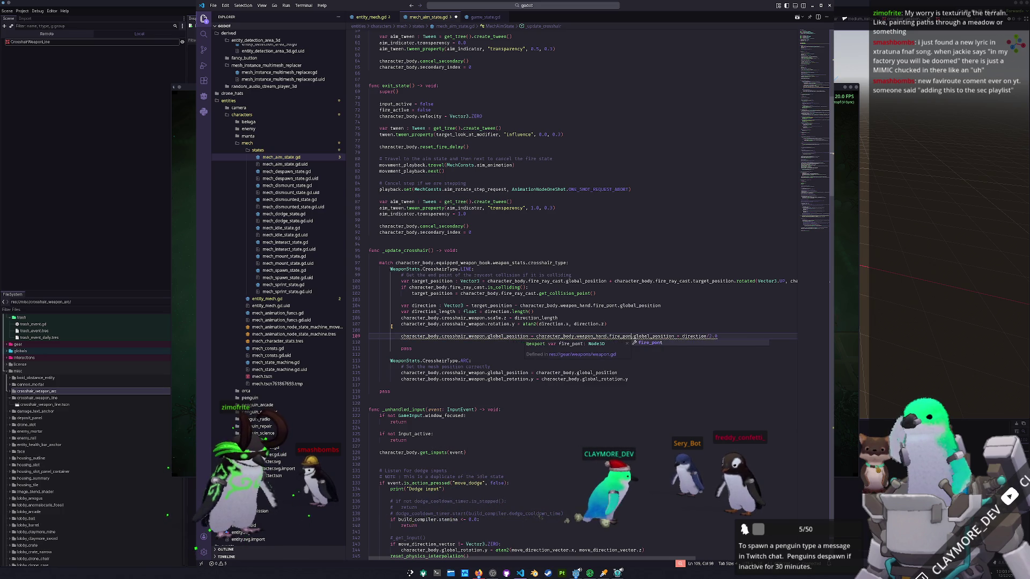
key("Tab")
Save mech_aim_state.gd, launch the game with F5 and resume play
key("ctrl+s")
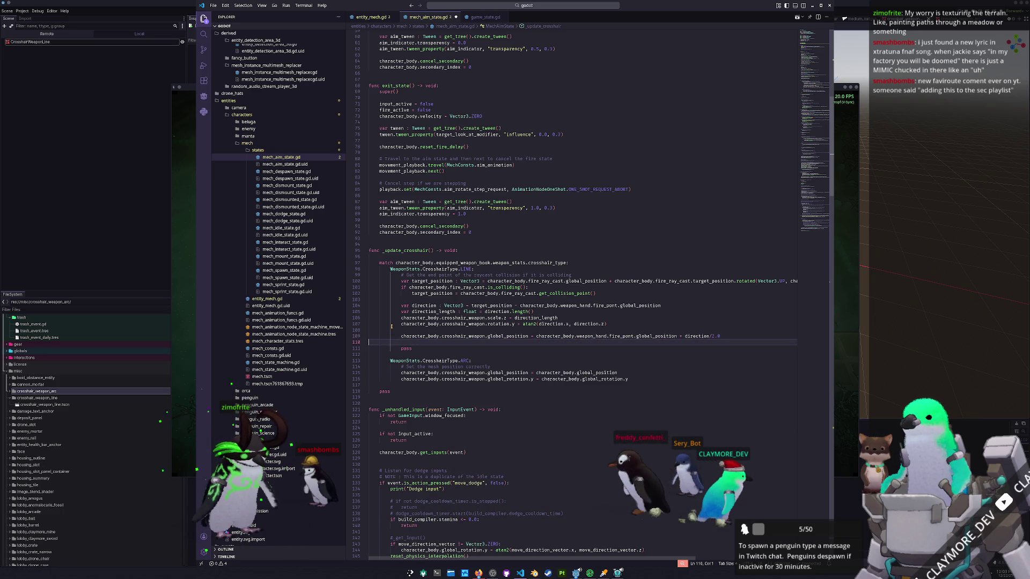
key("F5")
key("Escape")
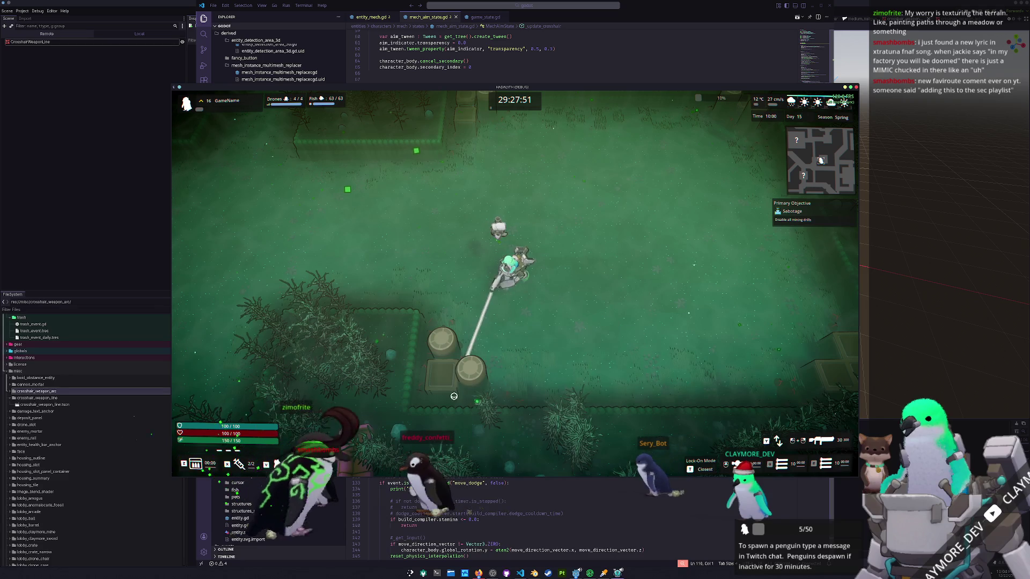
Walk the mech right and left, using the area attack and dash, to check the aim line
key("space")
key("d")
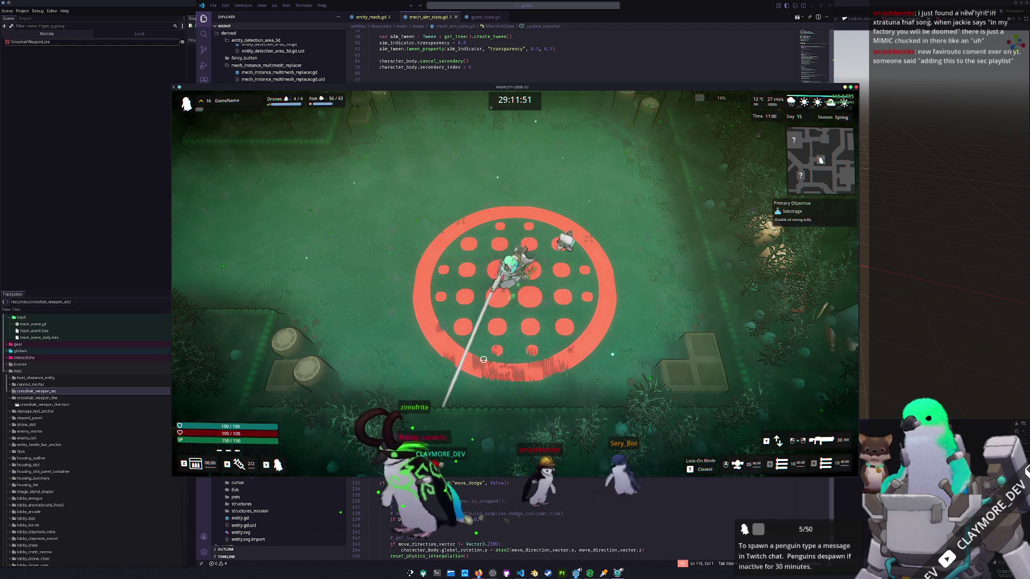
key("space")
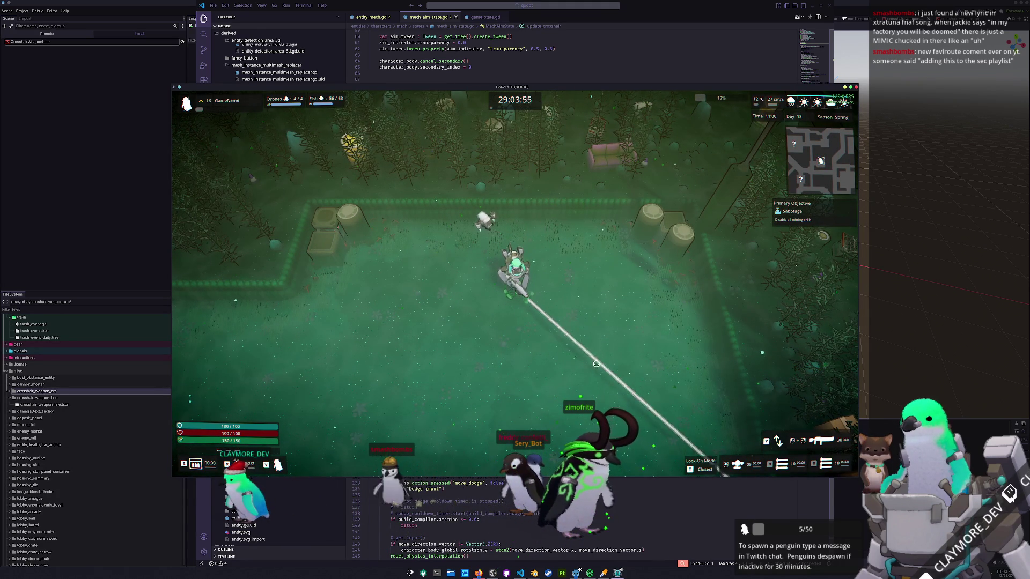
key("a")
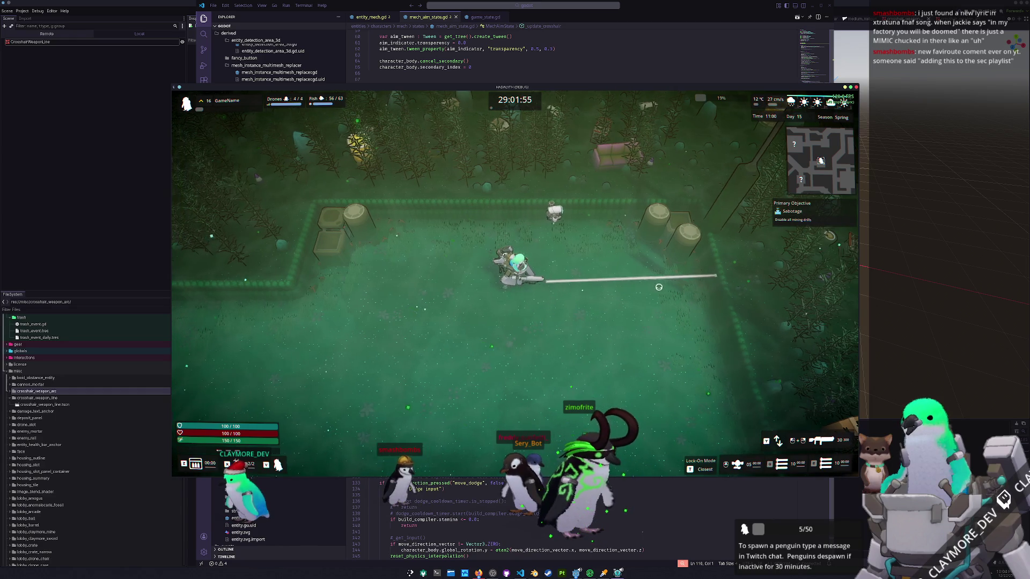
key("alt+Tab")
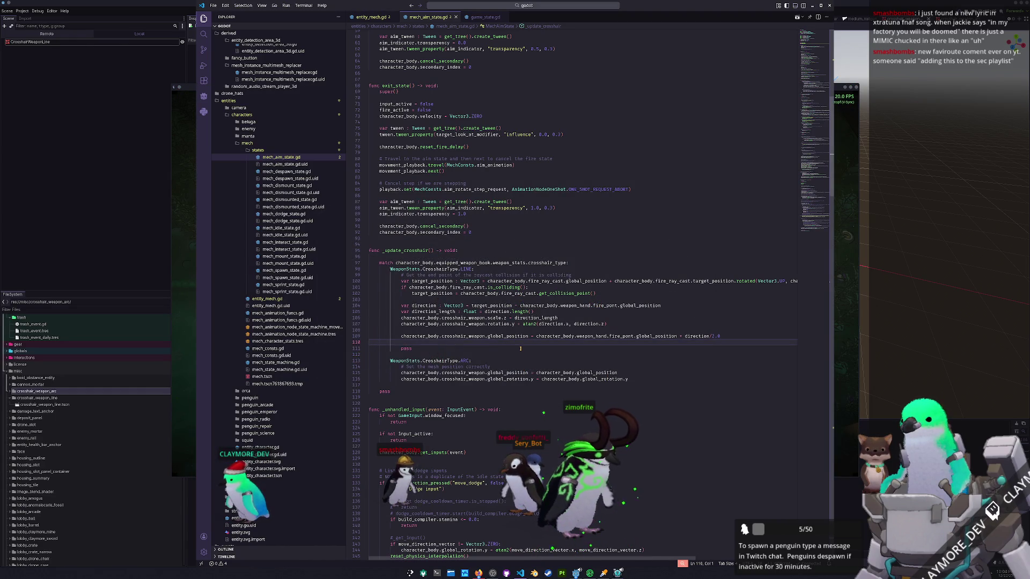
Add character_body.crosshair_weapon.look_at(target_position) below line 109 and relaunch the game
key("Return")
type("character_body")
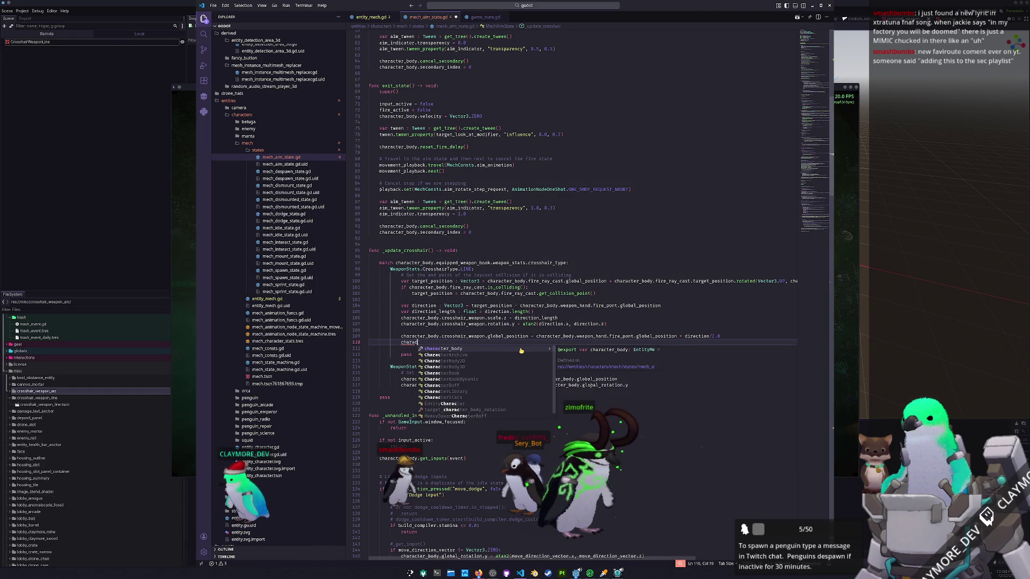
type(".crosshair_we")
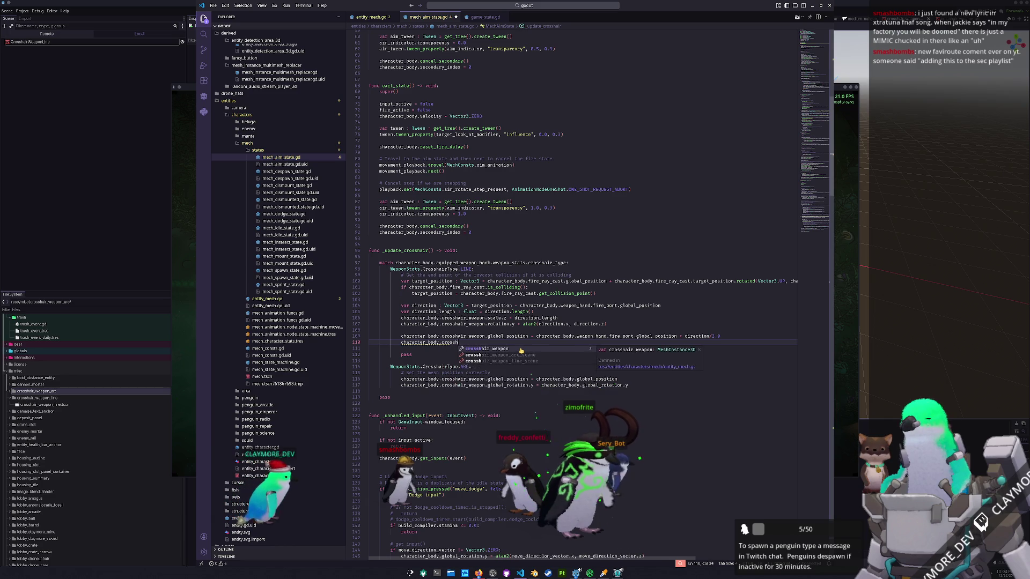
key("Tab")
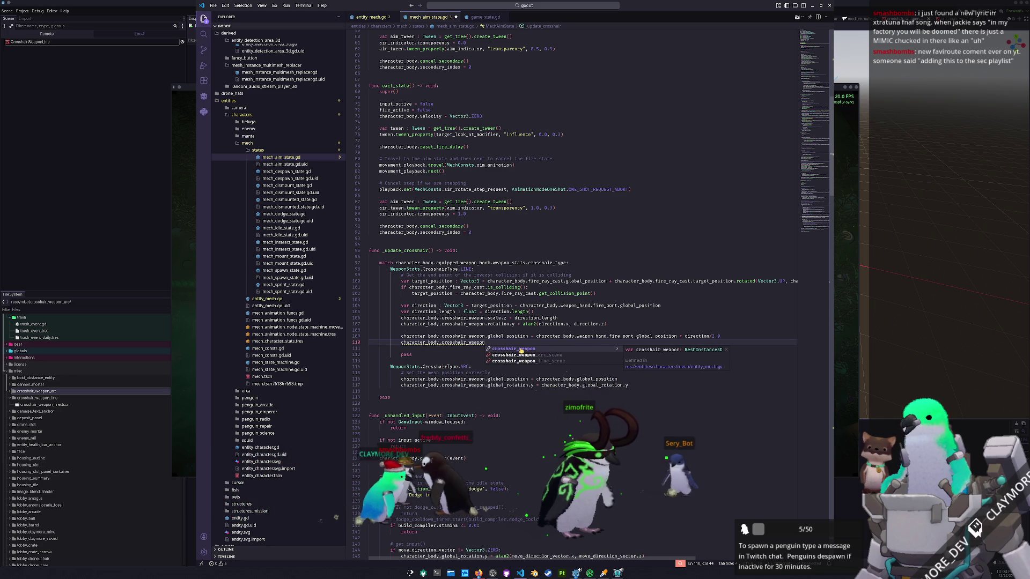
type(".loo")
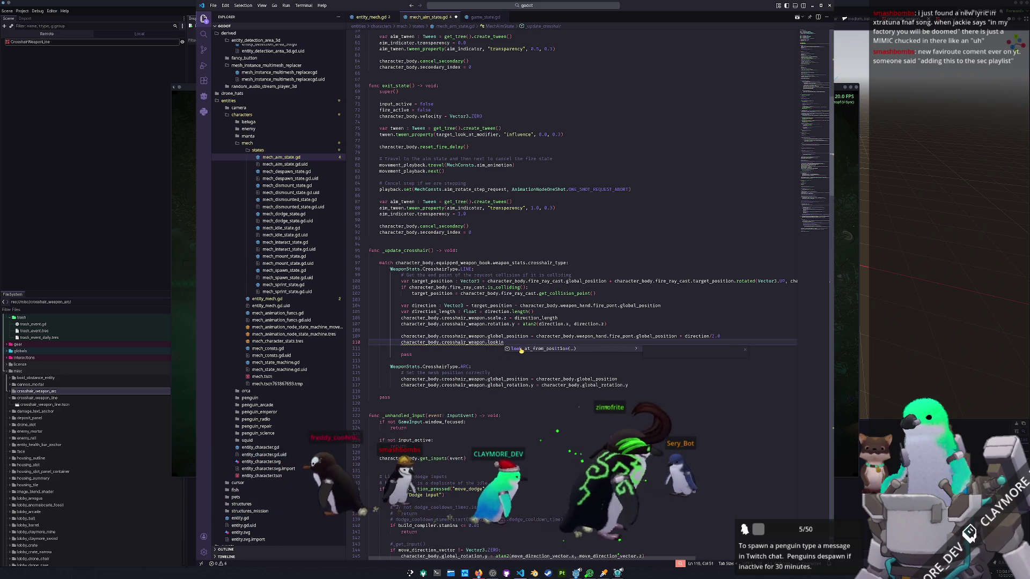
type("k_at(")
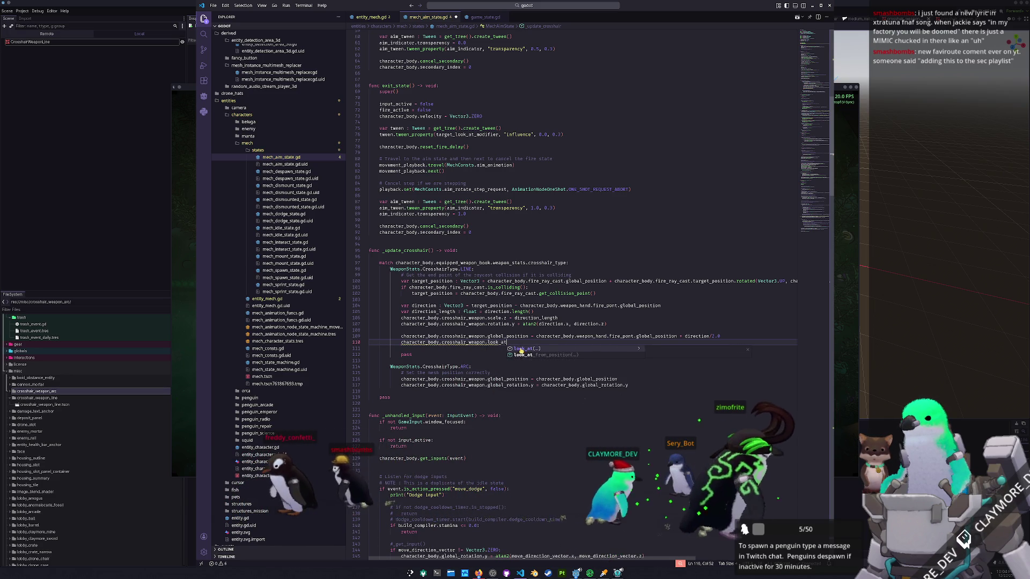
type("target_positi")
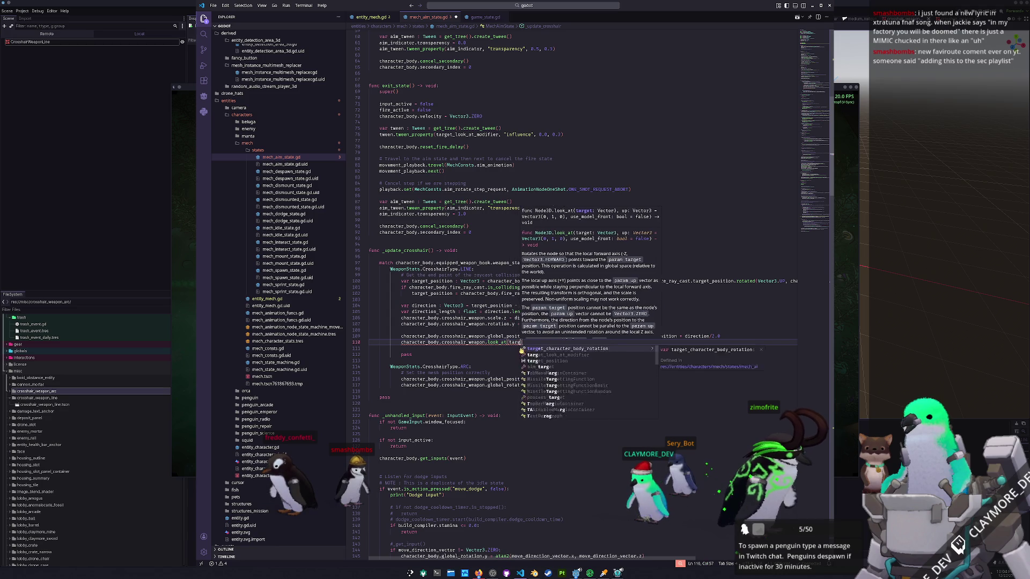
key("Tab")
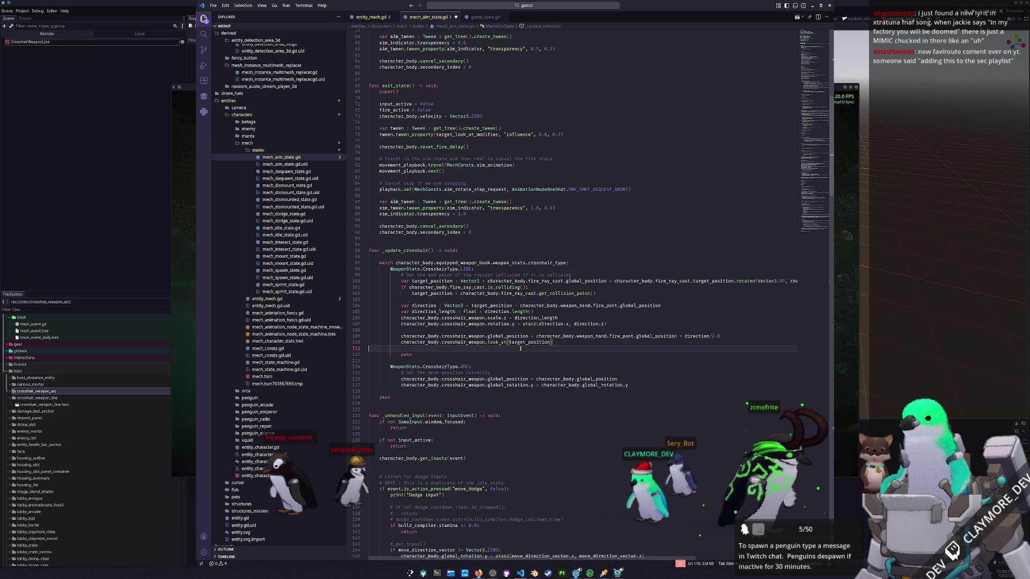
key("alt+Tab")
key("Escape")
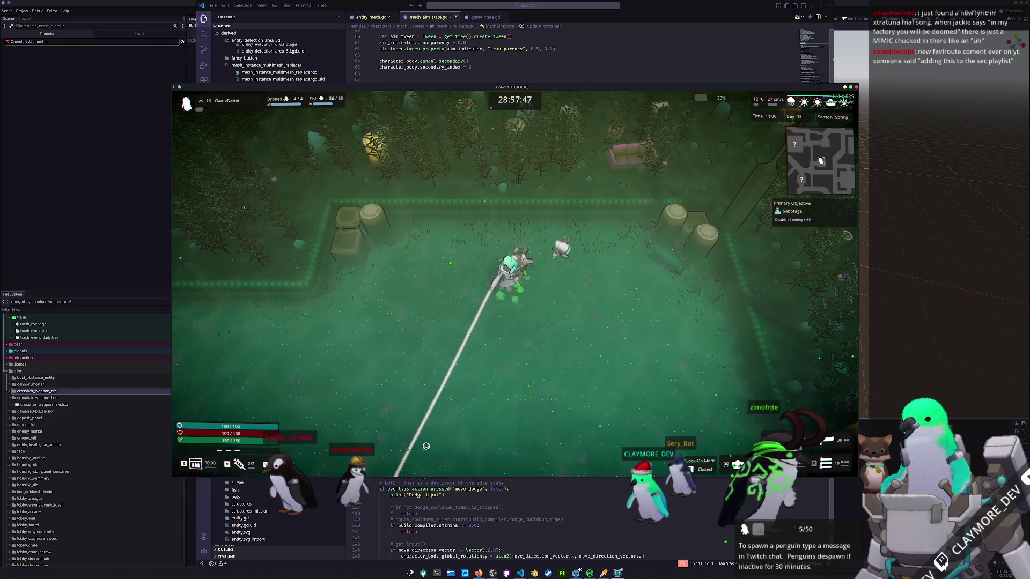
Move the mech to watch the look_at aim line follow the crosshair, then pause
key("s")
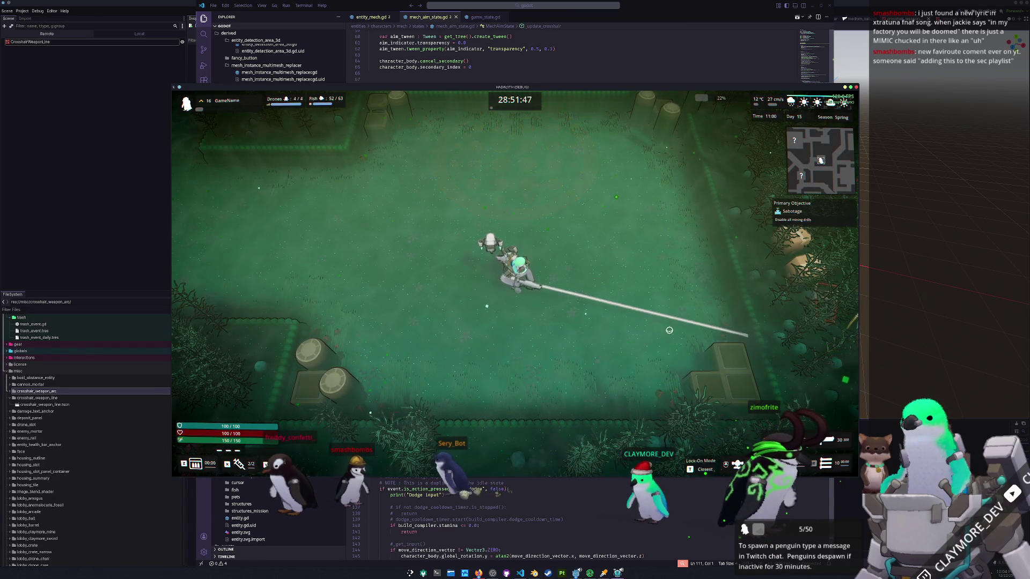
key("Escape")
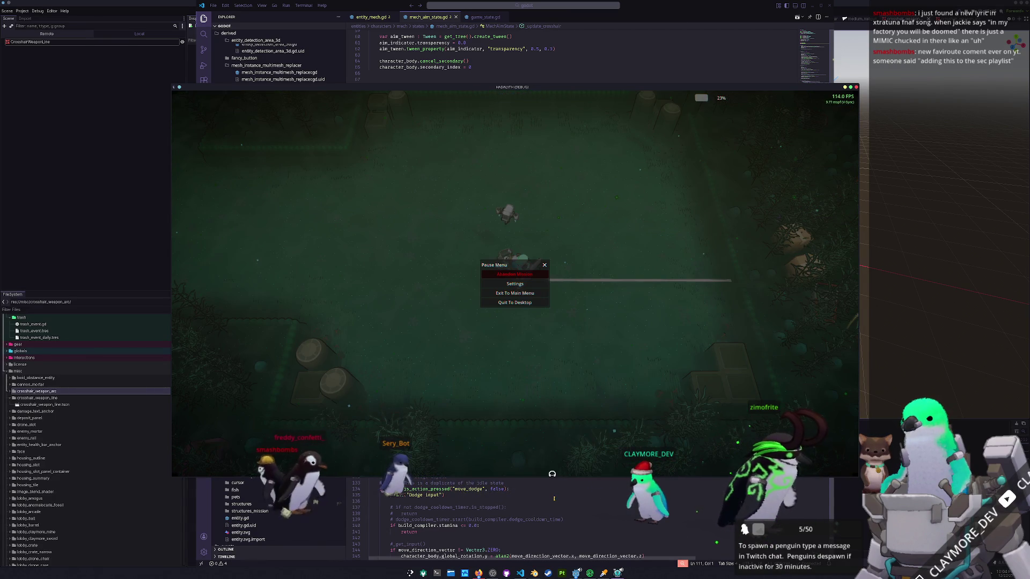
key("alt+Tab")
left_click(532, 353)
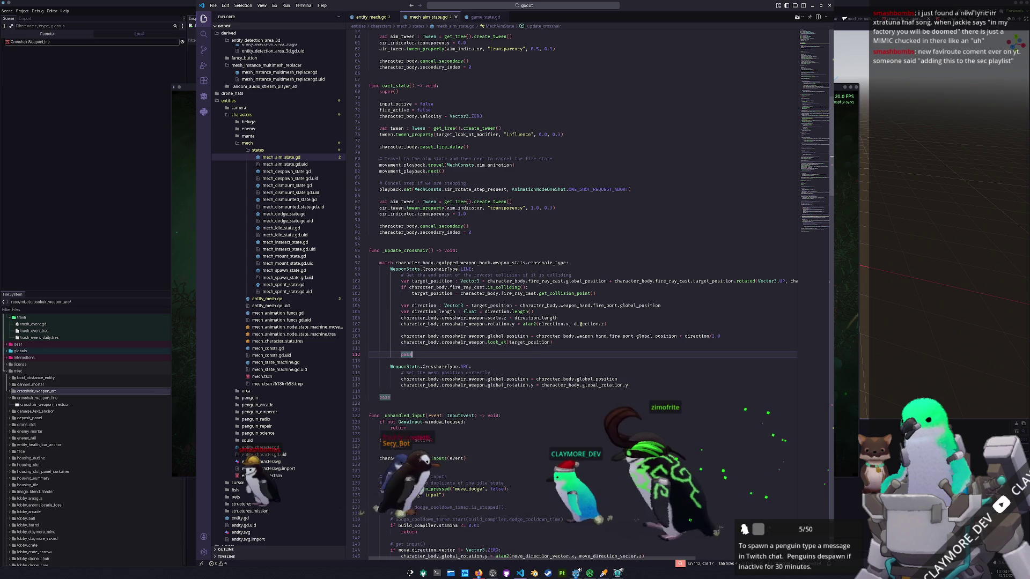
Scroll through _update_crosshair and locate fire_ray_cast in the crosshair code
left_click(552, 330)
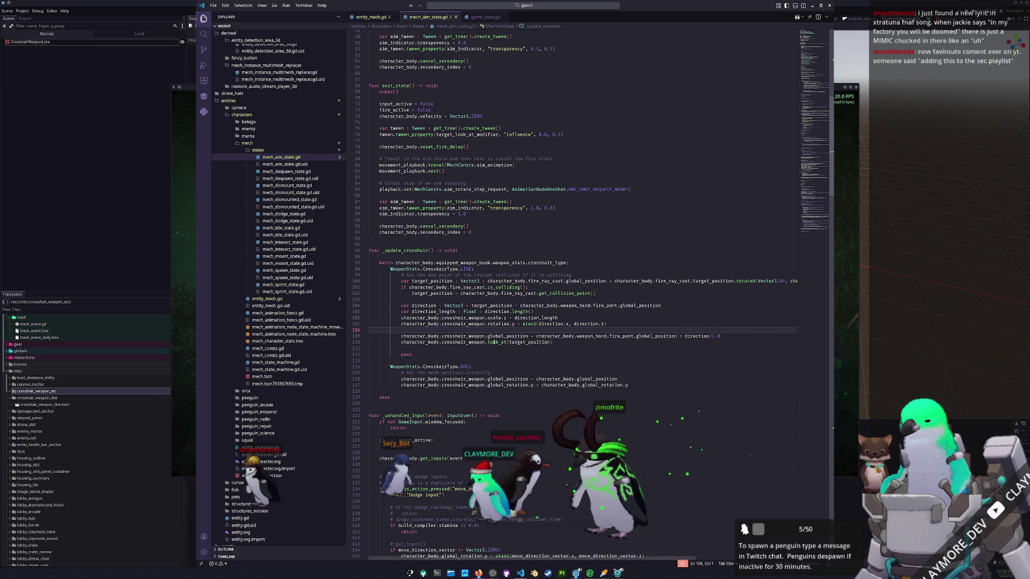
double_click(409, 249)
mouse_move(819, 224)
left_mouse_down()
mouse_move(810, 231)
mouse_move(814, 205)
left_mouse_up()
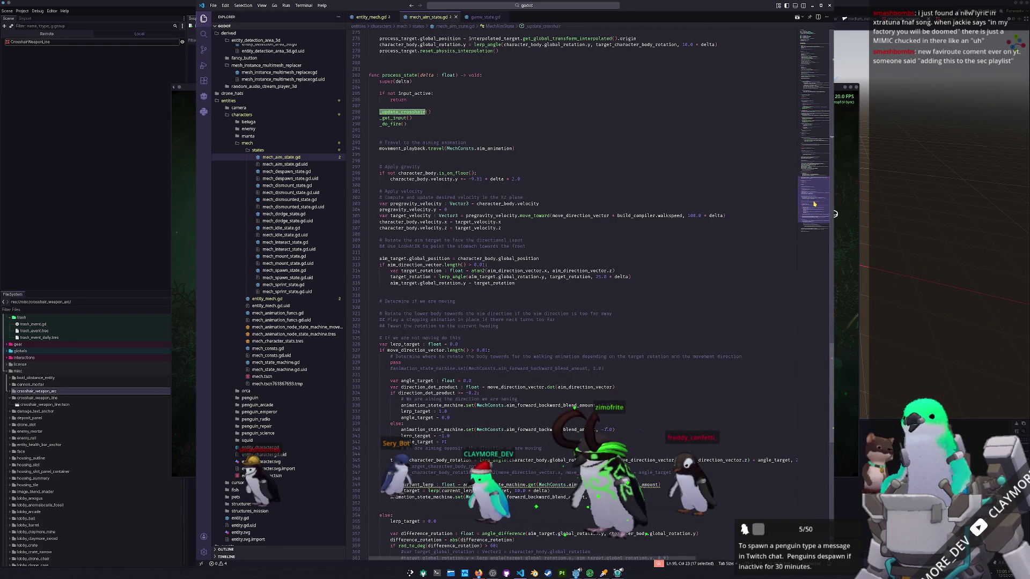
left_click_drag(814, 204, 804, 90)
left_click(540, 259)
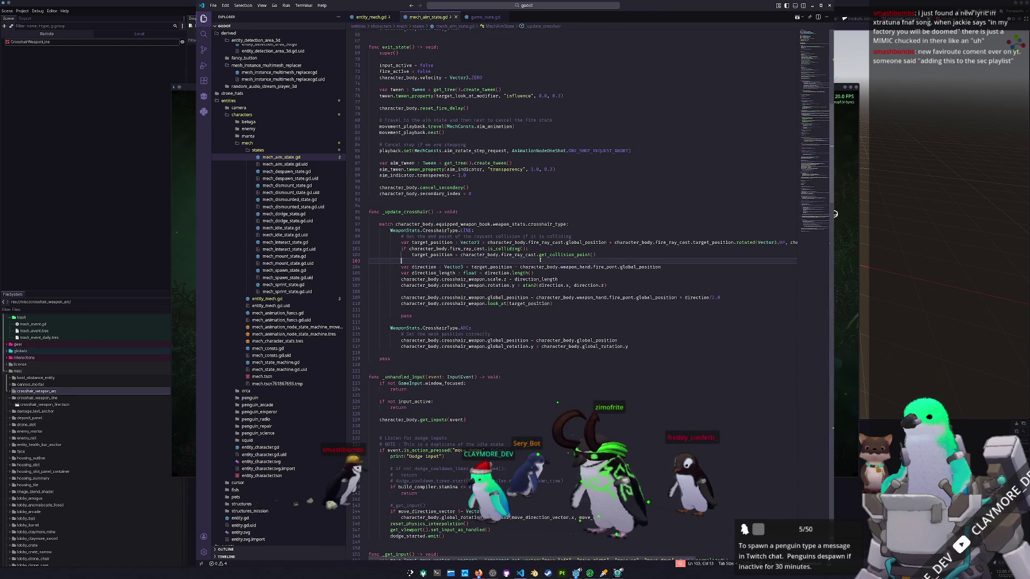
left_click(573, 250)
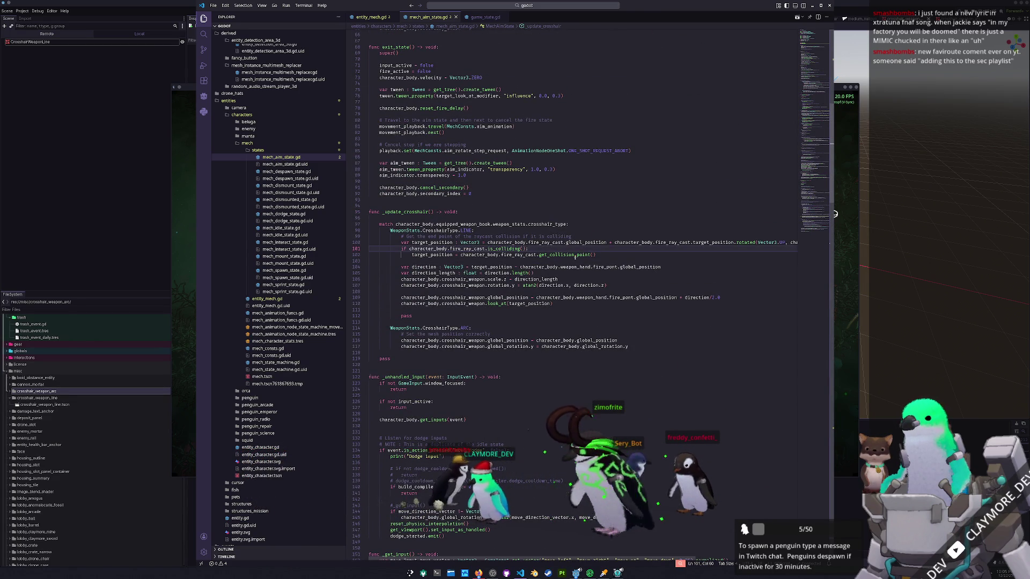
left_click(536, 255)
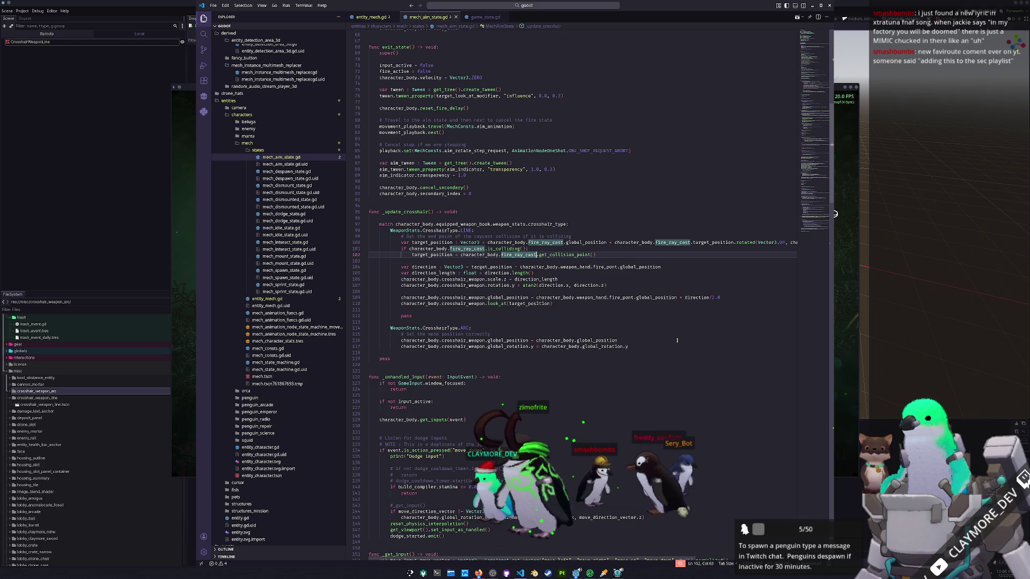
On line 100, replace global_position with get_global_transform_interpolated().origin
key("Up")
key("Up")
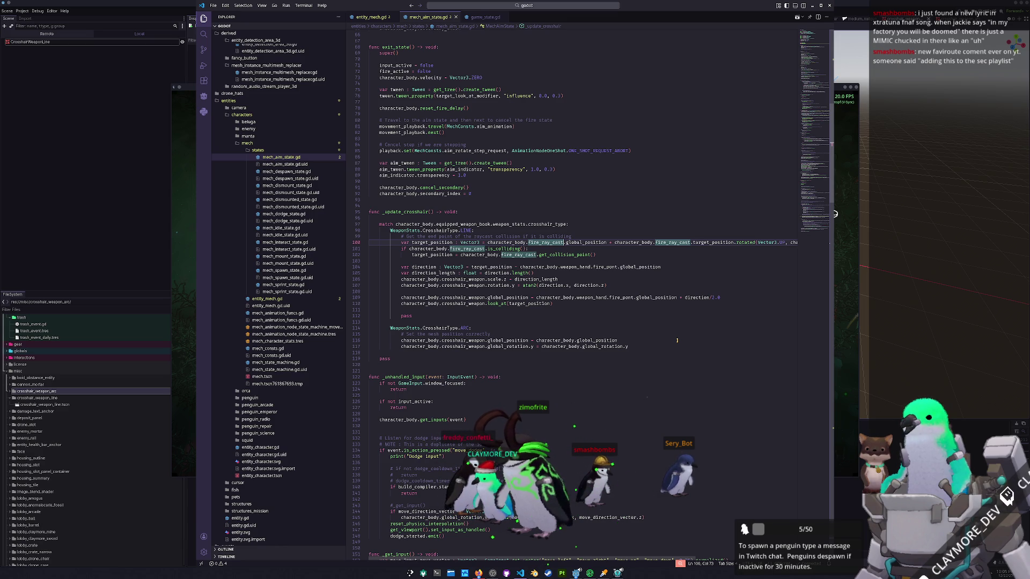
type(".")
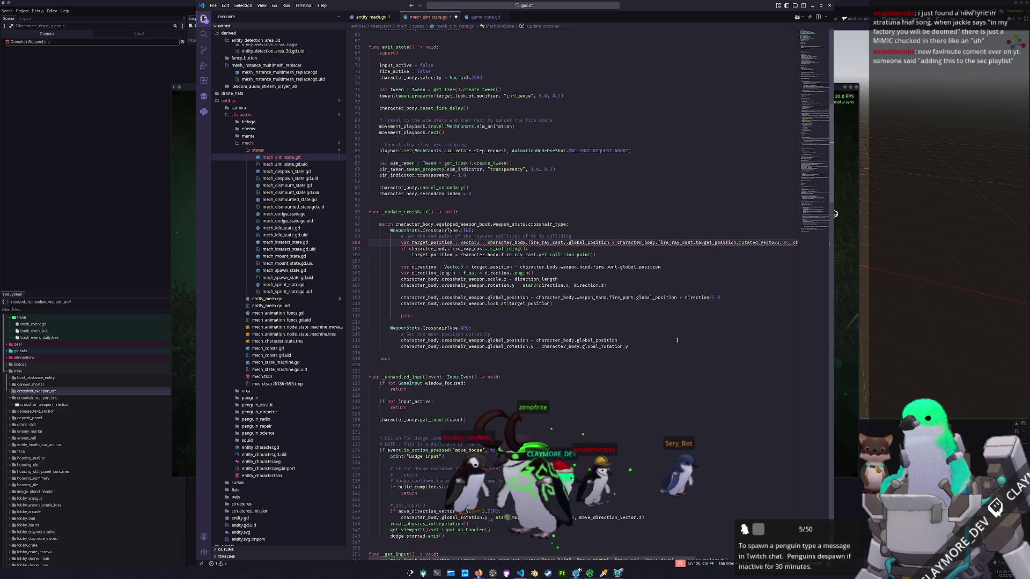
type("get_transfo")
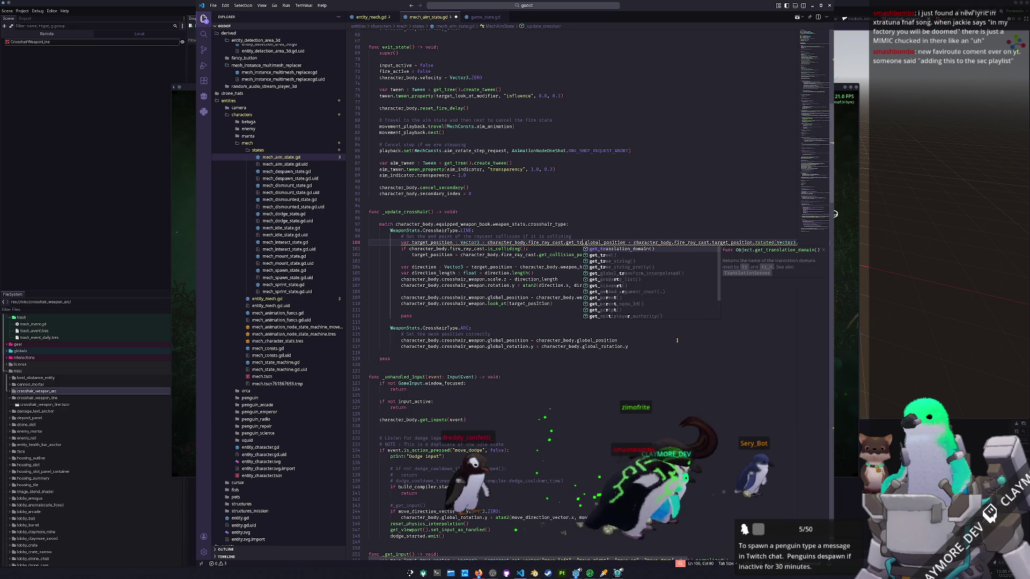
key("Return")
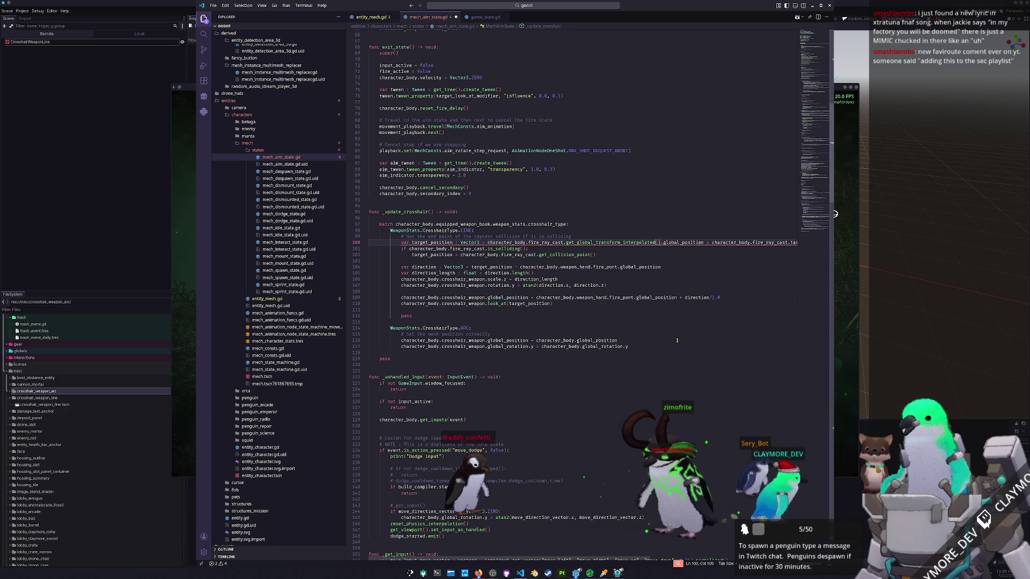
type(".origin.")
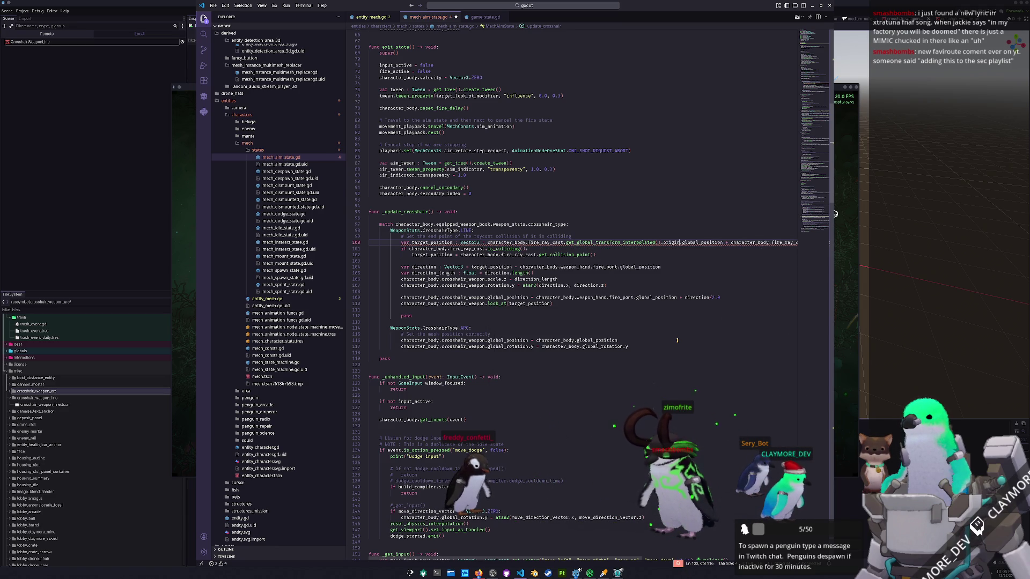
key("ctrl+shift+Right")
key("Delete")
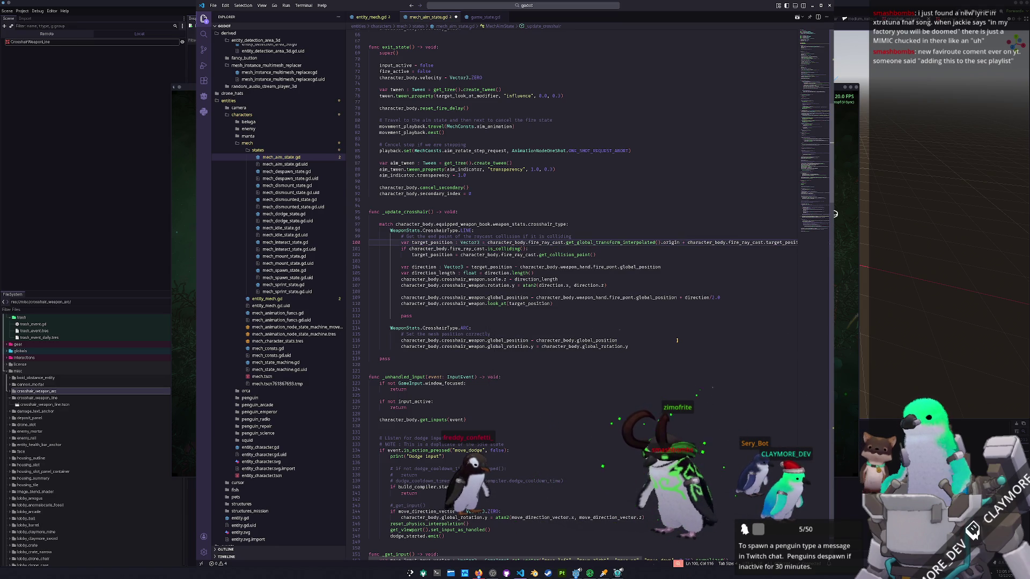
left_click(834, 214)
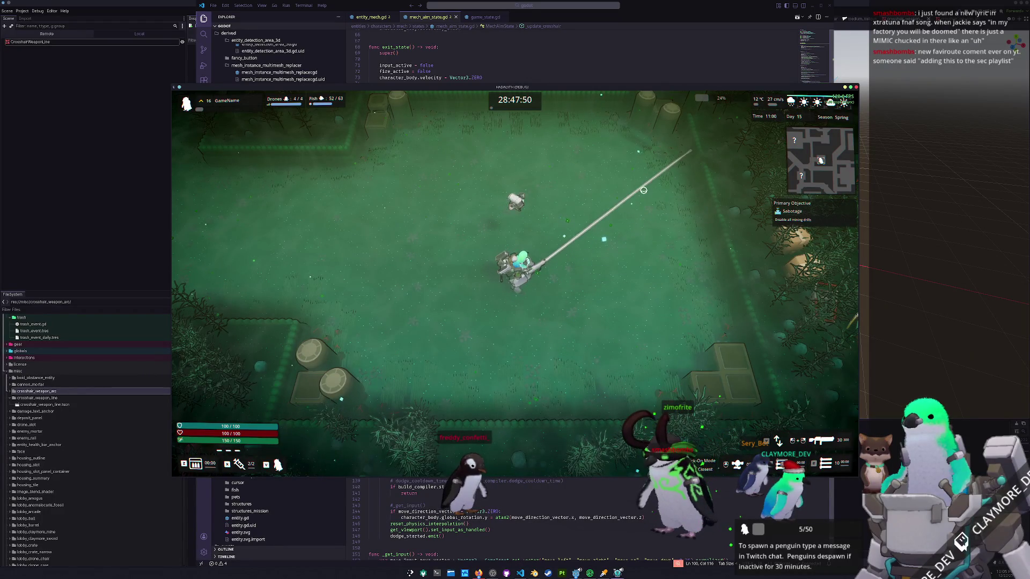
key("alt+Tab")
left_click(679, 242)
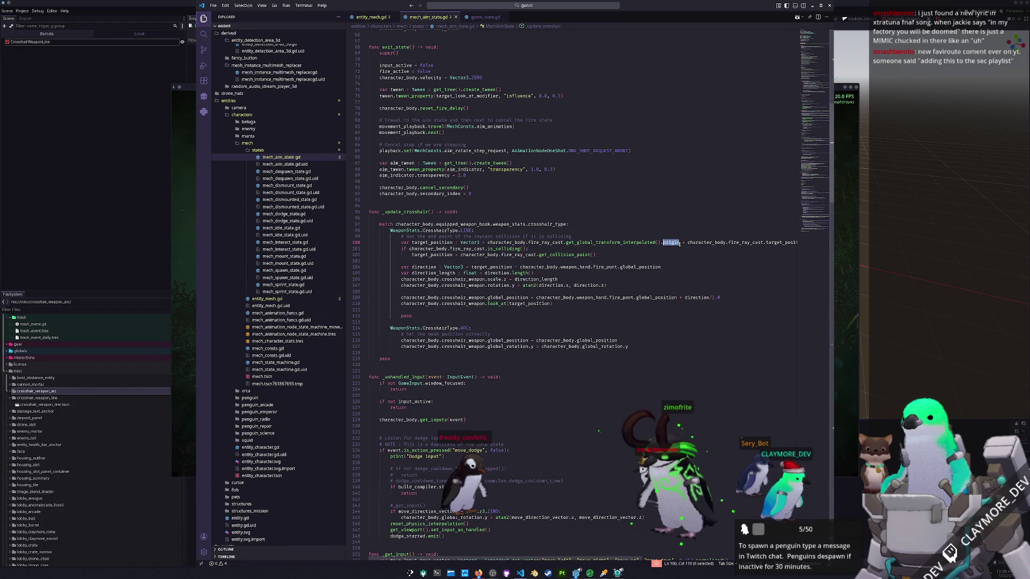
Copy get_global_transform_interpolated().origin over global_position on line 104 and save
key("ctrl+shift+Left")
key("ctrl+shift+Left")
key("ctrl+shift+Left")
key("Down")
key("Down")
key("End")
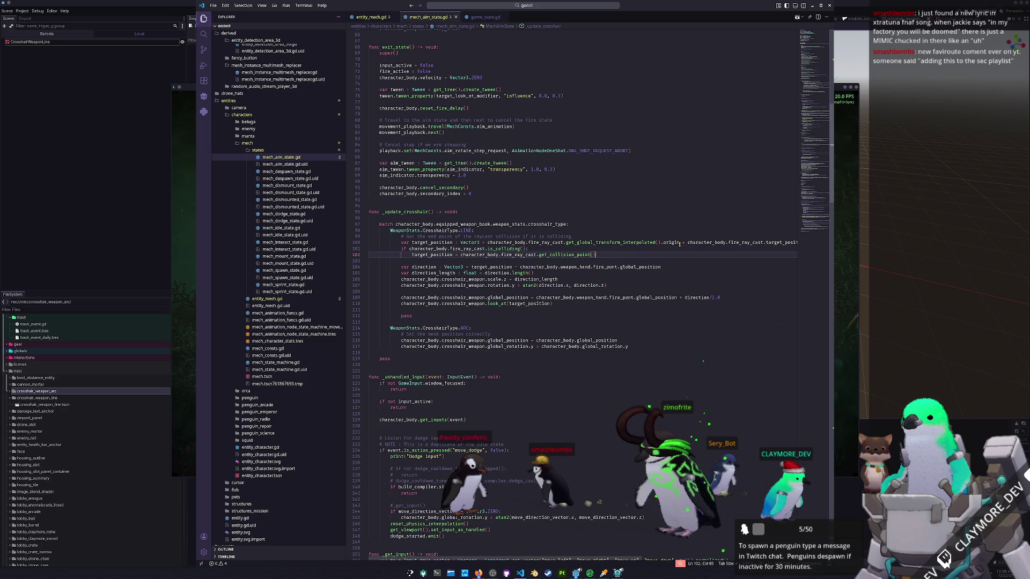
key("Down")
key("Down")
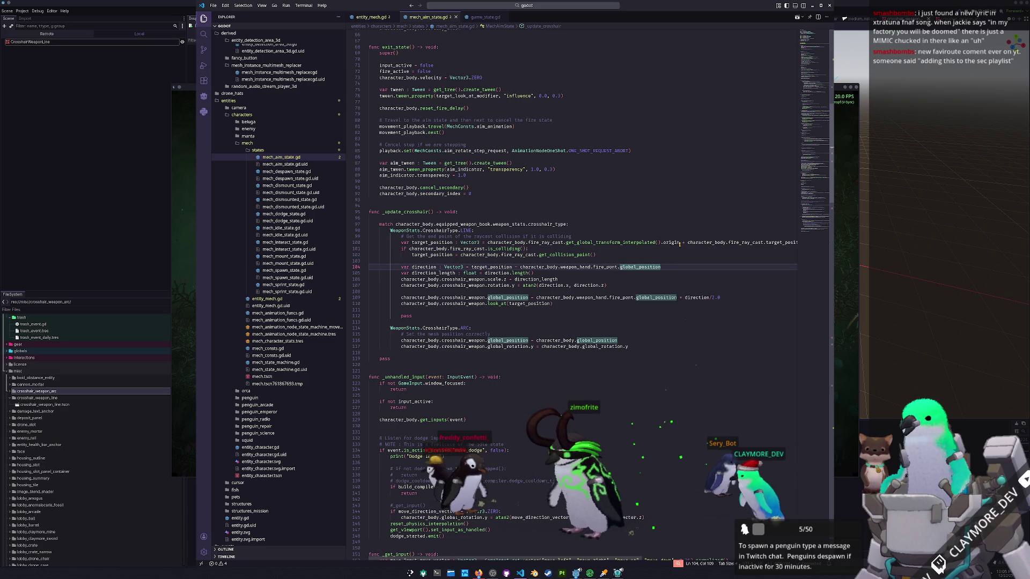
key("ctrl+shift+Left")
key("ctrl+v")
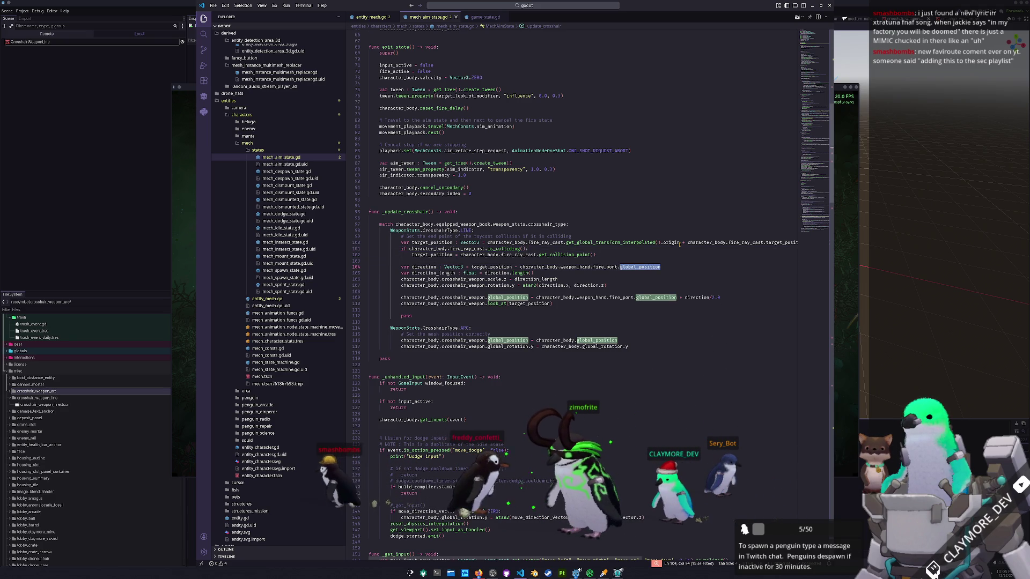
key("ctrl+s")
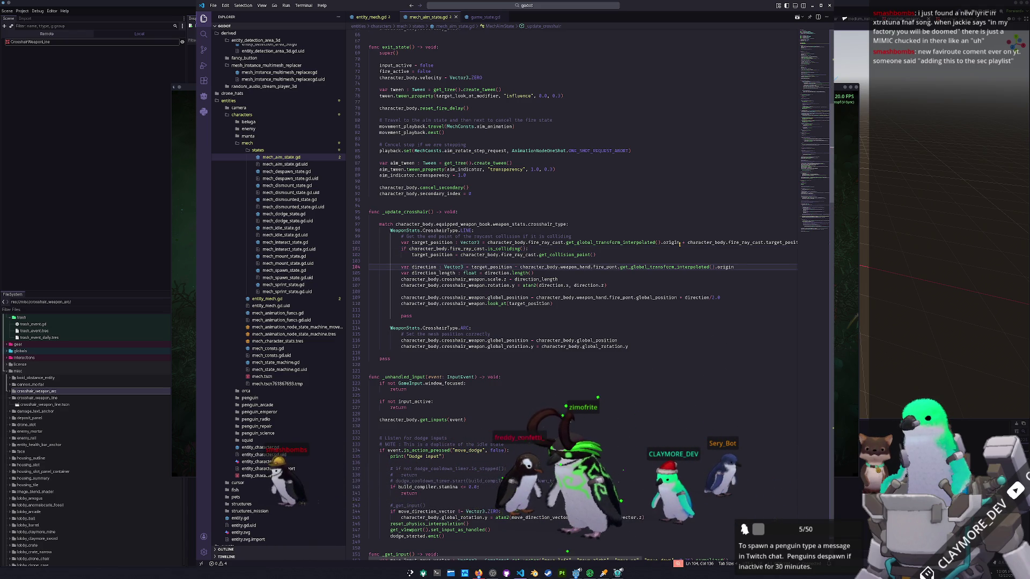
key("alt+Tab")
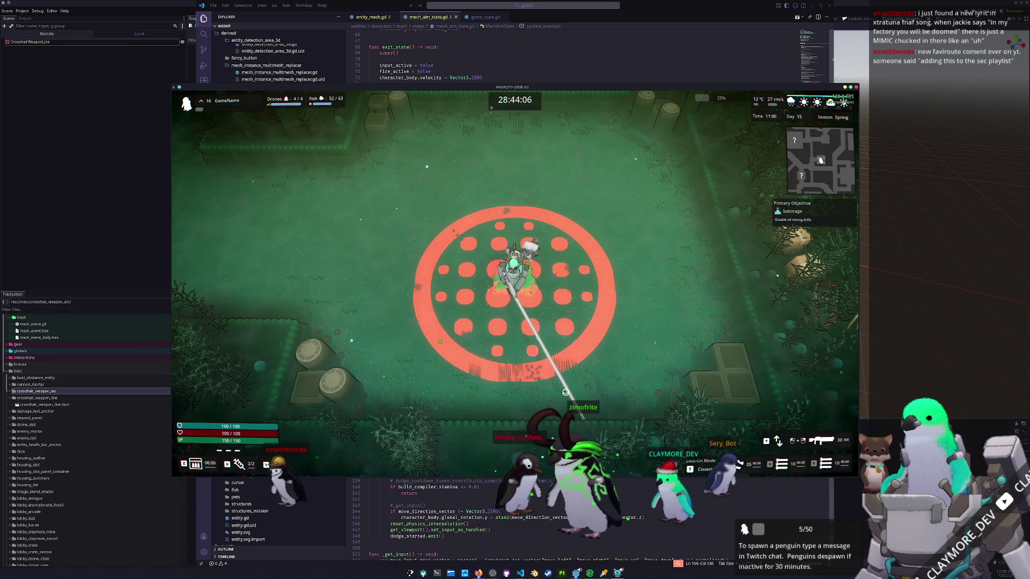
key("alt+Tab")
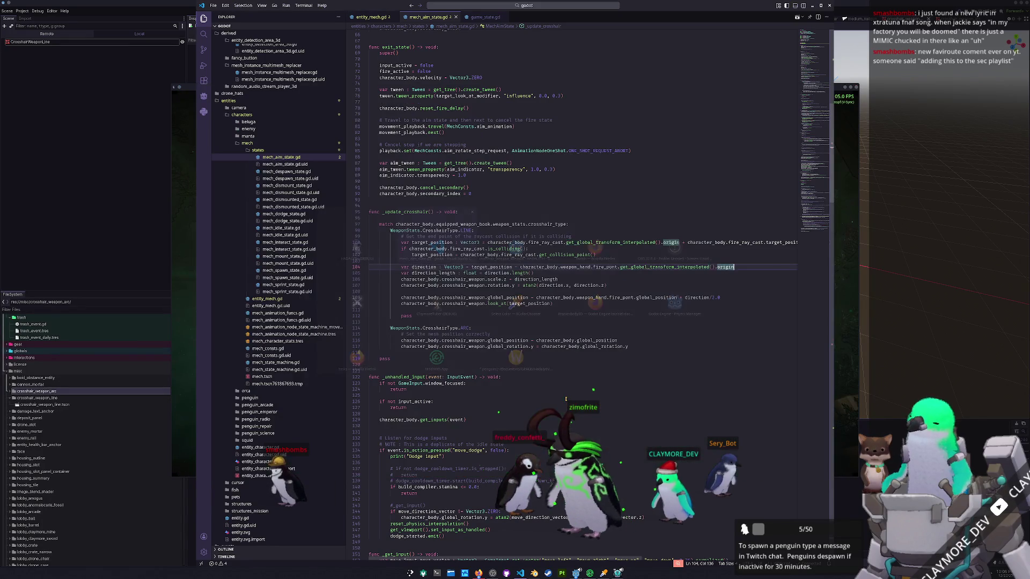
Paste the interpolated origin over global_position on line 109, remove the doubled dot, and relaunch
key("ctrl+shift+Left")
key("ctrl+shift+Left")
key("ctrl+shift+Left")
key("ctrl+c")
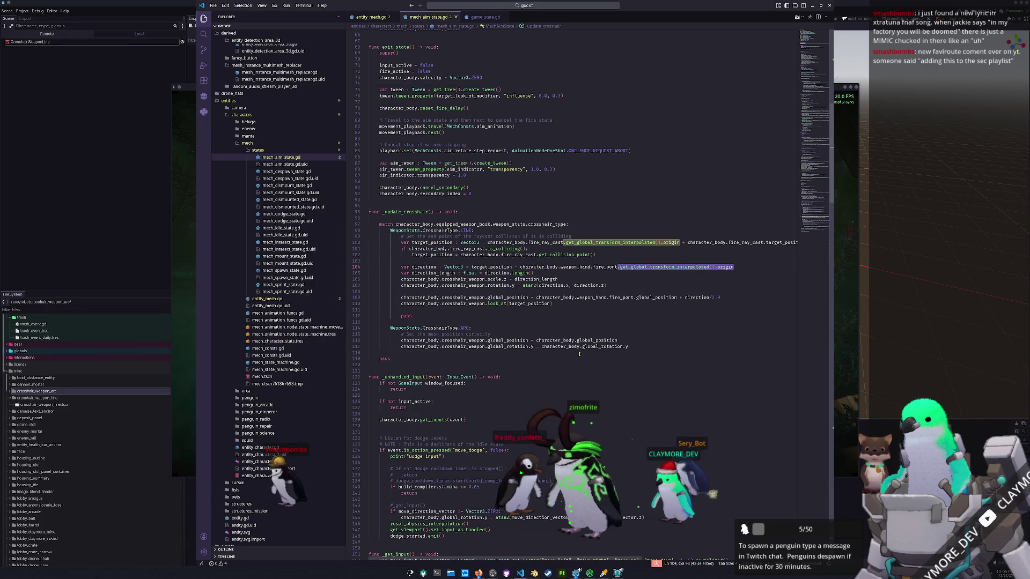
key("Down")
key("Down")
key("Down")
key("Down")
key("End")
key("ctrl+Left")
key("ctrl+Left")
key("ctrl+Left")
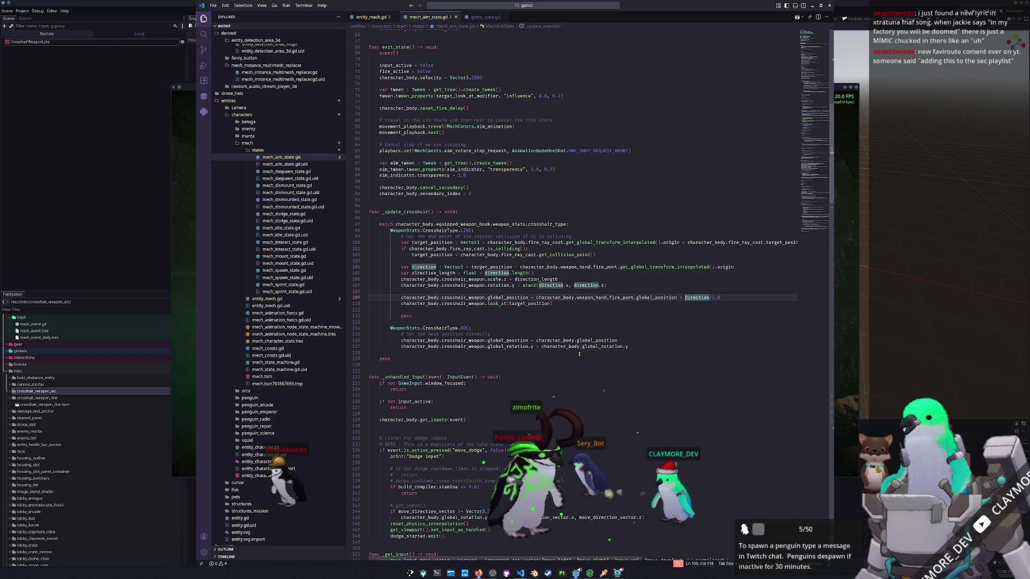
key("ctrl+shift+Right")
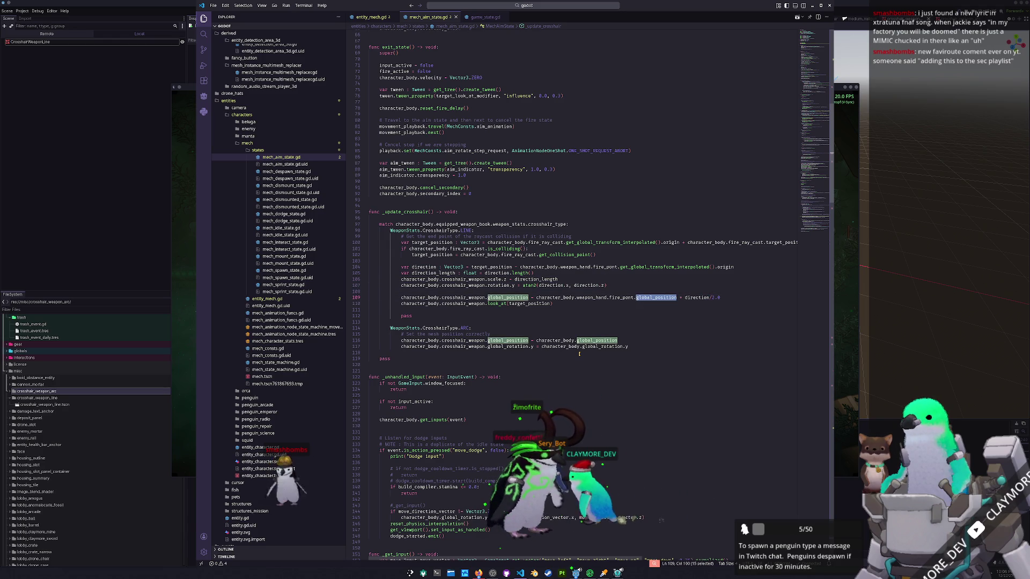
key("ctrl+v")
key("ctrl+Left")
key("ctrl+Left")
key("ctrl+Left")
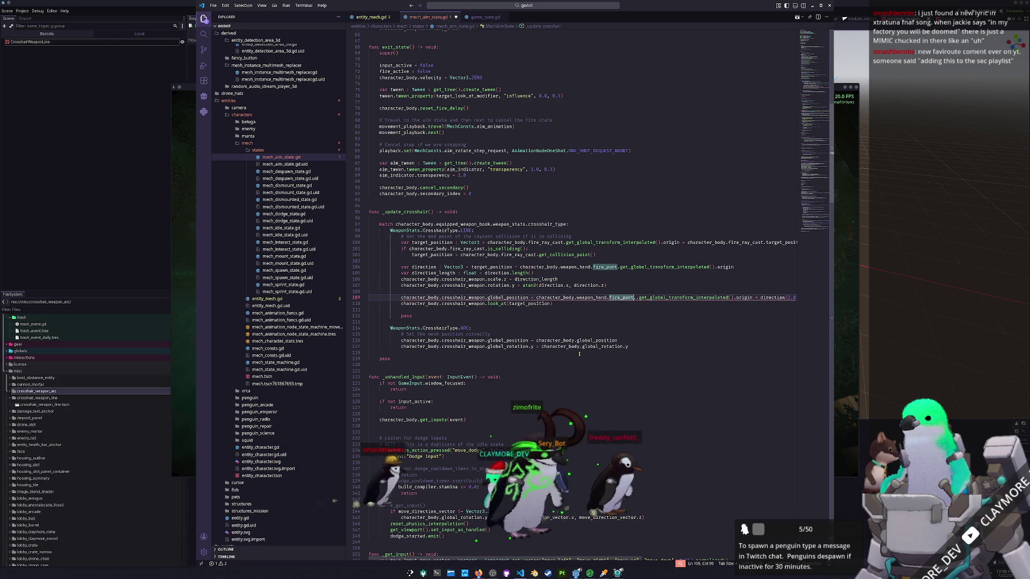
key("Delete")
key("F5")
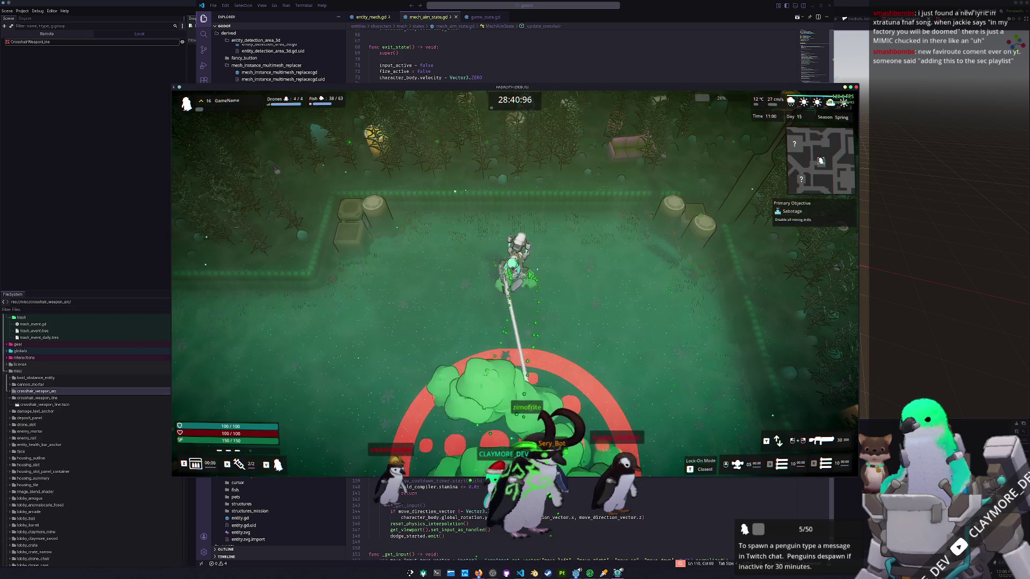
Fire at the approaching drone and the upper-right enemies while moving the mech, watching the aim line
left_click(287, 287)
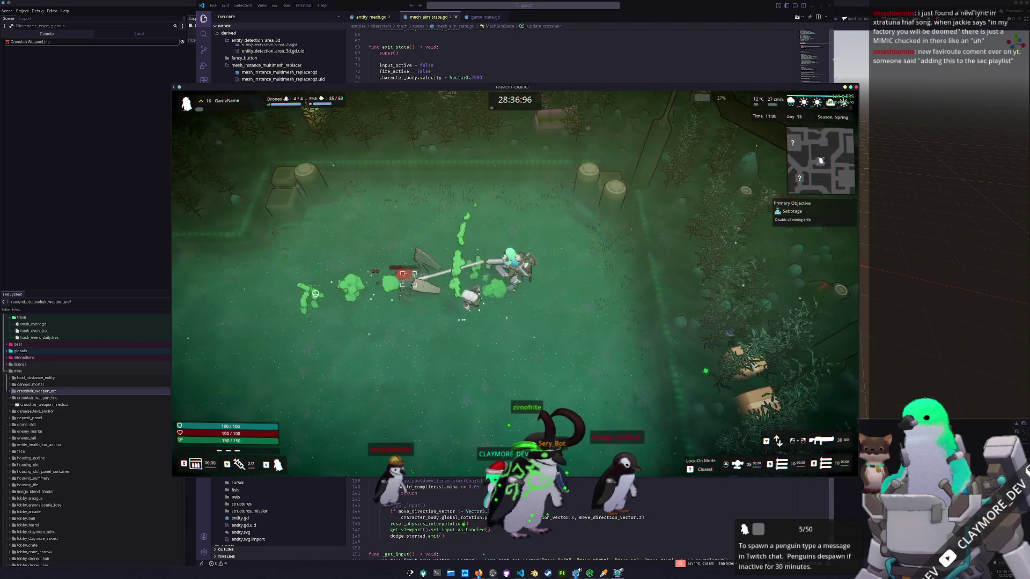
key("s")
left_click(571, 217)
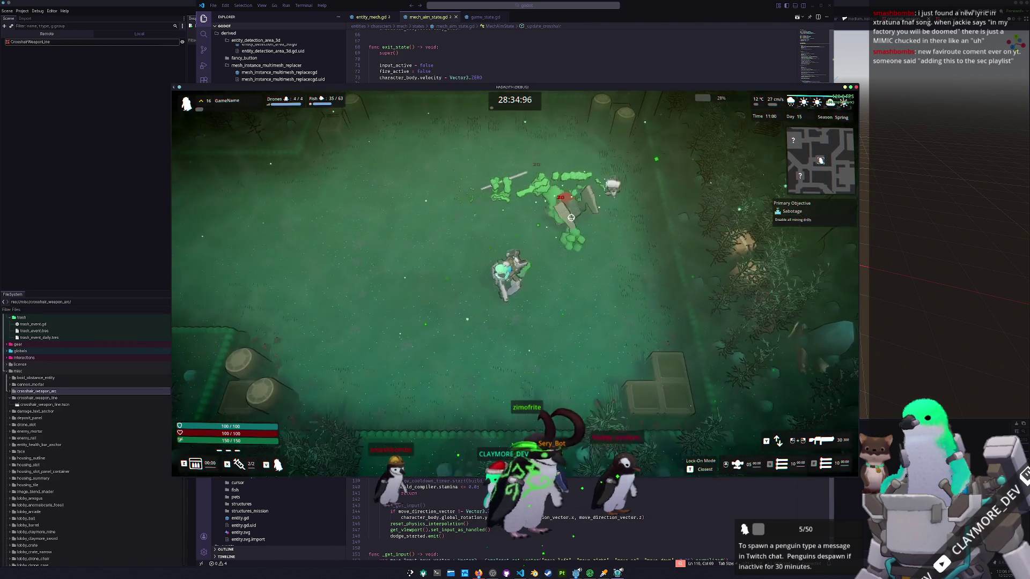
left_click(576, 213)
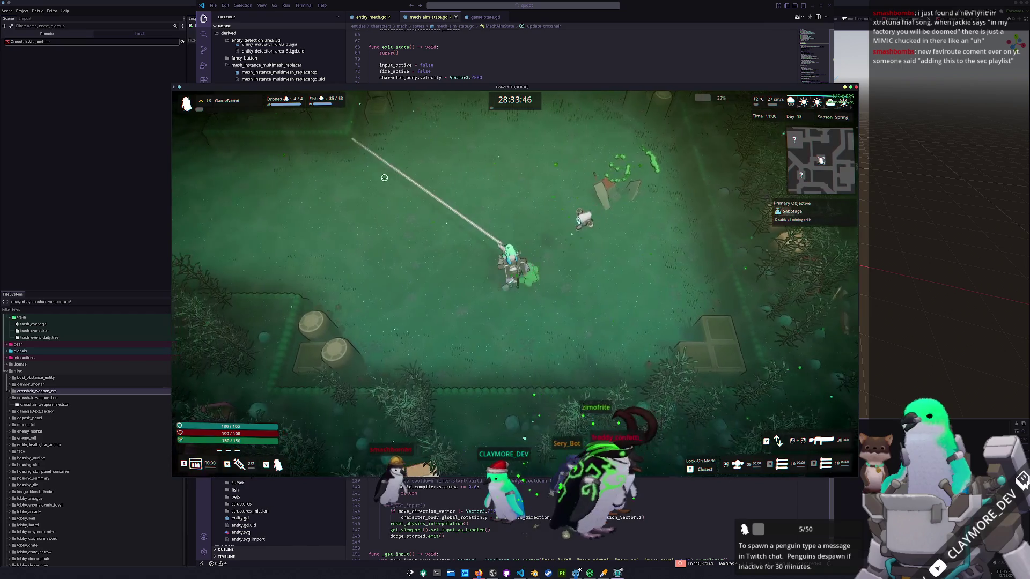
key("a")
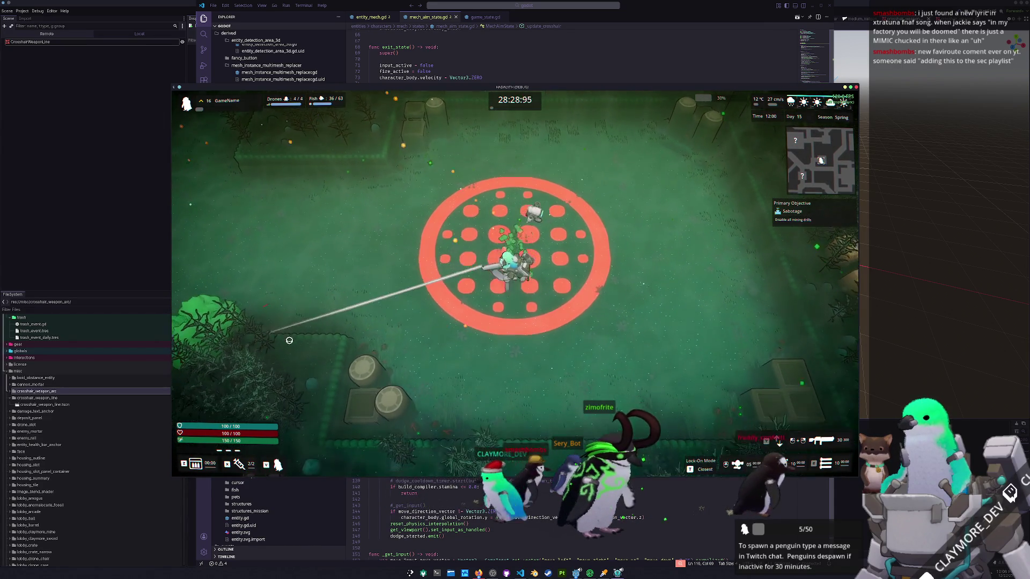
Walk the mech around the warning circles with WASD, then pause and return to mech_aim_state.gd
key("s")
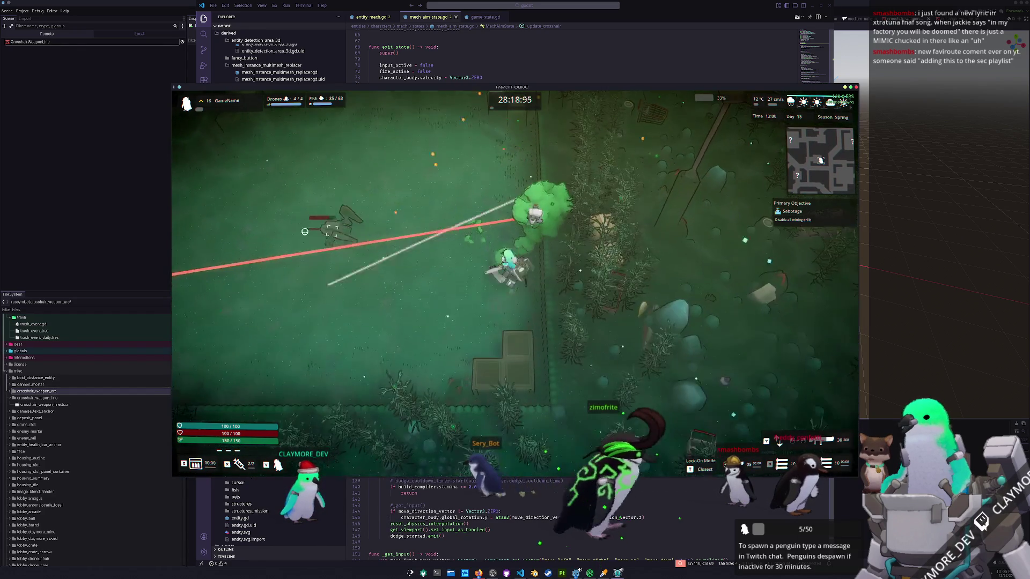
key("w")
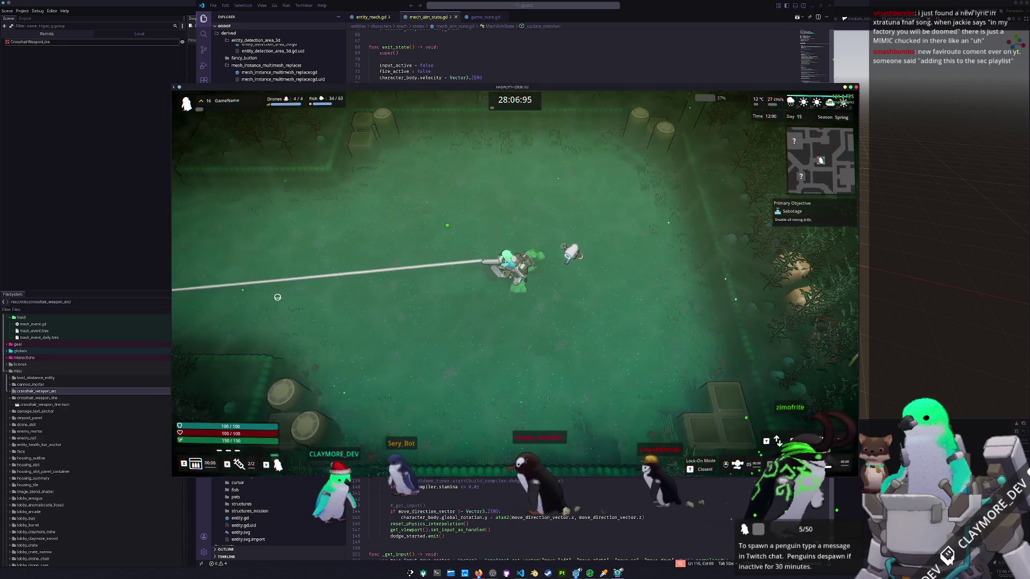
key("a")
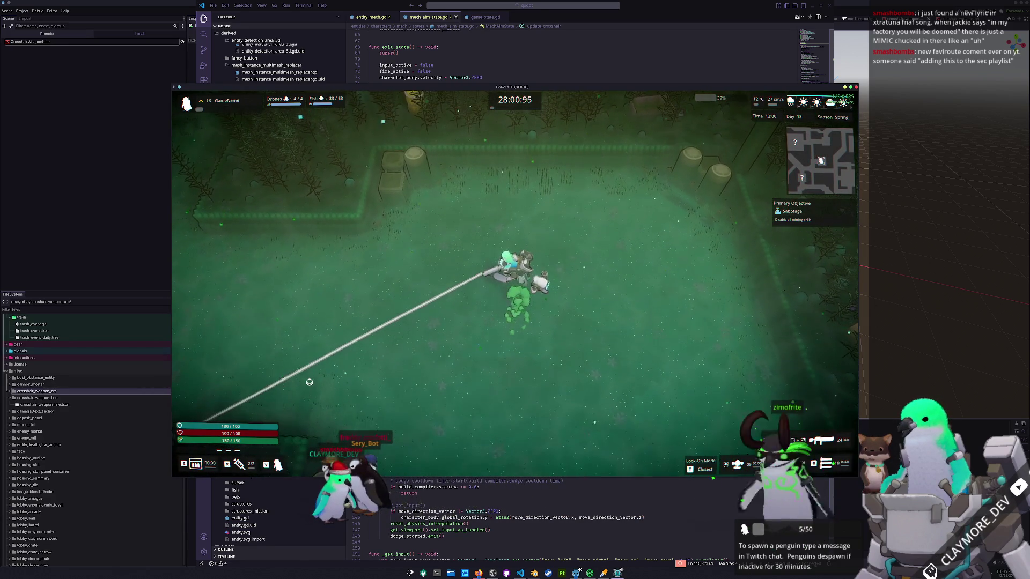
key("s")
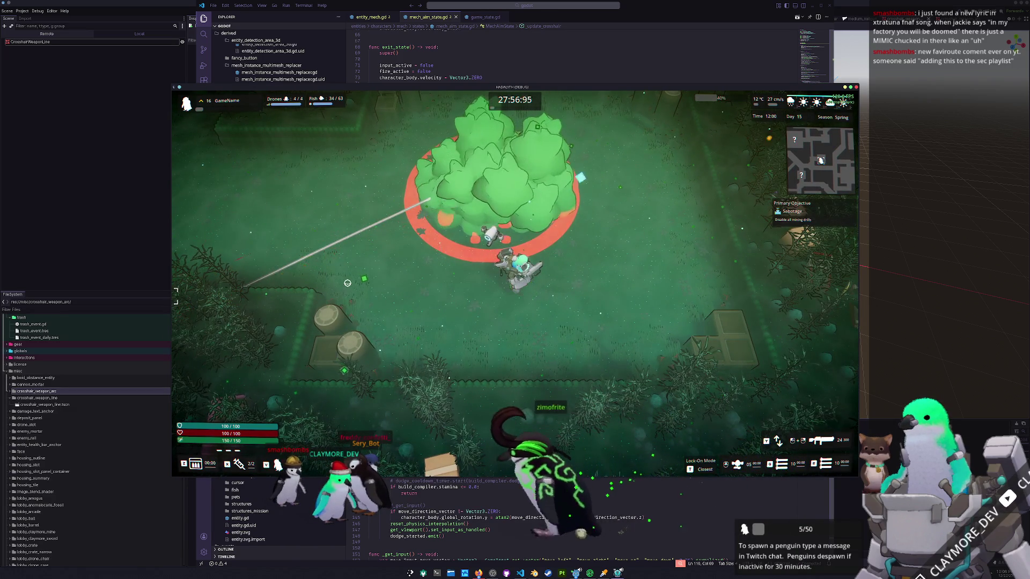
key("w")
key("w")
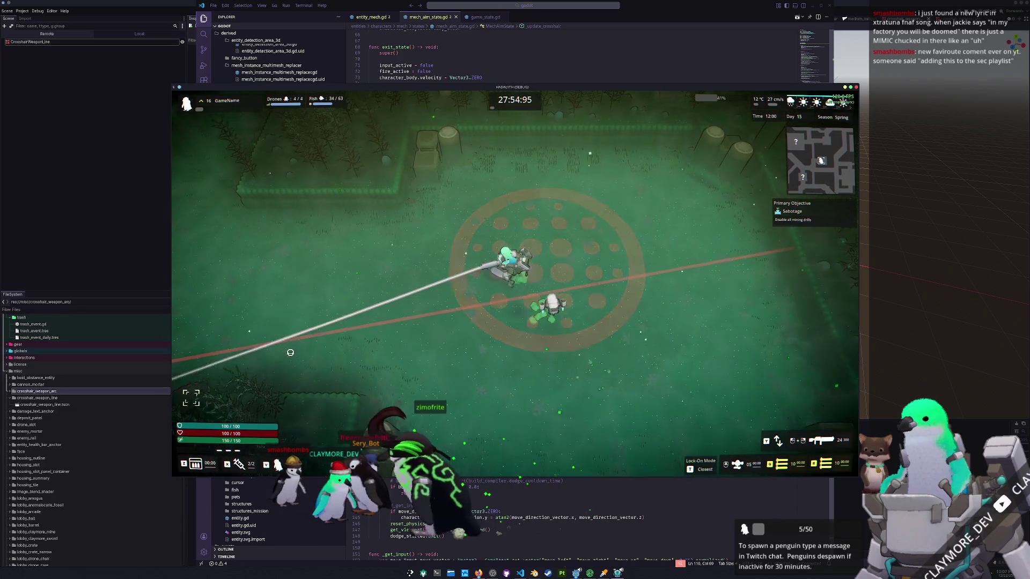
key("a")
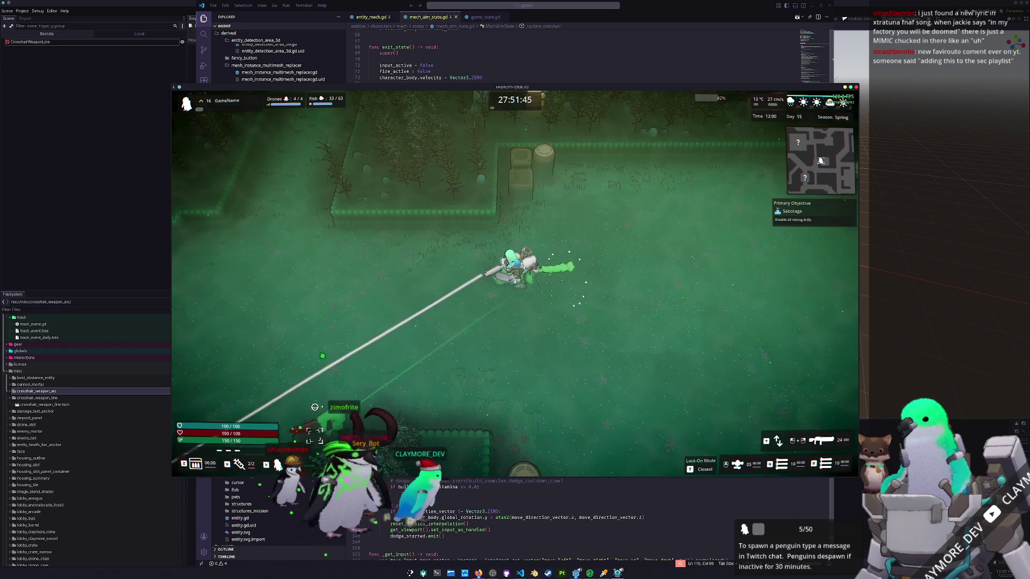
key("w")
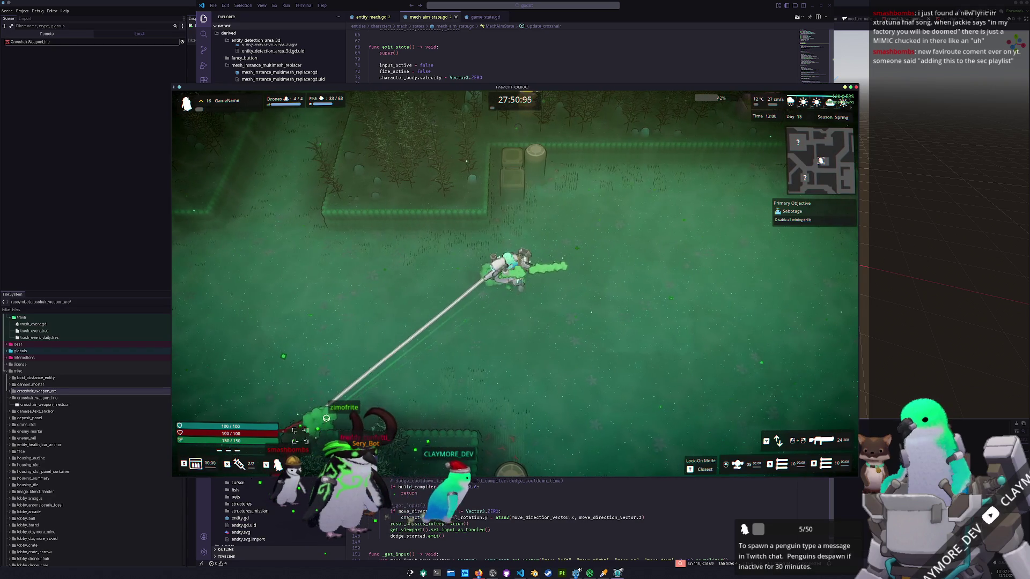
key("d")
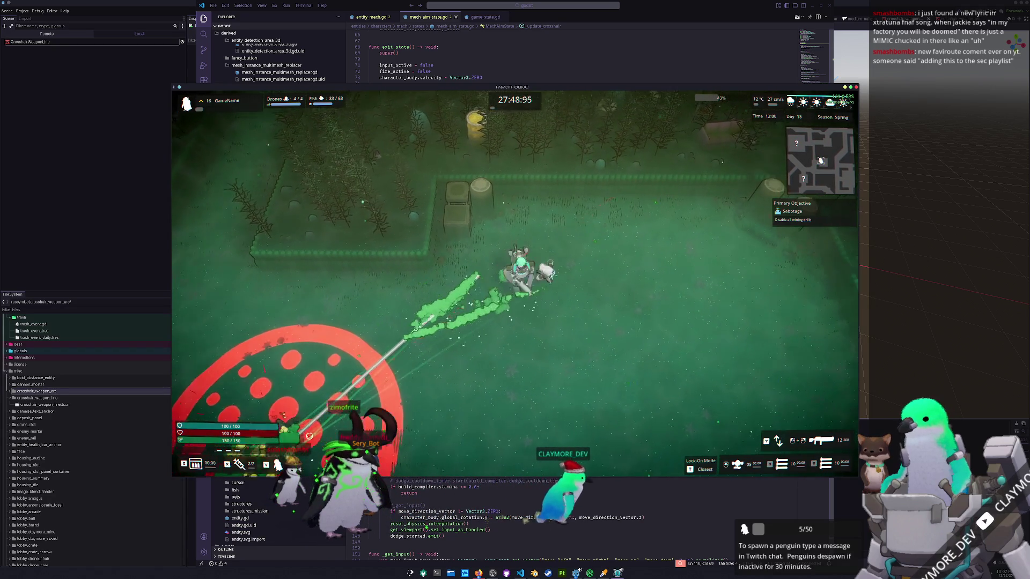
key("Escape")
key("alt+Tab")
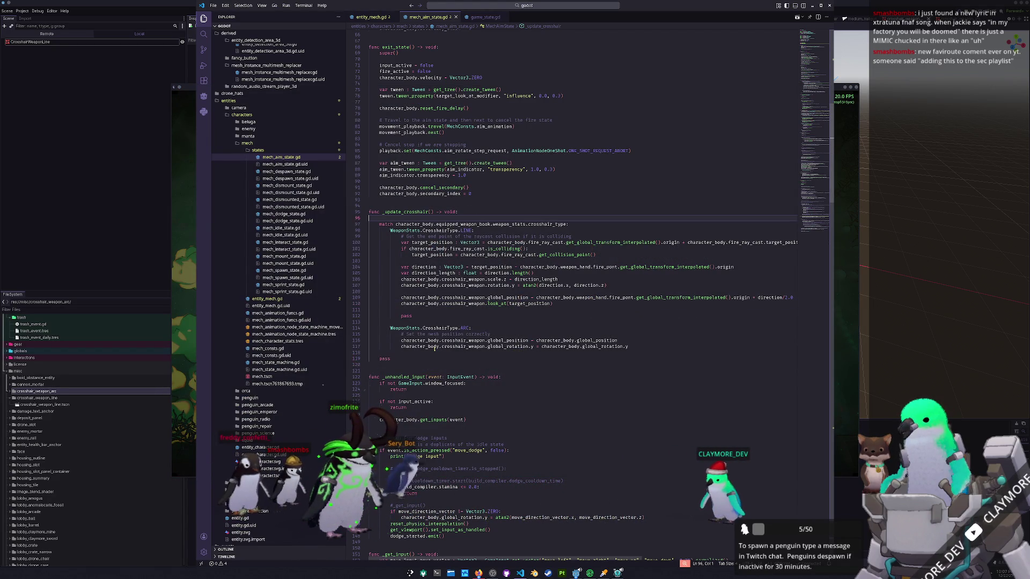
Cut the _update_crosshair() call out of process_state
scroll(479, 272, "down", 20)
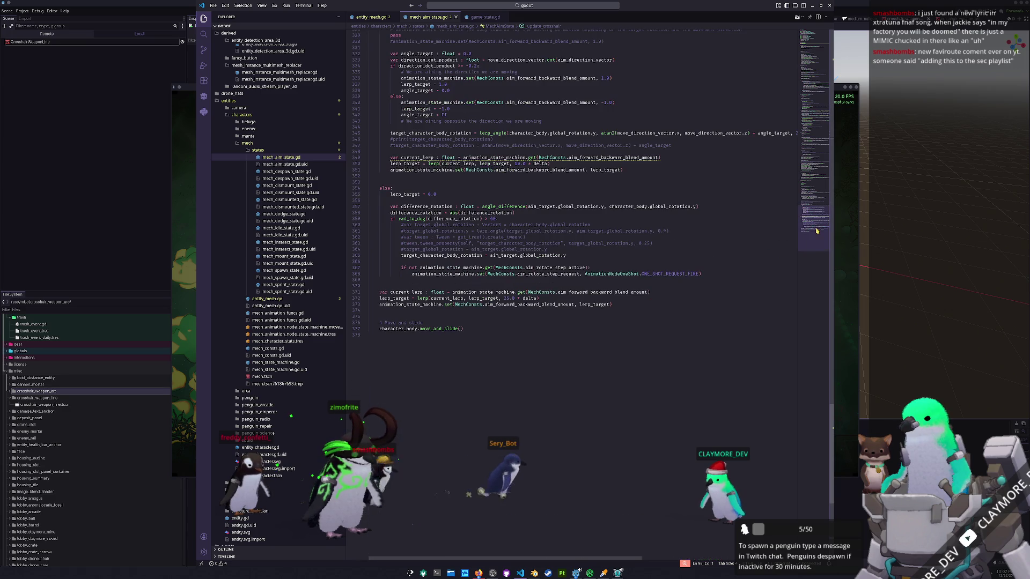
scroll(479, 272, "up", 15)
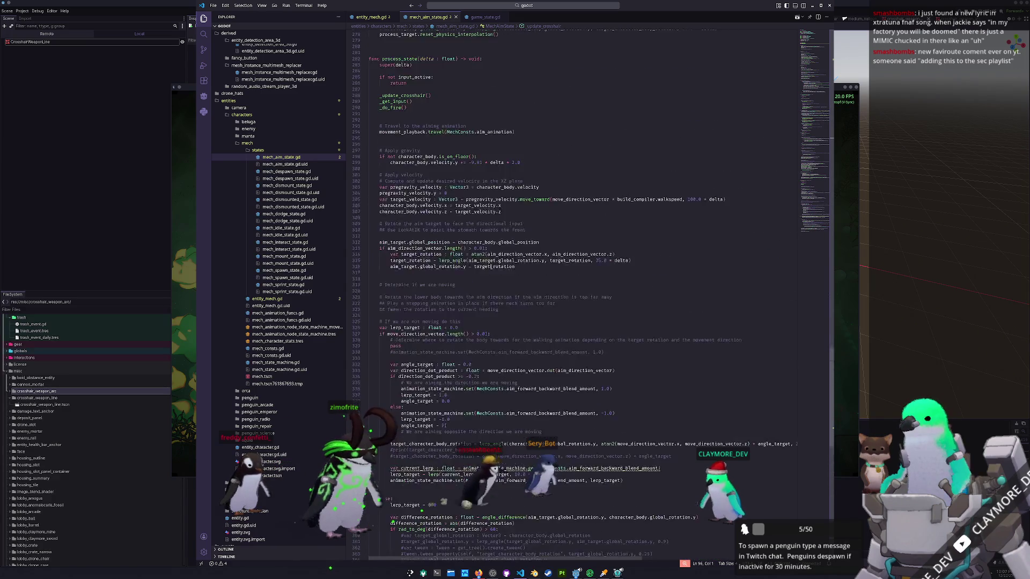
left_click(435, 257)
key("shift+Up")
key("BackSpace")
Paste _update_crosshair() at the end of _process, add a newline, and run the game with F5
left_click(402, 209)
key("ctrl+v")
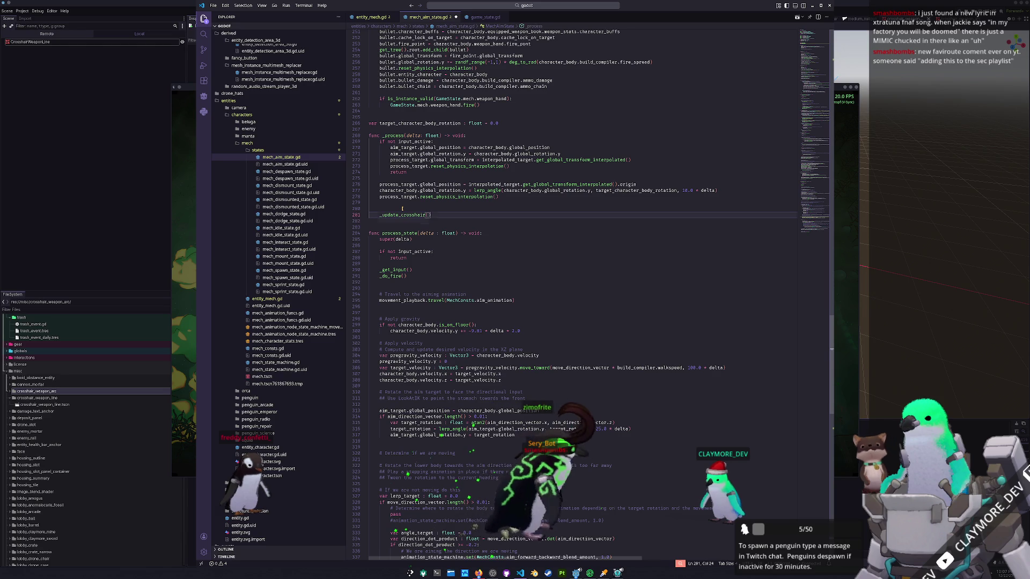
key("Return")
key("F5")
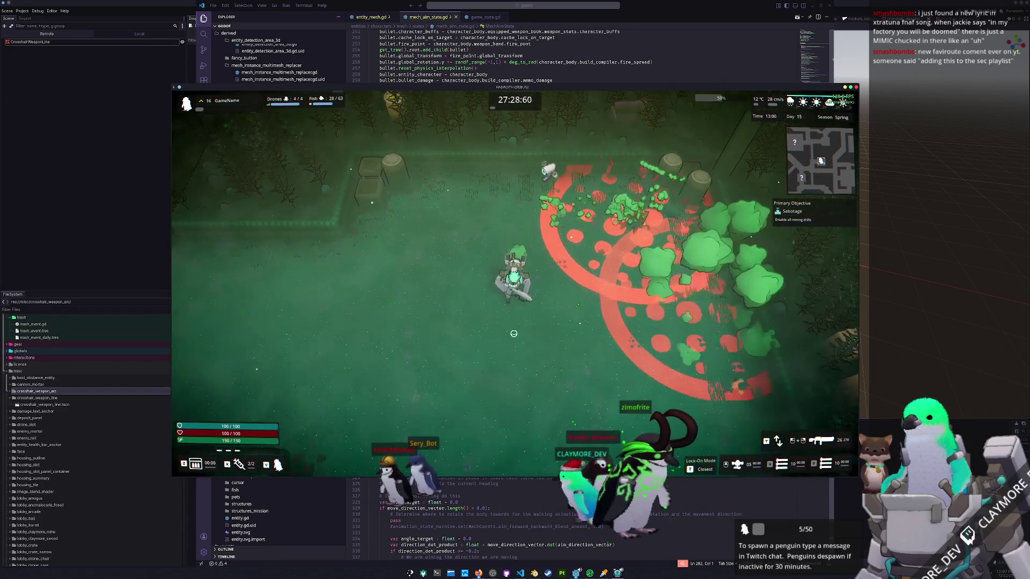
Walk the mech left, up and down and fire at the locked-on enemy, then return to mech_aim_state.gd
key("a")
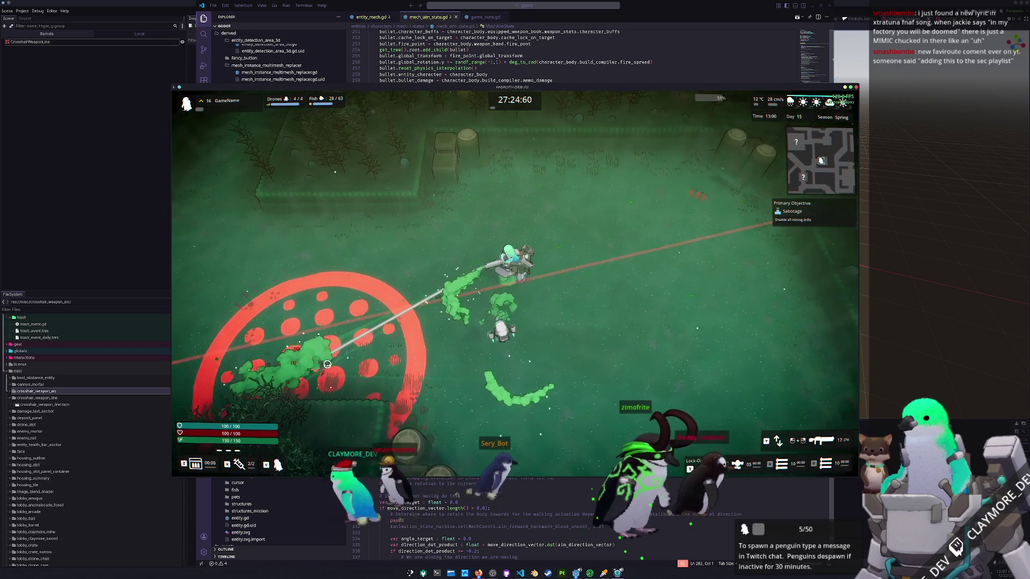
key("w")
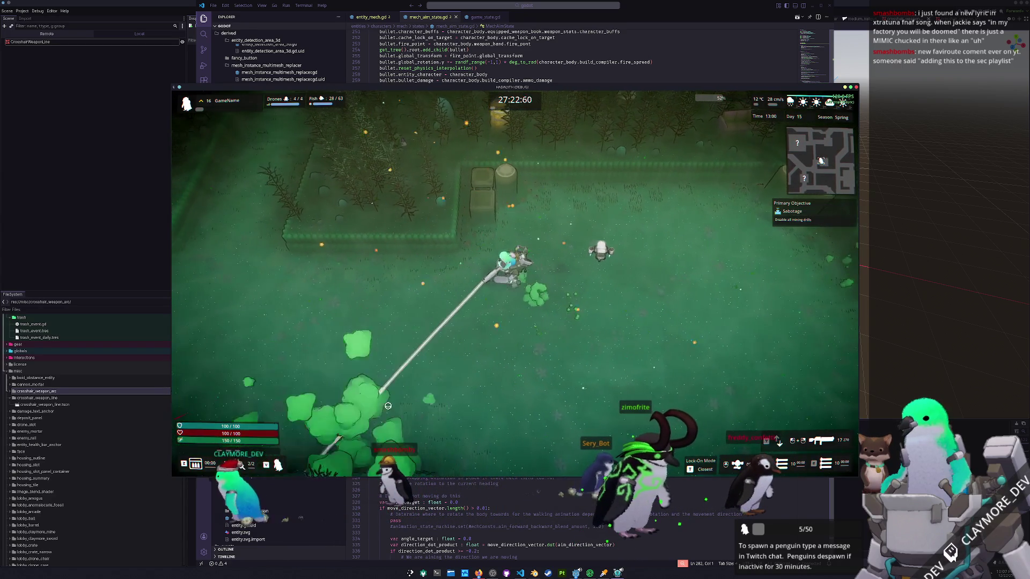
key("a")
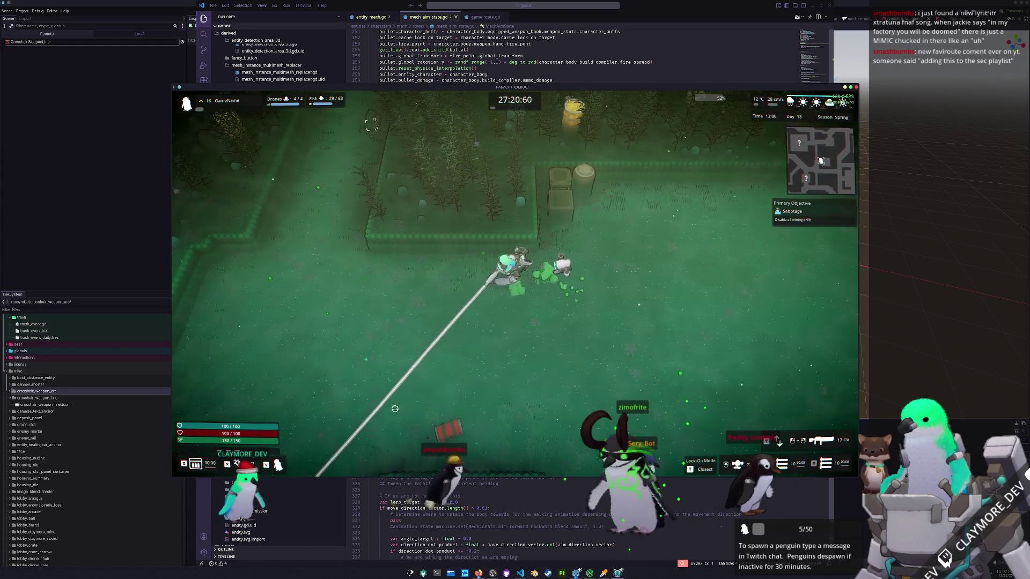
key("s")
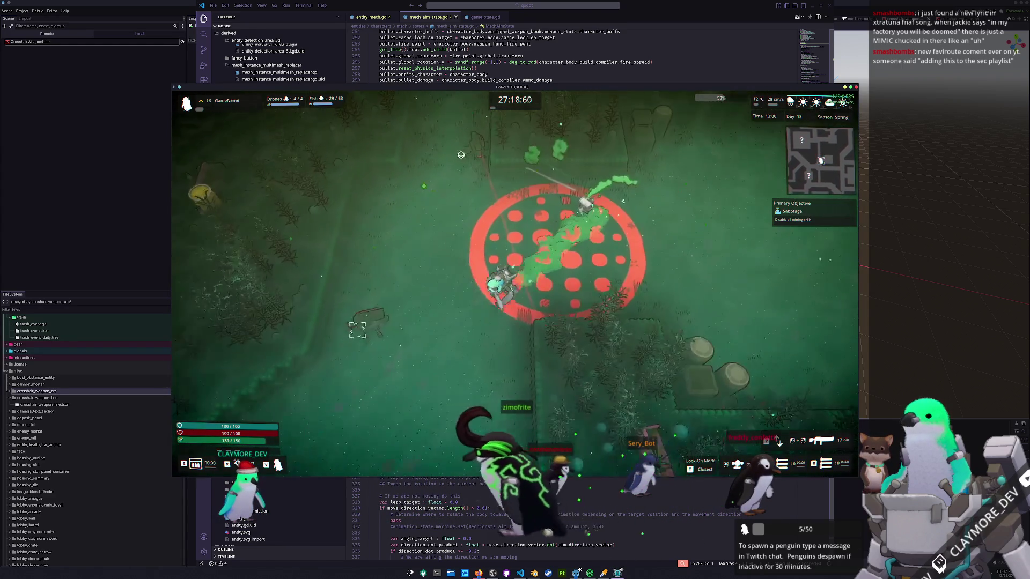
key("s")
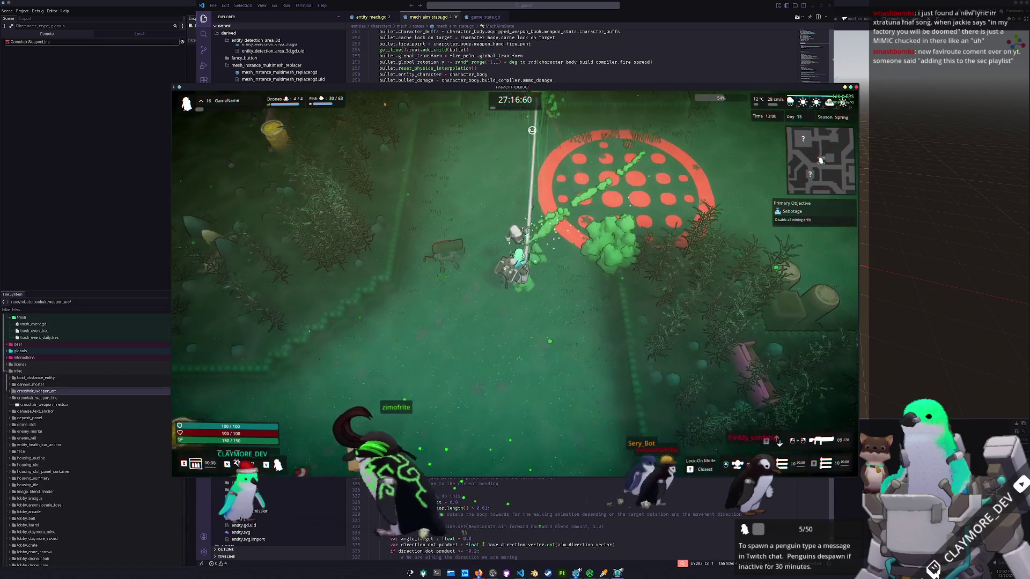
key("s")
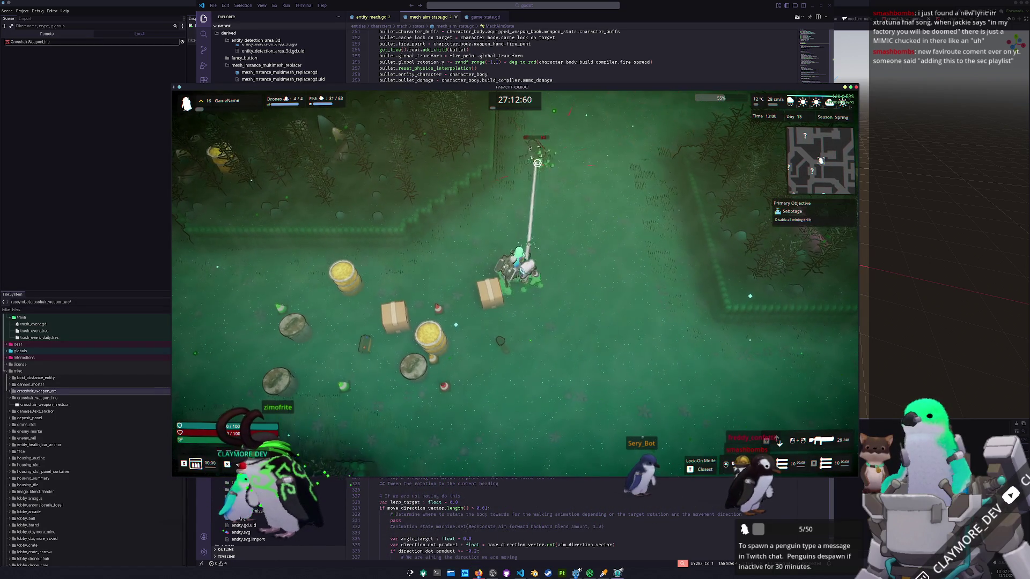
key("w")
left_click(562, 156)
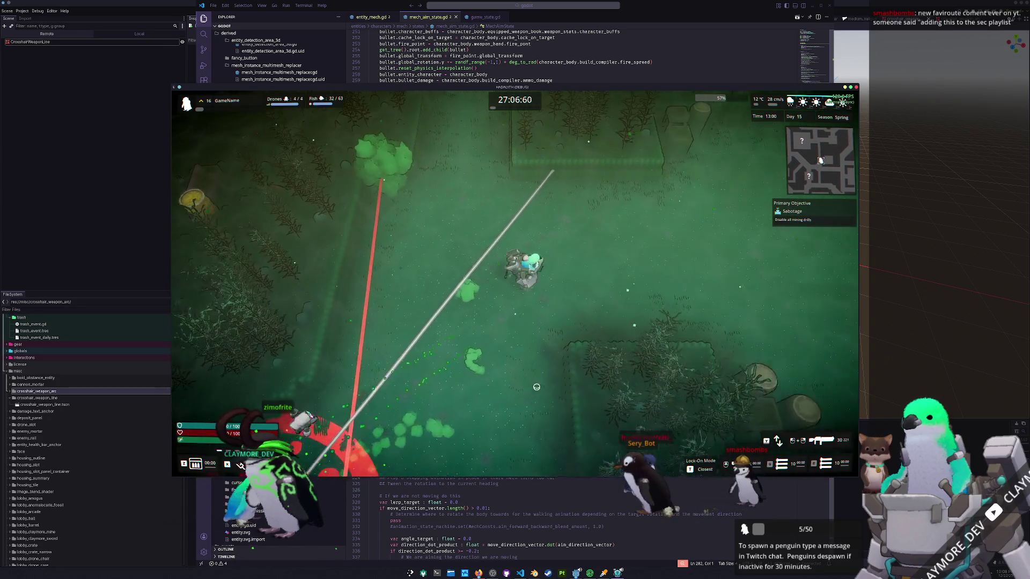
key("d")
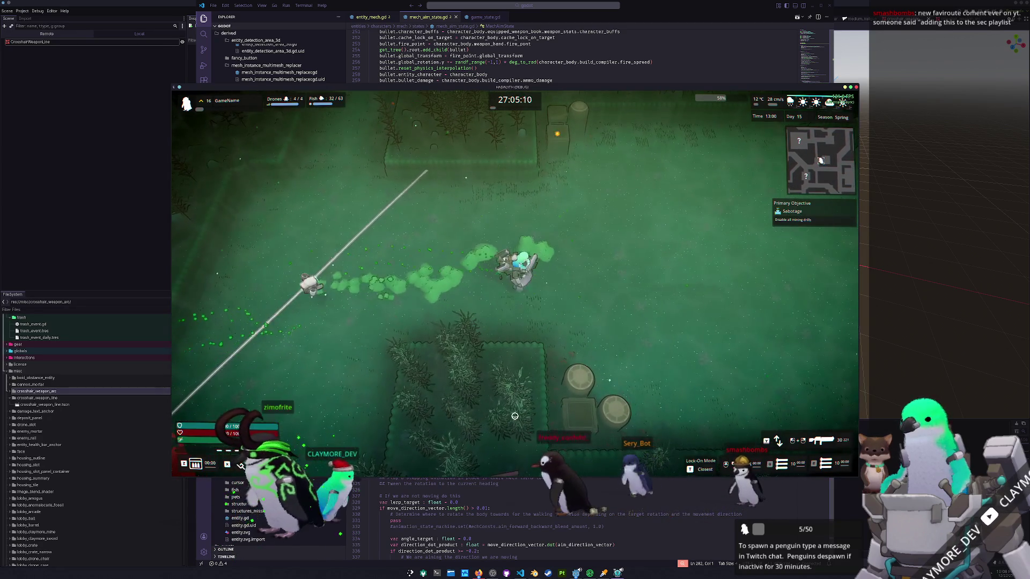
left_click(472, 501)
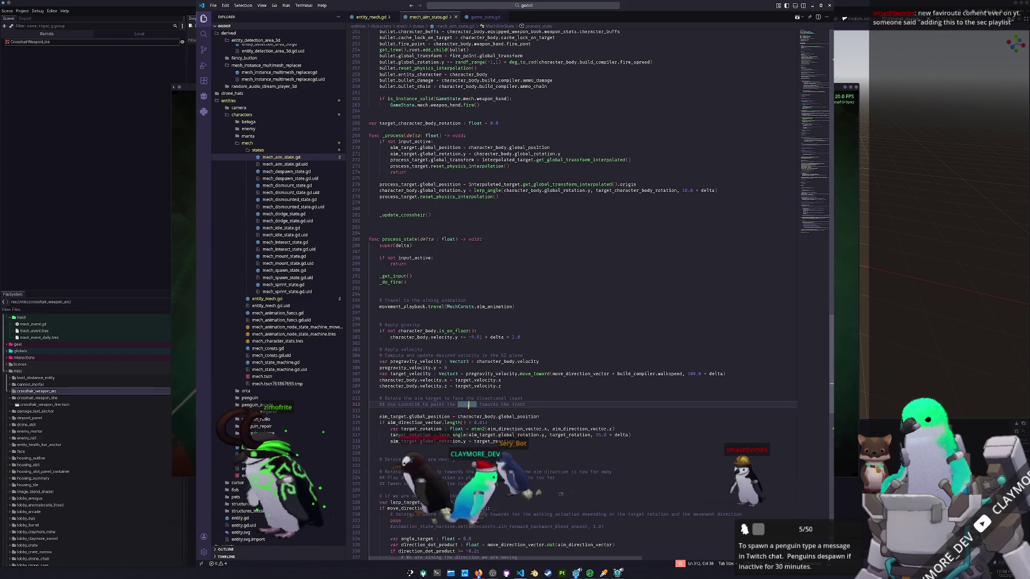
Look over the _update_crosshair() call and function, landing on empty line 108 in the LINE branch
left_click(467, 411)
scroll(465, 413, "down", 9)
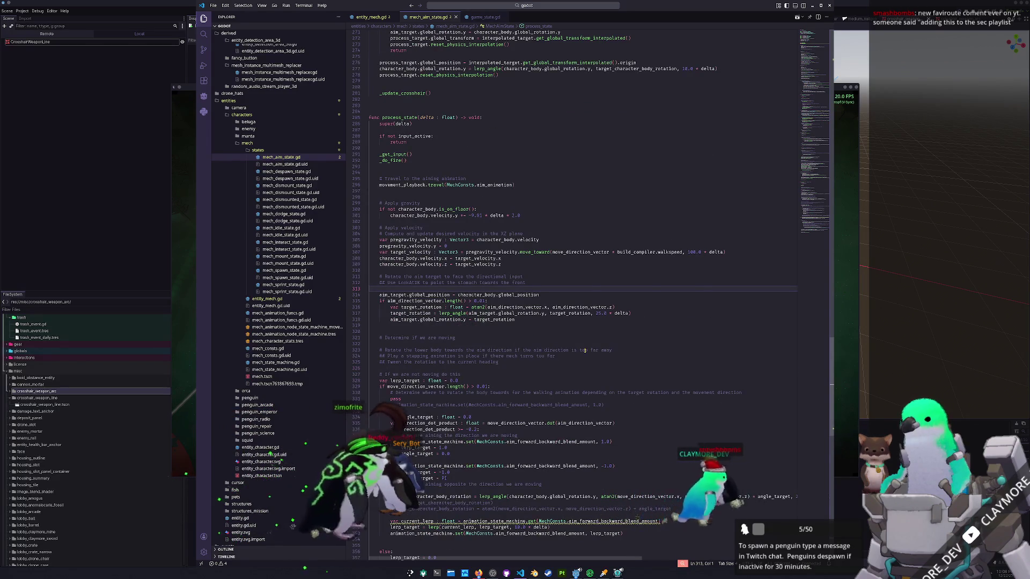
scroll(585, 350, "up", 11)
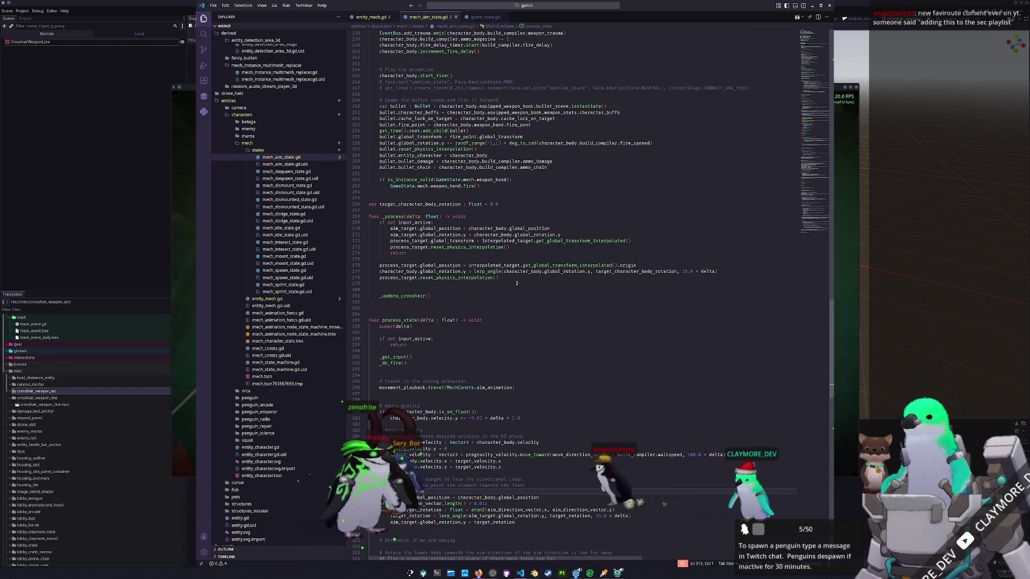
left_click(435, 300)
left_click(439, 295)
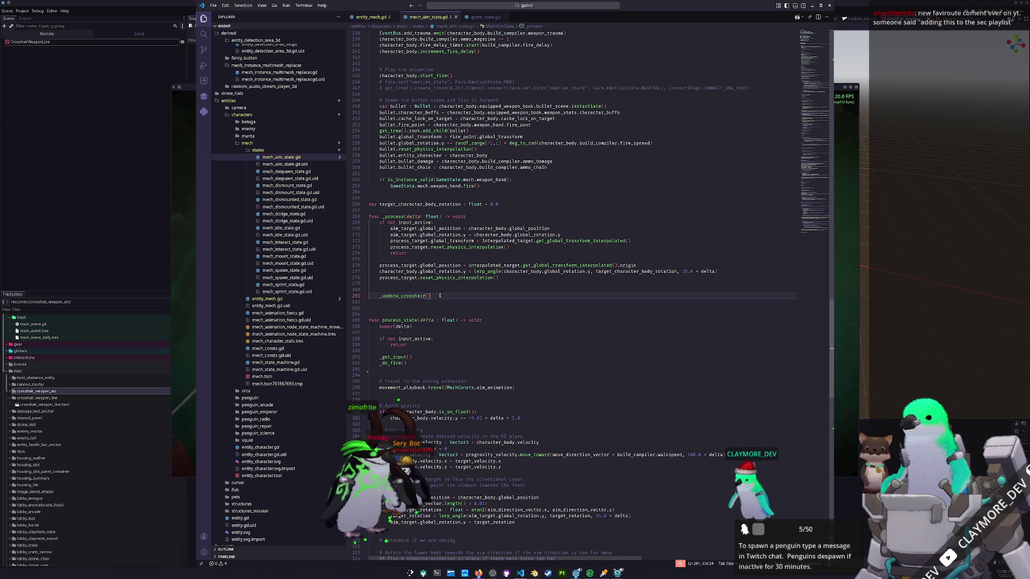
scroll(462, 272, "up", 20)
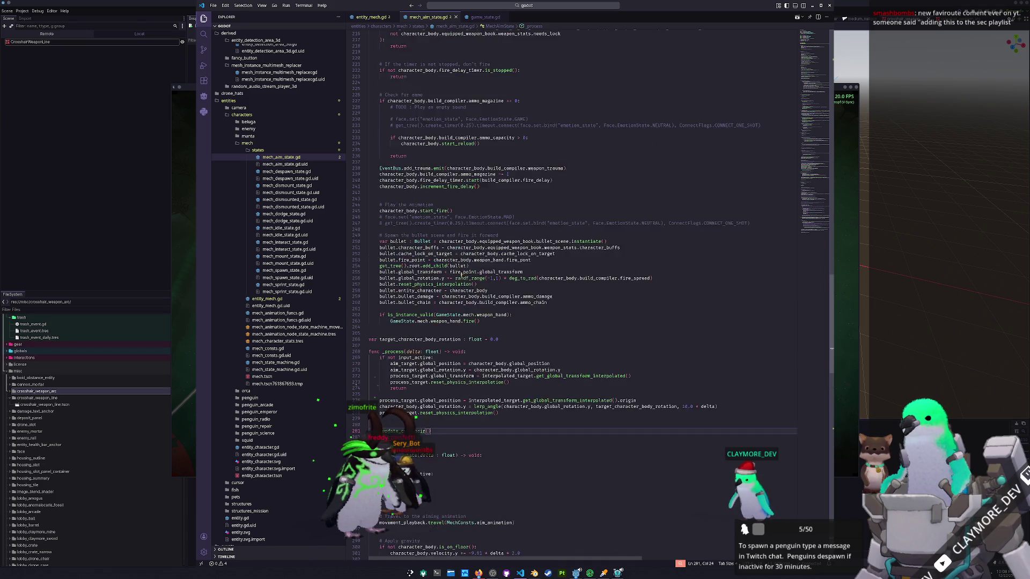
scroll(489, 290, "up", 20)
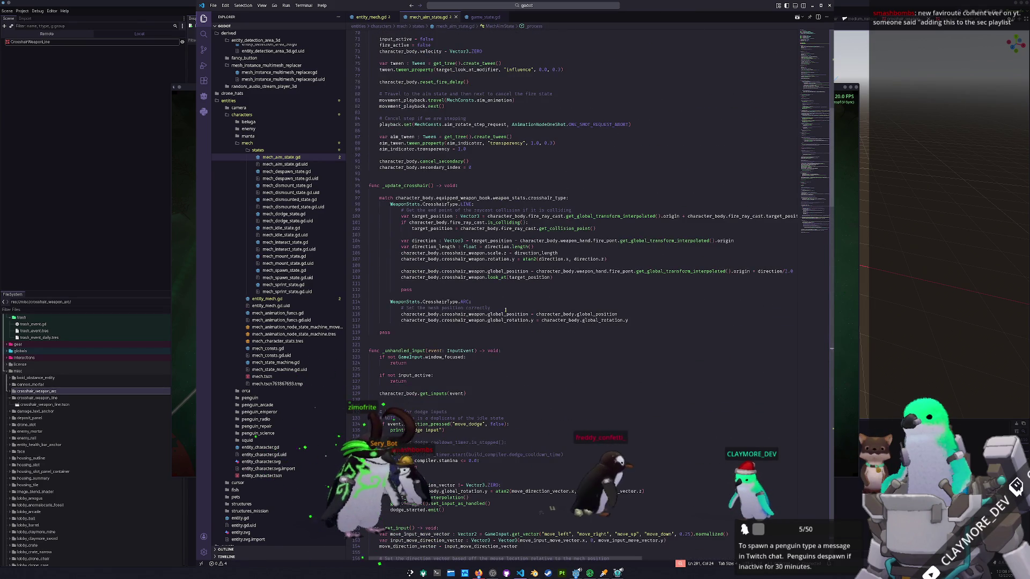
left_click(499, 326)
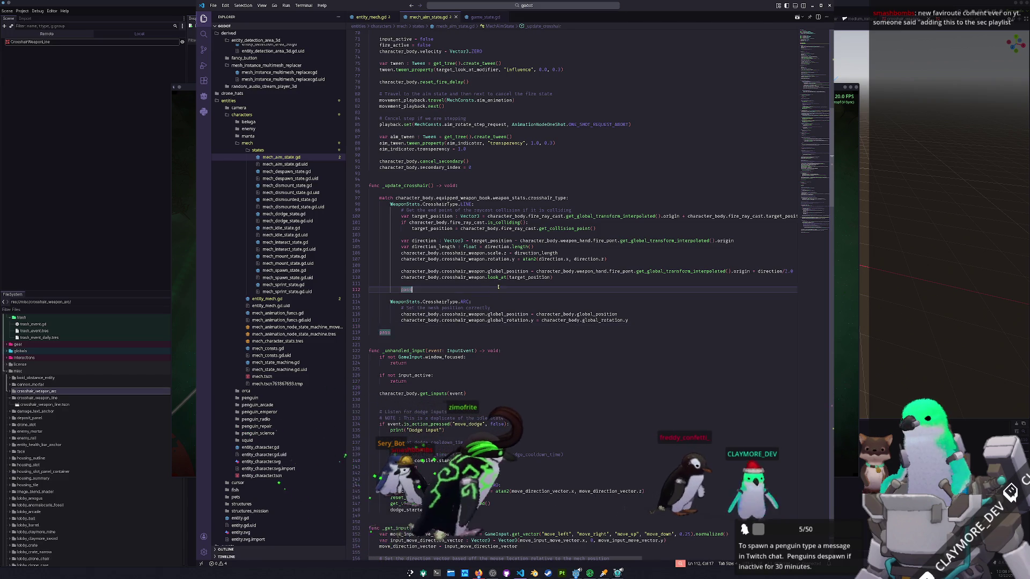
left_click(544, 265)
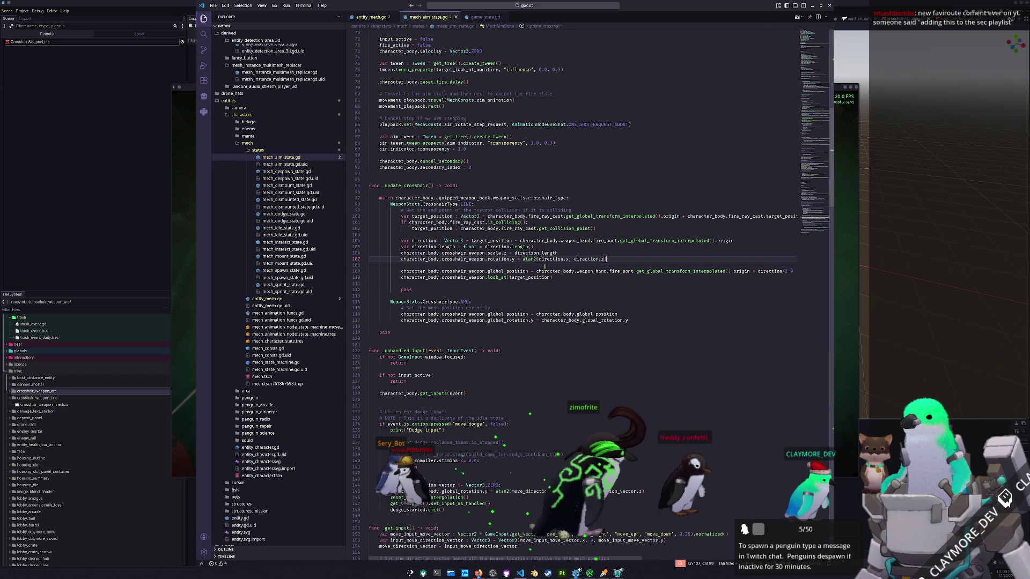
Check the 2.0 divisor on line 109 and the get_collision_point docs, then select lines 101–102
key("Down")
key("End")
key("shift+Left")
key("shift+Left")
key("shift+Left")
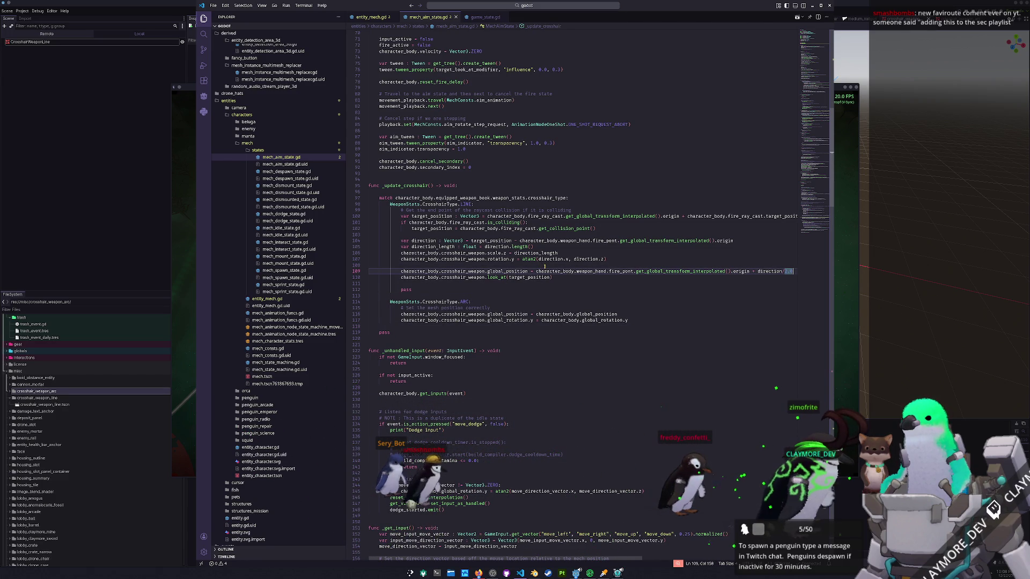
key("Up")
key("Up")
key("Home")
key("Home")
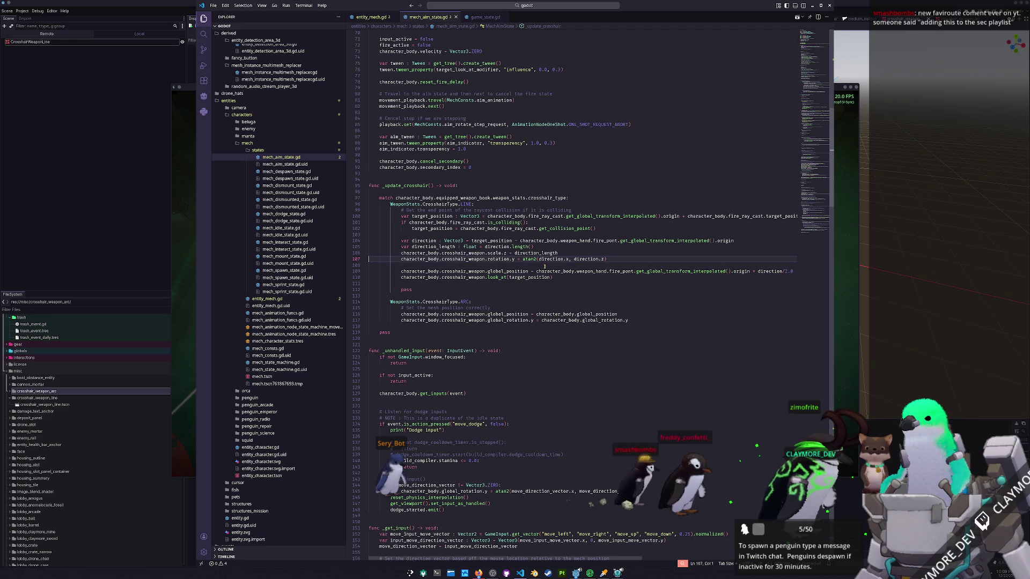
key("Up")
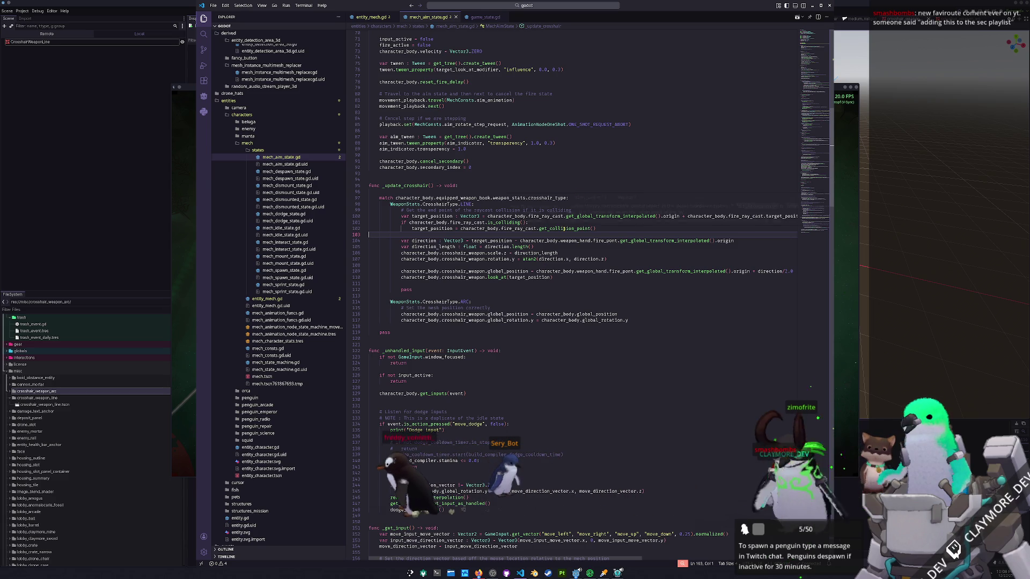
mouse_move(563, 229)
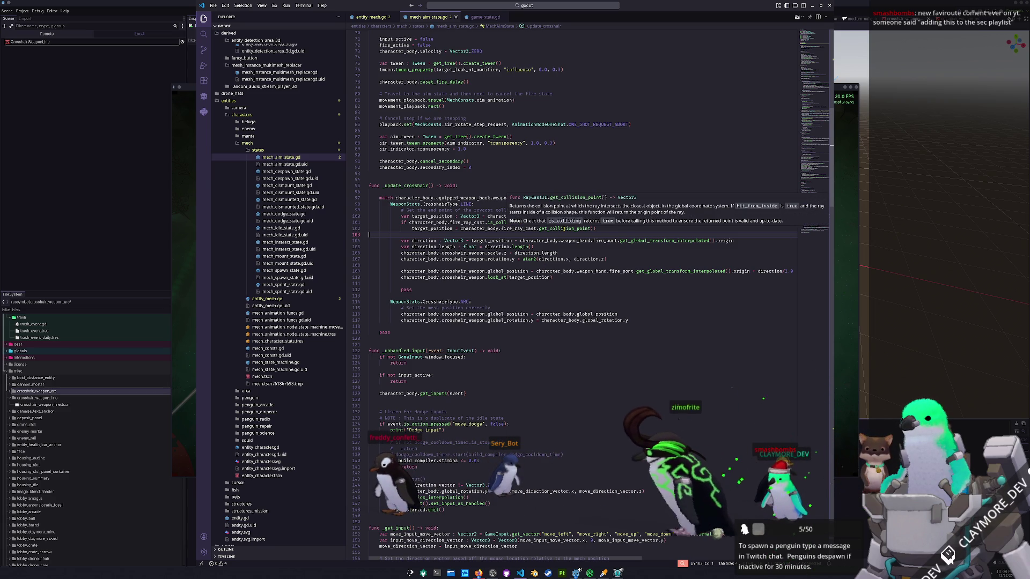
key("shift+Up")
key("shift+Up")
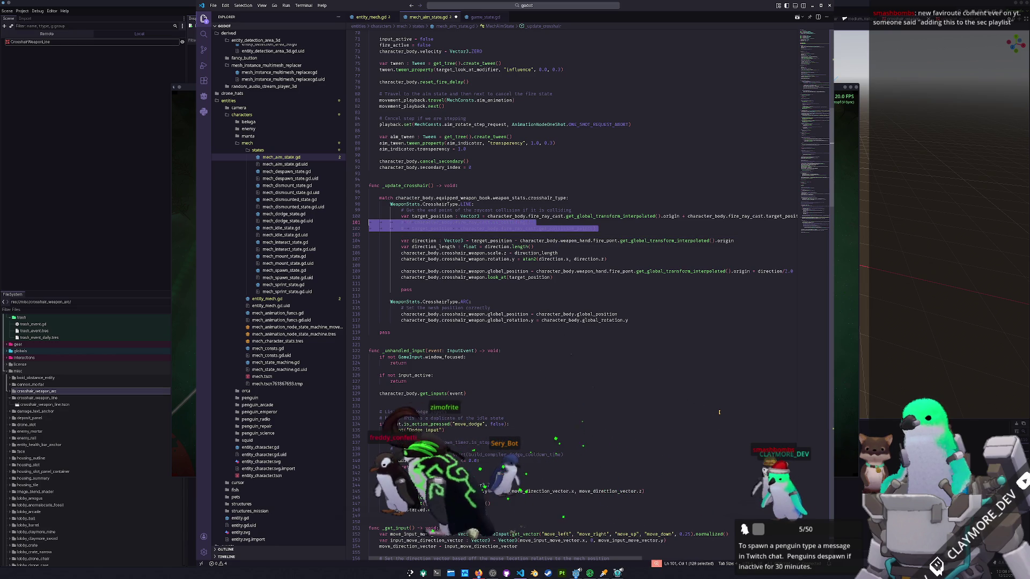
key("alt+Tab")
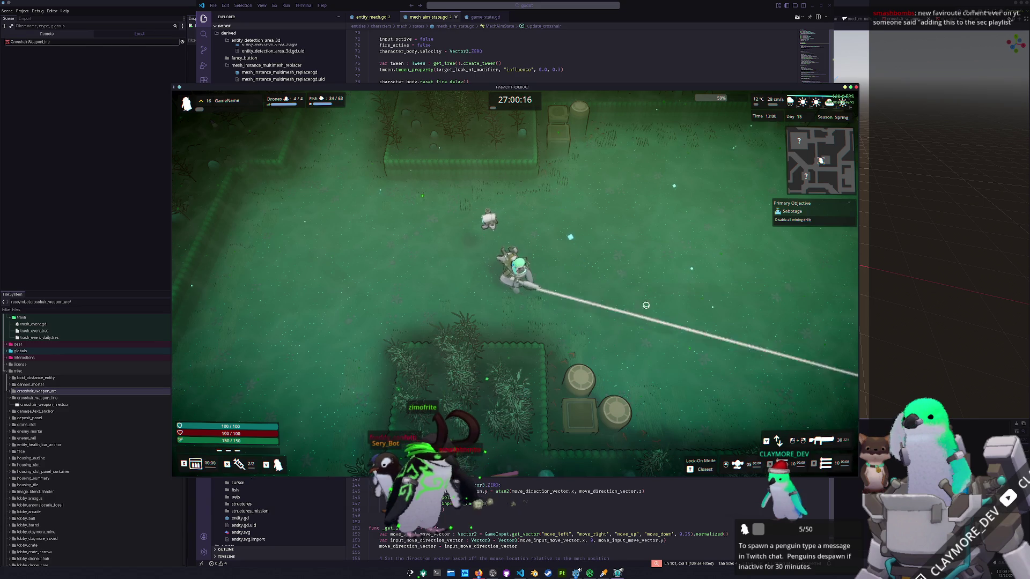
Move the mech right, up-left and right past the strike zone while watching the aim line
key("d")
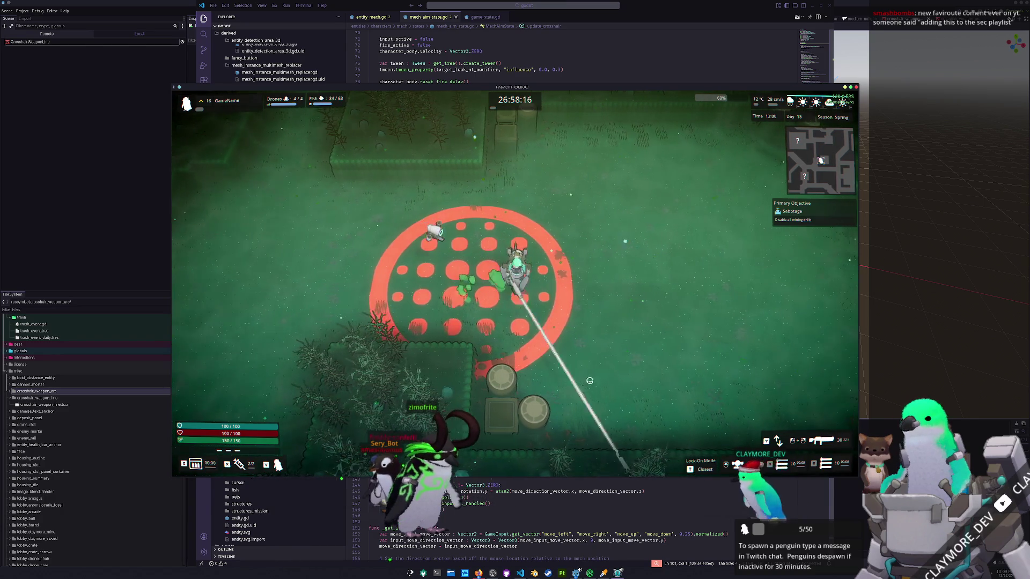
key("d")
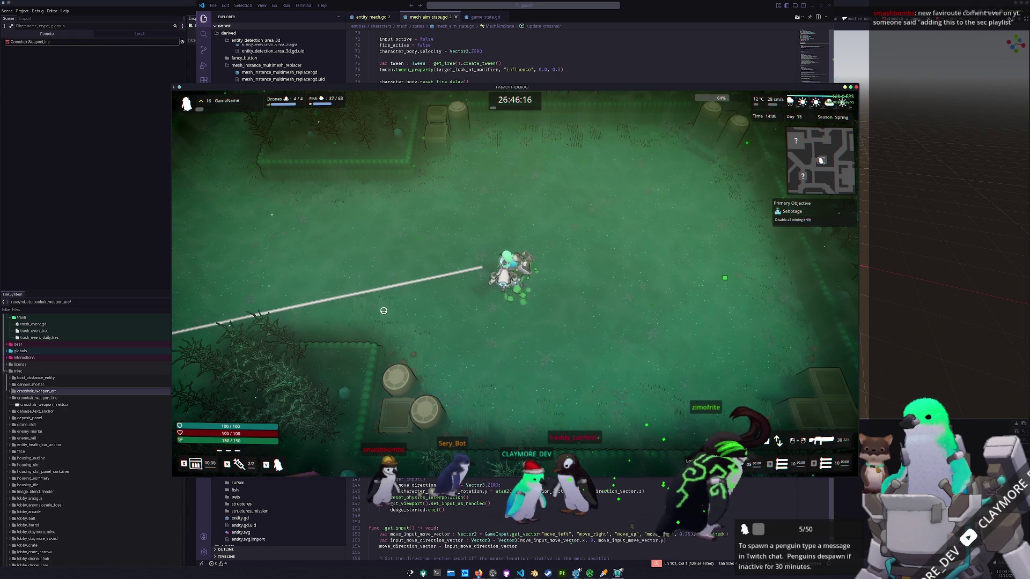
key("w")
key("a")
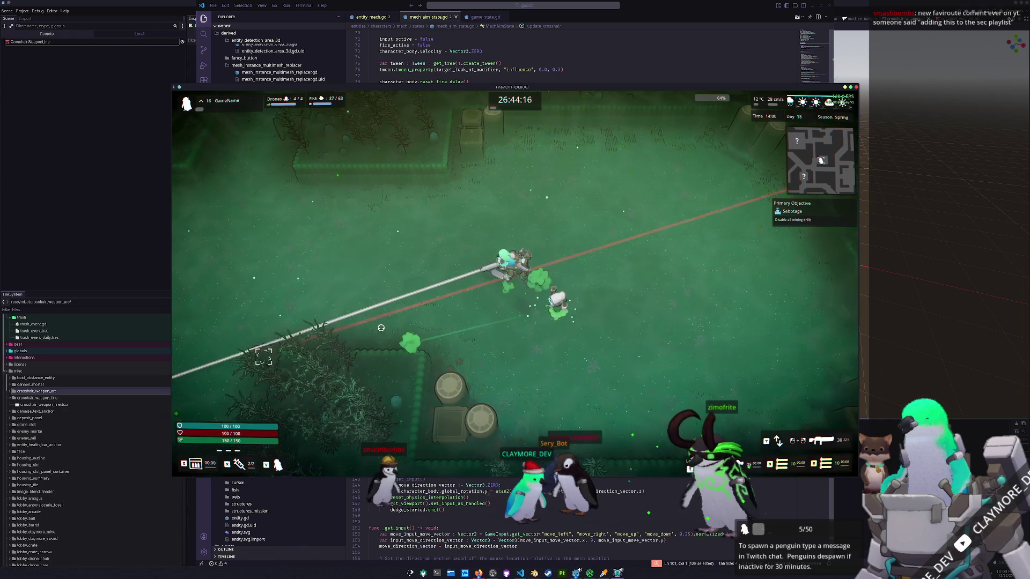
key("w")
key("a")
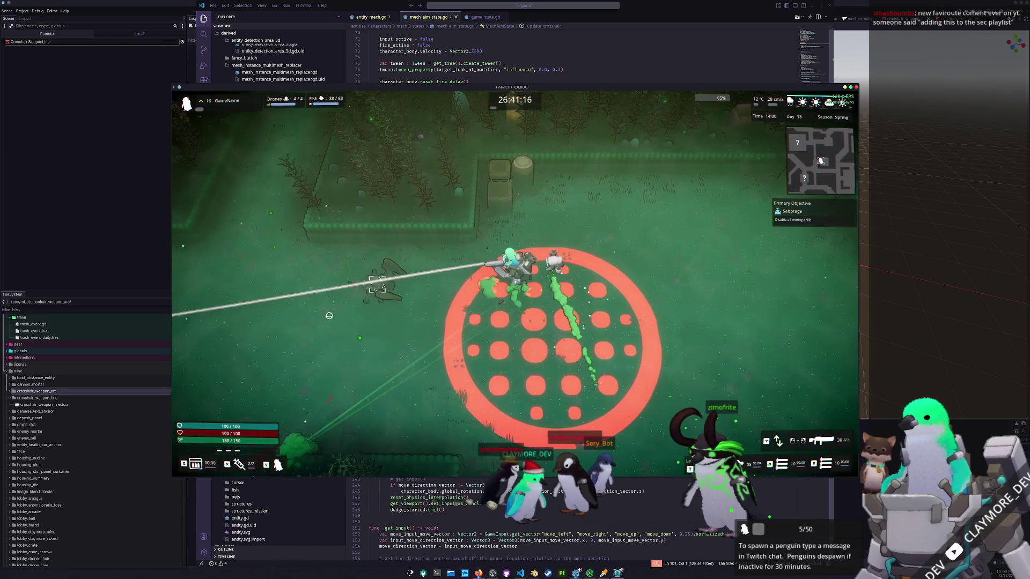
key("d")
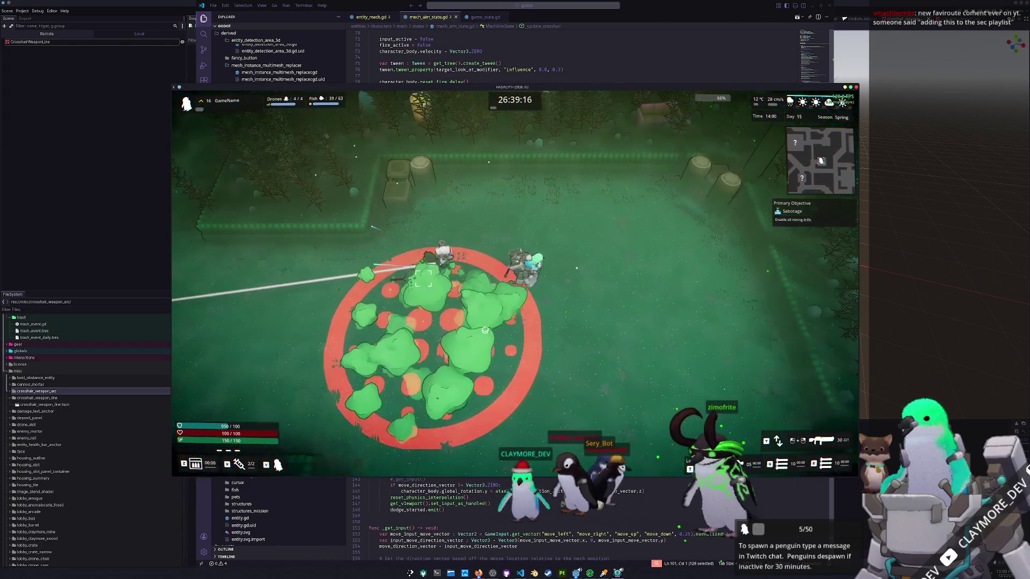
key("d")
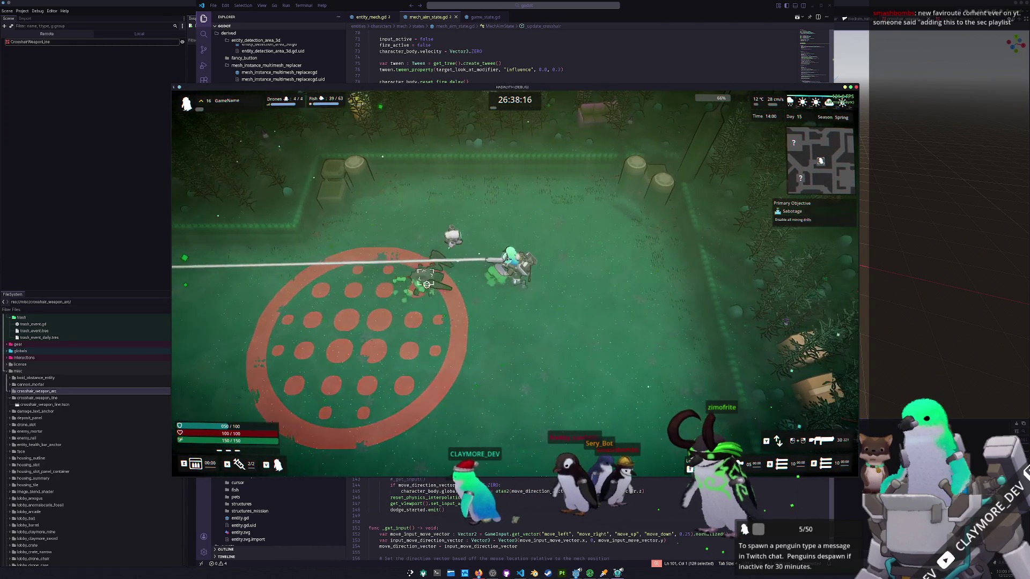
Fire the beam while moving down-left and up-right, then pause and close the game
key("s")
key("a")
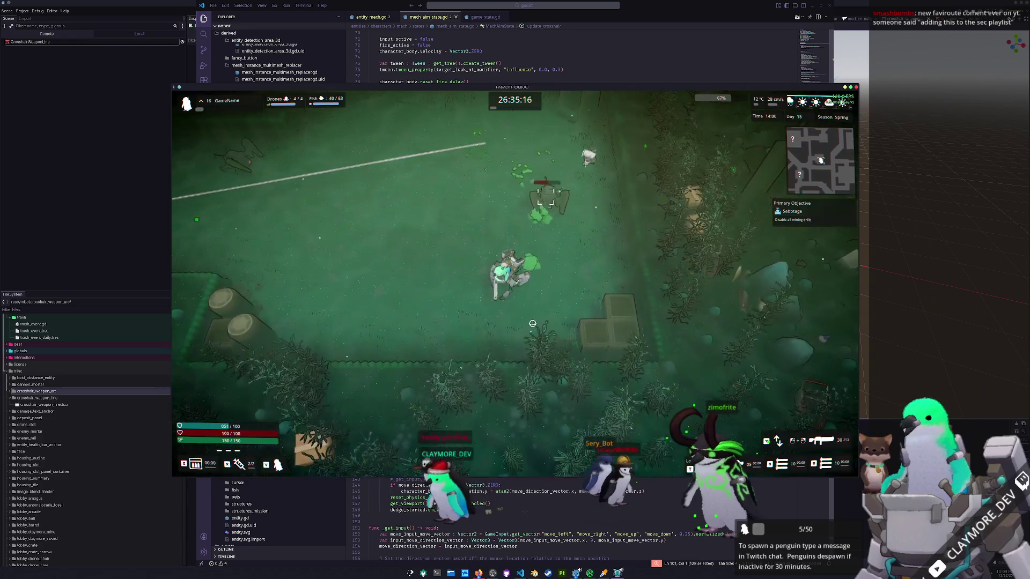
key("s")
key("a")
mouse_move(532, 323)
left_mouse_down()
mouse_move(564, 249)
mouse_move(483, 187)
mouse_move(429, 241)
mouse_move(440, 274)
mouse_move(375, 343)
mouse_move(500, 363)
left_mouse_up()
key("w")
key("d")
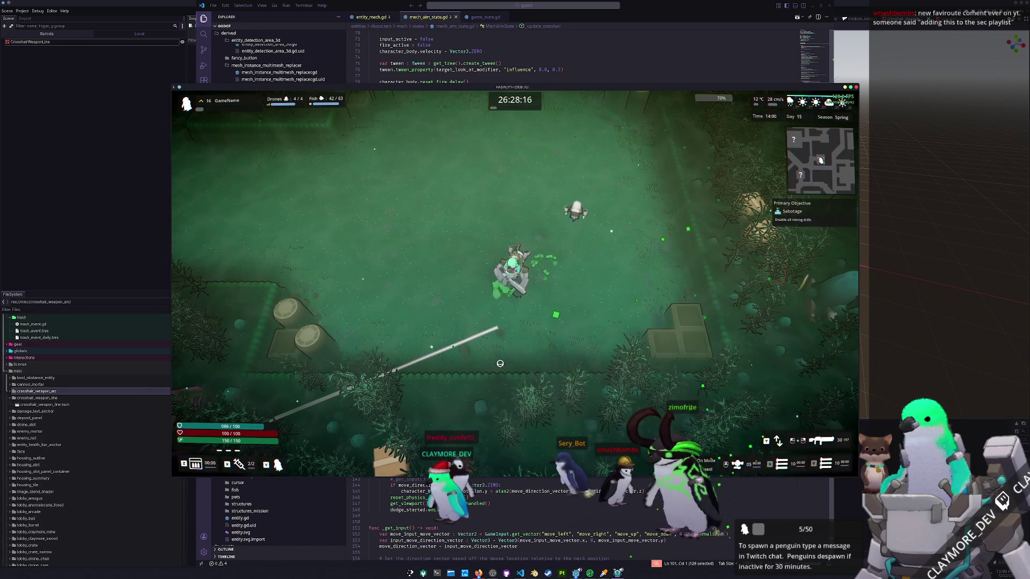
key("Escape")
left_click(513, 301)
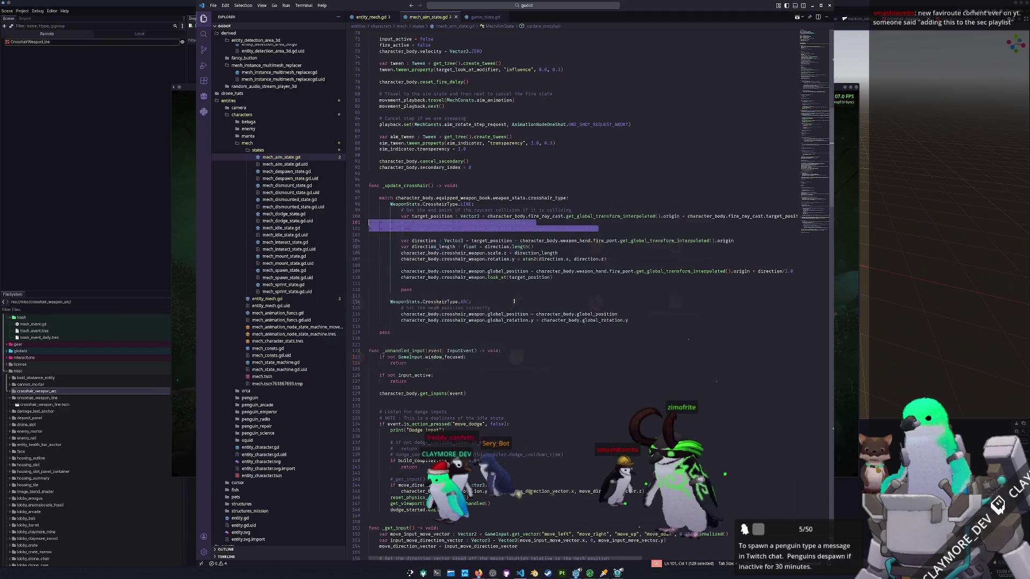
Replace global_rotation.y on line 100 with fire_ray_cast's get_global_transform_interpolated() call
left_click(491, 234)
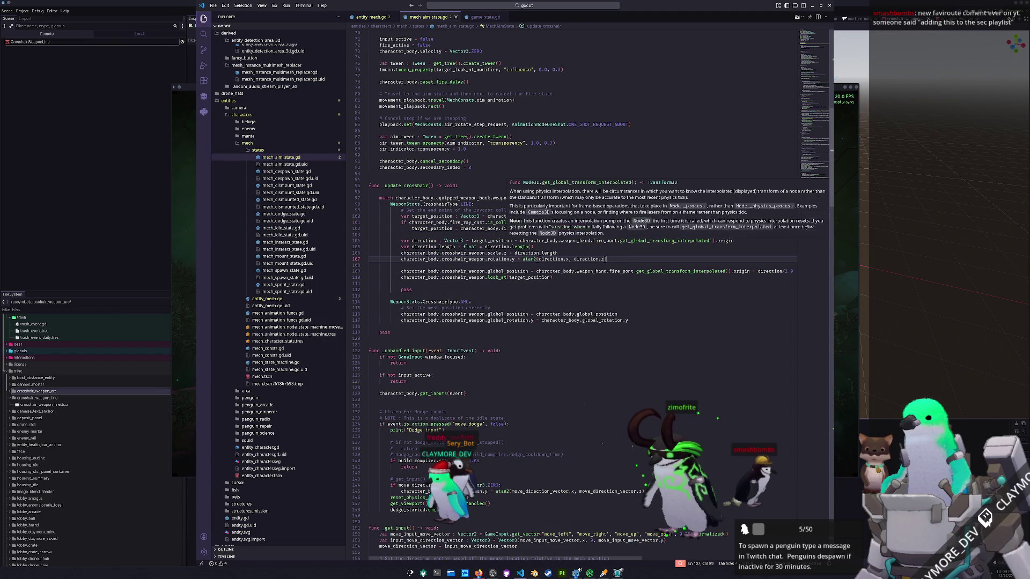
left_click(738, 241)
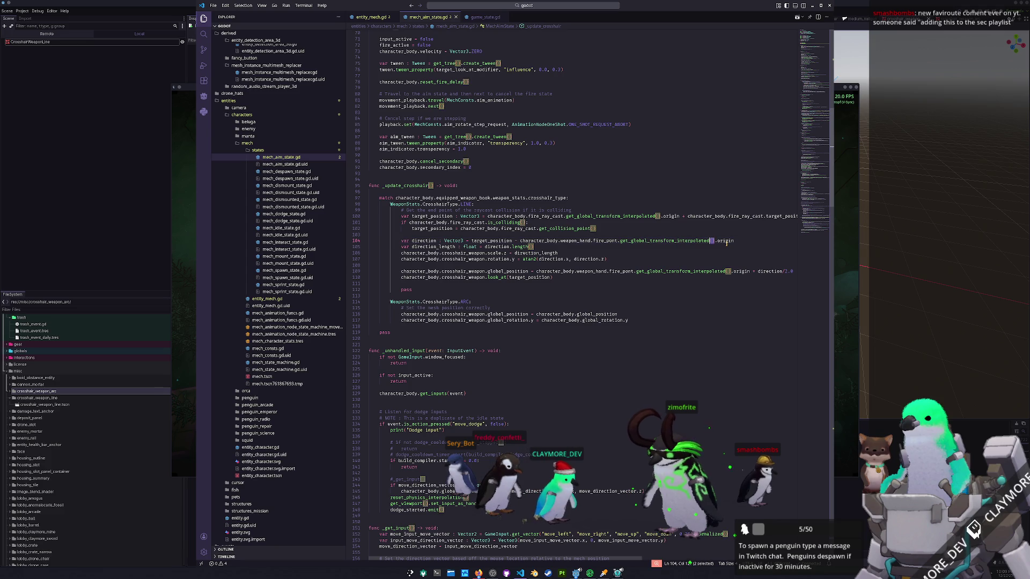
key("ctrl+shift+Left")
left_click(727, 243)
key("Up")
key("Up")
key("Up")
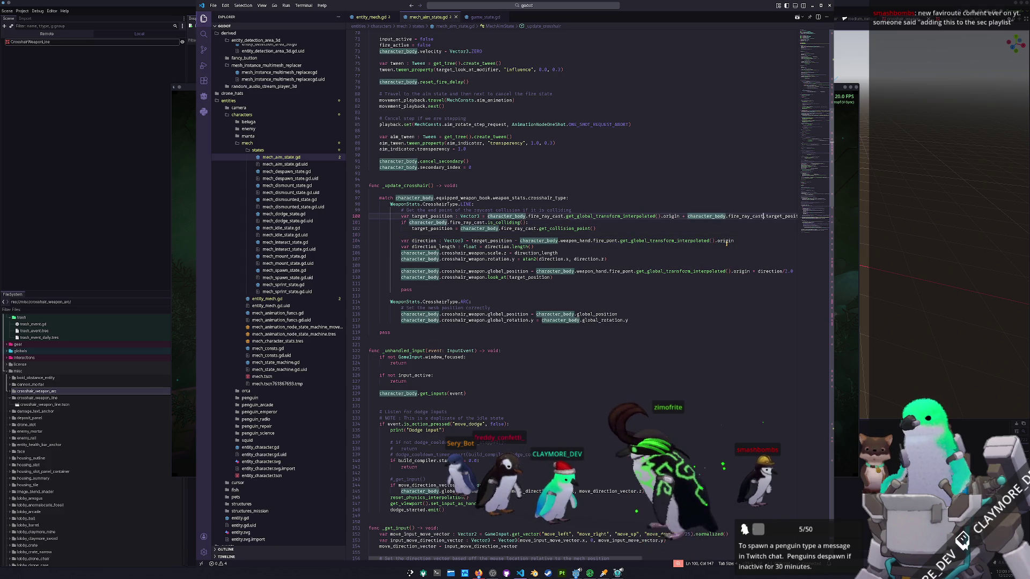
key("ctrl+Right")
key("ctrl+Right")
key("ctrl+Right")
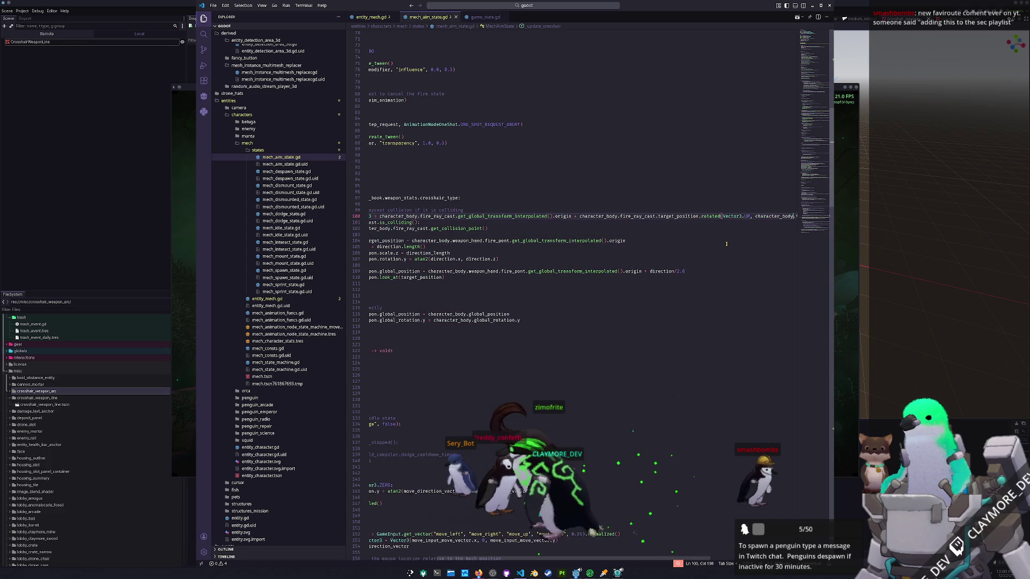
key("ctrl+Right")
key("ctrl+Right")
key("ctrl+Right")
key("ctrl+Left")
key("ctrl+Left")
key("ctrl+Left")
key("ctrl+Left")
key("ctrl+Left")
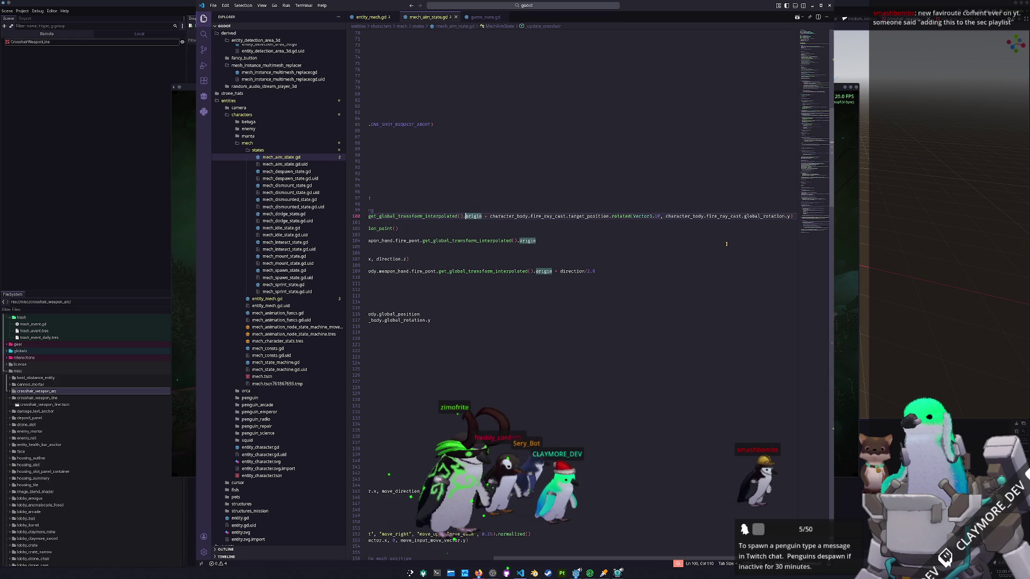
key("ctrl+shift+Left")
key("ctrl+shift+Left")
key("ctrl+shift+Left")
key("ctrl+c")
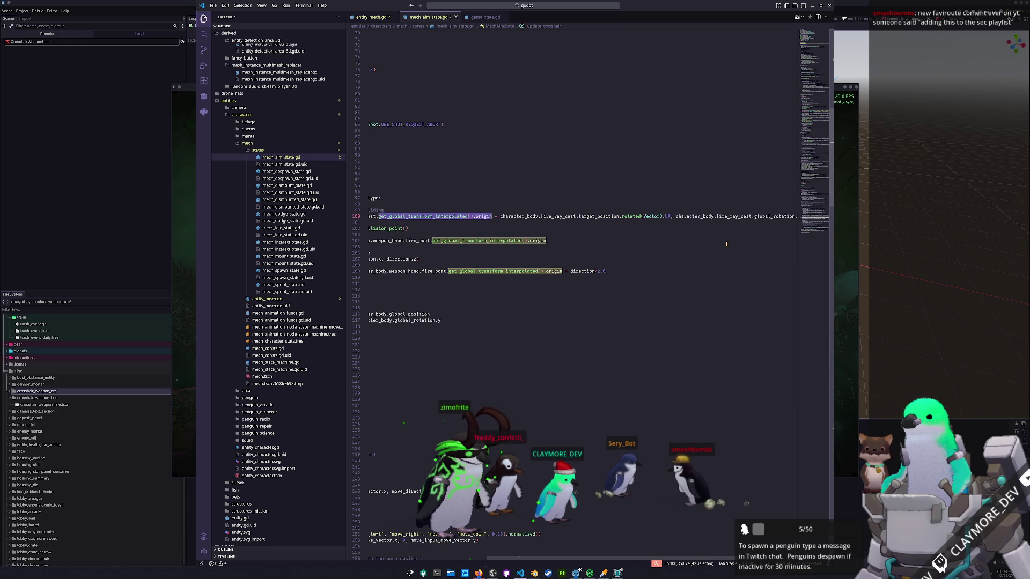
key("ctrl+Right")
key("ctrl+Right")
key("ctrl+Right")
key("End")
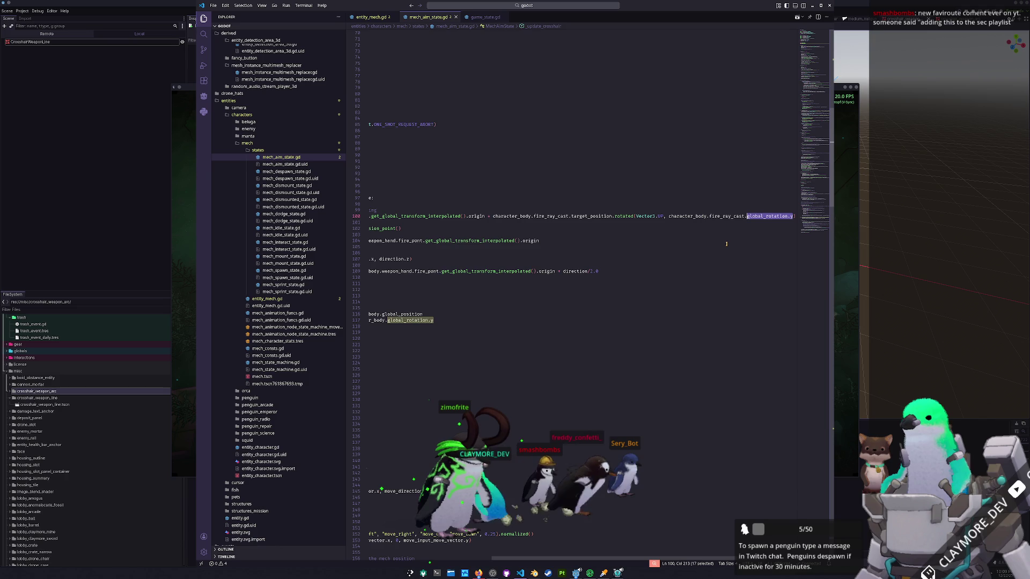
key("ctrl+v")
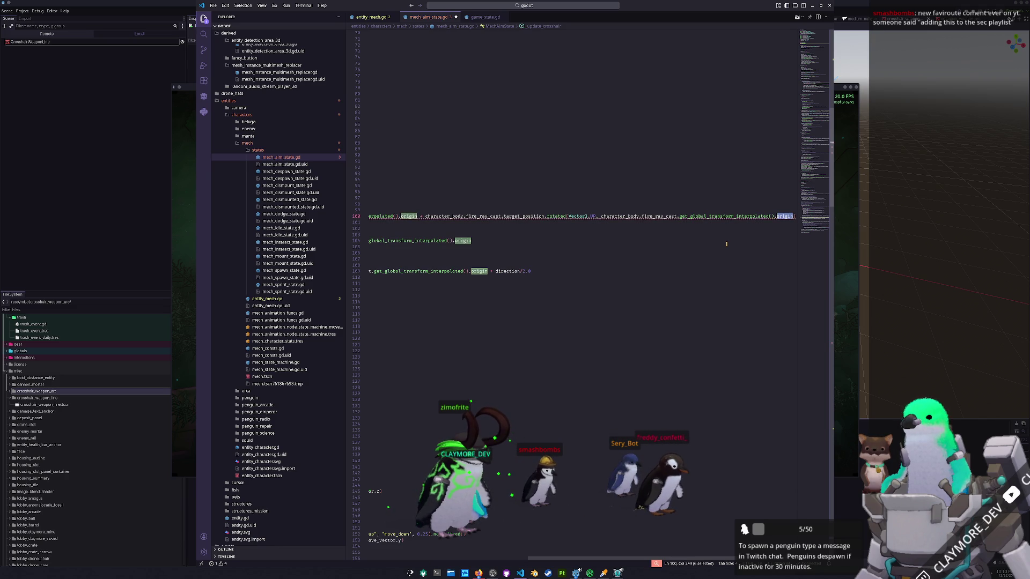
Finish line 100 with get_euler().y, save the script, and run the game with F5
type("get")
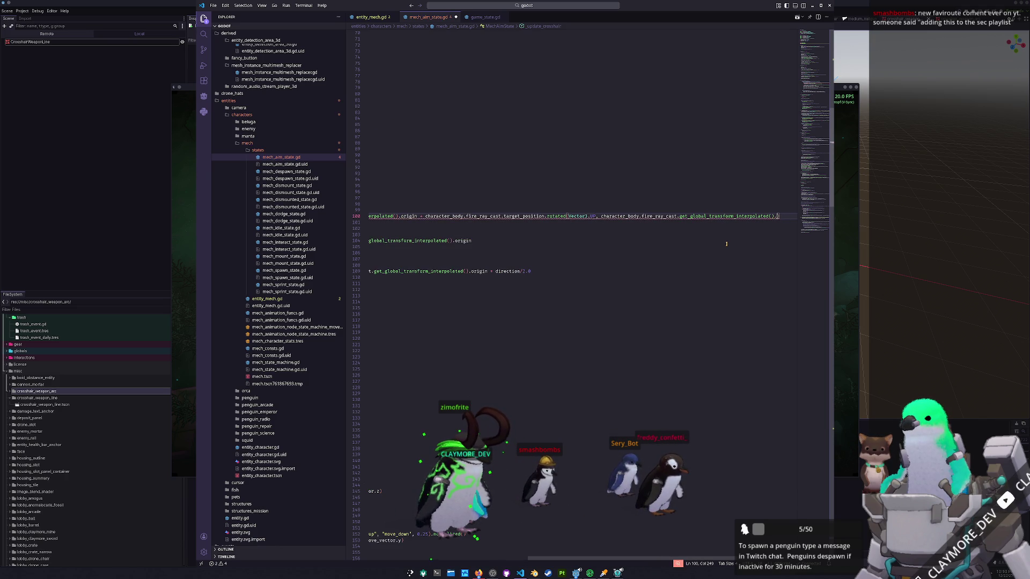
type("eu")
key("BackSpace")
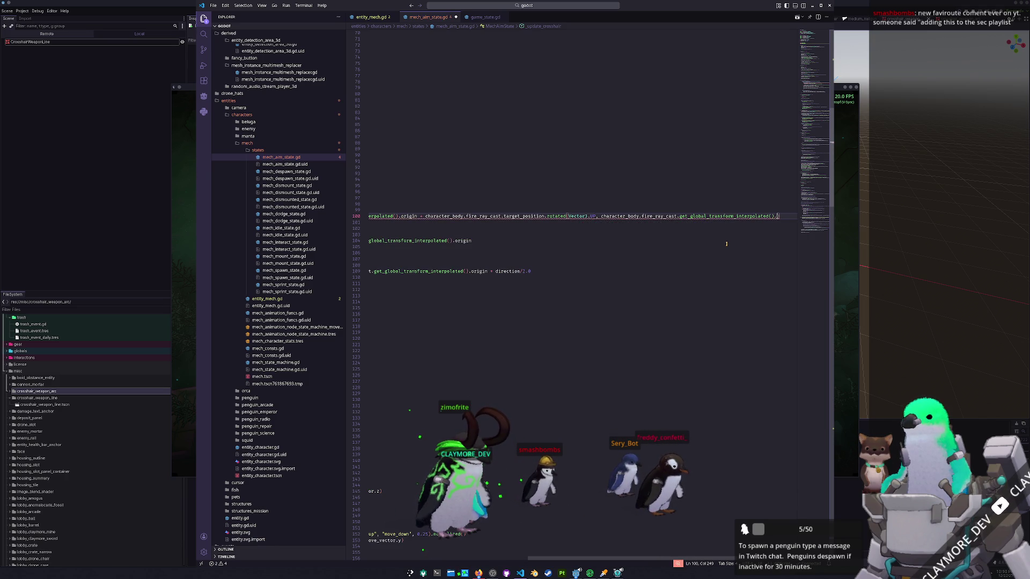
type(".eul")
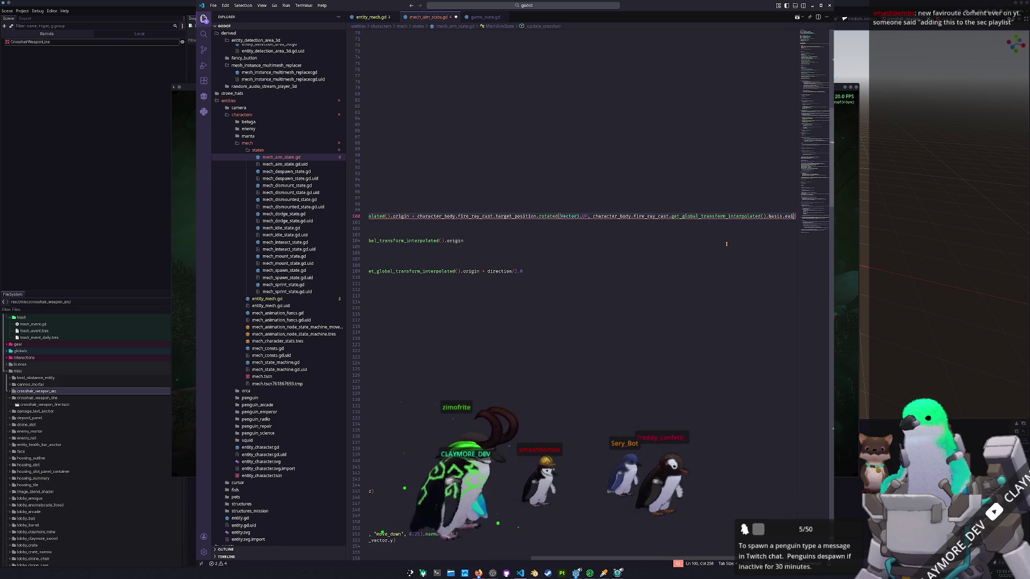
type("et")
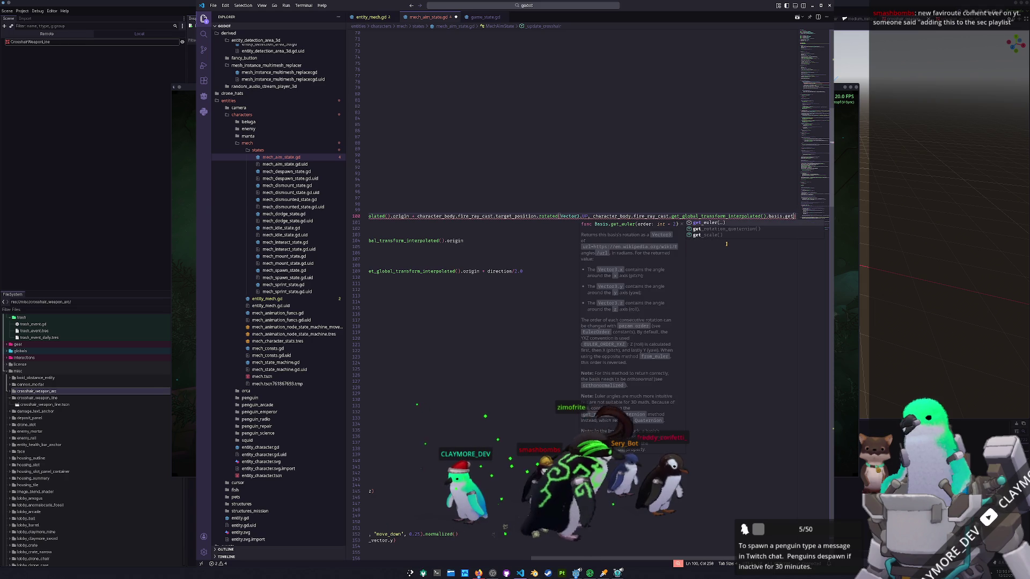
key("Tab")
key("Escape")
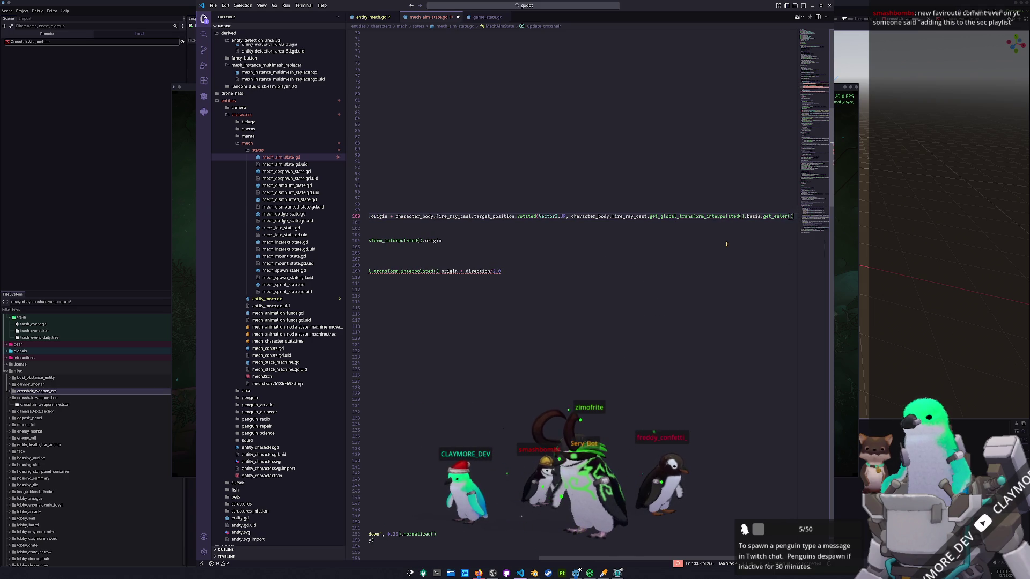
type(".y")
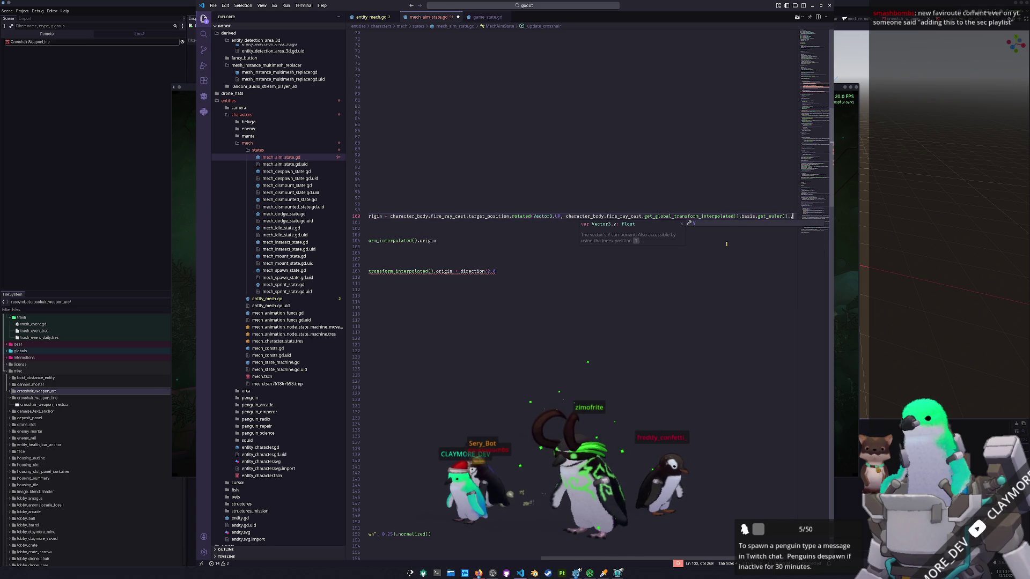
key("Escape")
key("ctrl+s")
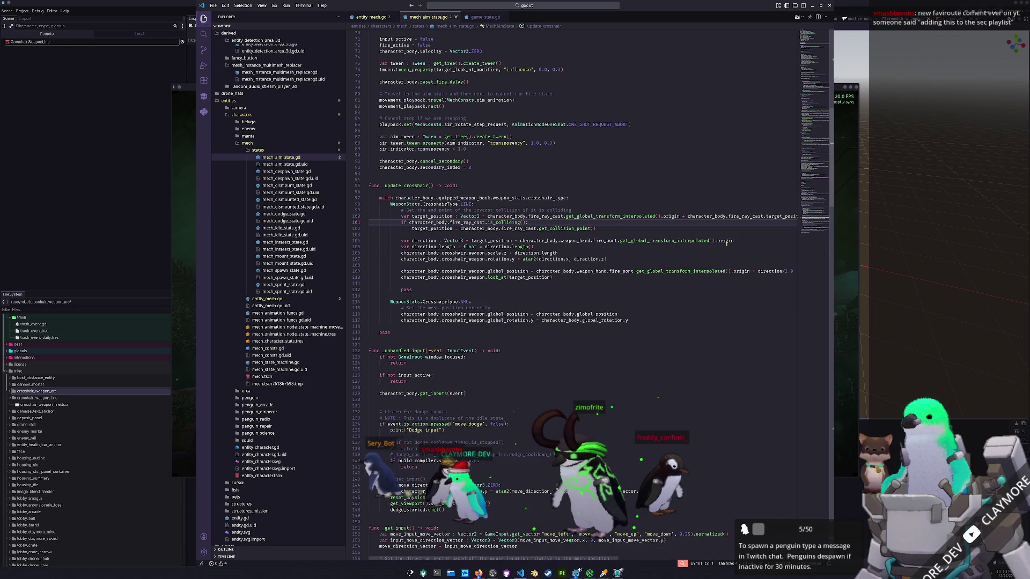
key("F5")
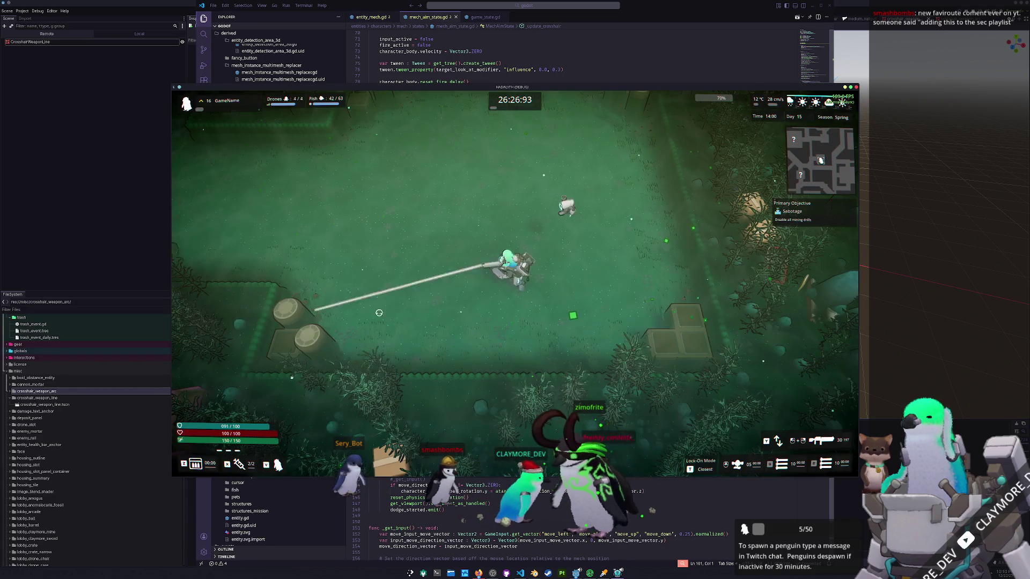
Walk the mech up, right and down around the danger circle while watching the aim line
key("w")
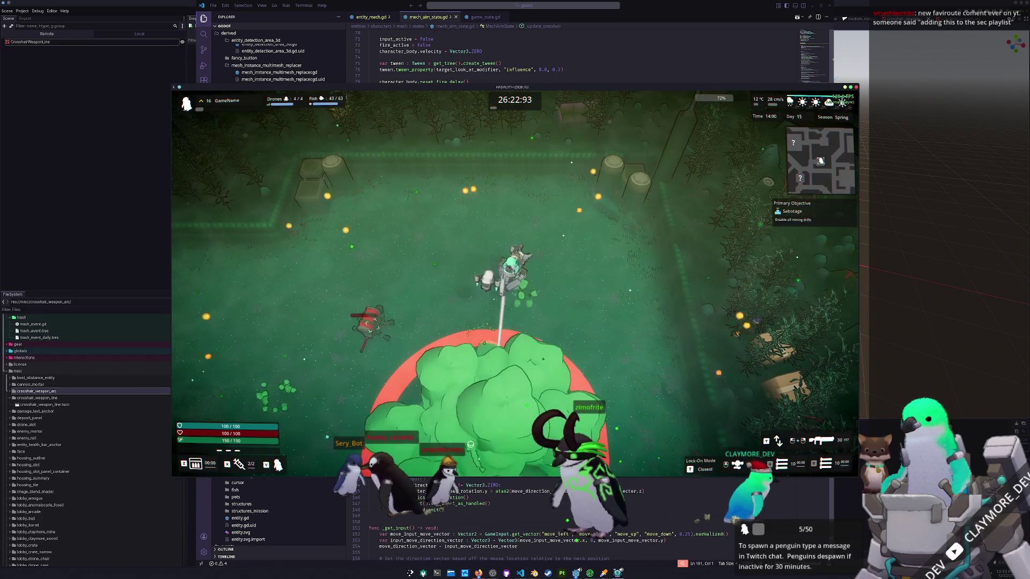
key("d")
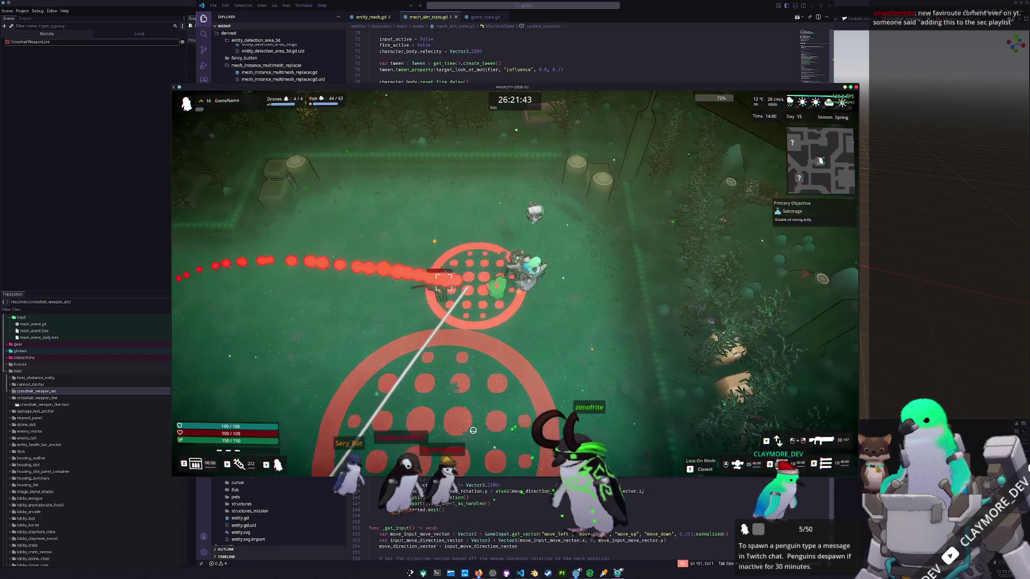
key("d")
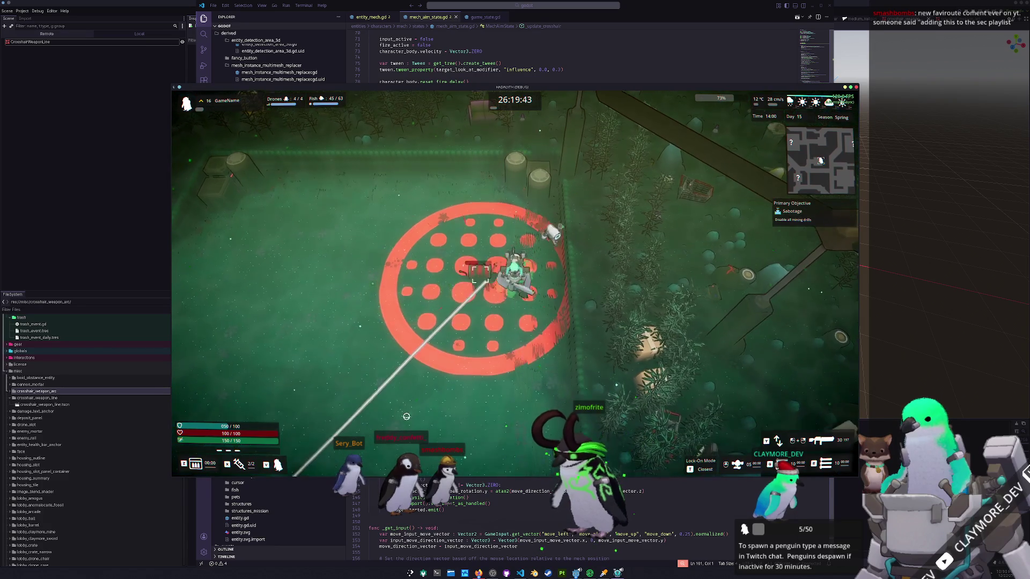
key("s")
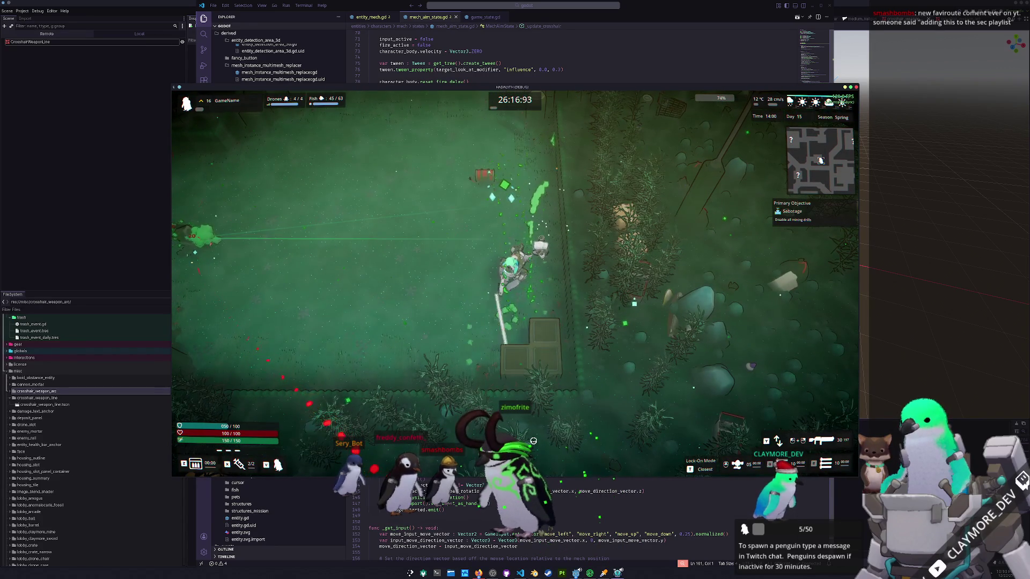
key("w")
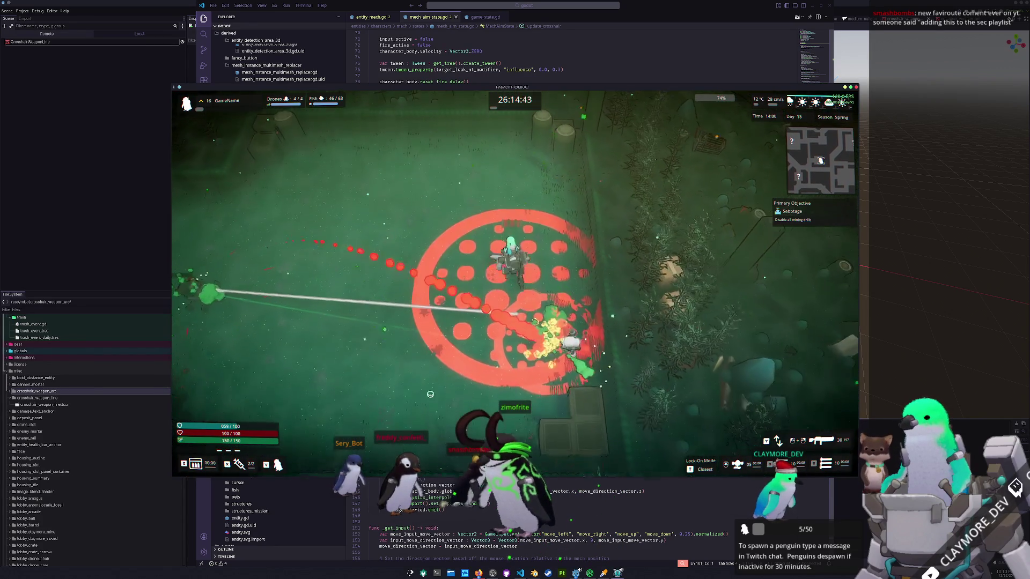
key("w")
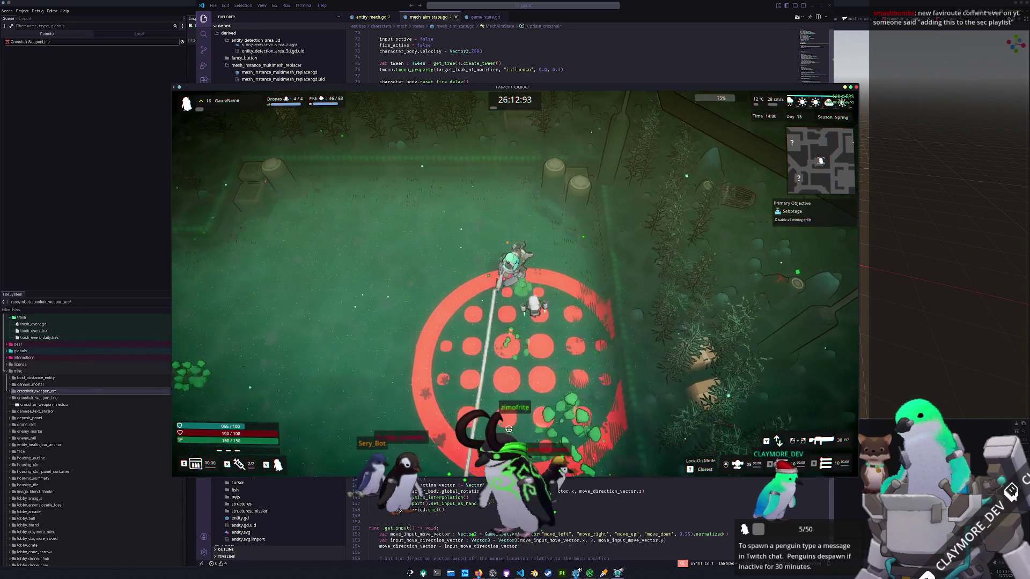
key("w")
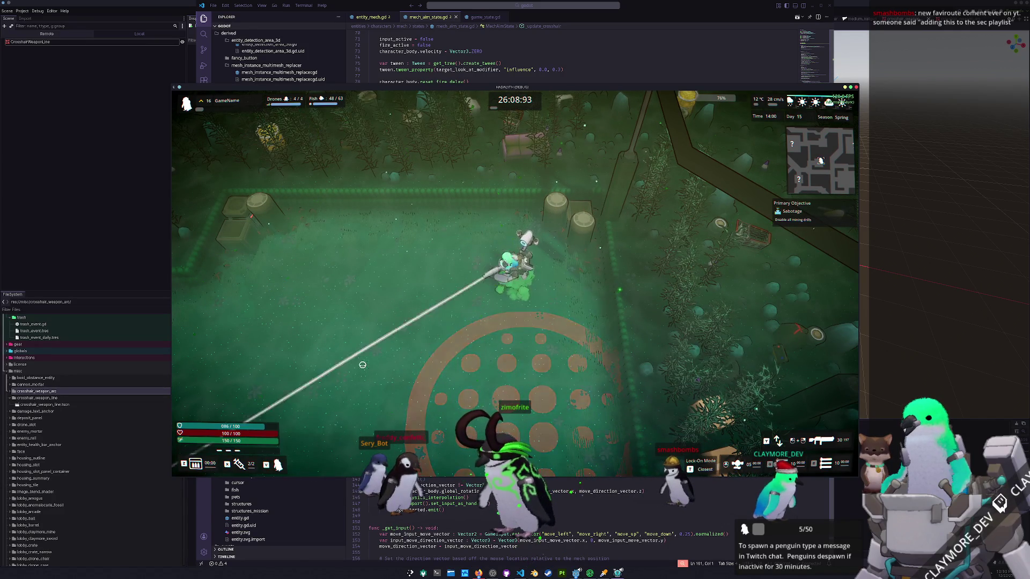
key("a")
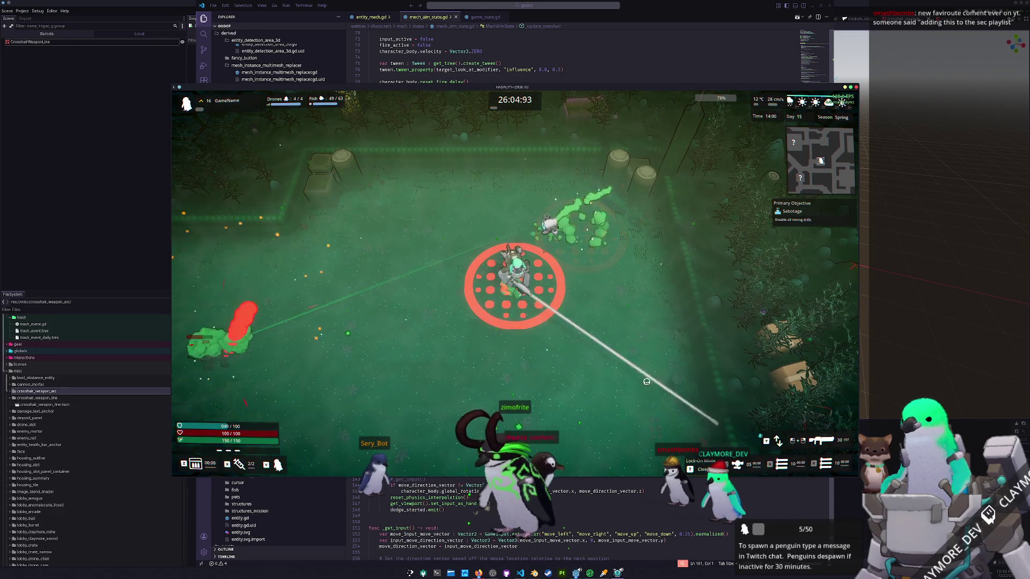
key("w")
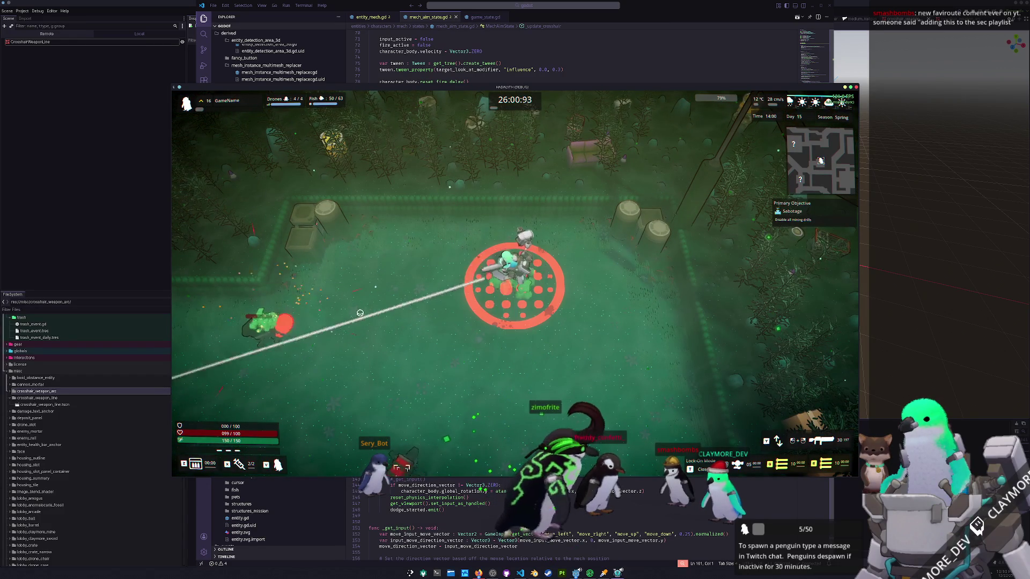
key("d")
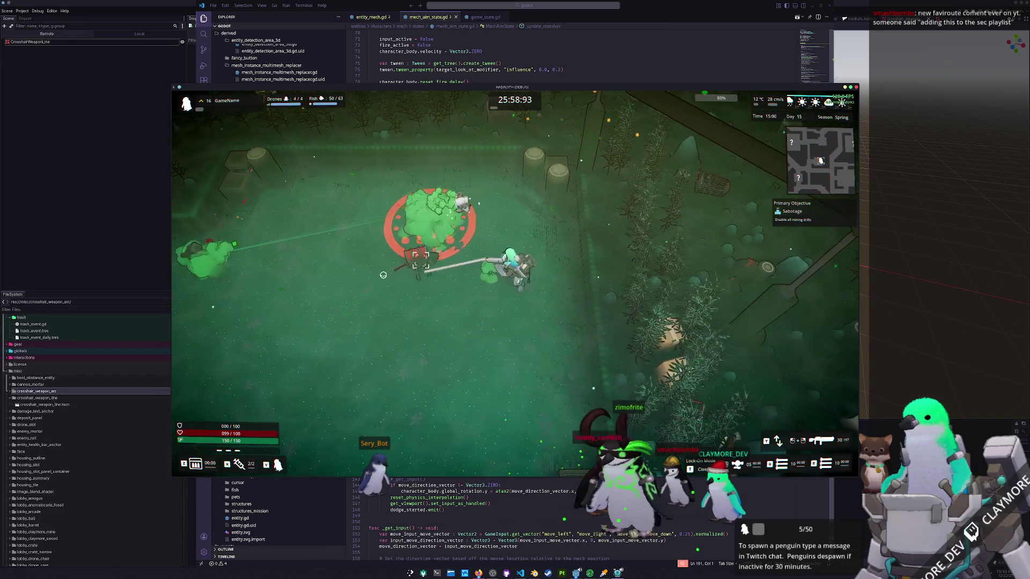
key("s")
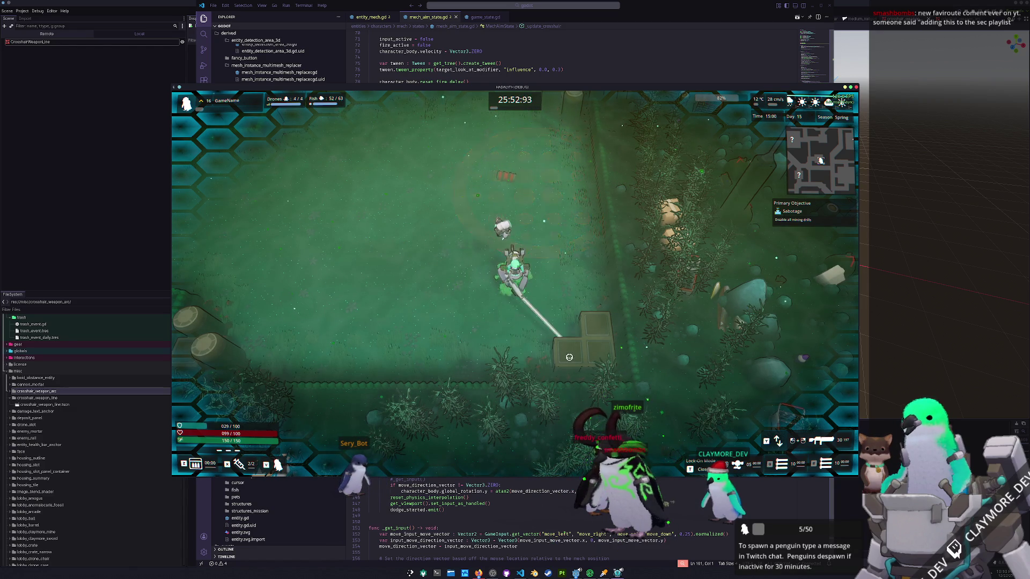
Walk the mech down, left, up and right to confirm the Euler-based aim line, then pause
key("s")
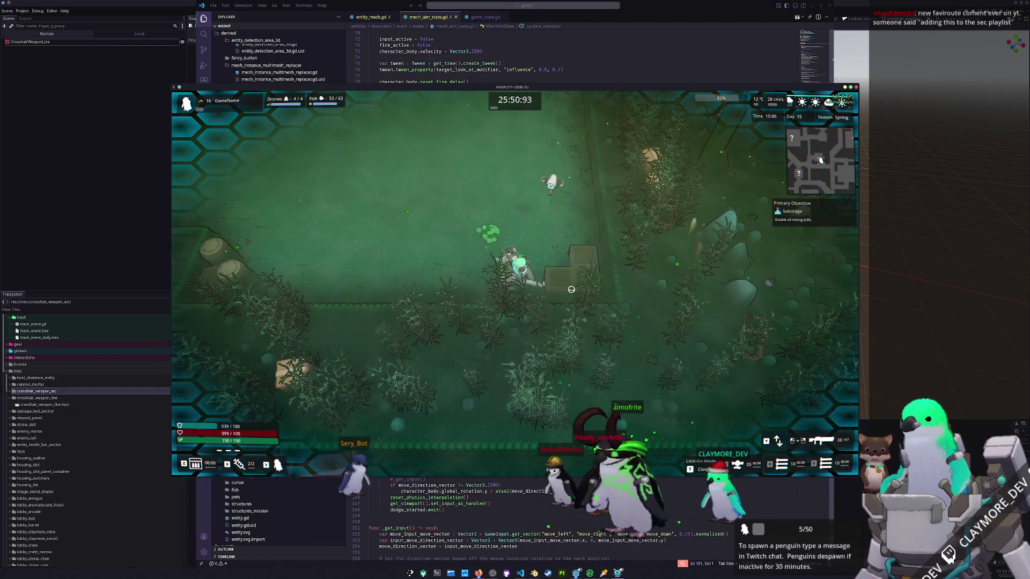
key("a")
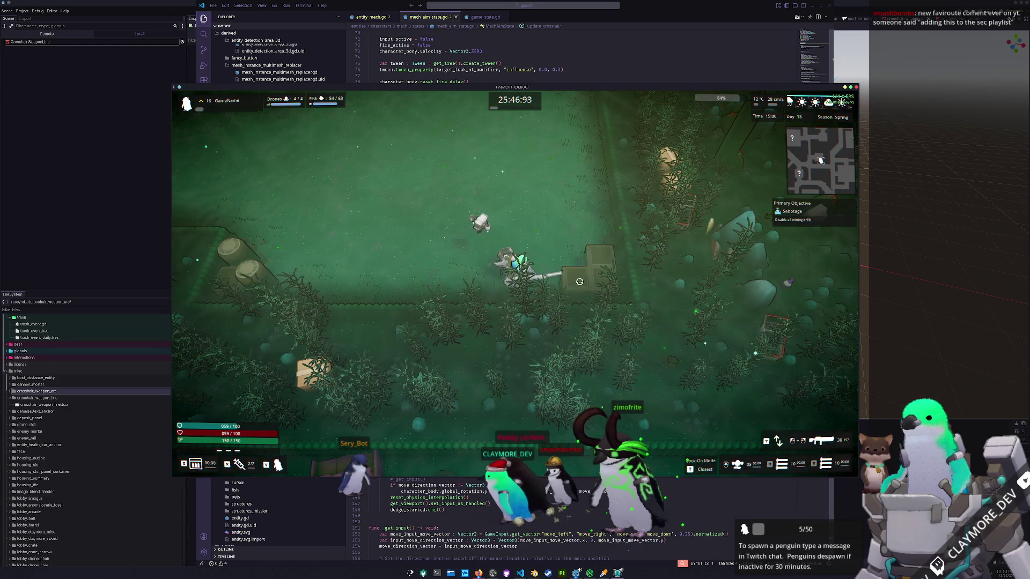
key("a")
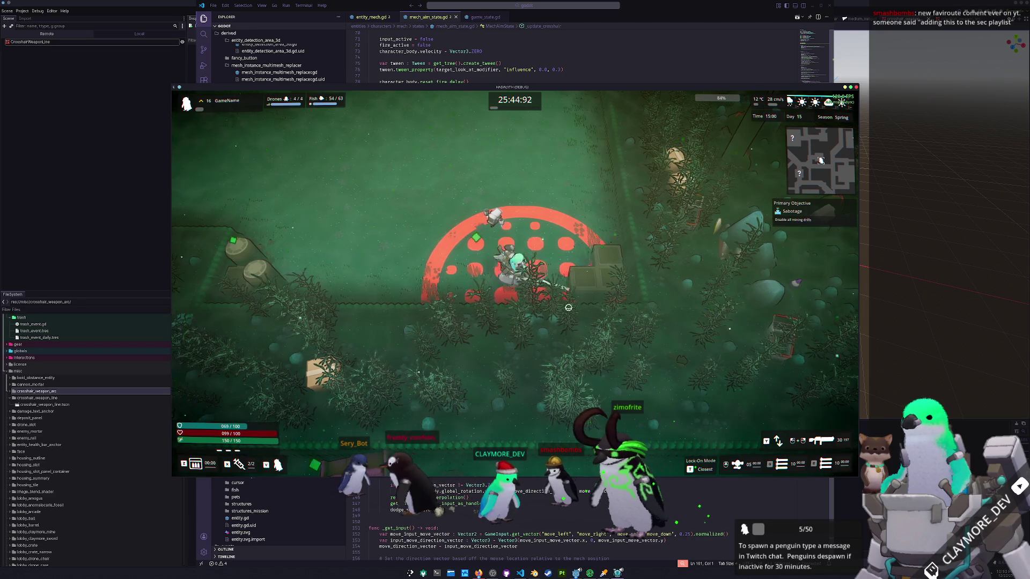
key("a")
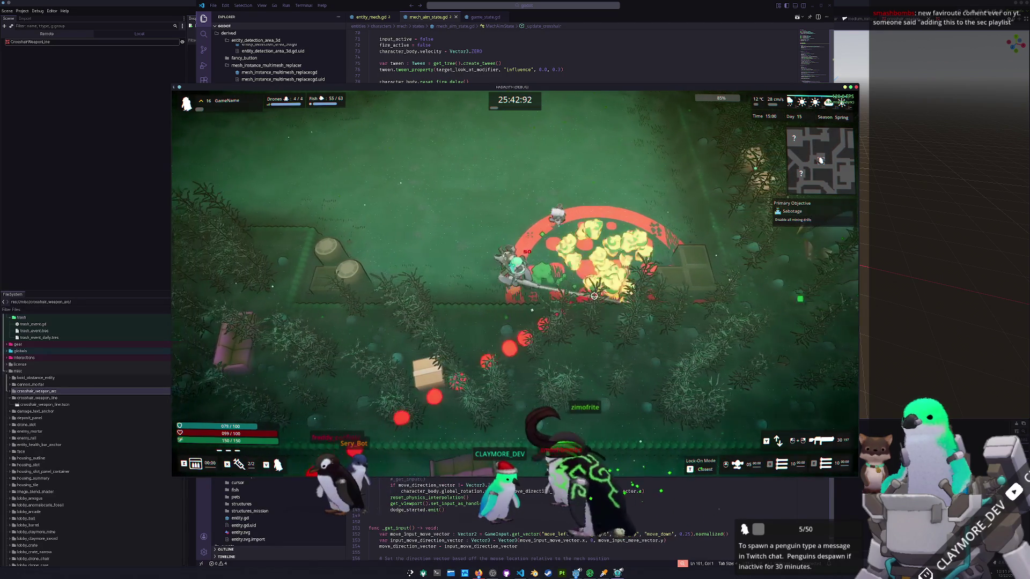
key("w")
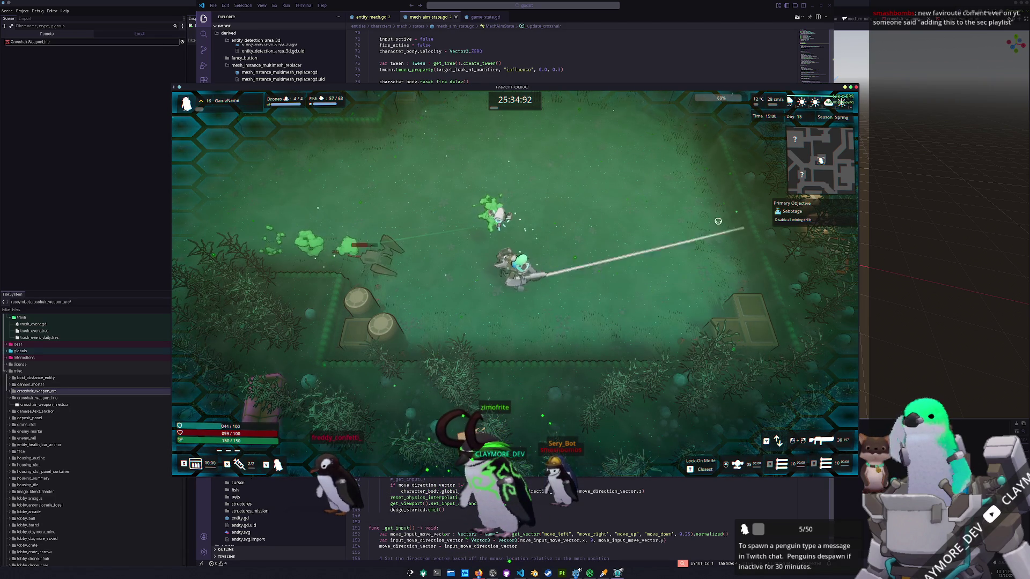
key("d")
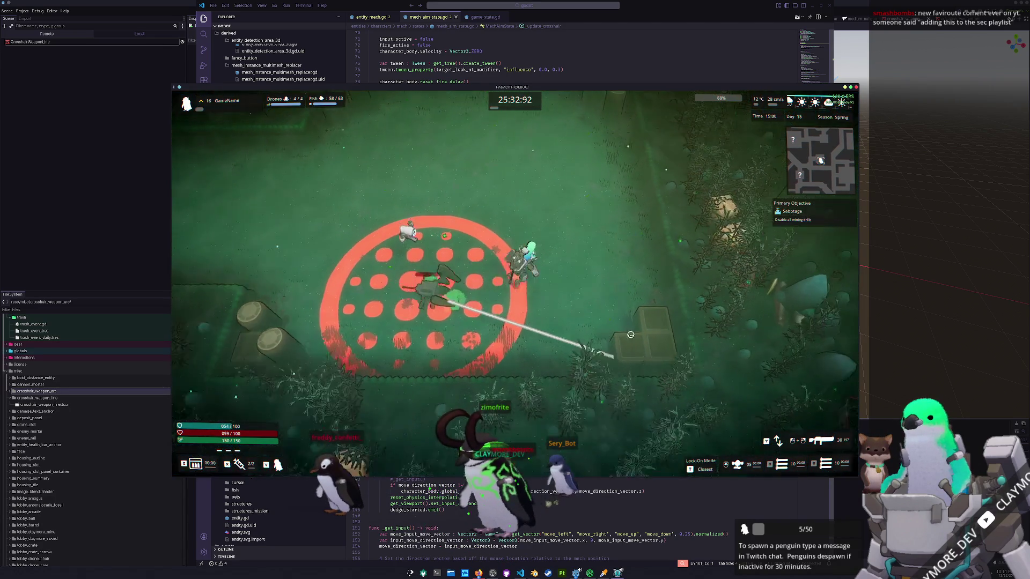
key("Escape")
Bring VS Code forward and move to the atan2 rotation.y line in _update_crosshair
left_click(573, 504)
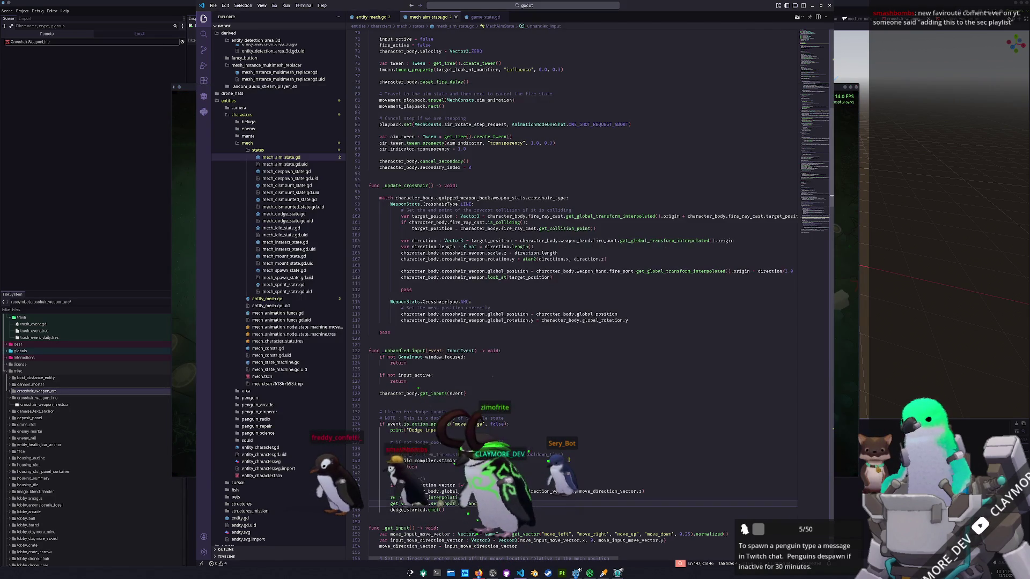
left_click(611, 253)
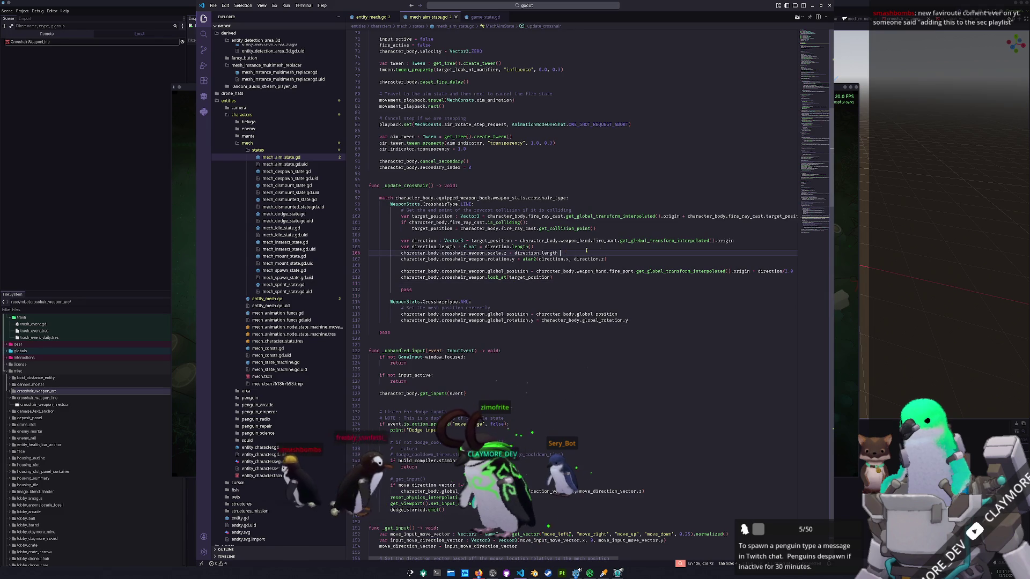
key("Down")
key("Down")
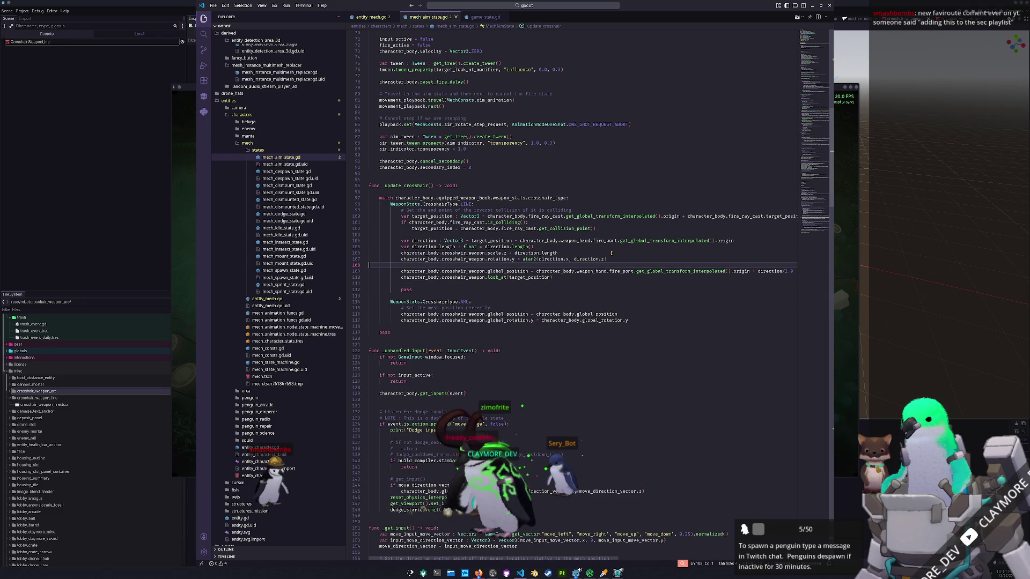
key("Up")
key("Return")
key("End")
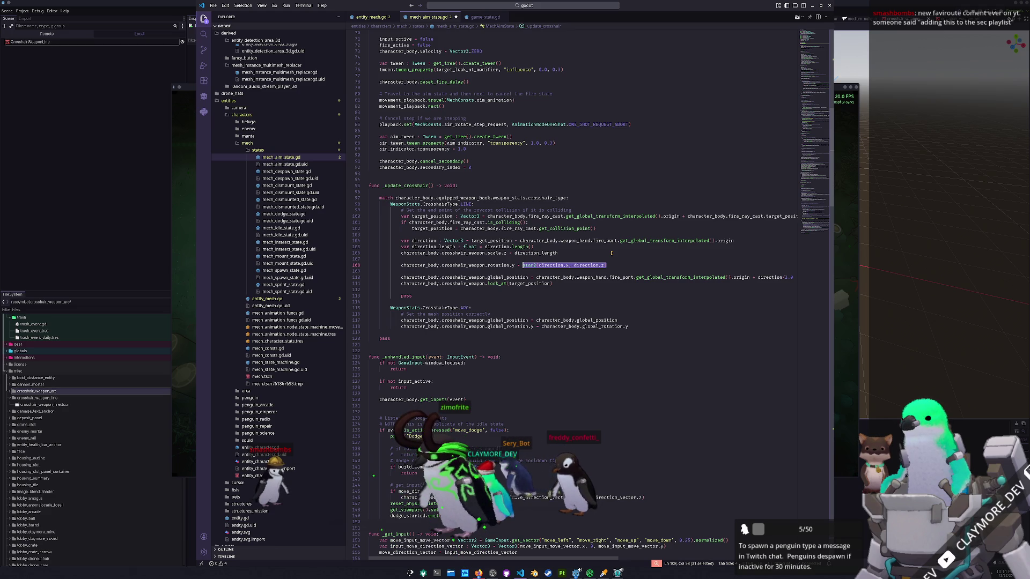
Delete the rotation.y = atan2(...) line, read the look_at docs, and return to the game
key("Right")
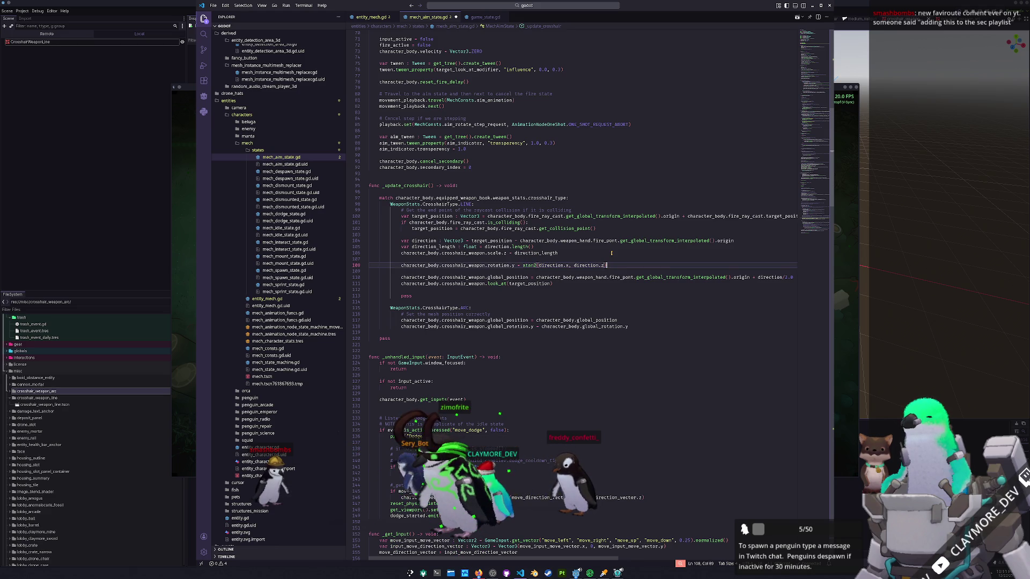
key("shift+Home")
key("shift+Home")
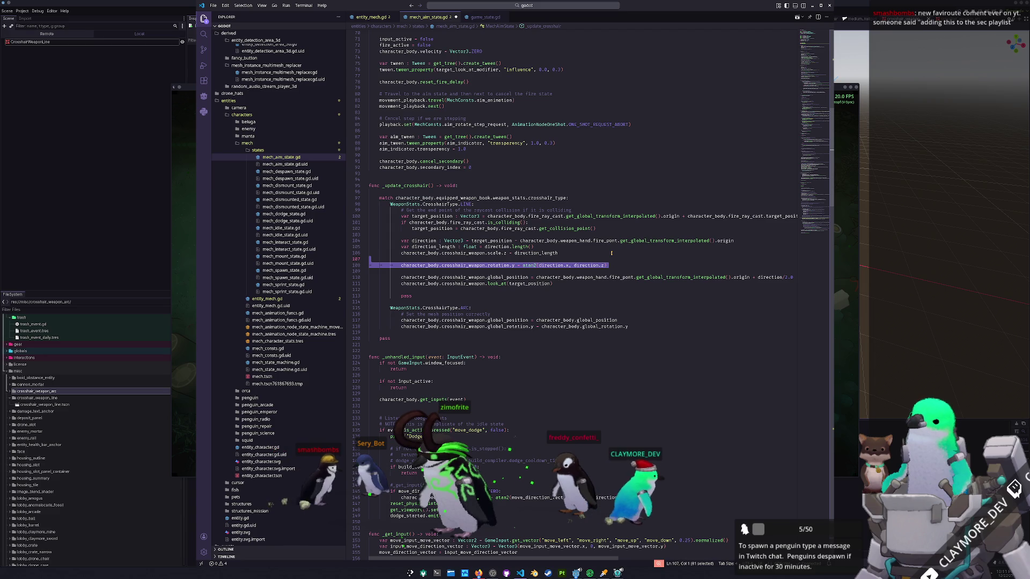
key("ctrl+z")
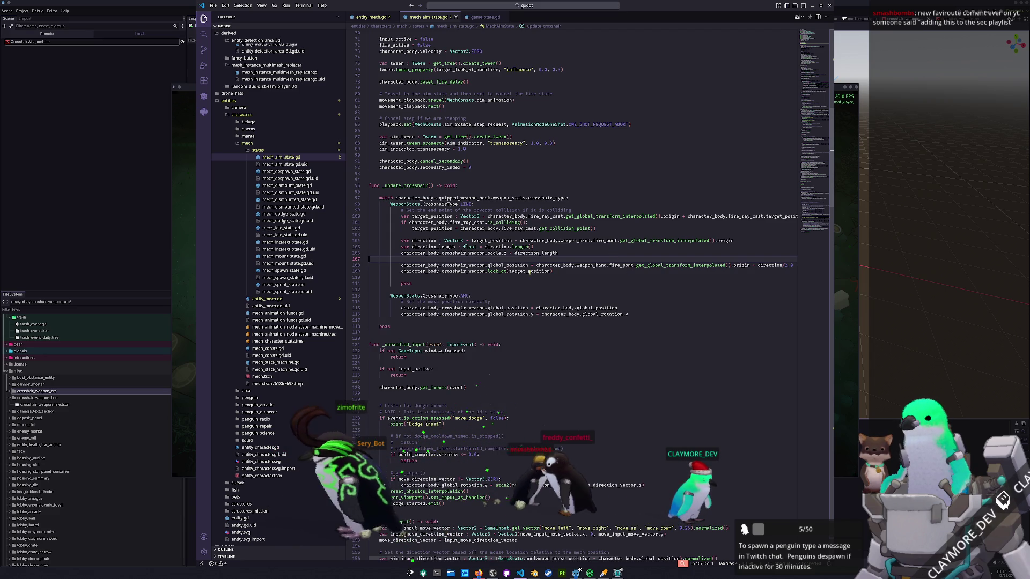
mouse_move(496, 272)
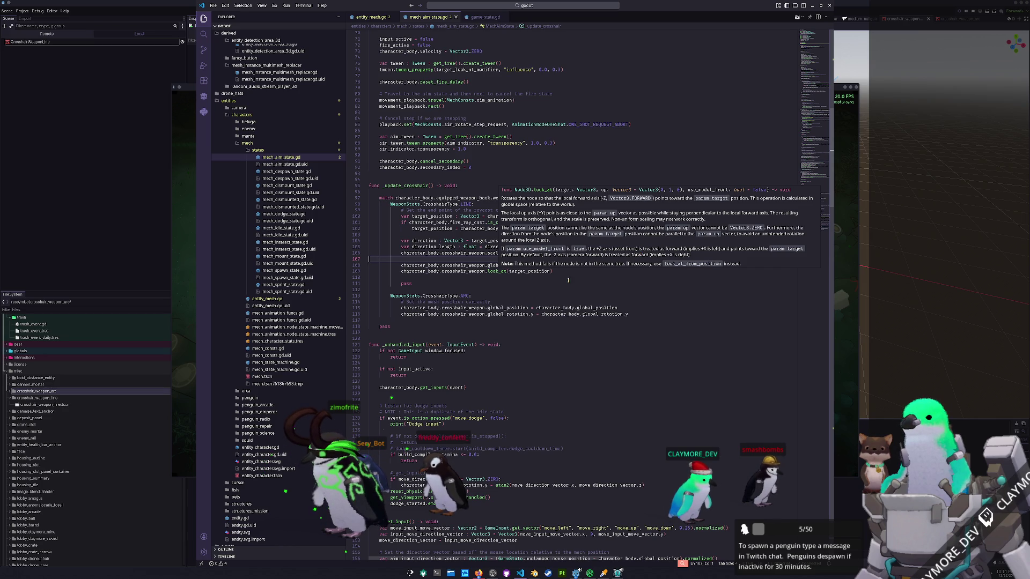
left_click(601, 272)
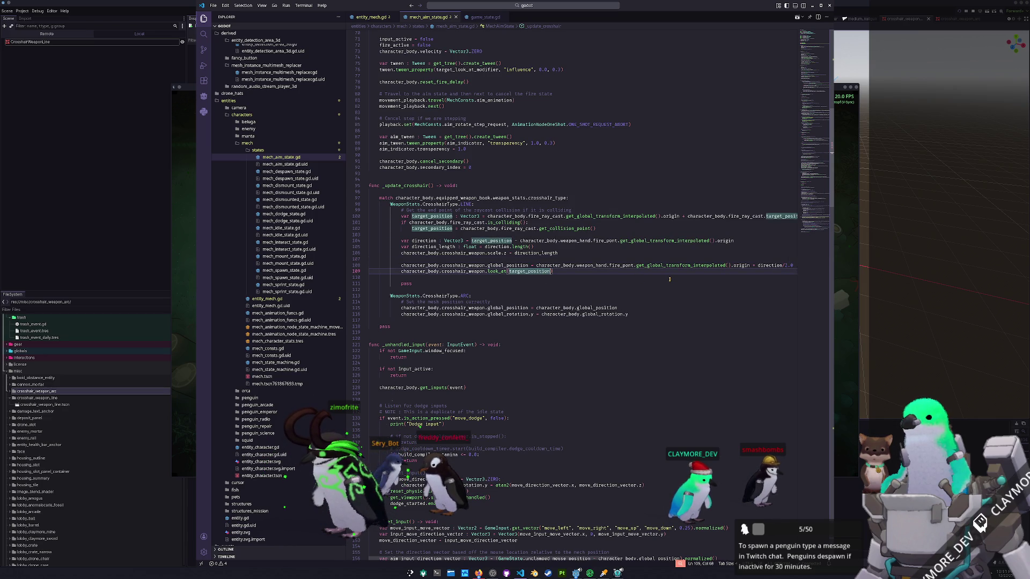
left_click(850, 327)
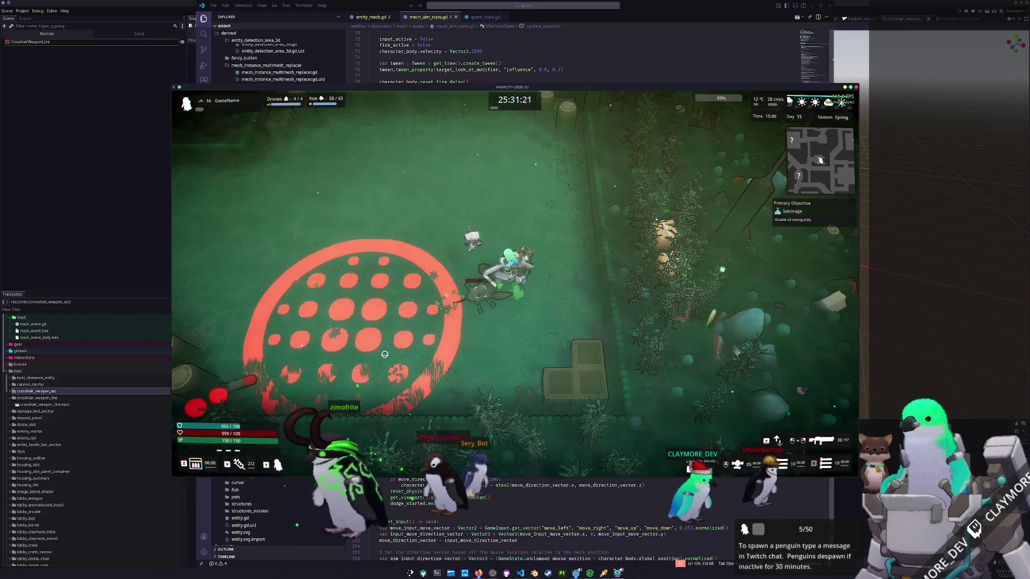
Move the mech while aiming the laser lower-left and above it, briefly checking mech_aim_state.gd
key("w")
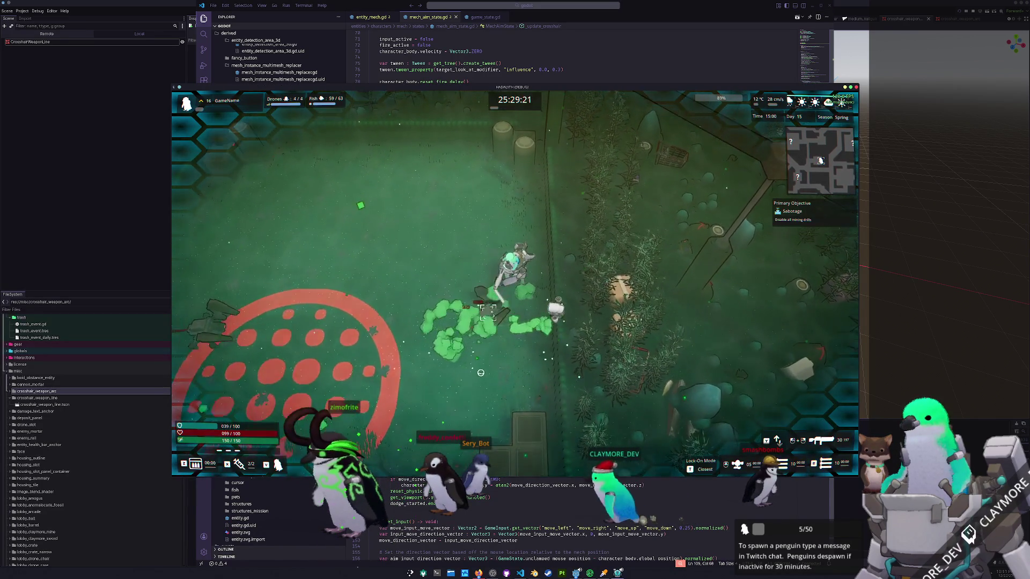
mouse_move(506, 371)
left_mouse_down()
mouse_move(438, 389)
mouse_move(503, 378)
left_mouse_up()
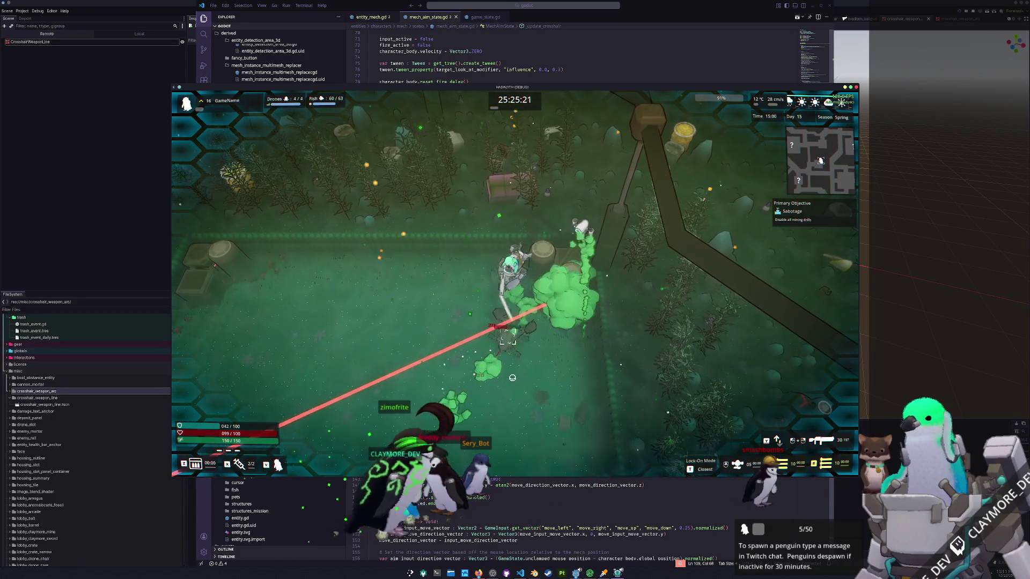
key("a")
key("s")
left_click_drag(541, 231, 546, 340)
key("d")
key("d")
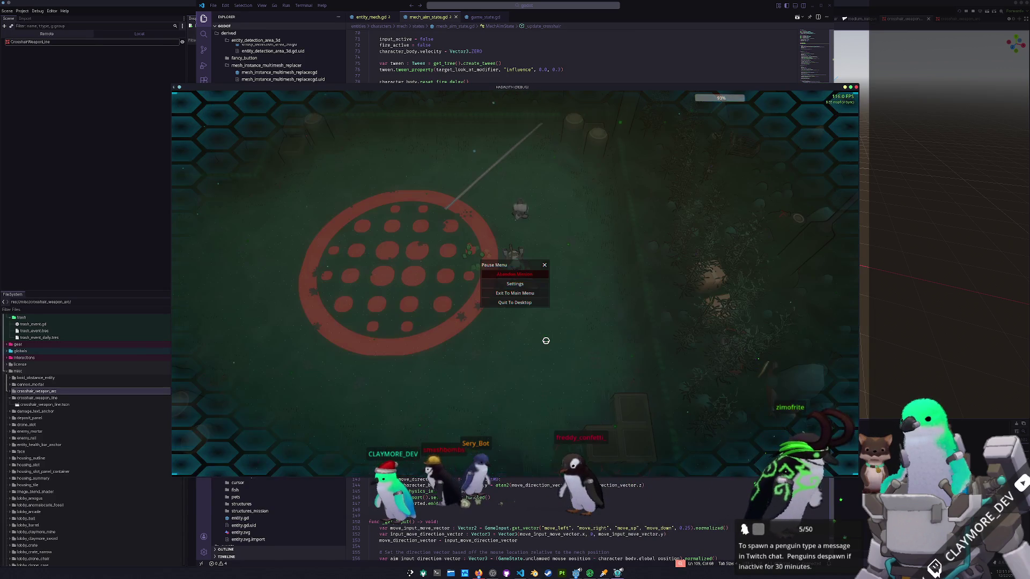
key("alt+Tab")
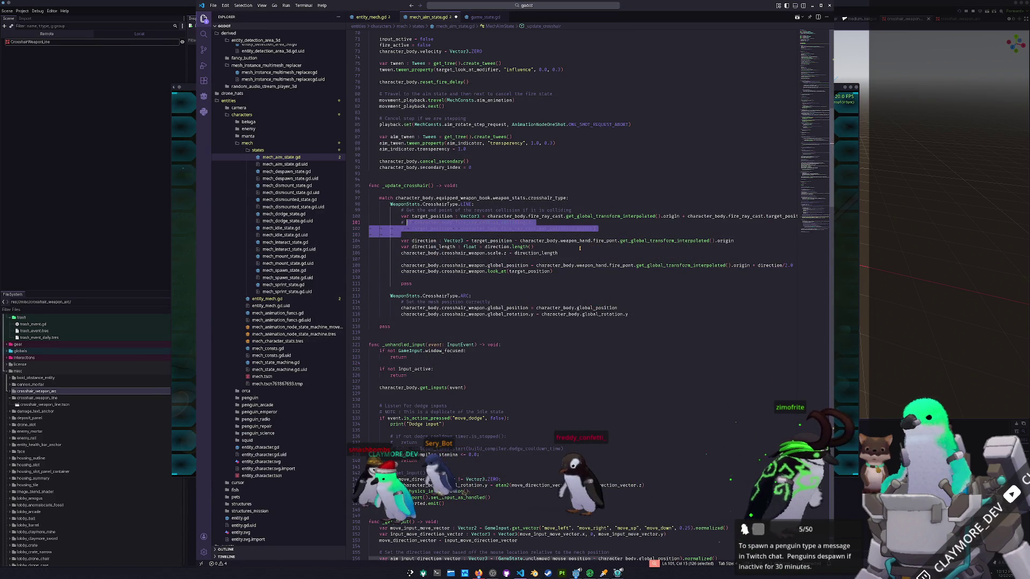
key("alt+Tab")
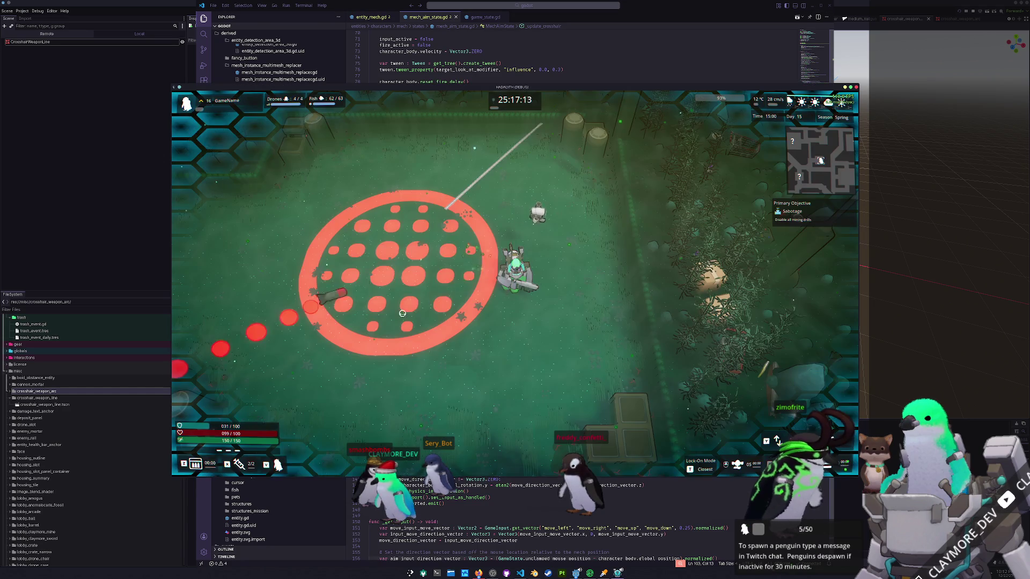
Drive the mech with WASD: down, up-left, then down-right, watching the aim line
key("s")
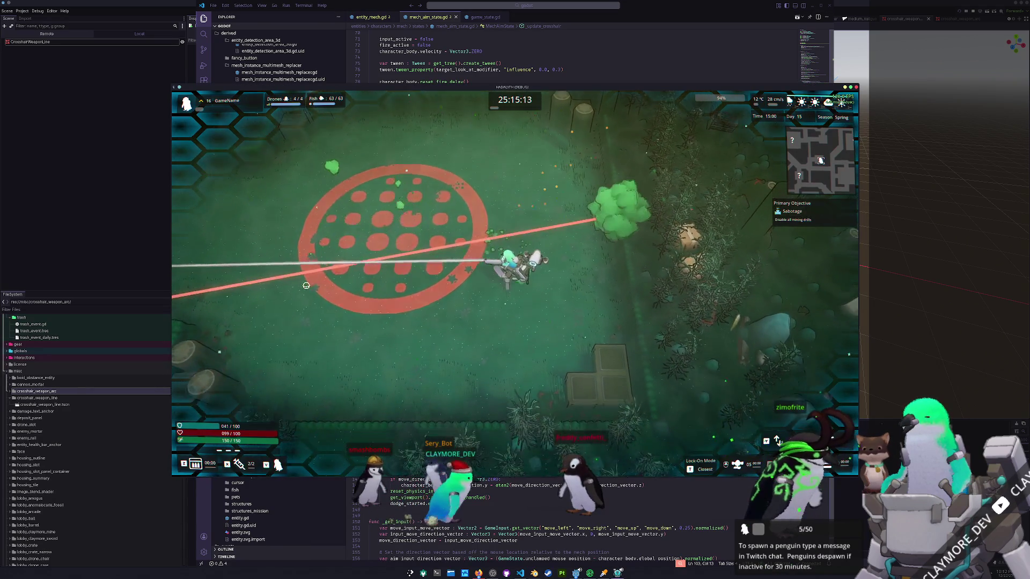
key("w")
key("a")
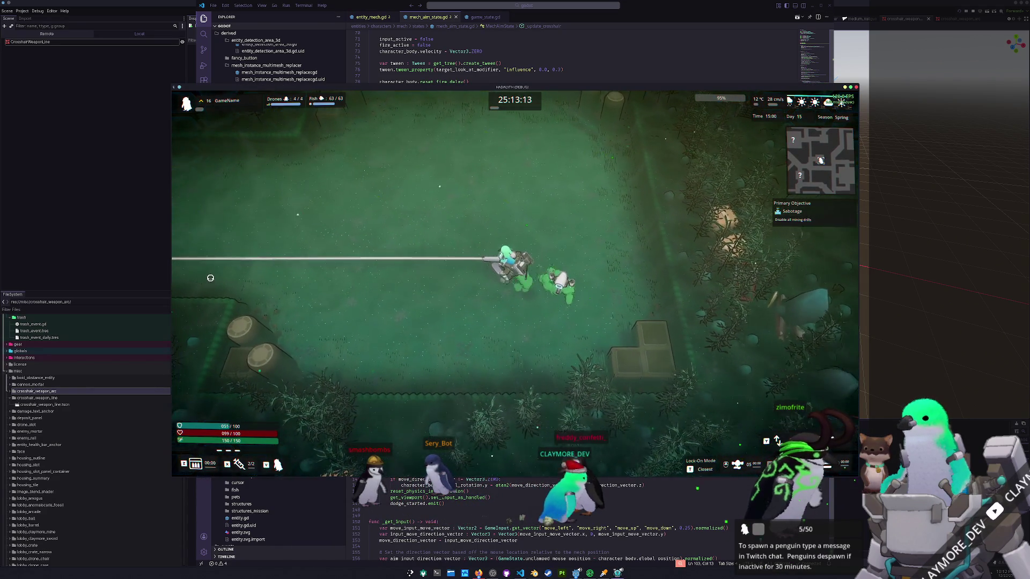
key("w")
key("a")
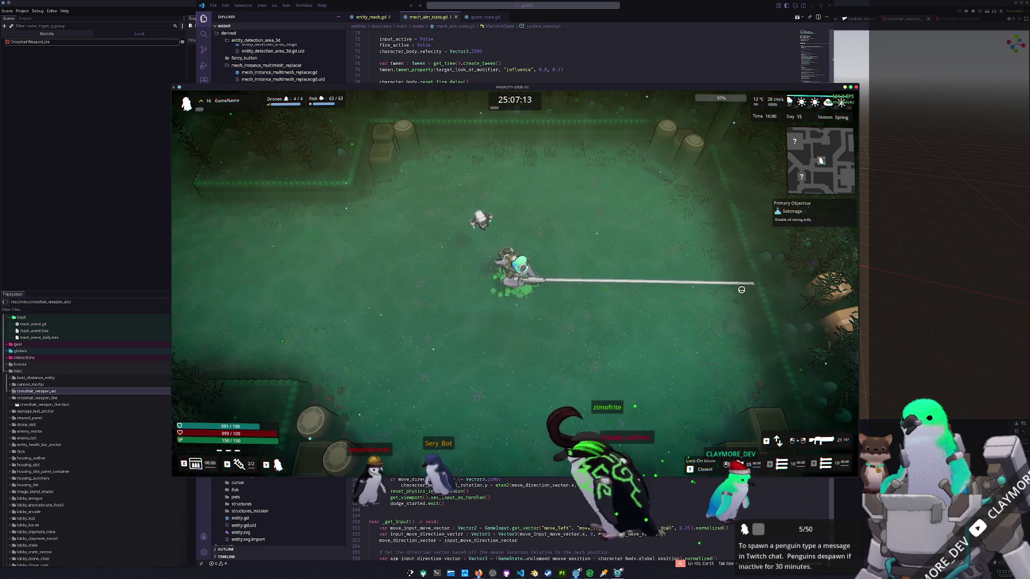
key("s")
key("d")
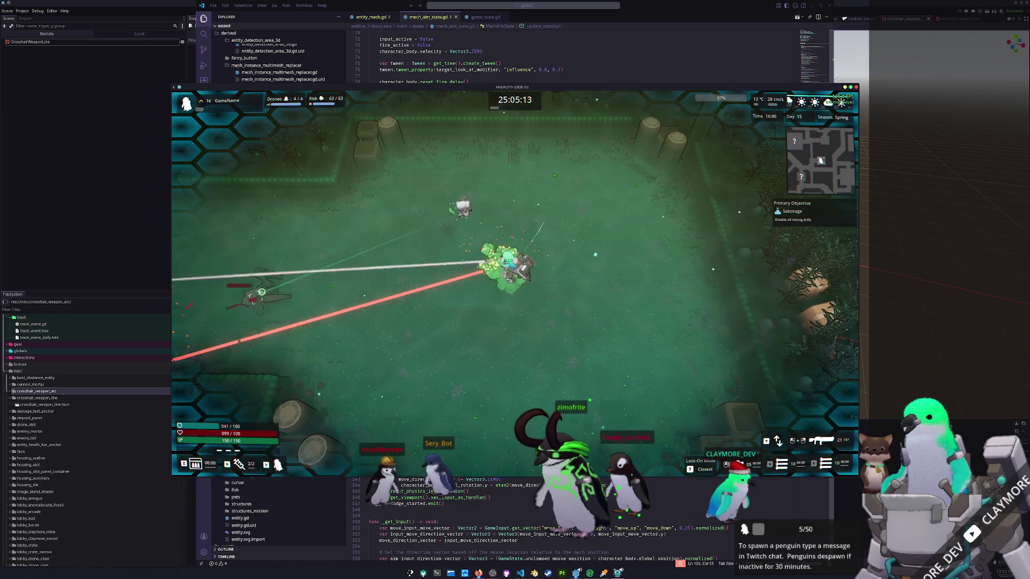
key("s")
key("d")
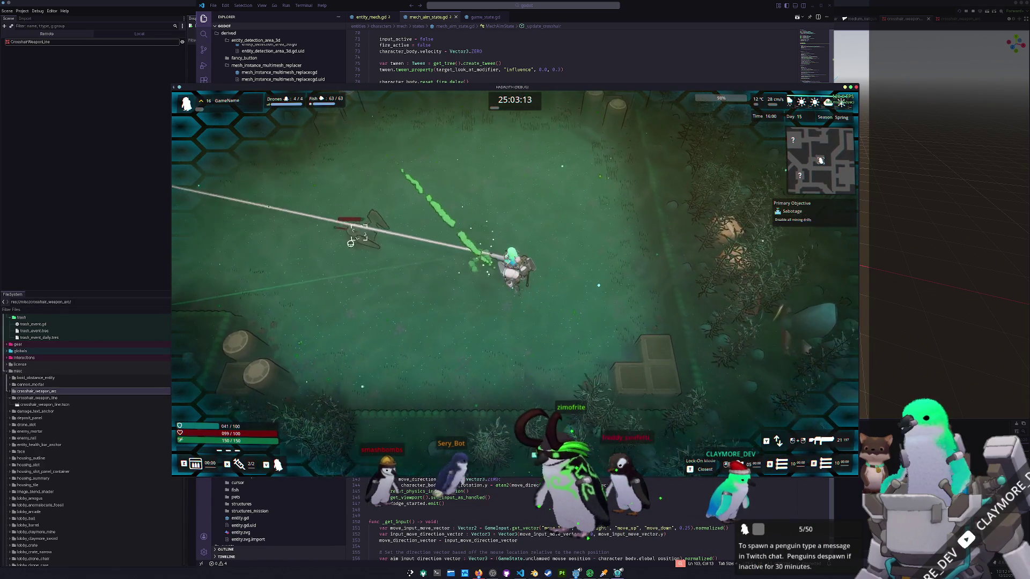
Fire along the aim line at a target, reload, and keep moving the mech around
left_click(401, 235)
key("d")
left_click(401, 236)
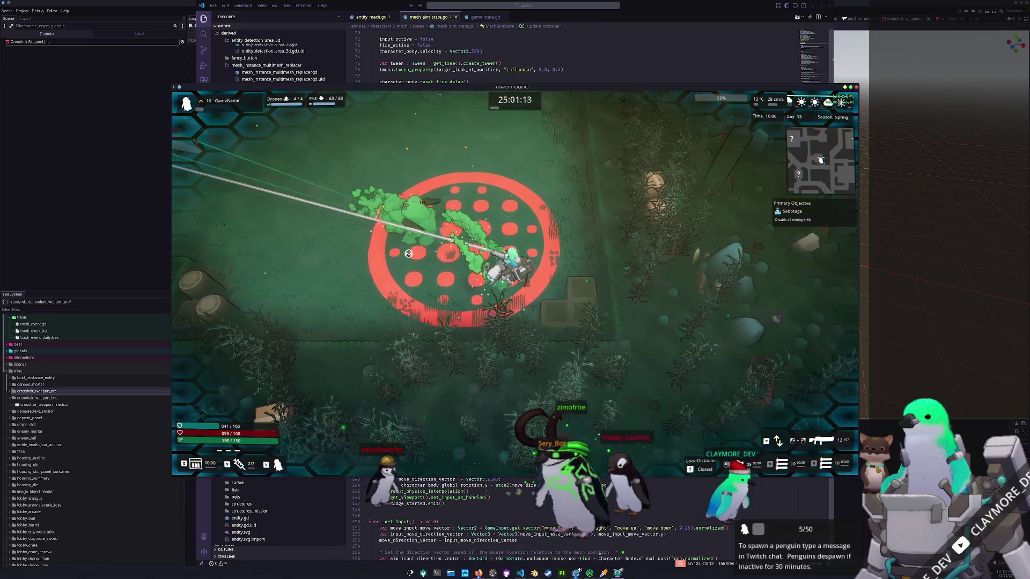
key("w")
key("r")
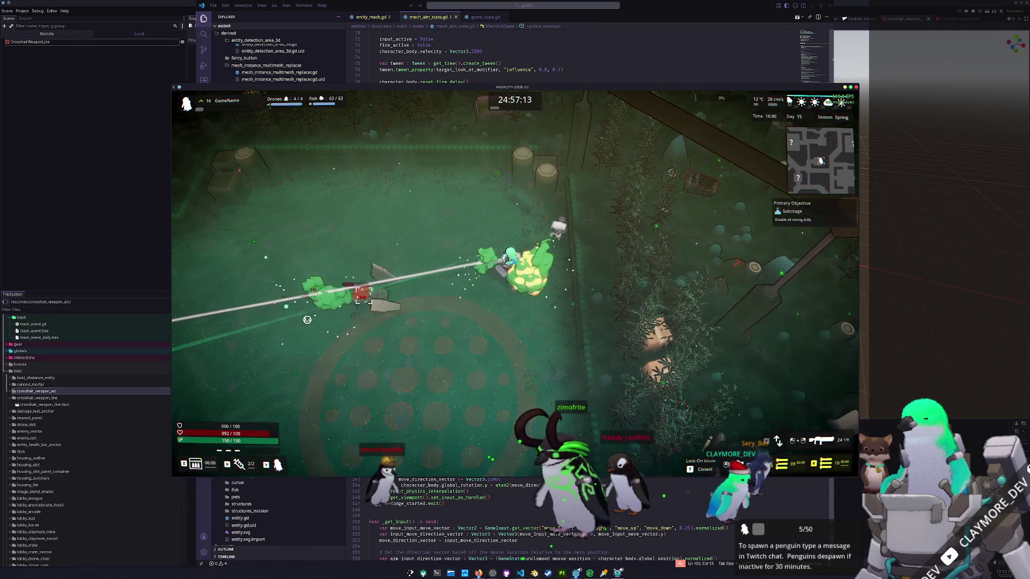
key("s")
key("r")
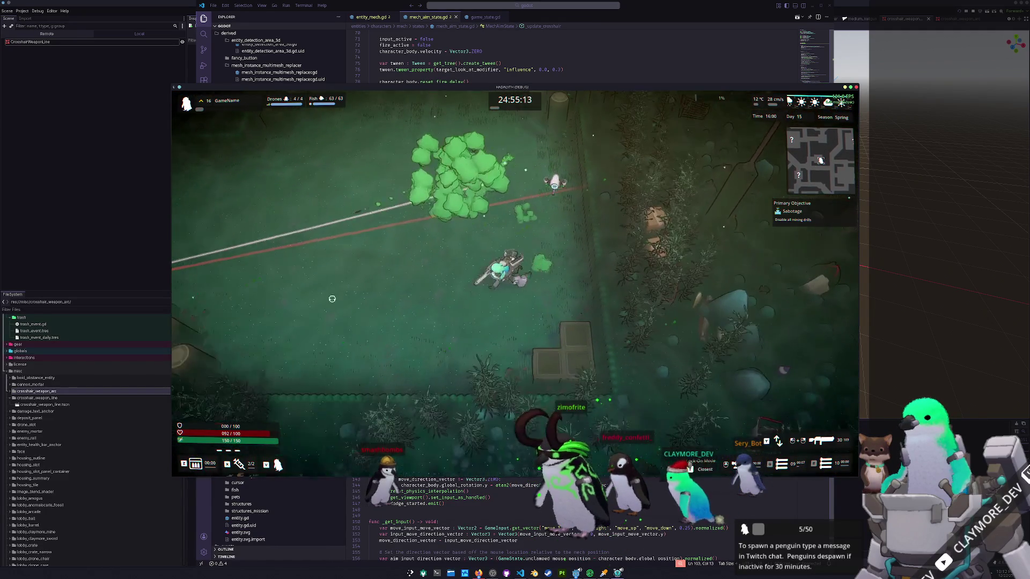
key("a")
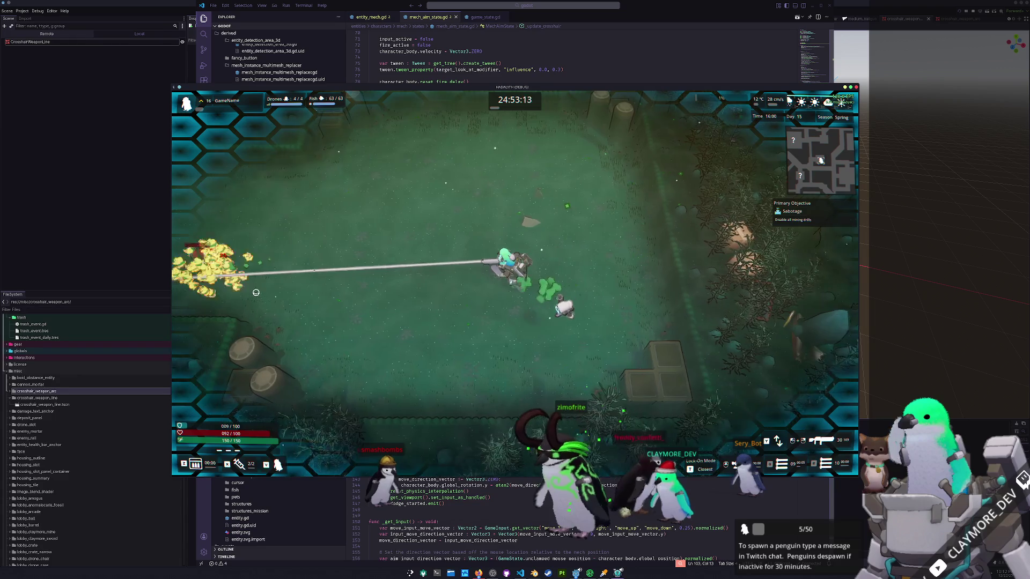
key("w")
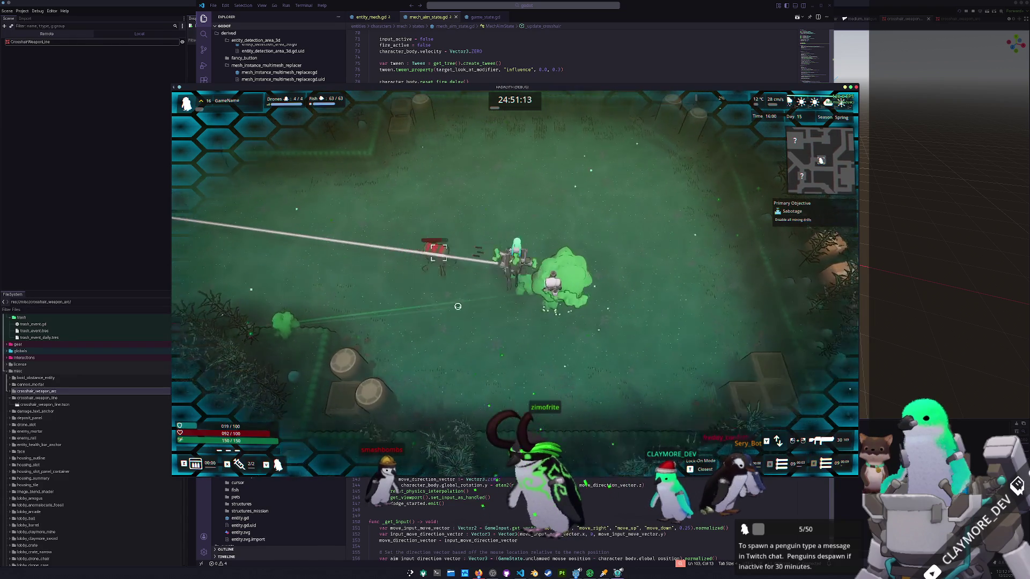
Glance at the code in VS Code, return to the game and unpause, move the mech up-left, then pause
key("alt+Tab")
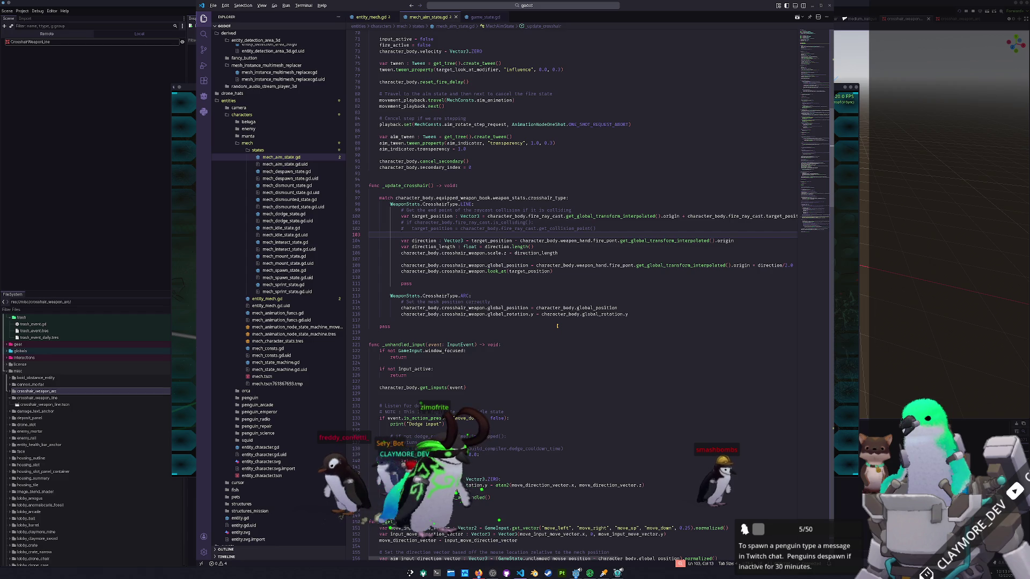
key("alt+Tab")
key("Escape")
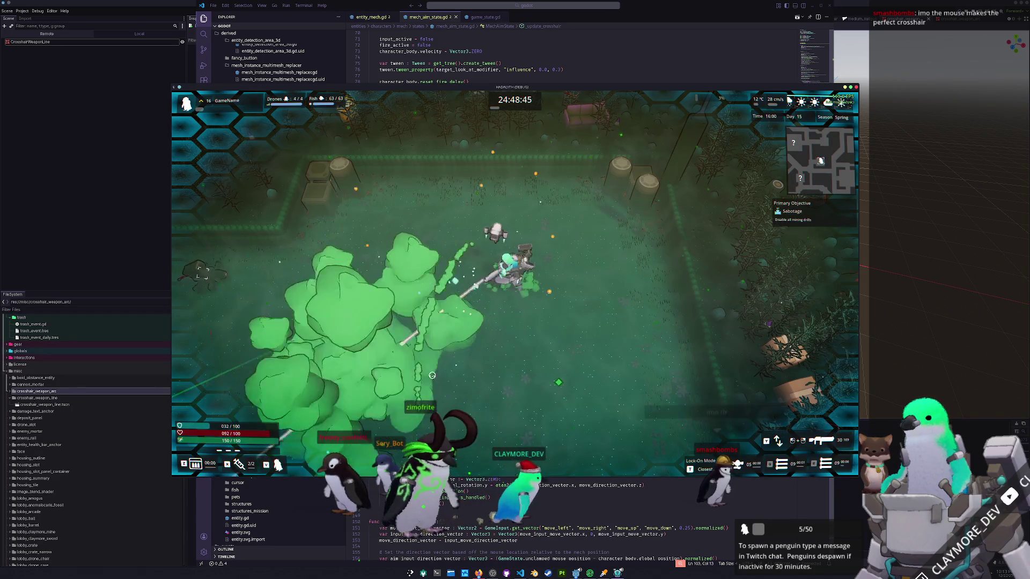
key("w")
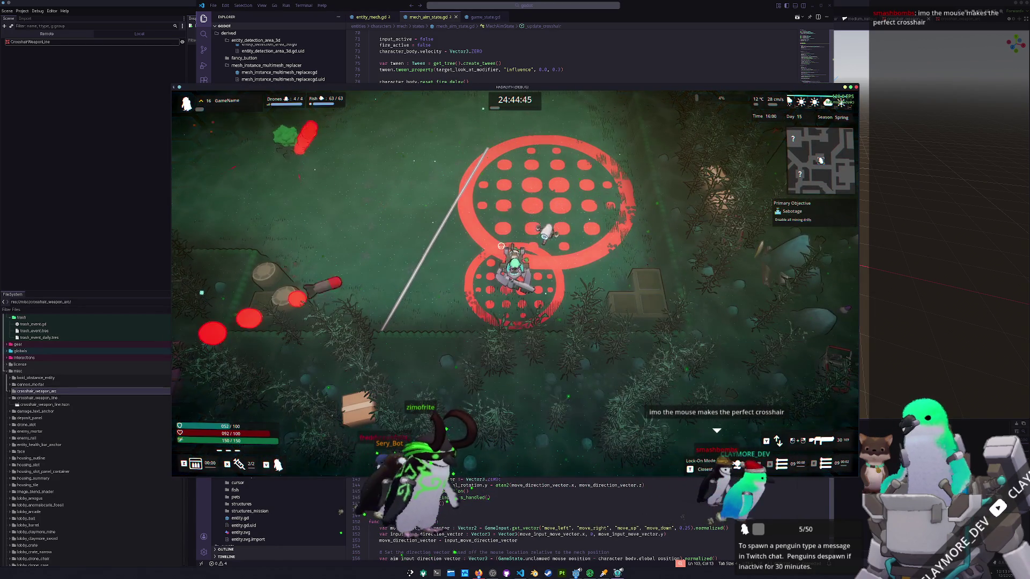
key("w")
key("a")
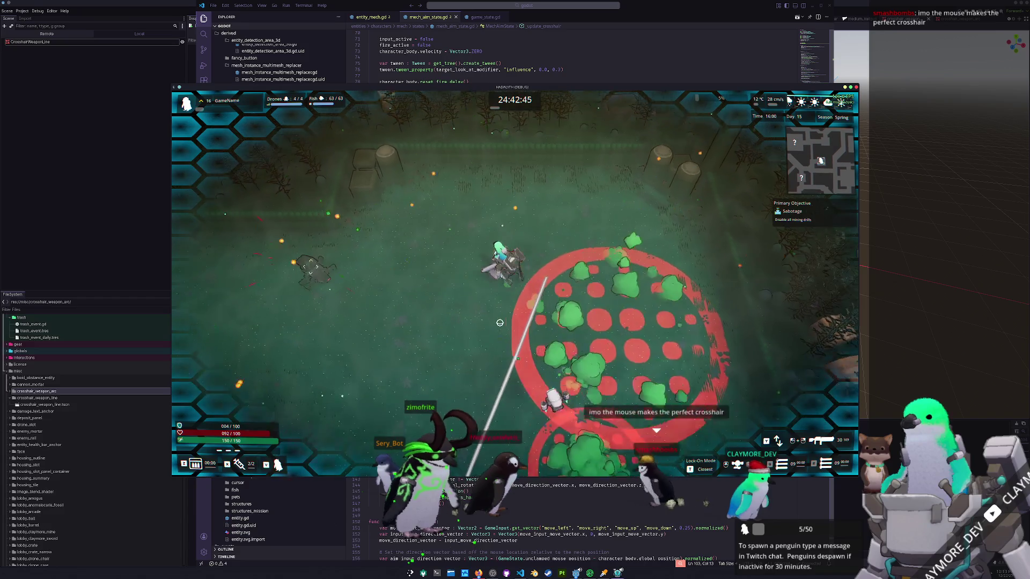
key("w")
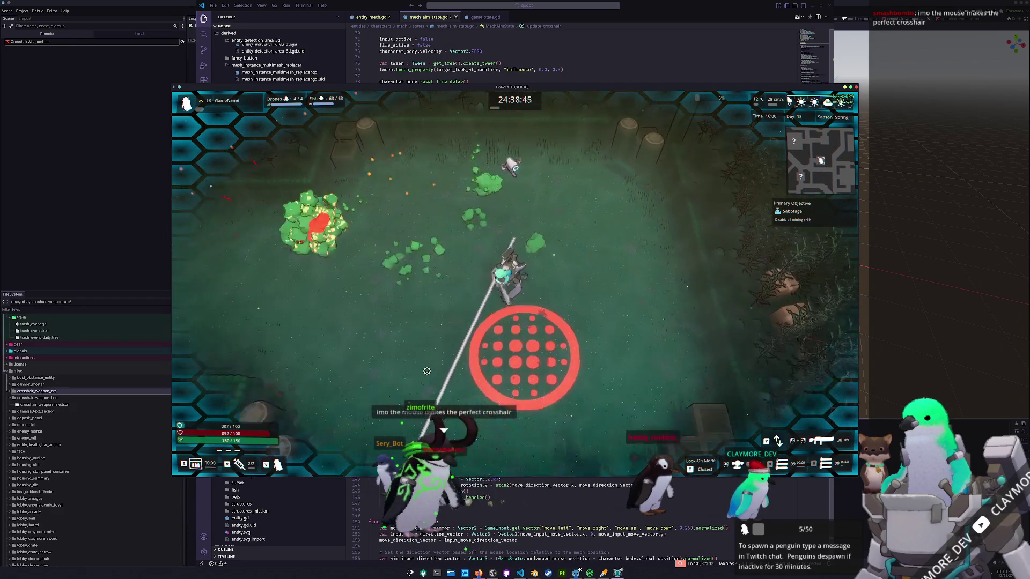
key("Escape")
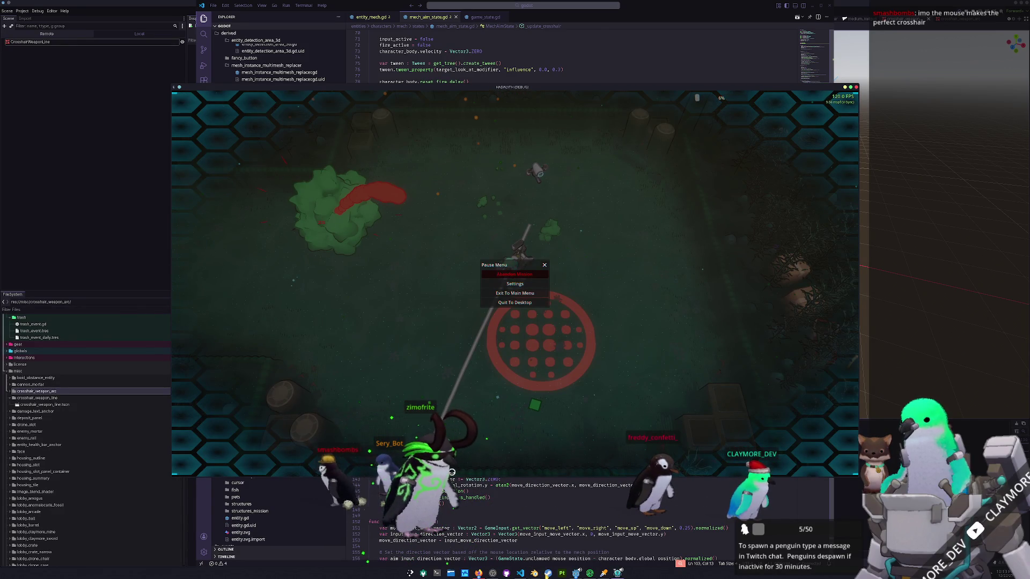
Bring Steam forward, go to the Store, and search for 'forager' to list Forager results
left_click(547, 573)
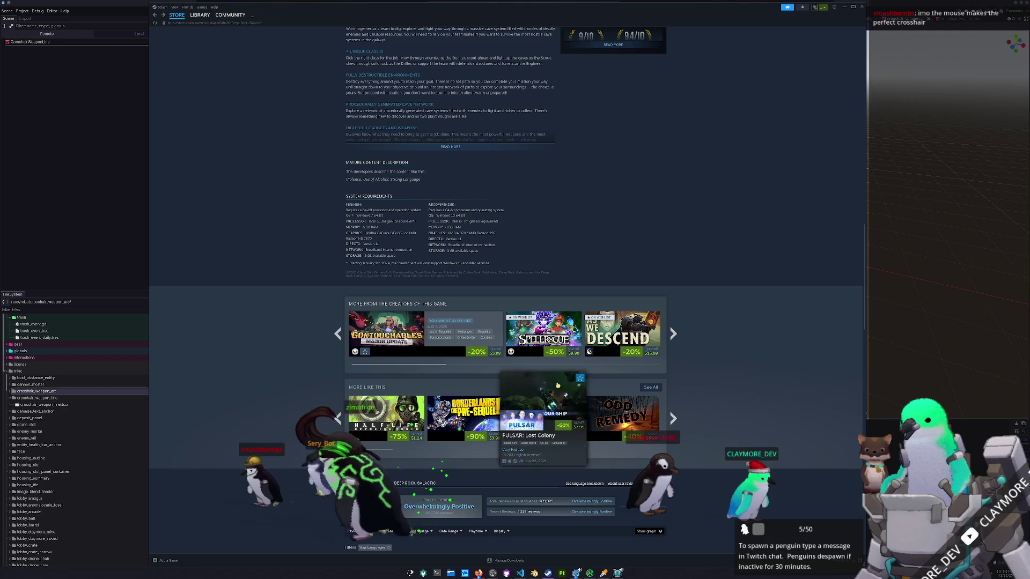
left_click(198, 16)
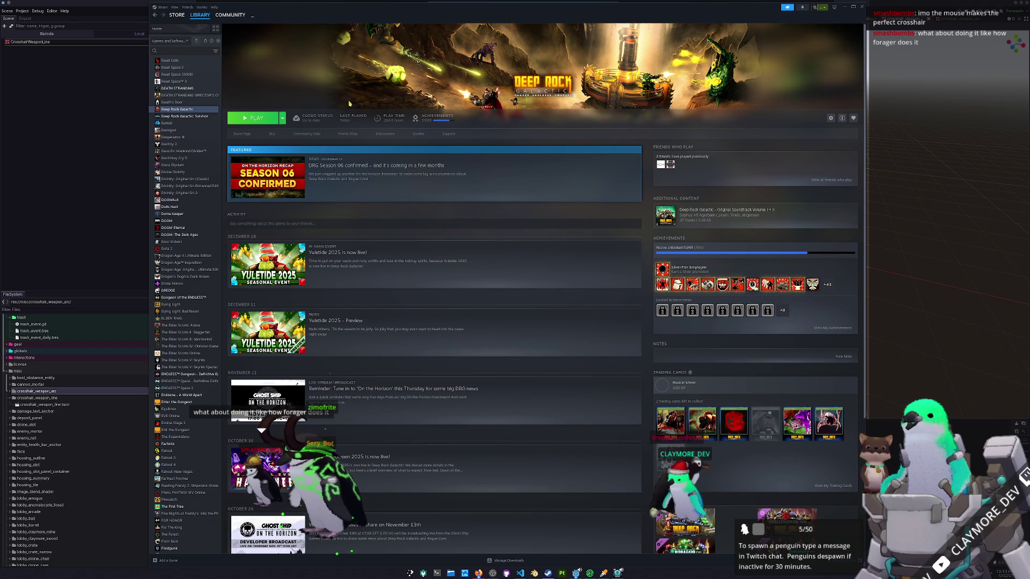
left_click(177, 15)
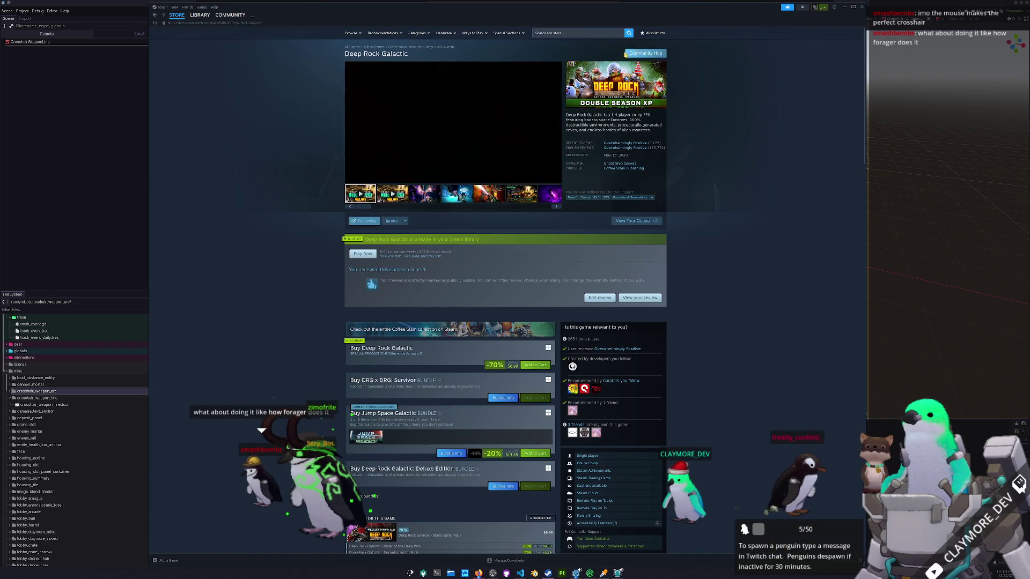
left_click(611, 33)
type("fora")
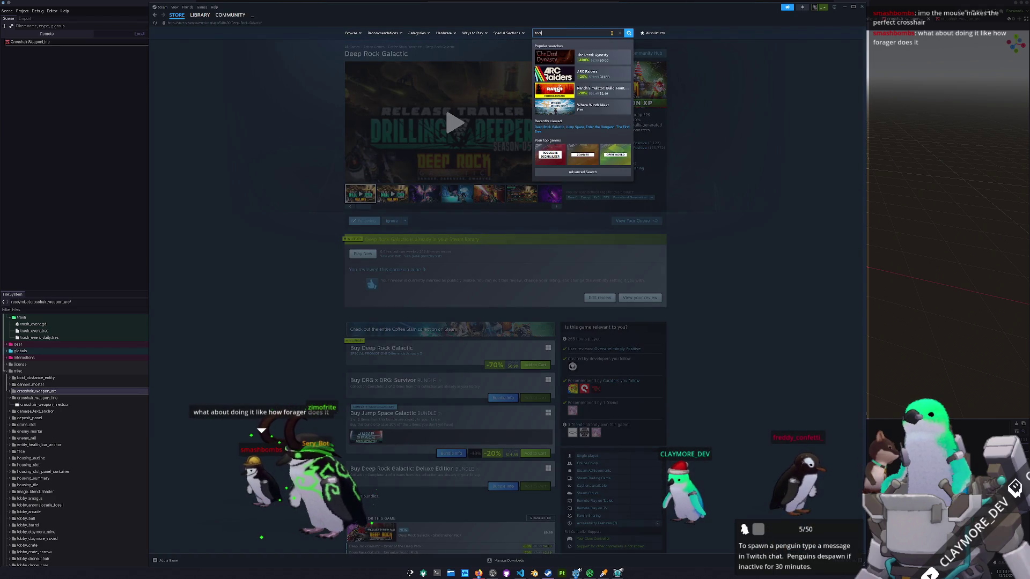
type("ger")
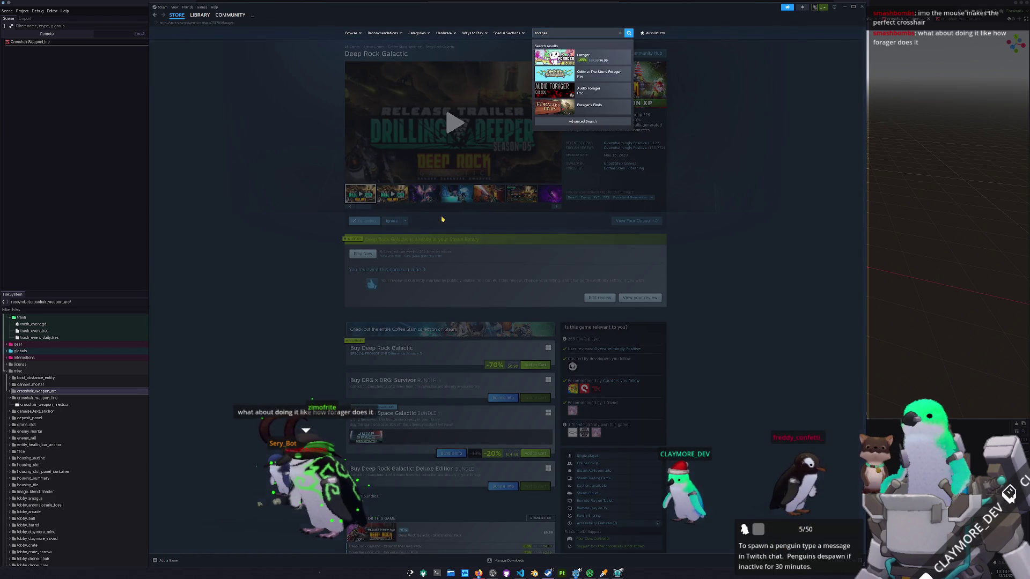
key("Return")
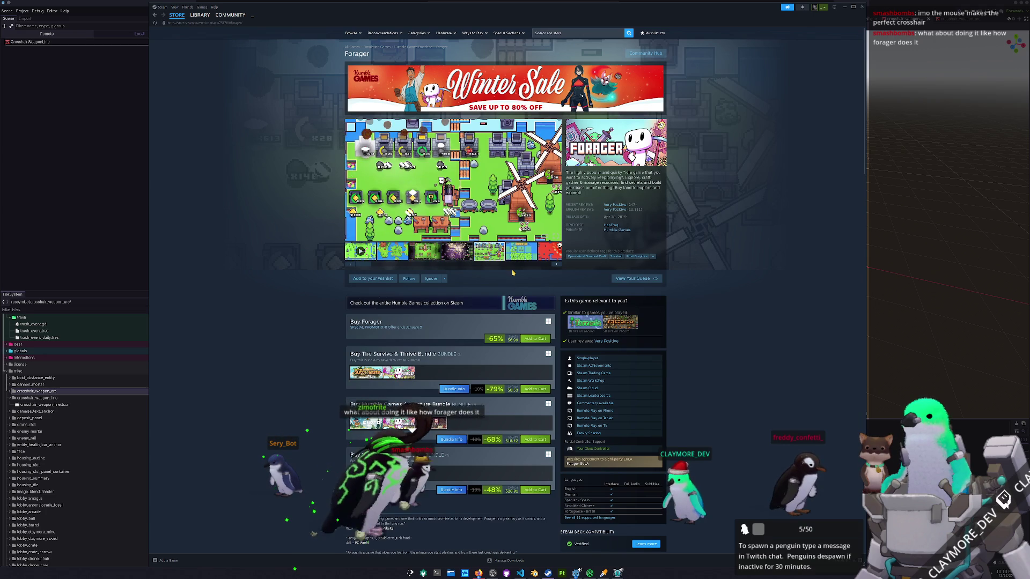
Step forward through the Forager screenshots until the trailer video appears
left_click(558, 264)
left_click(558, 265)
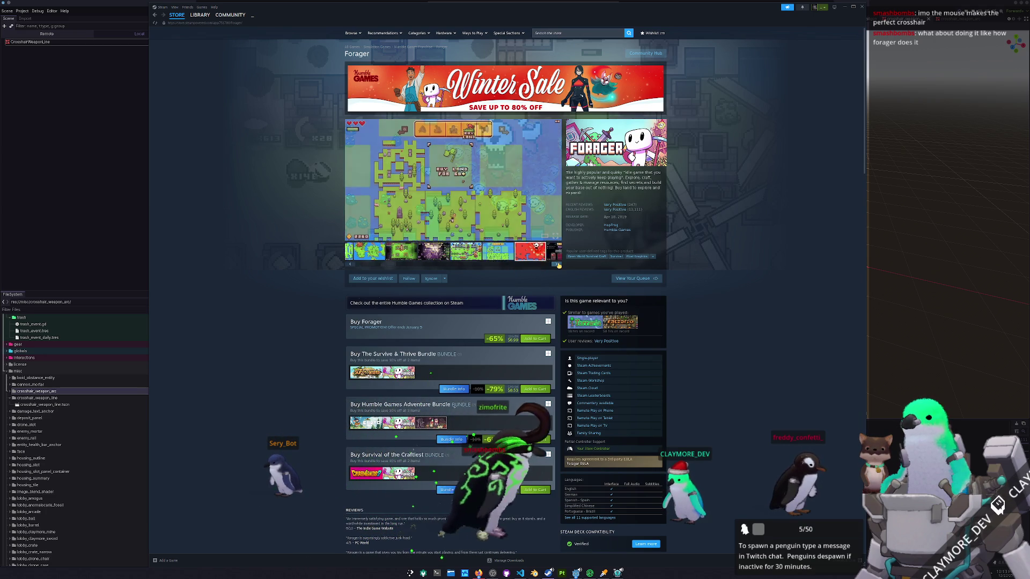
left_click(558, 265)
left_click(558, 265)
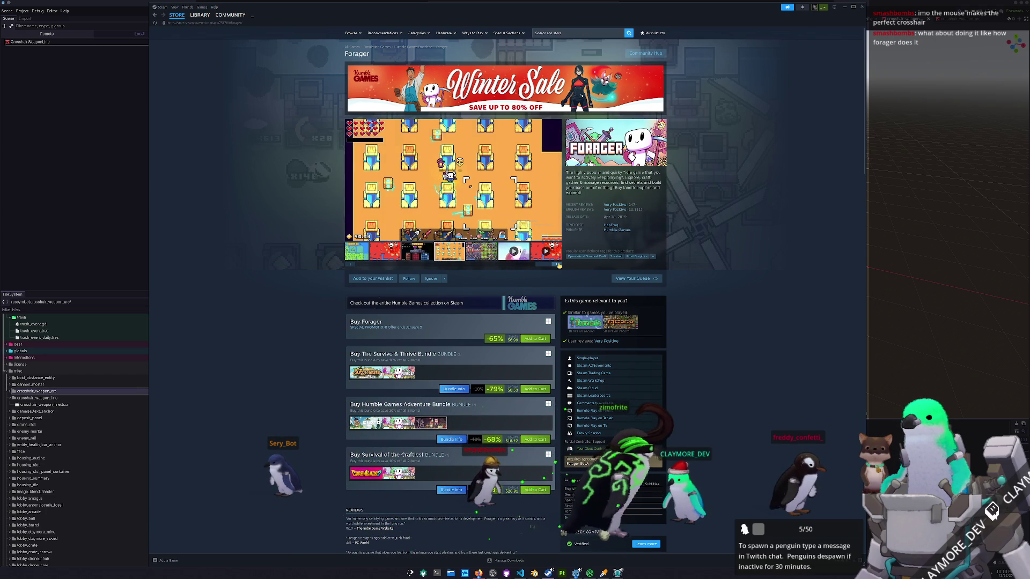
left_click(559, 265)
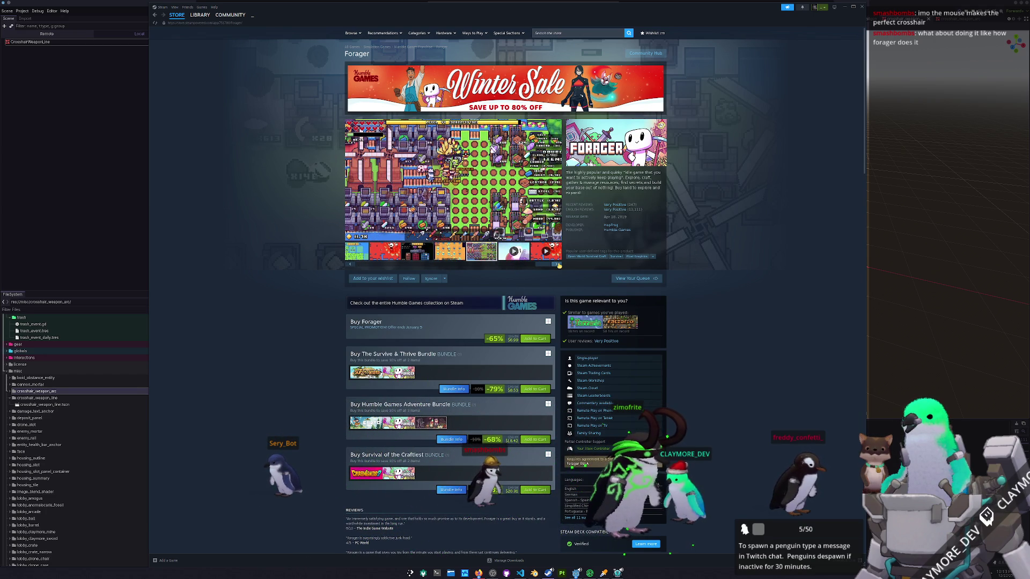
left_click(559, 265)
Page back through the inventory, boss, farm and battle screenshots to the island one, checking further down the page
left_click(493, 256)
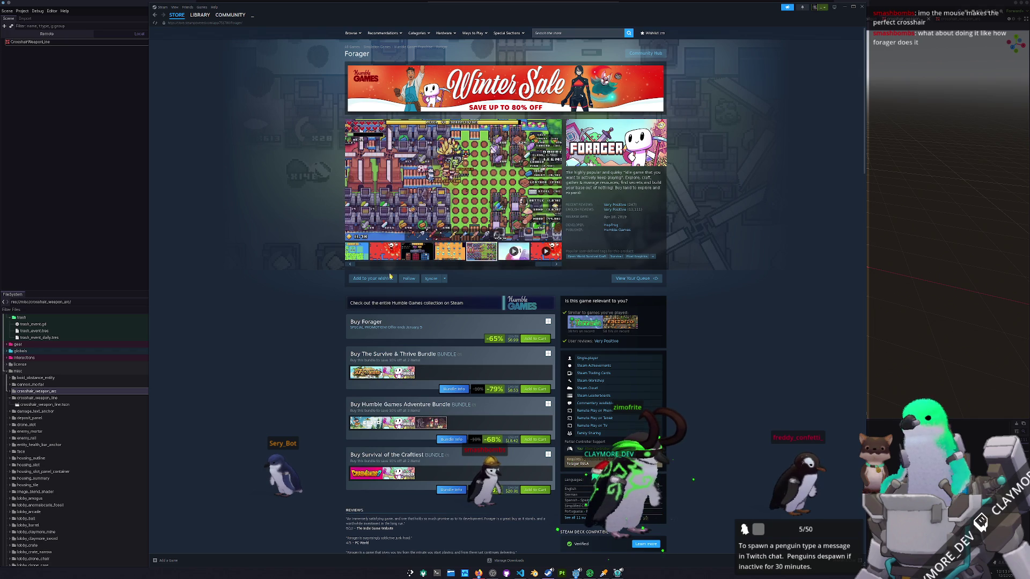
left_click(348, 264)
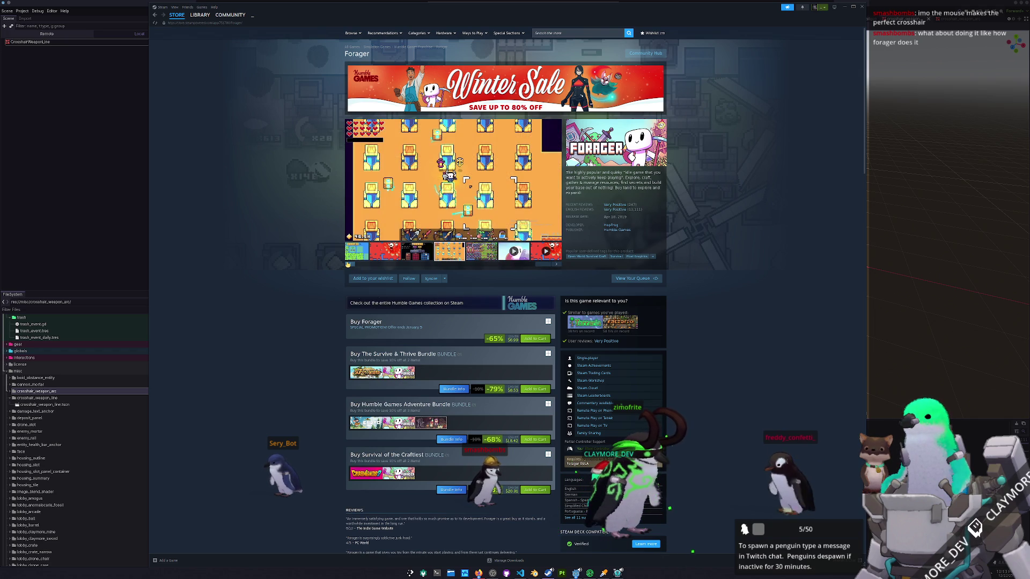
left_click(348, 264)
left_click(348, 265)
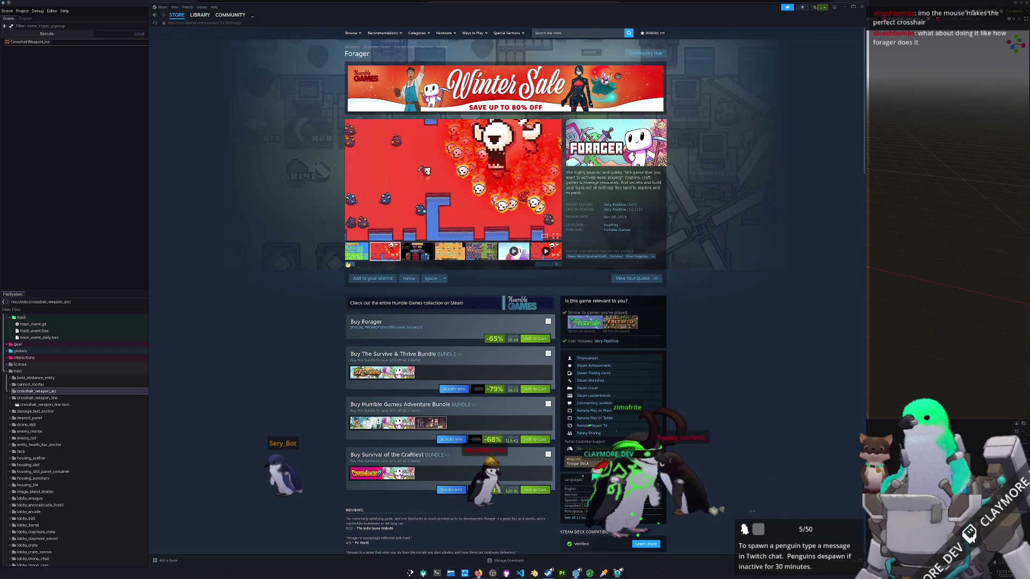
left_click(348, 265)
left_click(348, 264)
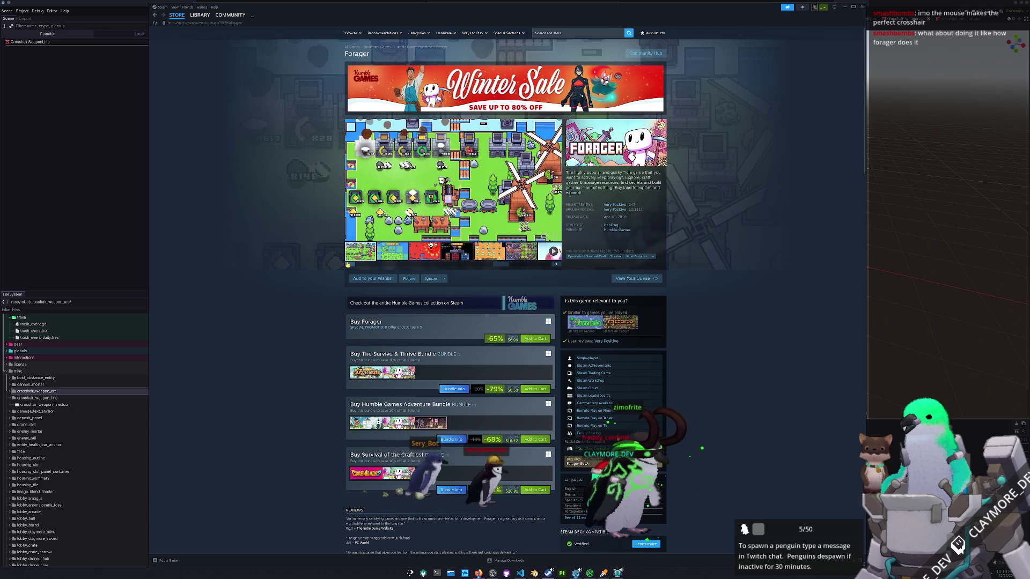
left_click(348, 264)
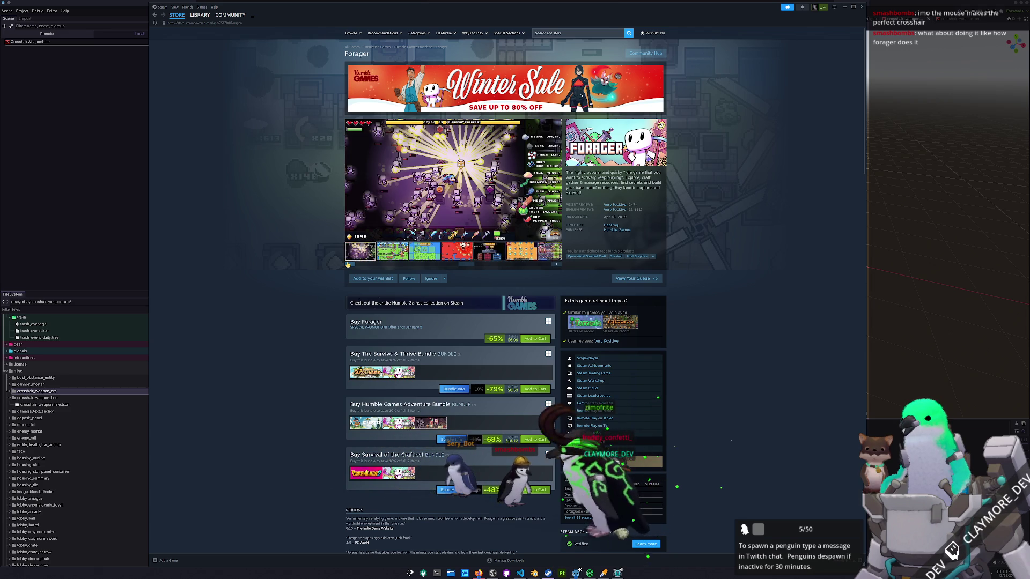
left_click(347, 264)
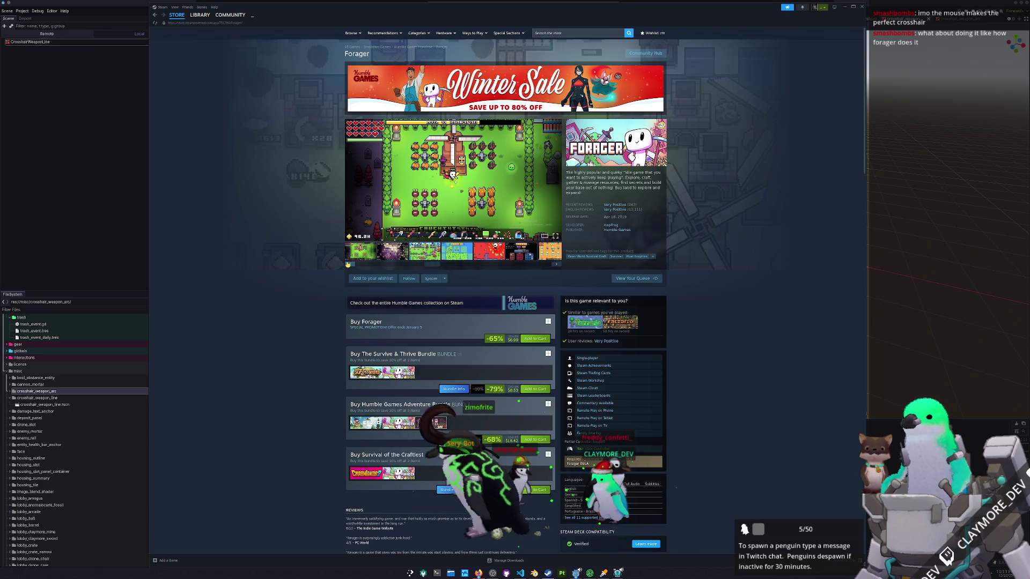
left_click(348, 264)
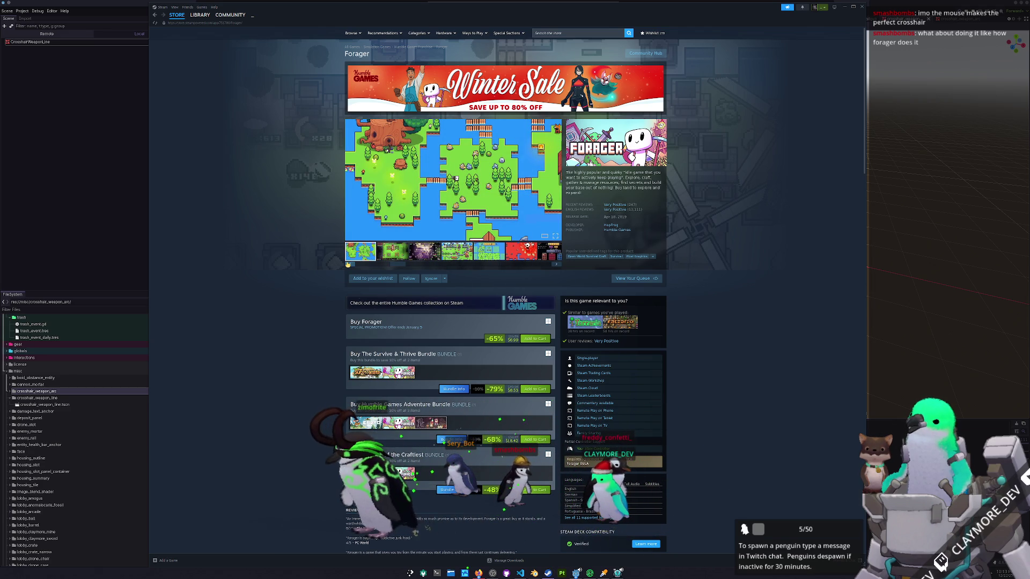
scroll(295, 312, "down", 5)
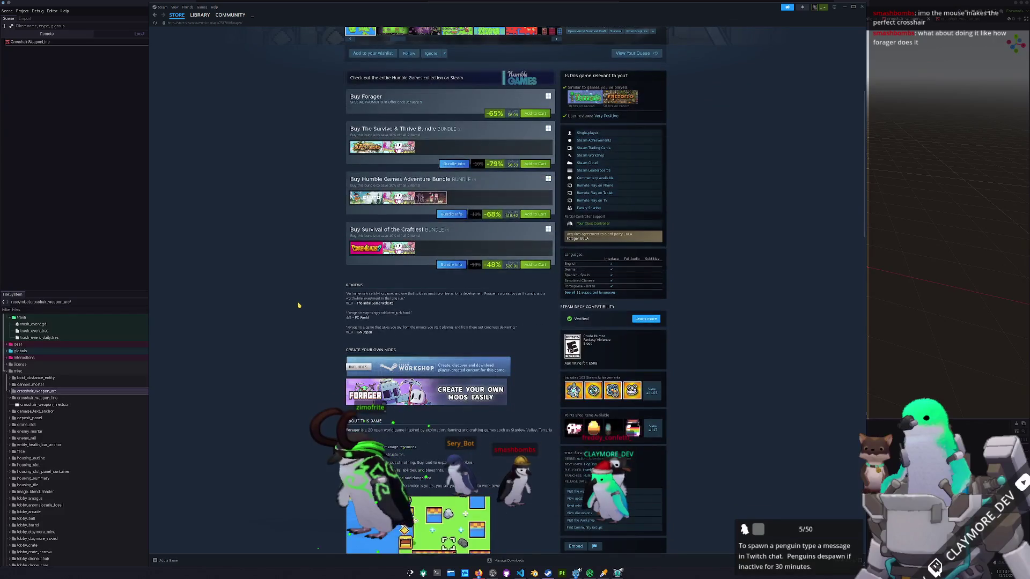
scroll(299, 304, "up", 4)
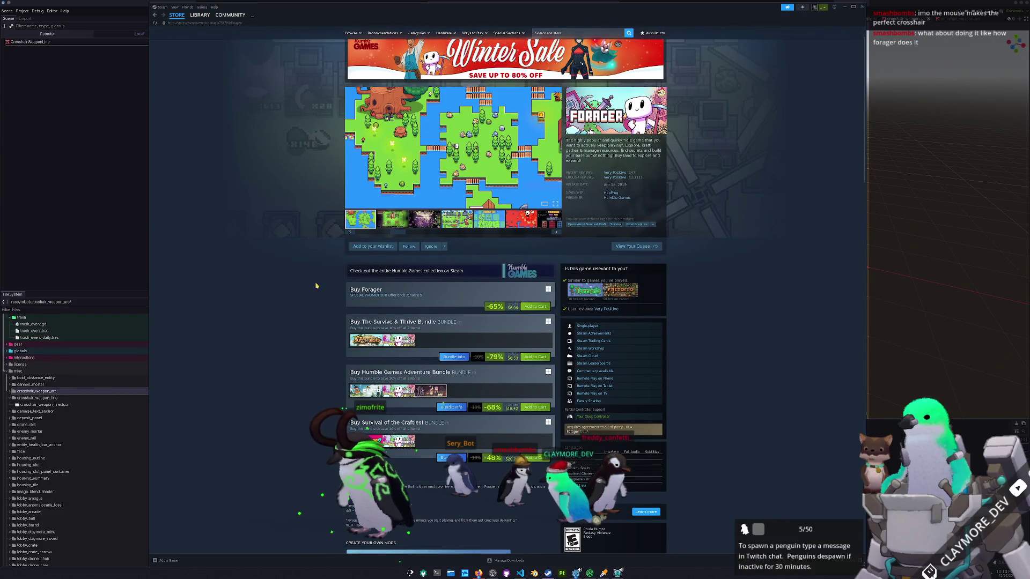
Play the Forager trailer, jumping ahead to 0:14, about 0:59, and 1:10
left_click(351, 232)
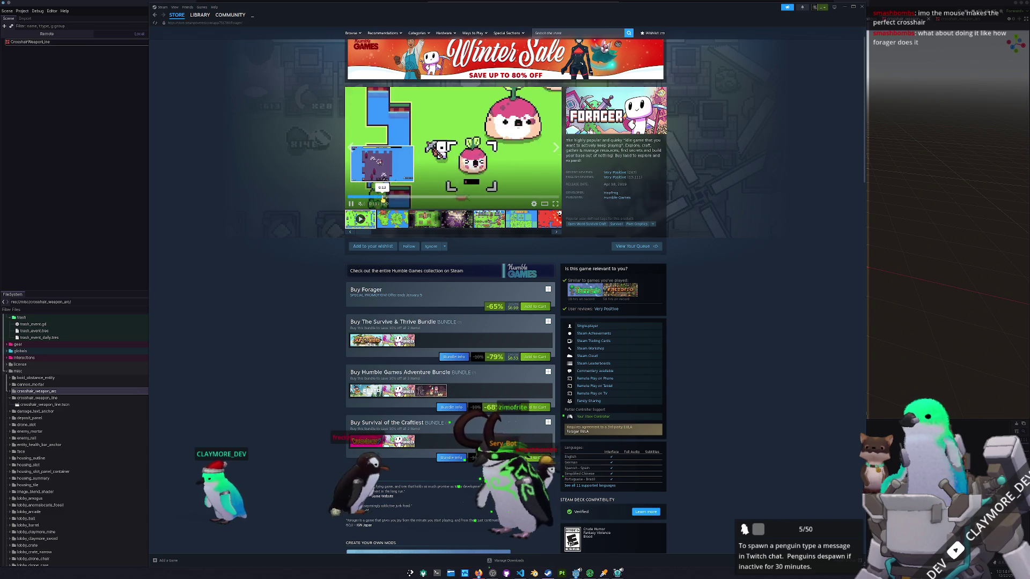
left_click(385, 200)
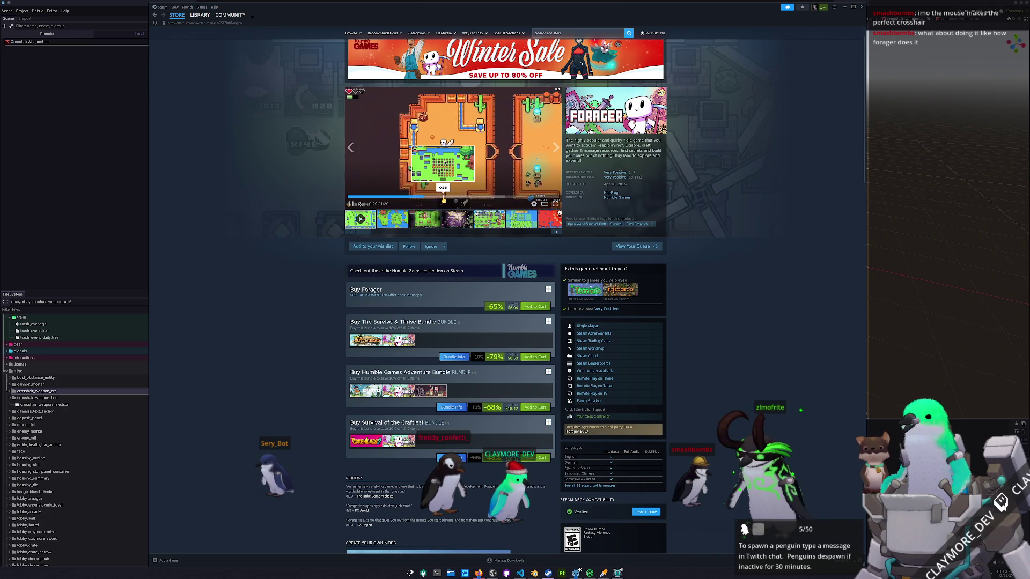
left_click(502, 201)
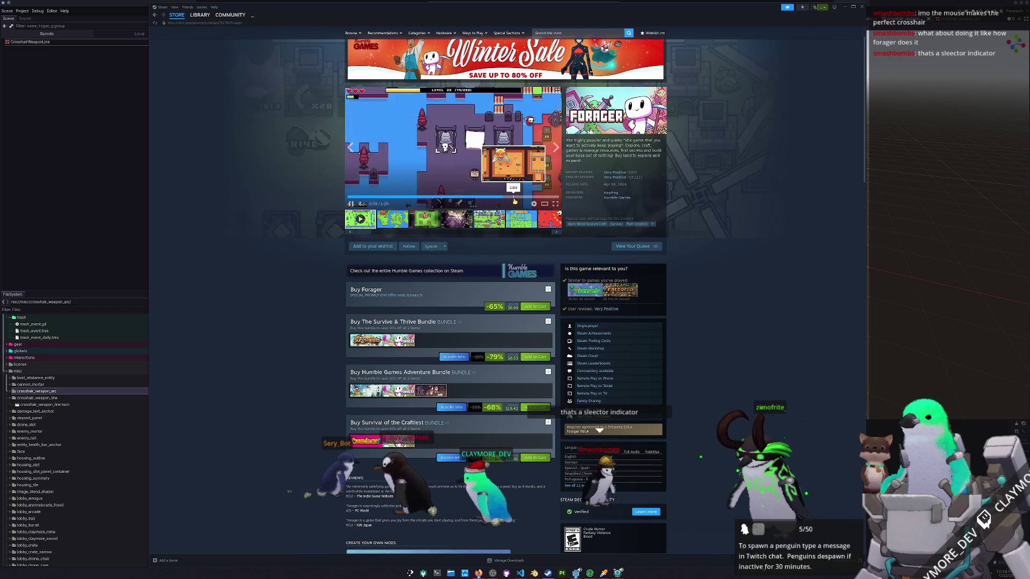
left_click(529, 199)
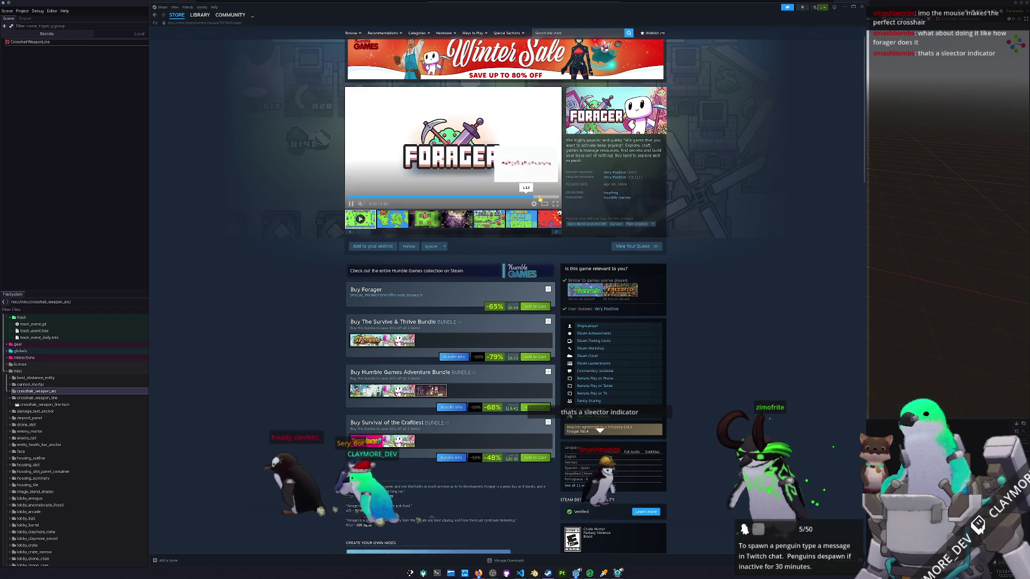
Advance through the second to sixth screenshots, then minimize Steam to reveal the game
left_click(552, 199)
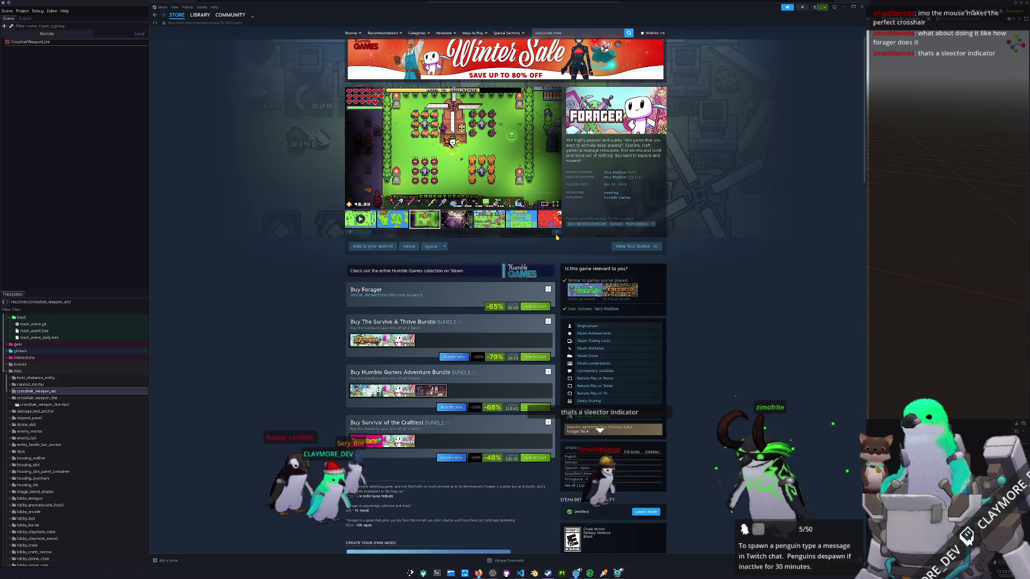
left_click(556, 234)
left_click(556, 233)
left_click(556, 233)
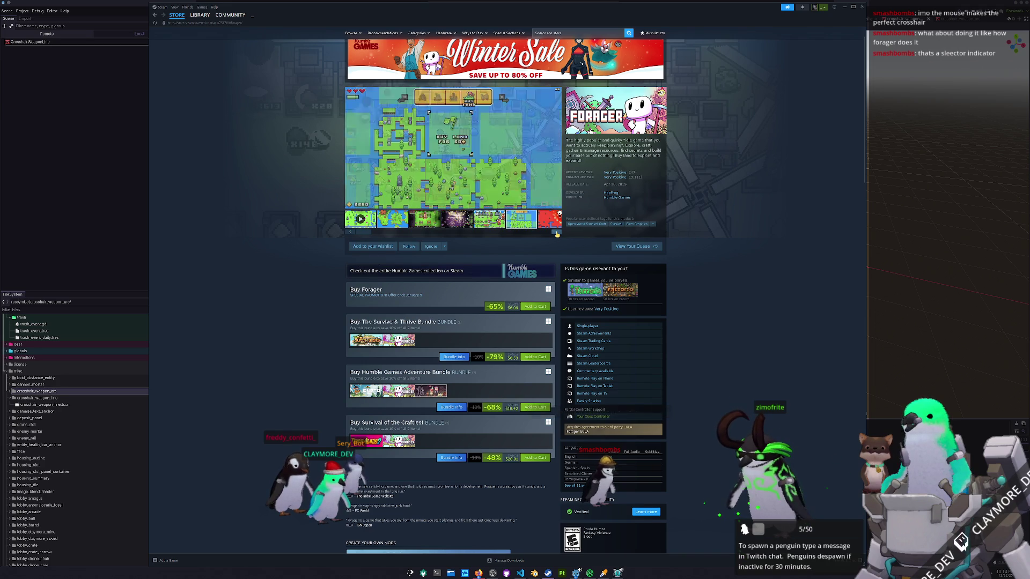
left_click(845, 7)
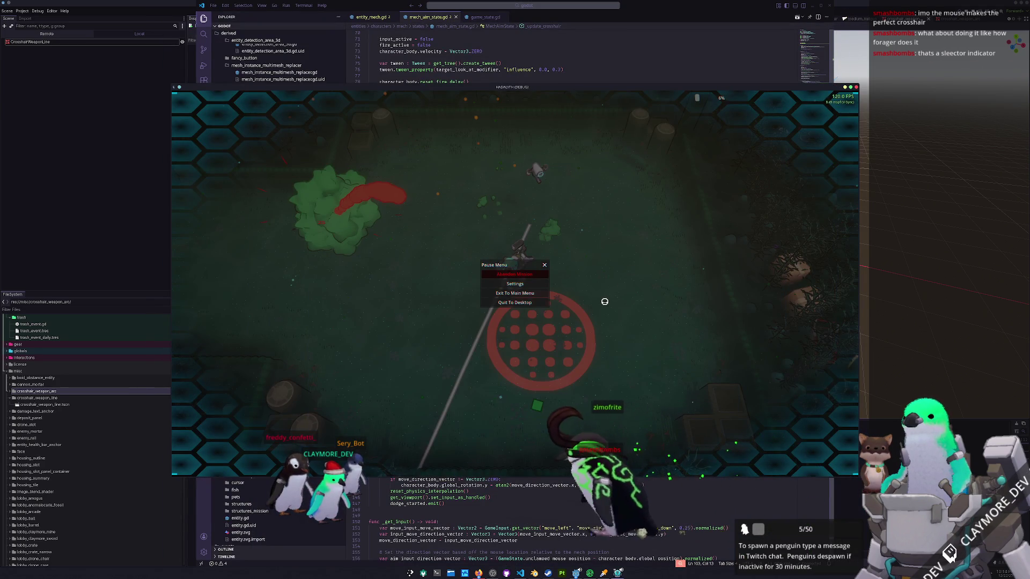
Resume the game, capture the mech's aim line with Print Screen, and move the Spectacle window lower right
key("Escape")
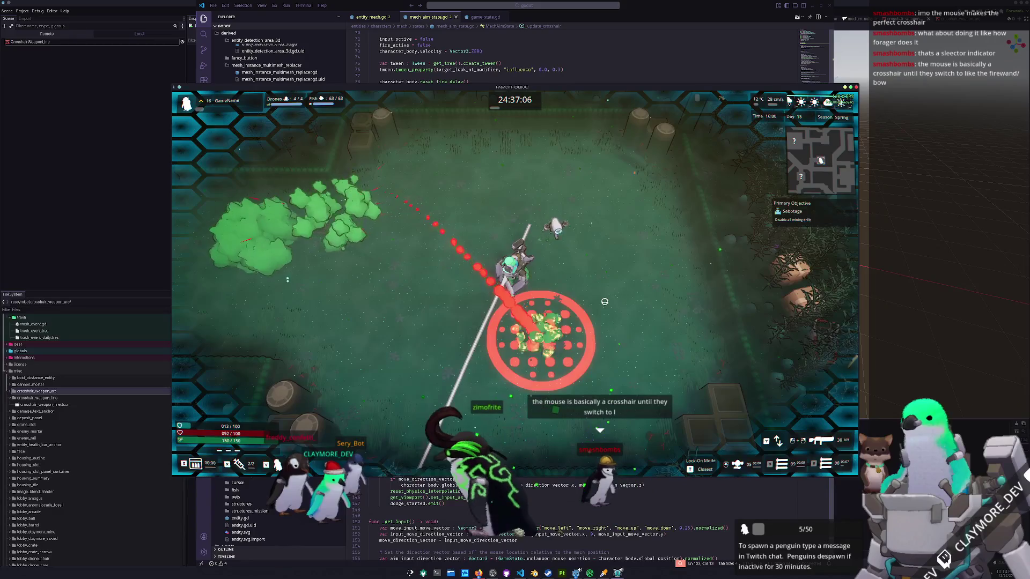
key("Print")
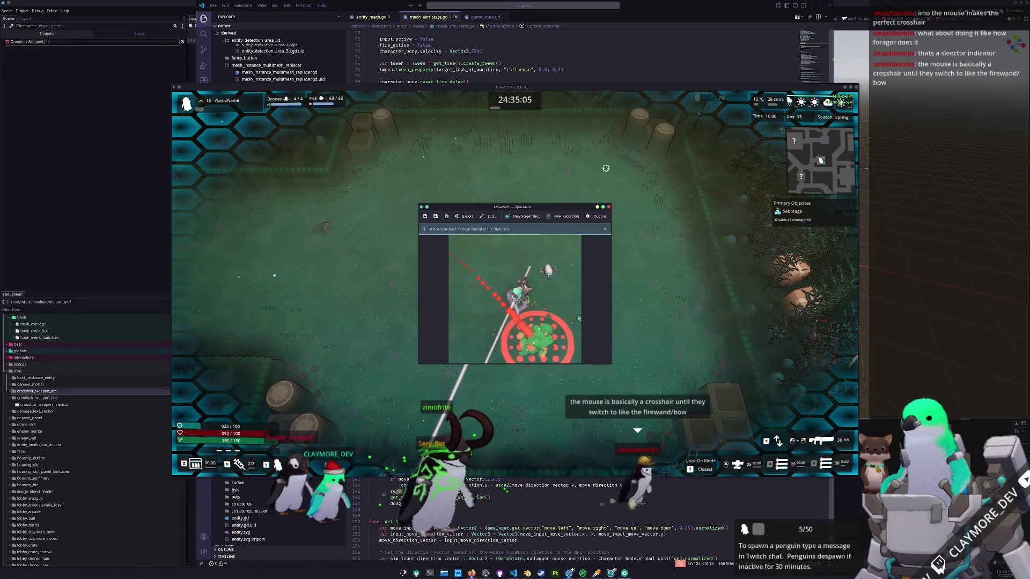
key("alt+Tab")
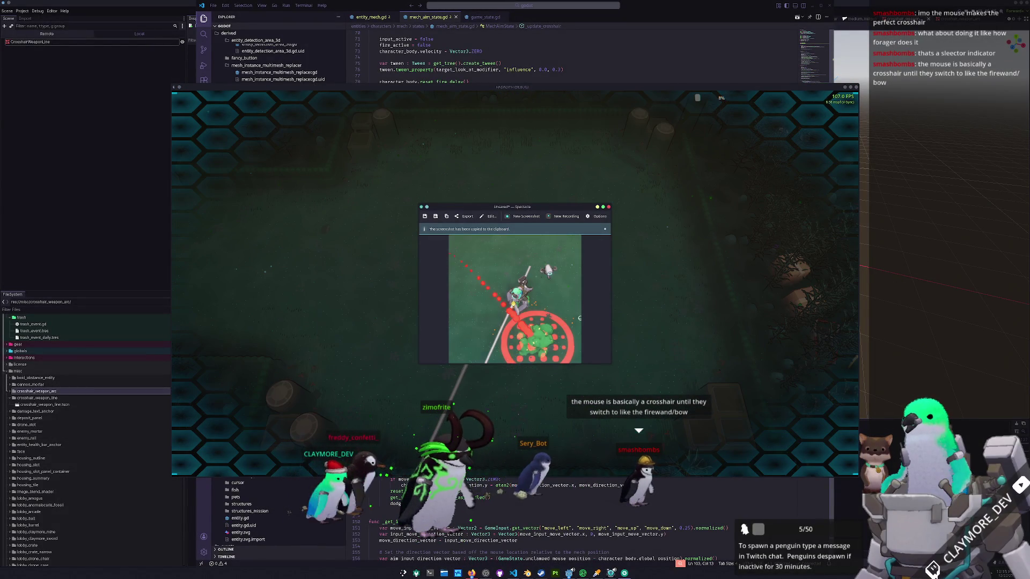
left_click_drag(472, 208, 567, 236)
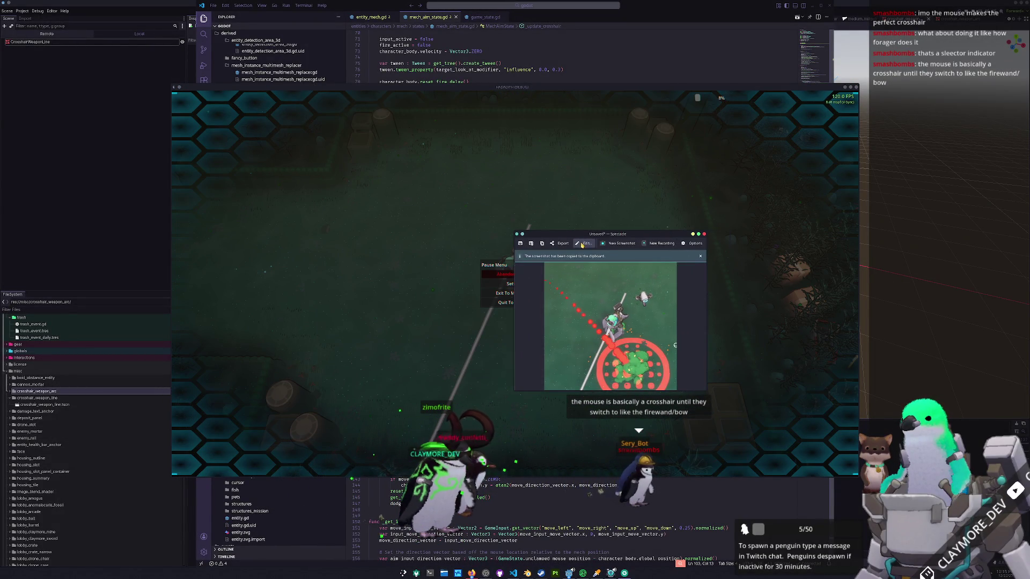
Annotate the screenshot, zooming in to draw a red freehand crosshair left of the mech, undoing the stray line
left_click(582, 245)
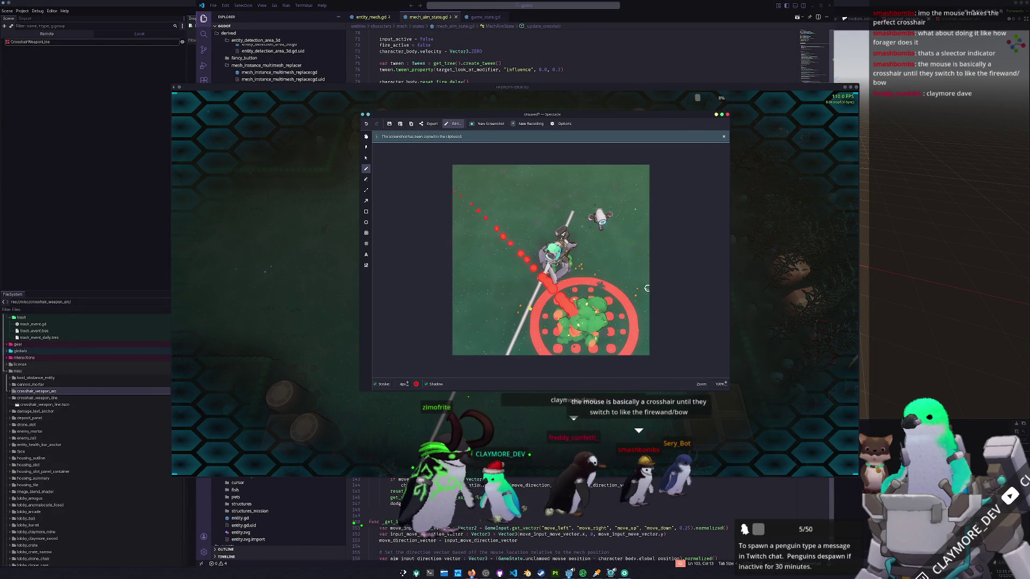
scroll(646, 288, "up", 2)
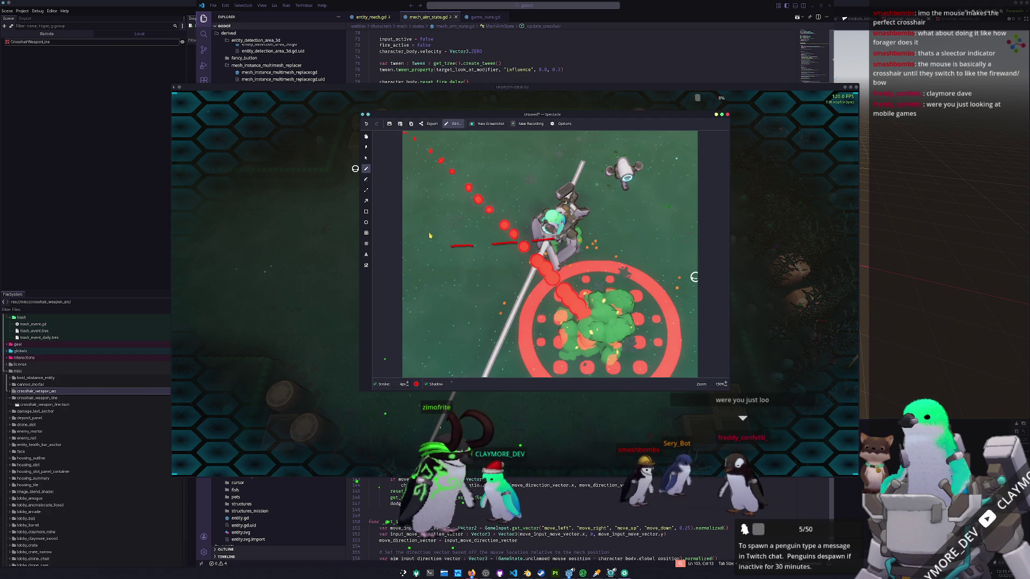
left_click_drag(427, 249, 434, 257)
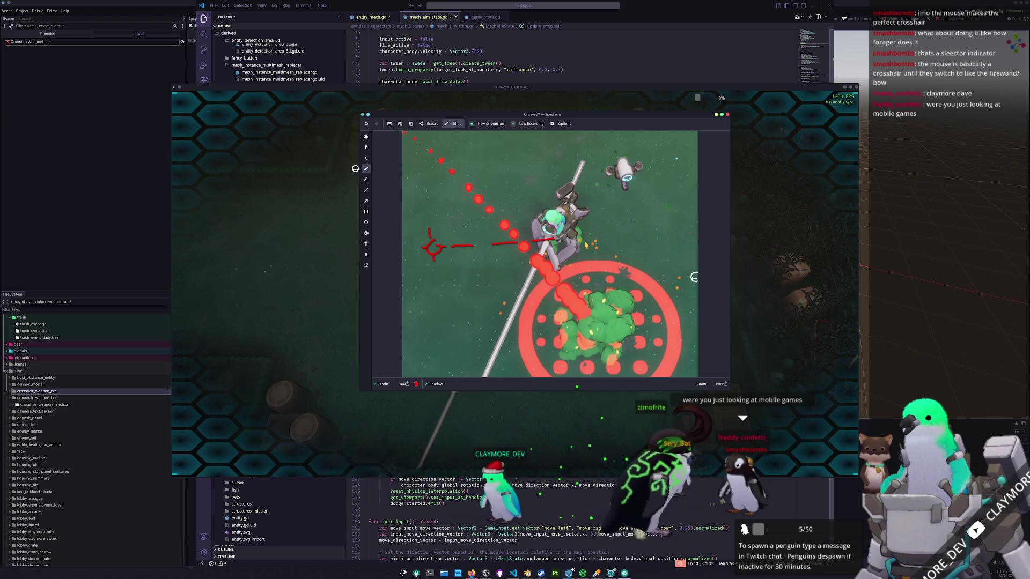
scroll(519, 317, "up", 1)
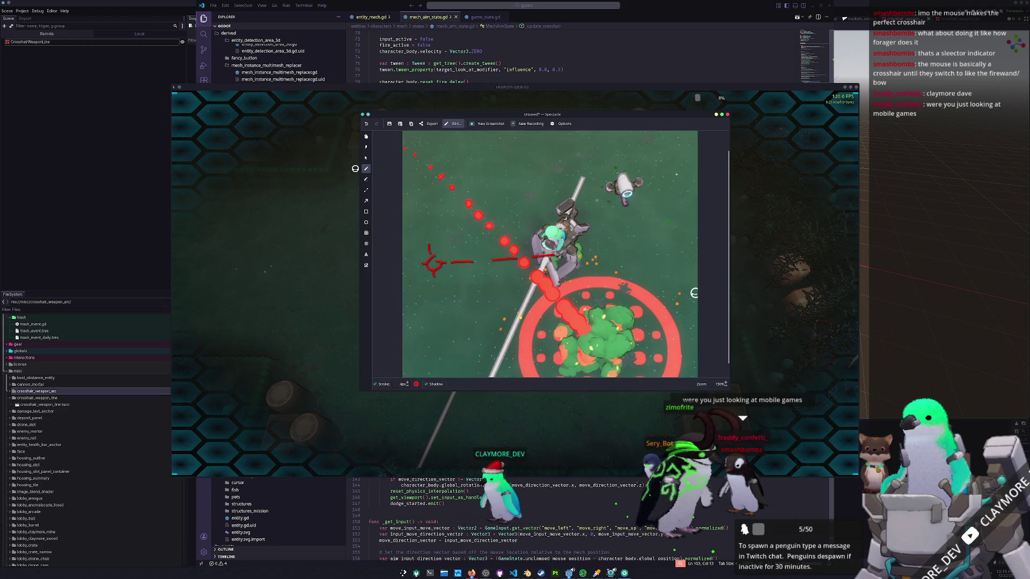
scroll(519, 316, "up", 1)
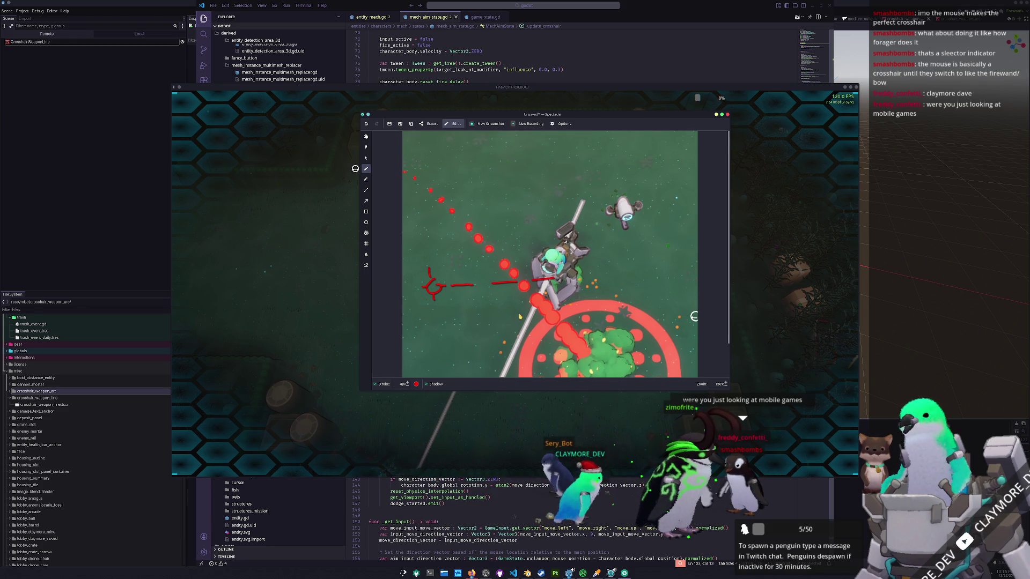
key("ctrl+z")
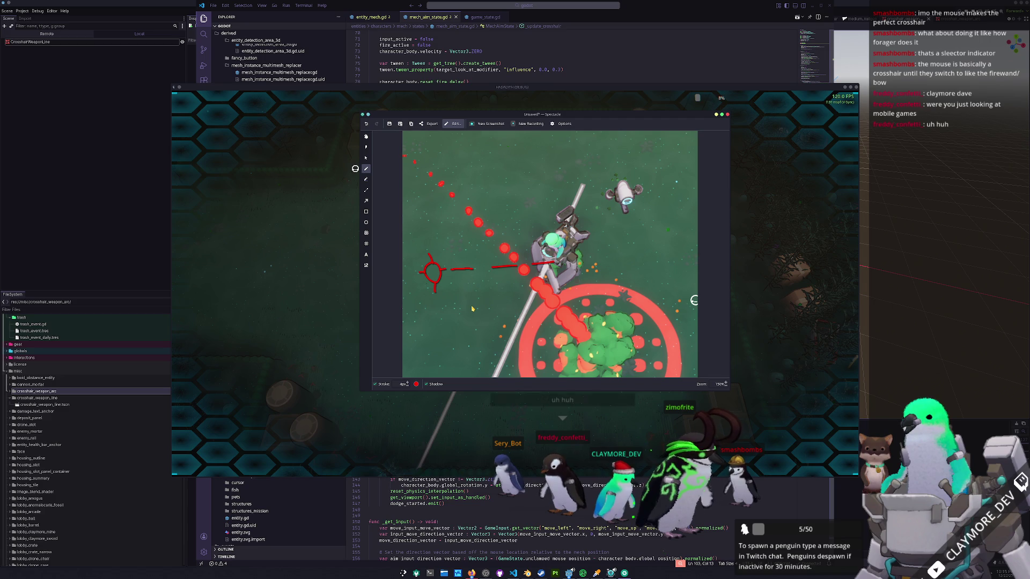
scroll(472, 308, "up", 1)
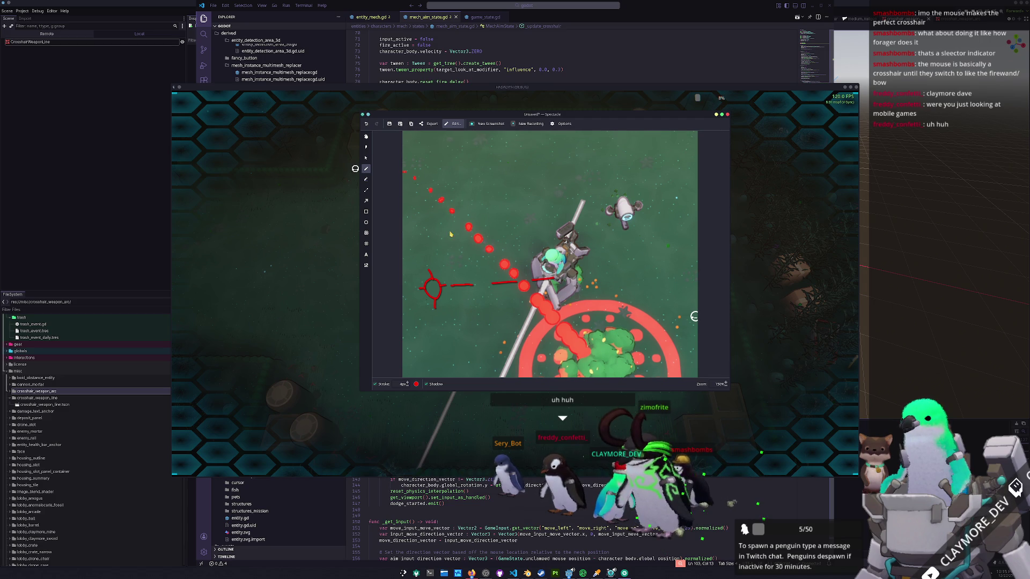
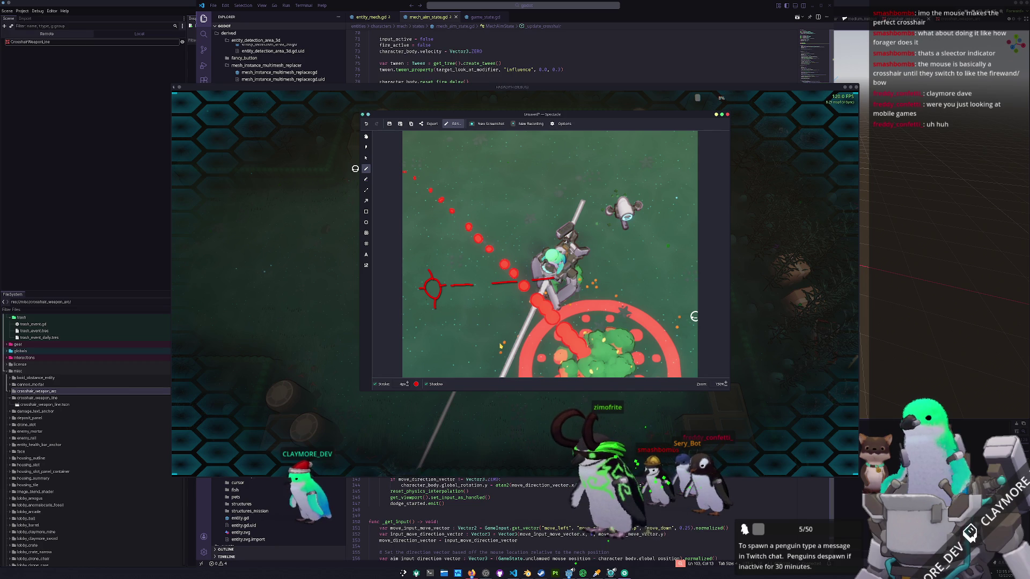
Bring the VS Code window showing mech_aim_state.gd in front of the game
left_click(444, 498)
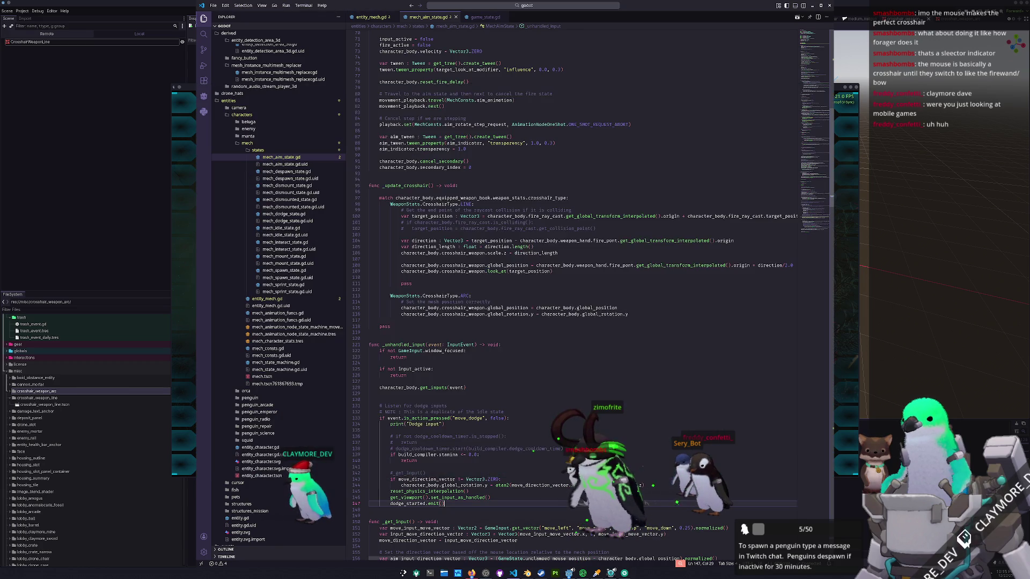
Replace the crosshair match block in _update_crosshair with pass and save mech_aim_state.gd
scroll(472, 242, "up", 4)
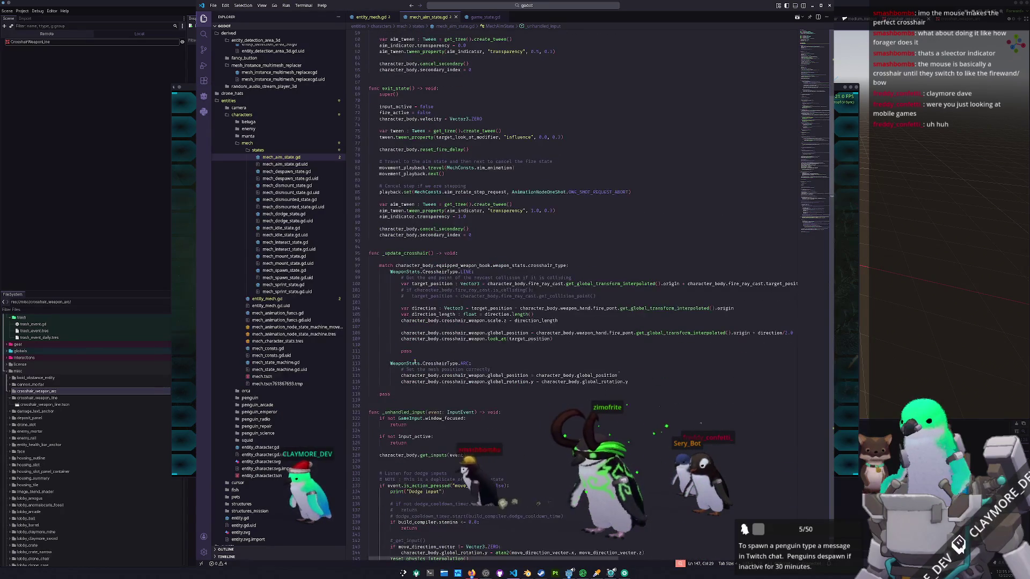
left_click_drag(397, 394, 361, 266)
key("BackSpace")
key("Tab")
type("pass")
key("Down")
key("ctrl+s")
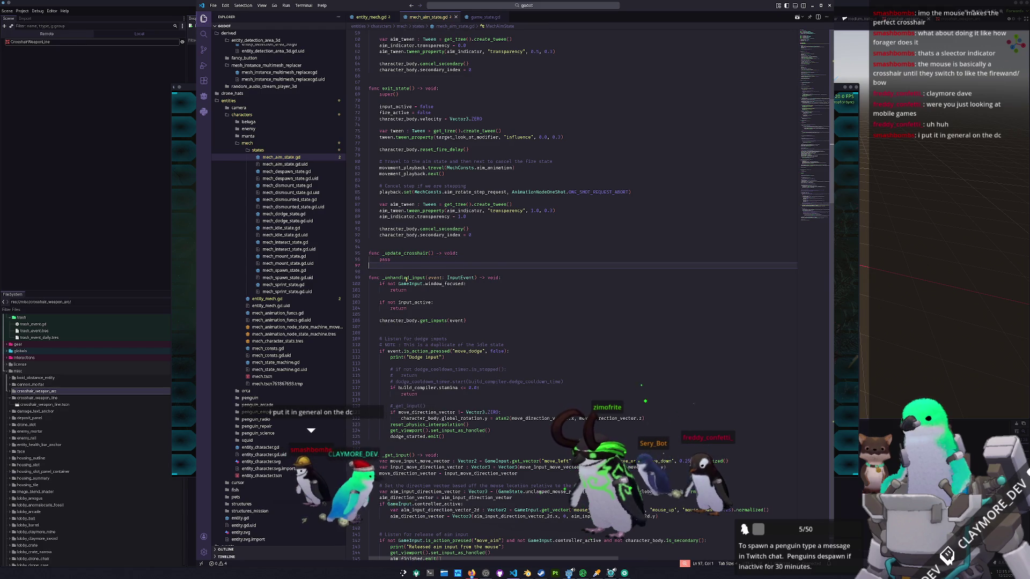
Move the _update_crosshair() call out of _process and into process_state
scroll(400, 354, "down", 15)
scroll(392, 437, "down", 15)
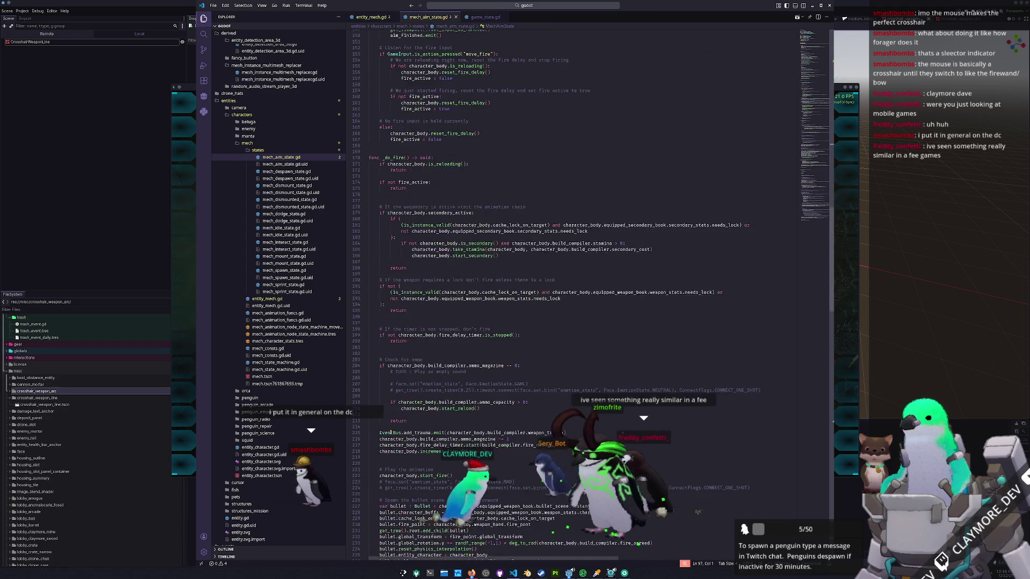
scroll(391, 432, "down", 10)
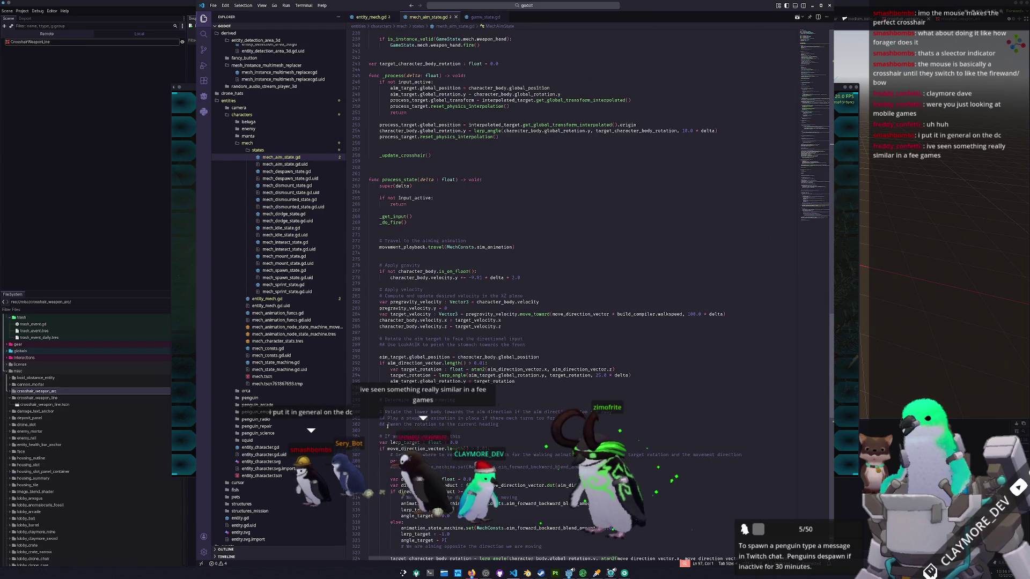
left_click(386, 167)
key("shift+Up")
key("shift+Up")
key("shift+Up")
key("ctrl+c")
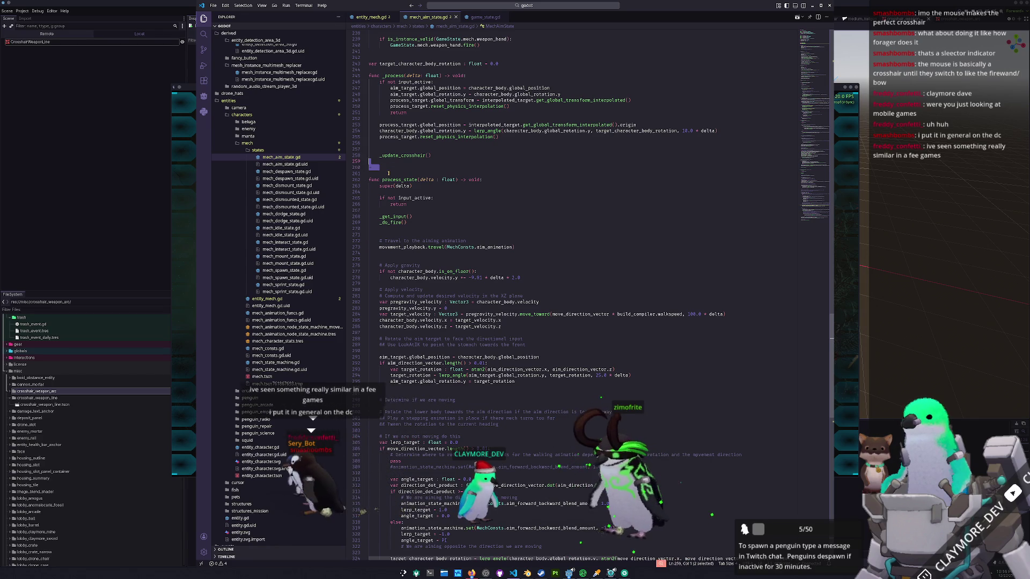
key("BackSpace")
key("Down")
key("Down")
key("Down")
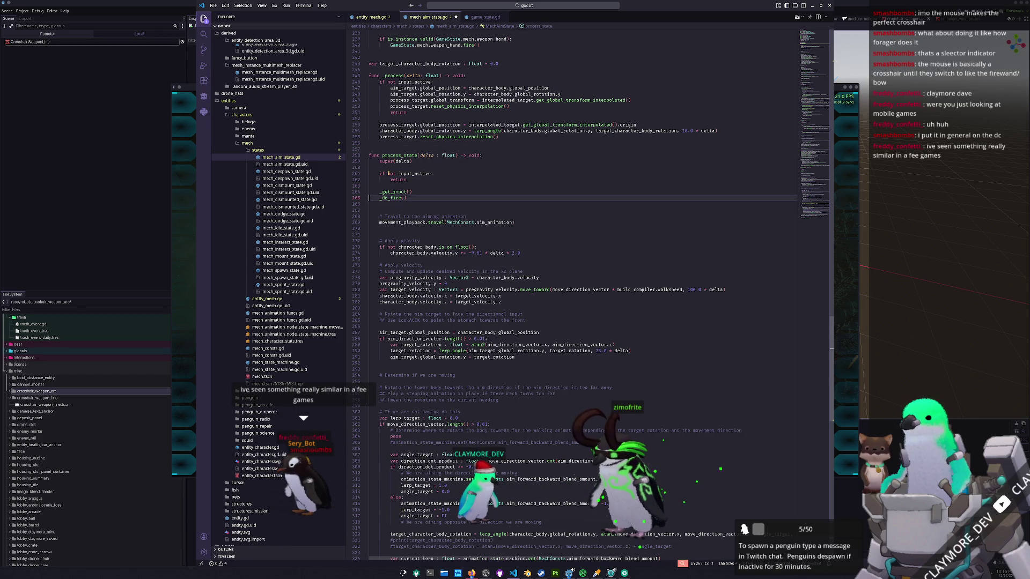
key("ctrl+v")
key("BackSpace")
key("BackSpace")
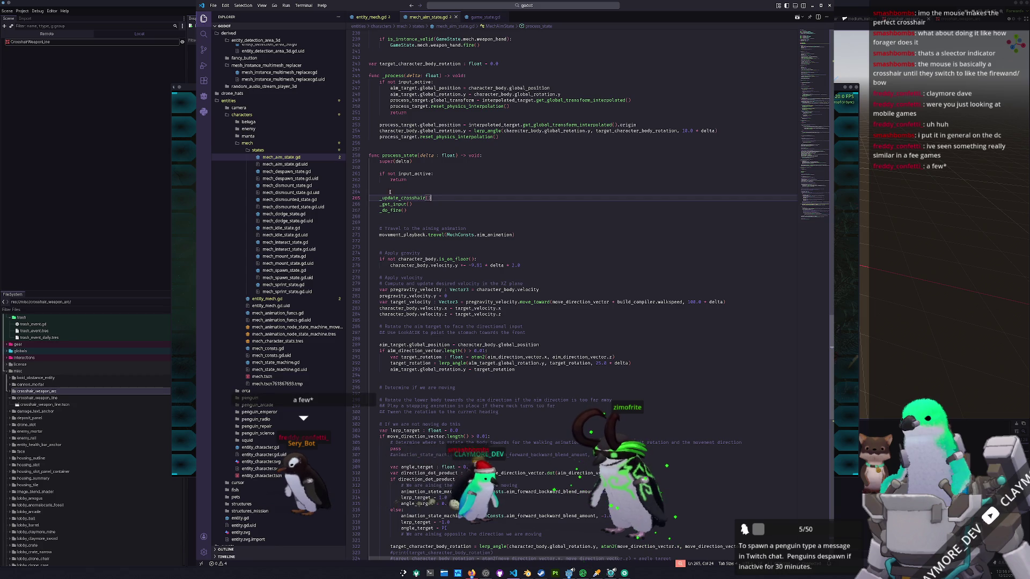
Look back through the script and switch to entity_mech.gd
scroll(425, 243, "up", 17)
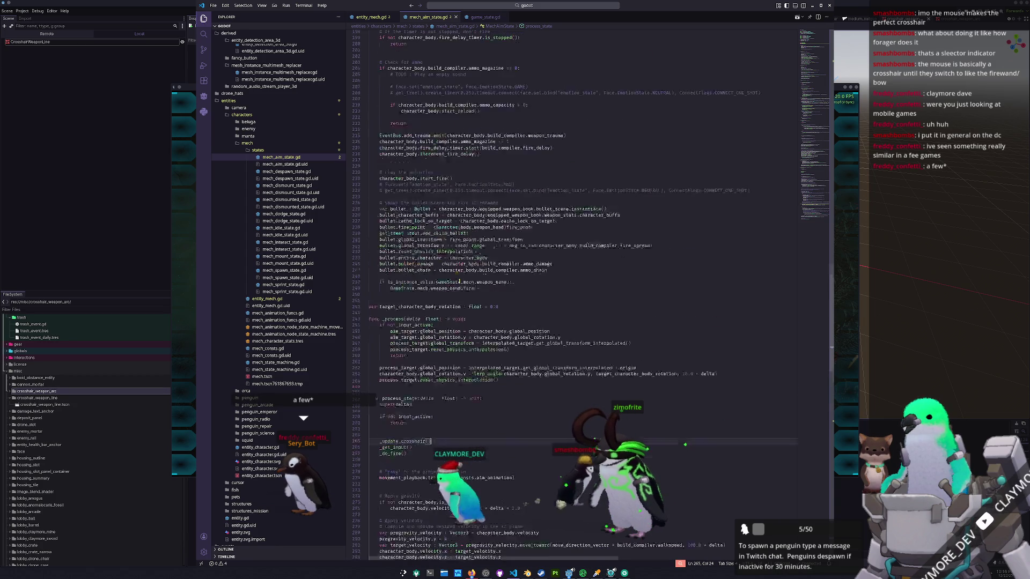
scroll(460, 285, "up", 20)
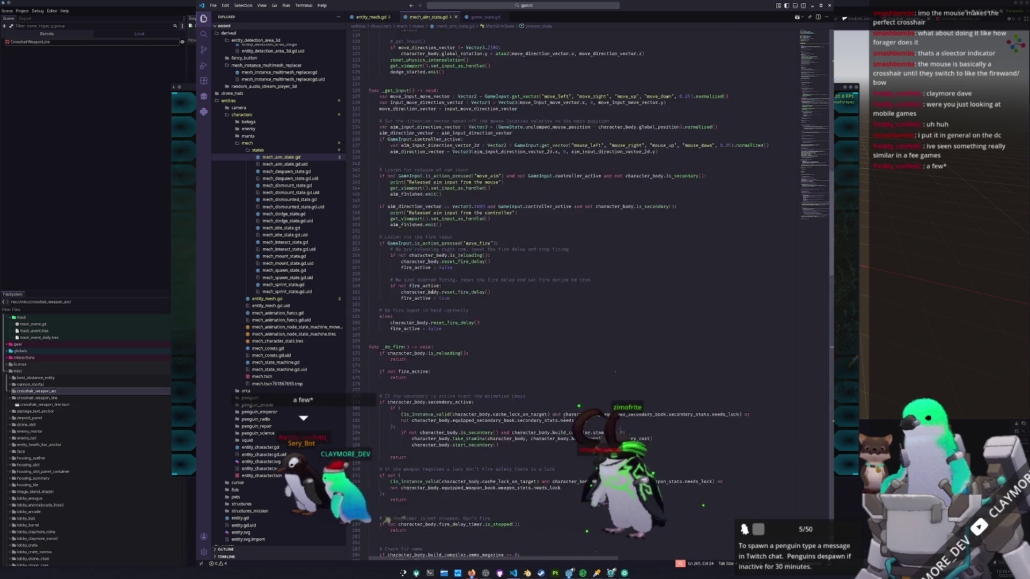
left_click(407, 403)
scroll(395, 356, "up", 11)
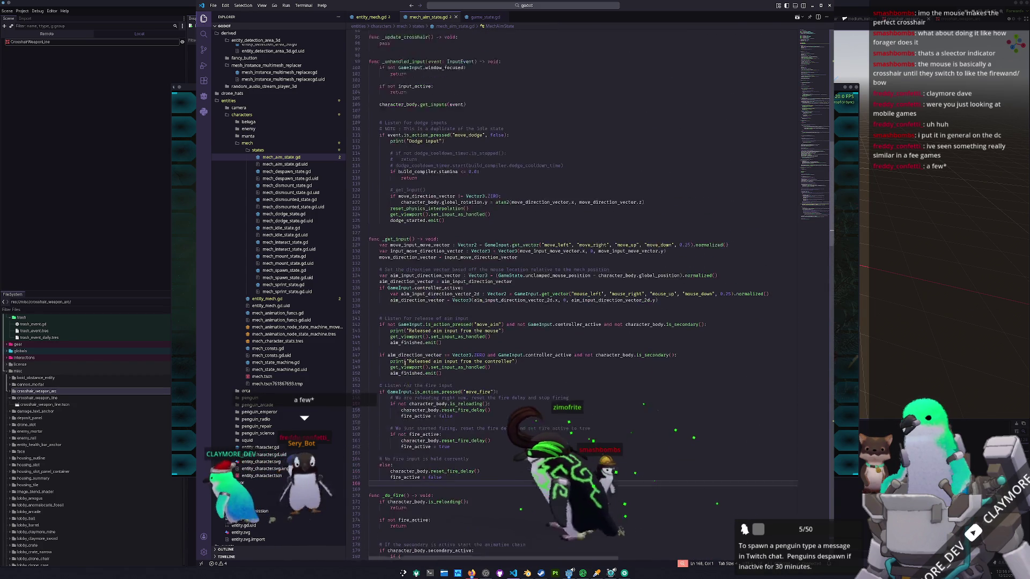
scroll(394, 356, "up", 10)
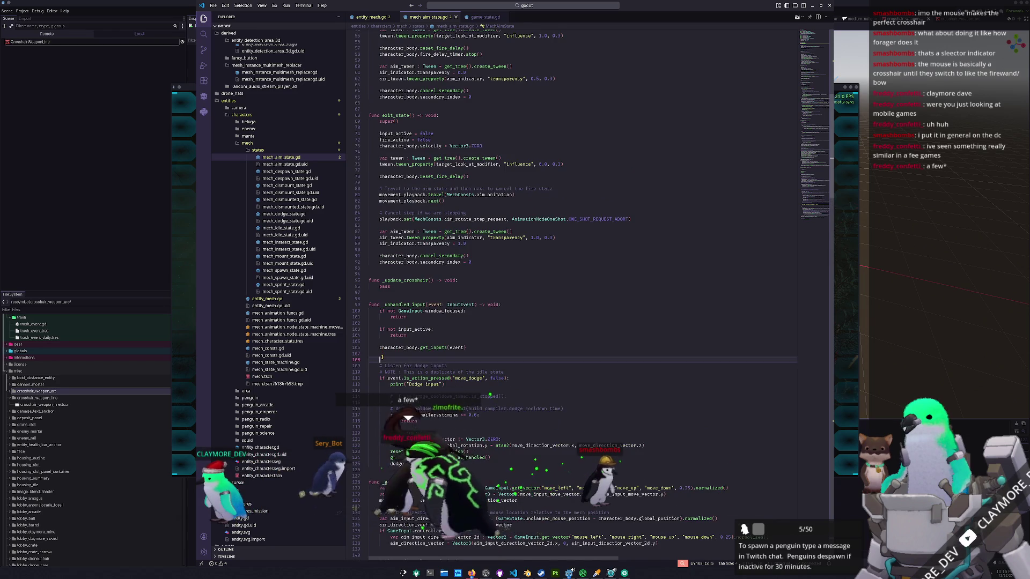
left_click(382, 359)
scroll(382, 356, "up", 8)
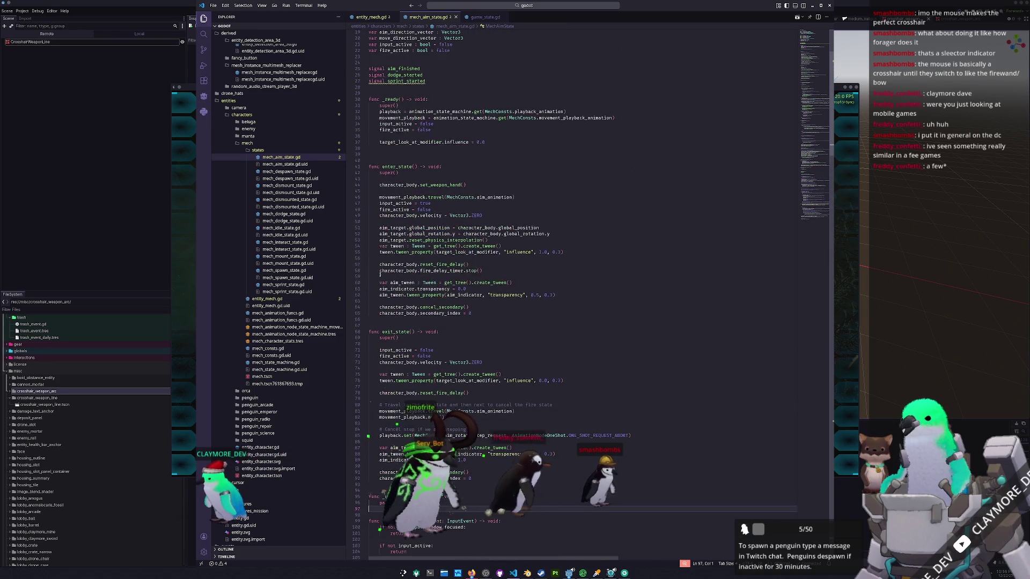
left_click(370, 17)
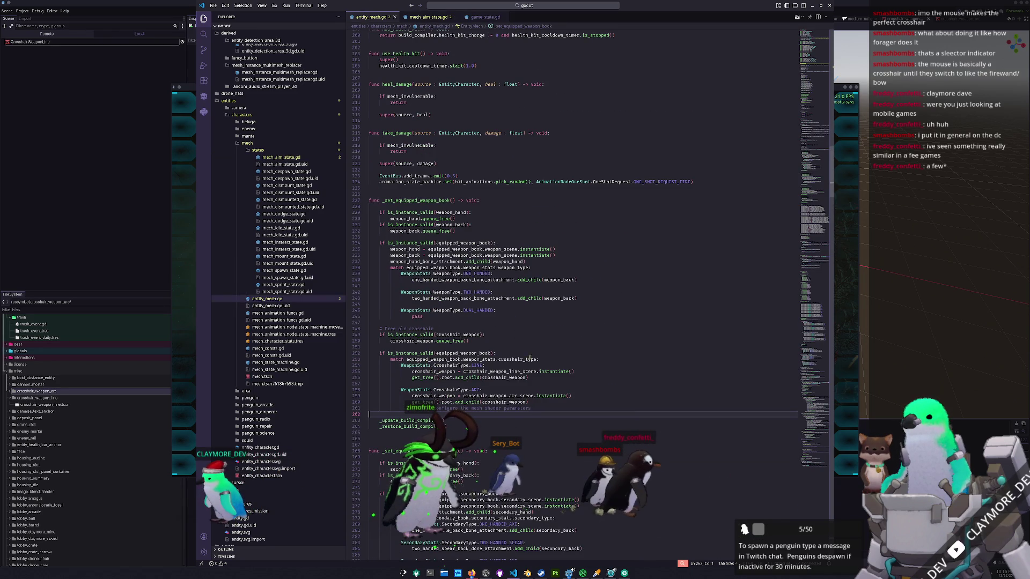
Look over the ARC crosshair spawning lines in entity_mech.gd, then return to mech_aim_state.gd
key("shift+Up")
key("shift+Up")
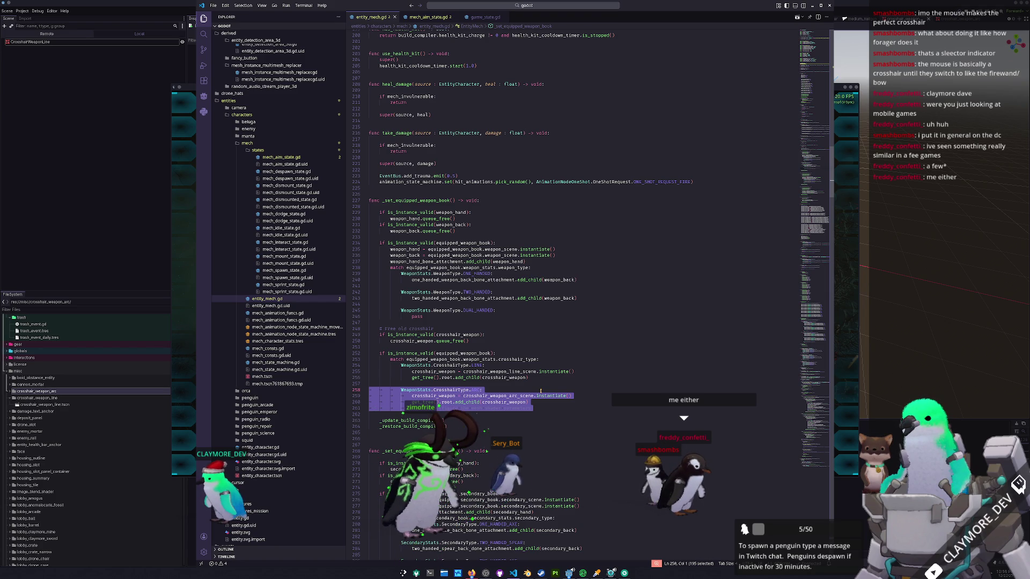
left_click(533, 388)
key("ctrl+Tab")
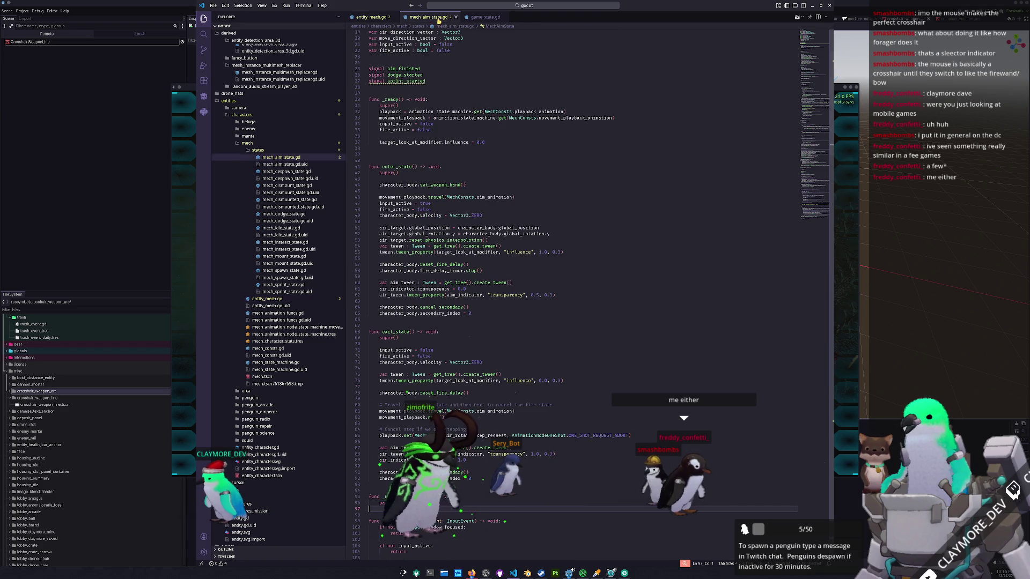
Undo the mech_aim_state.gd edits to restore the full crosshair match block
scroll(532, 364, "up", 3)
key("ctrl+z")
key("ctrl+z")
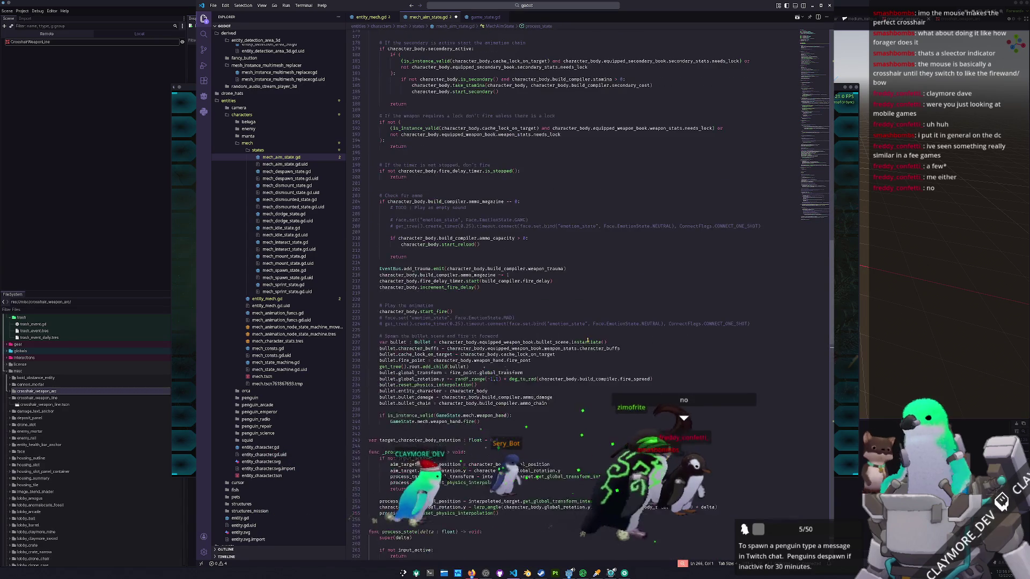
key("Return")
key("ctrl+z")
key("ctrl+z")
key("ctrl+shift+z")
key("ctrl+shift+z")
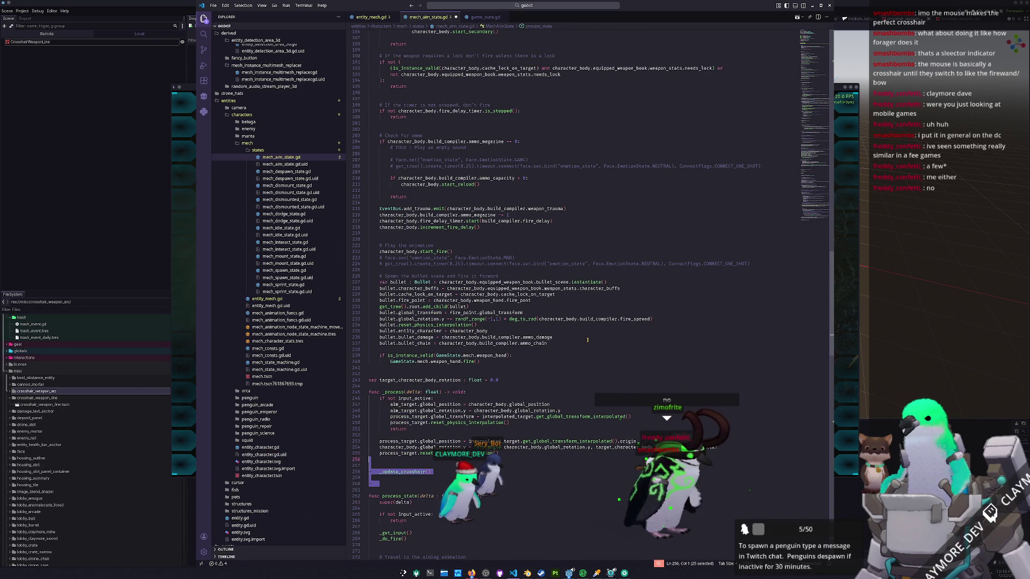
key("ctrl+shift+z")
key("ctrl+shift+z")
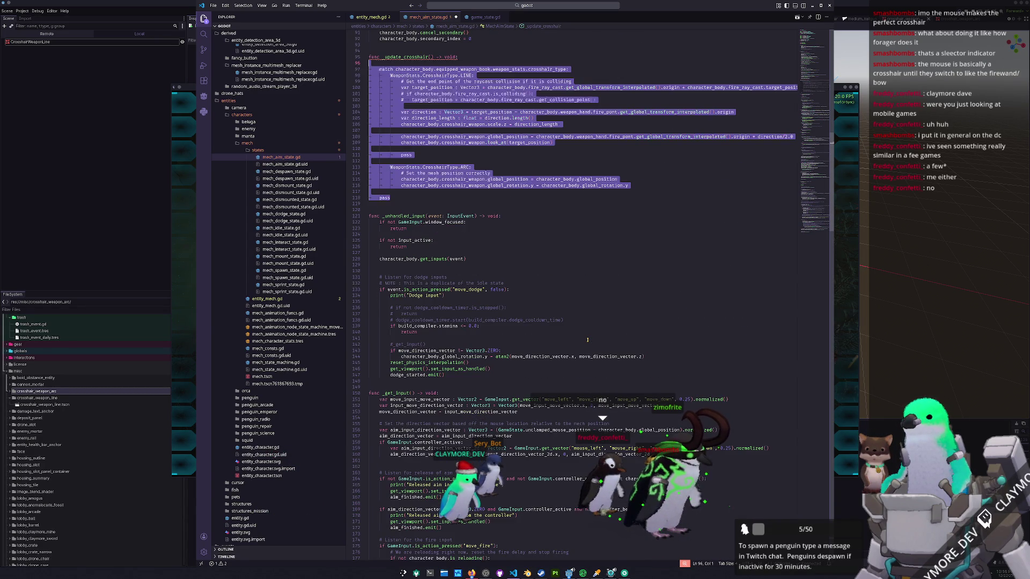
Move the _update_crosshair() call from _process to just below _do_fire() in process_state, and save
left_click(486, 197)
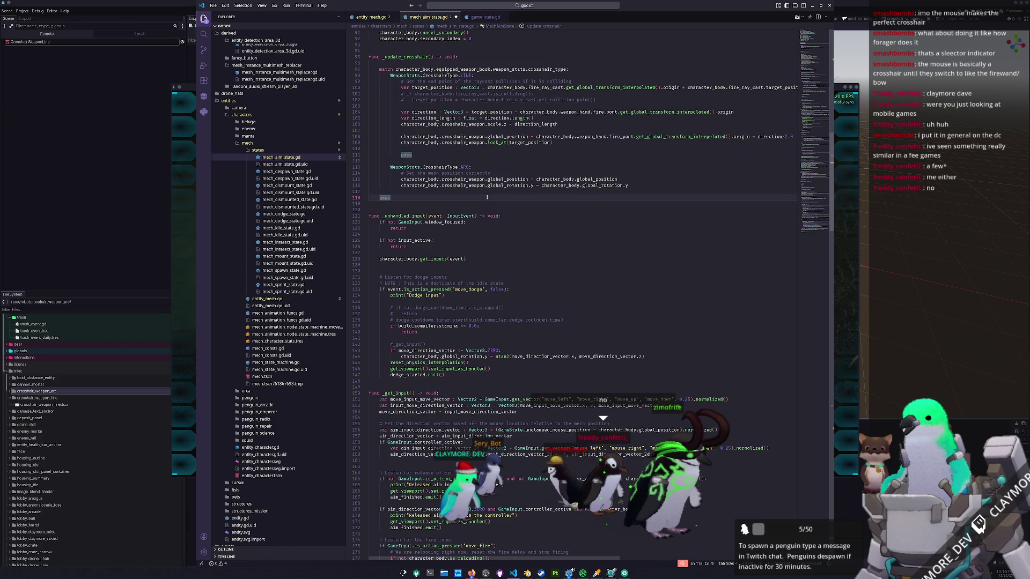
scroll(486, 198, "down", 20)
scroll(428, 235, "up", 5)
left_click_drag(438, 286, 375, 268)
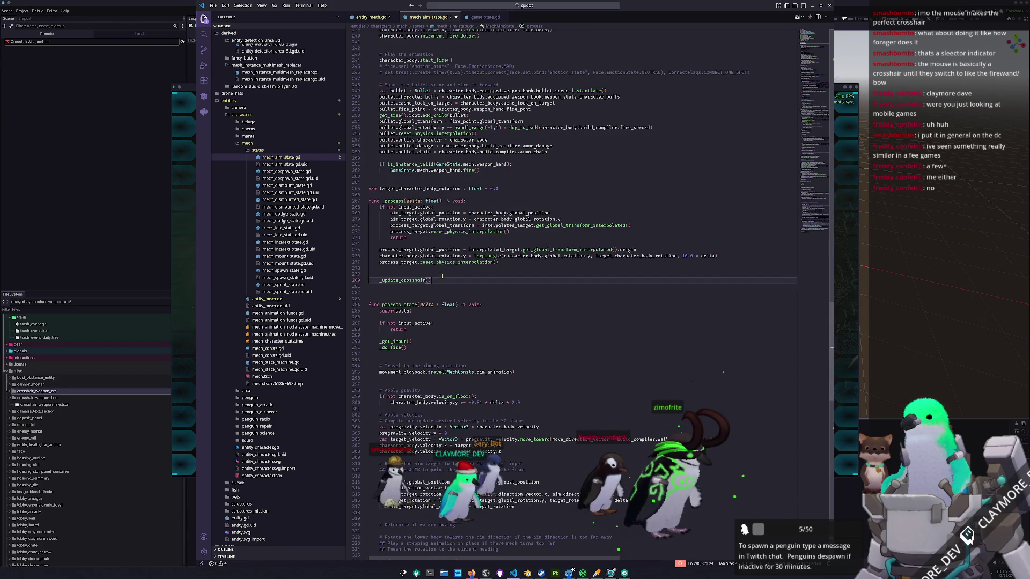
key("BackSpace")
left_click(426, 334)
key("ctrl+v")
key("Up")
key("Delete")
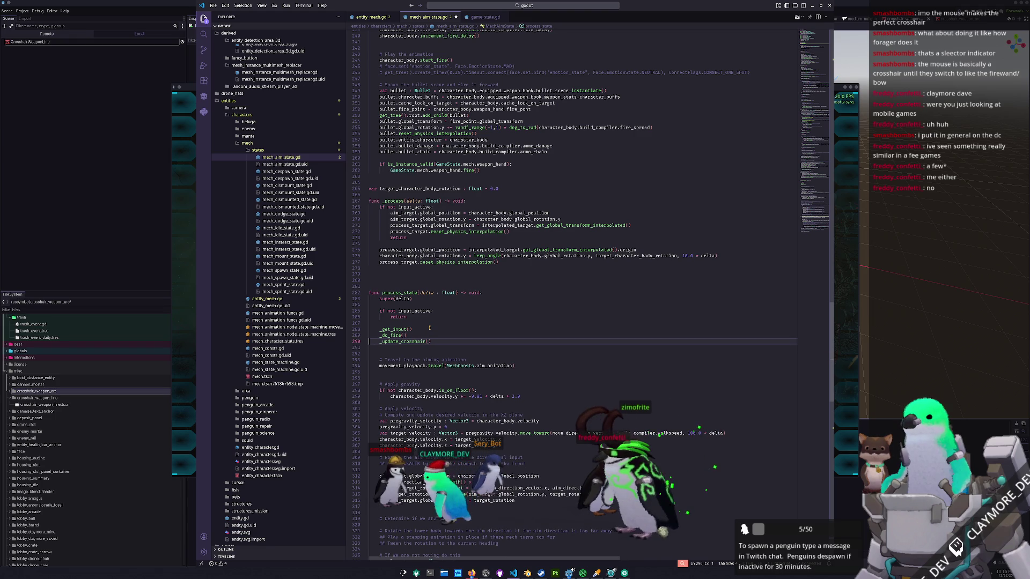
key("Down")
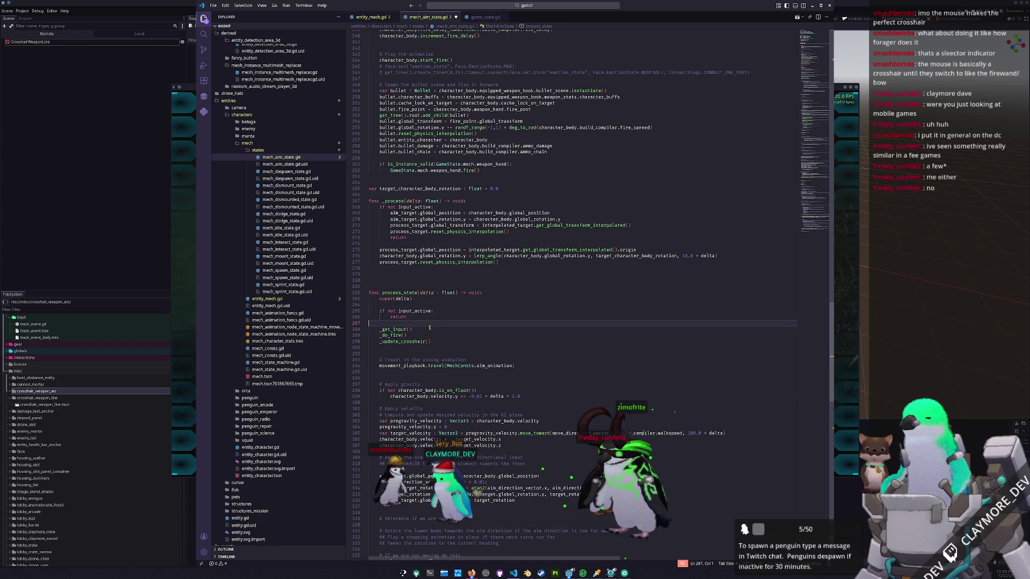
key("Delete")
key("Up")
key("Up")
key("Up")
key("Up")
key("ctrl+s")
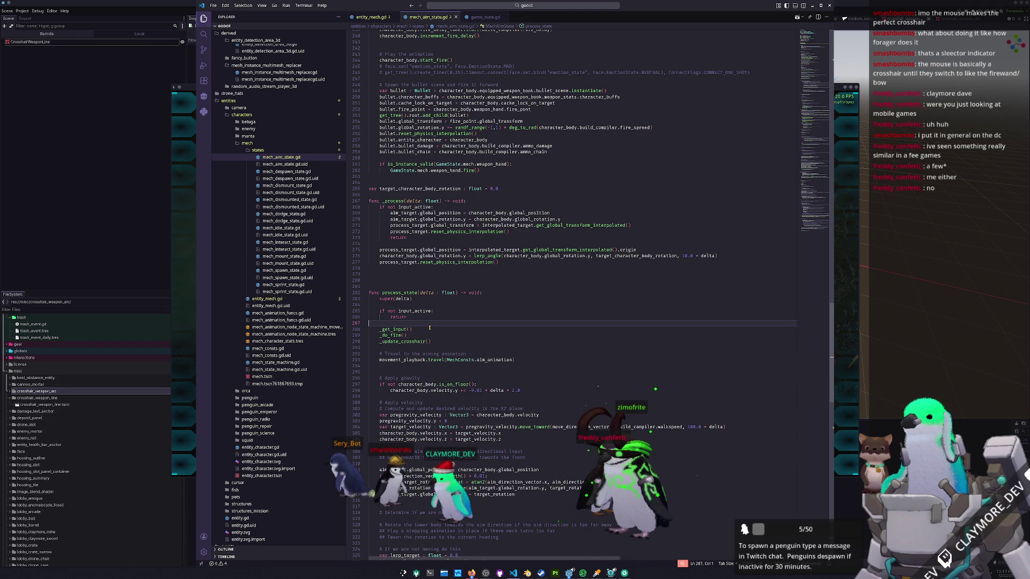
Review the script, then bring the paused game window back to the front
scroll(430, 327, "up", 20)
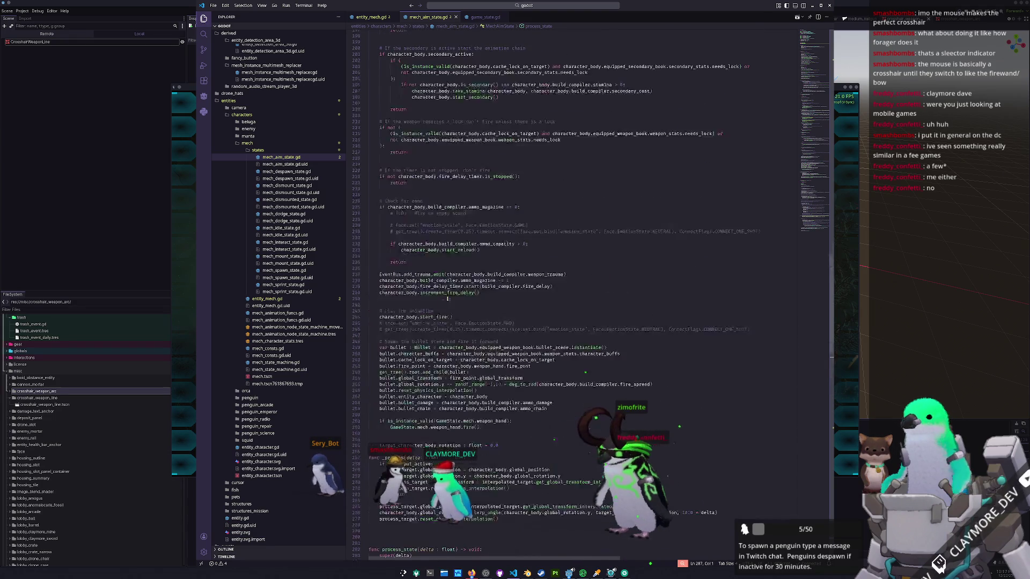
scroll(452, 295, "up", 20)
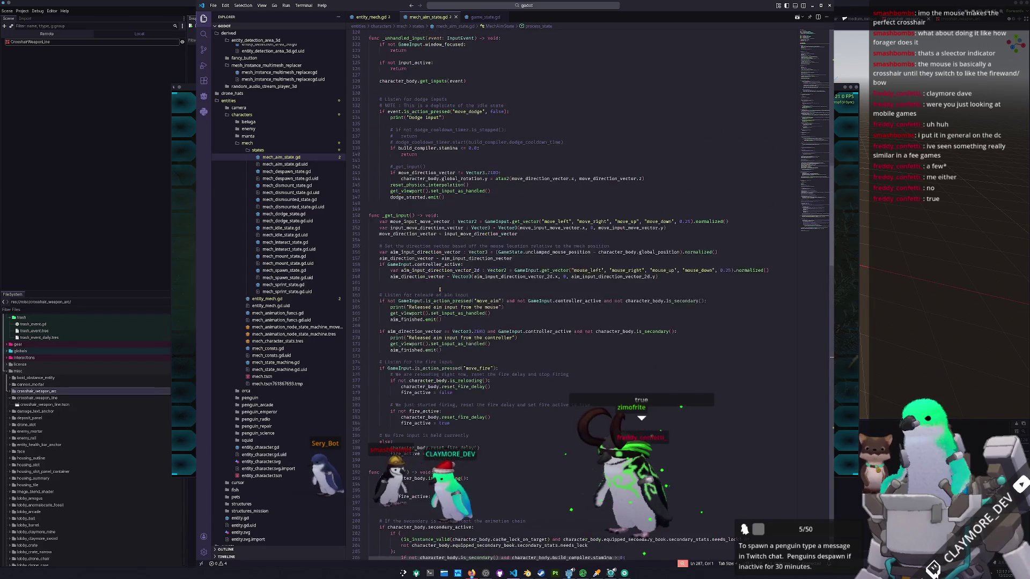
scroll(431, 295, "up", 20)
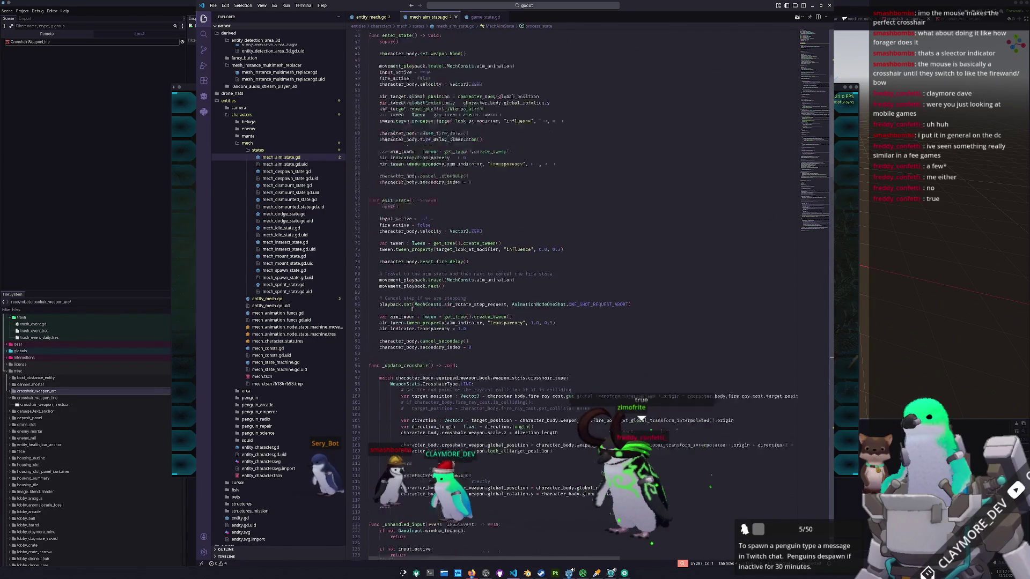
scroll(404, 320, "down", 12)
left_click(400, 311)
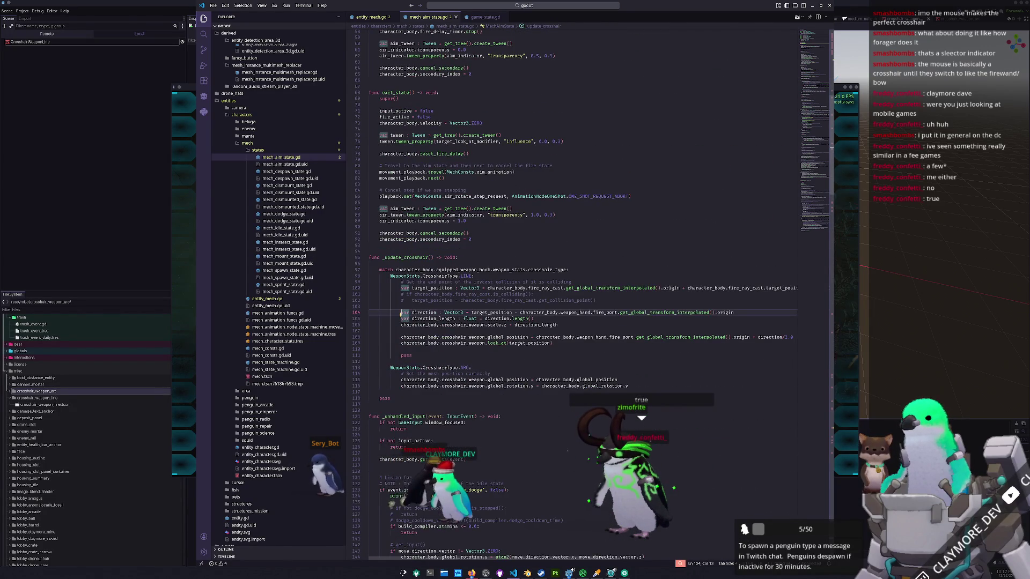
scroll(400, 315, "up", 3)
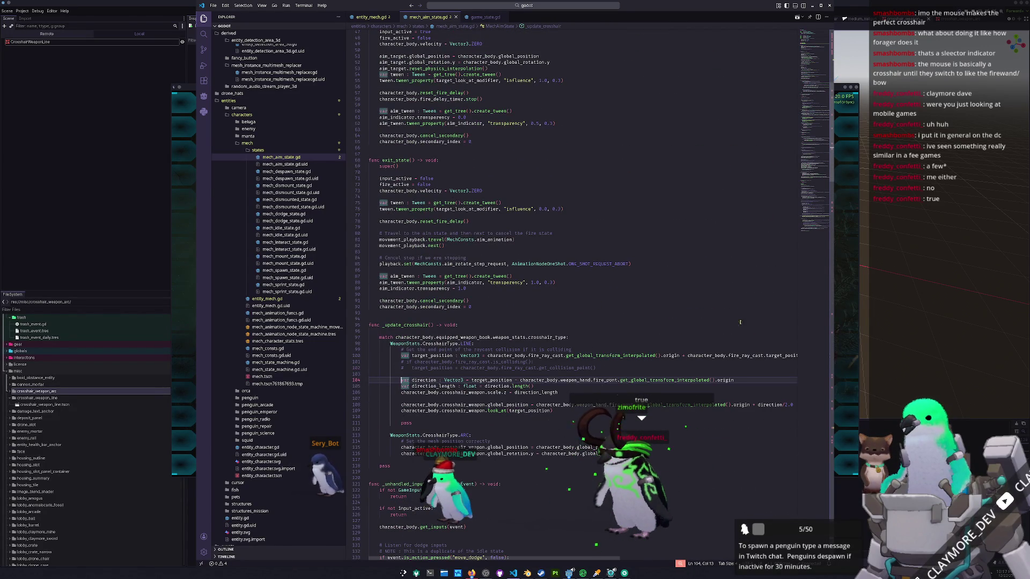
left_click(843, 326)
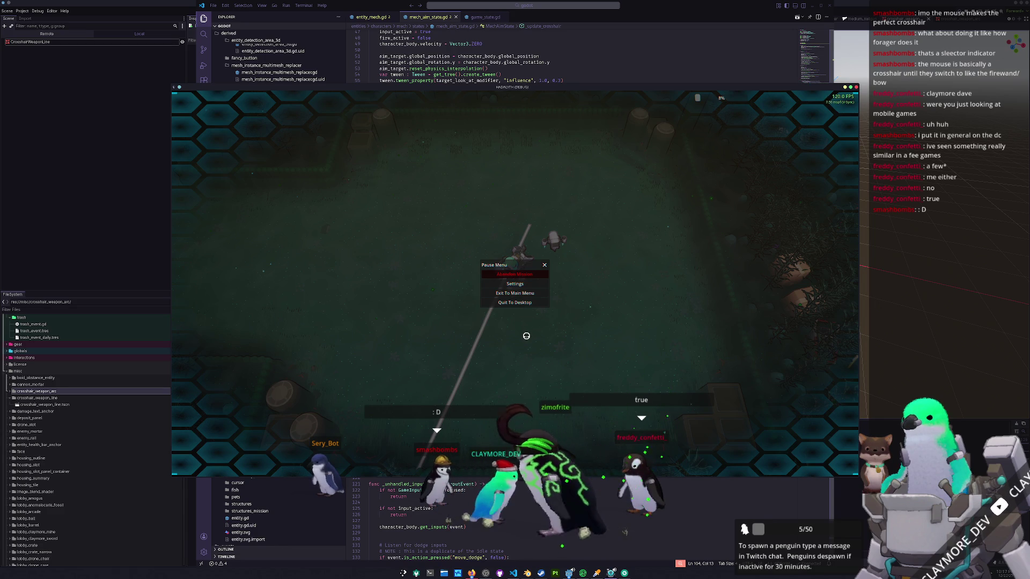
Resume the game to test the aim line, then return to _update_crosshair's match statement in VS Code
key("Escape")
key("Escape")
left_click(514, 279)
key("Escape")
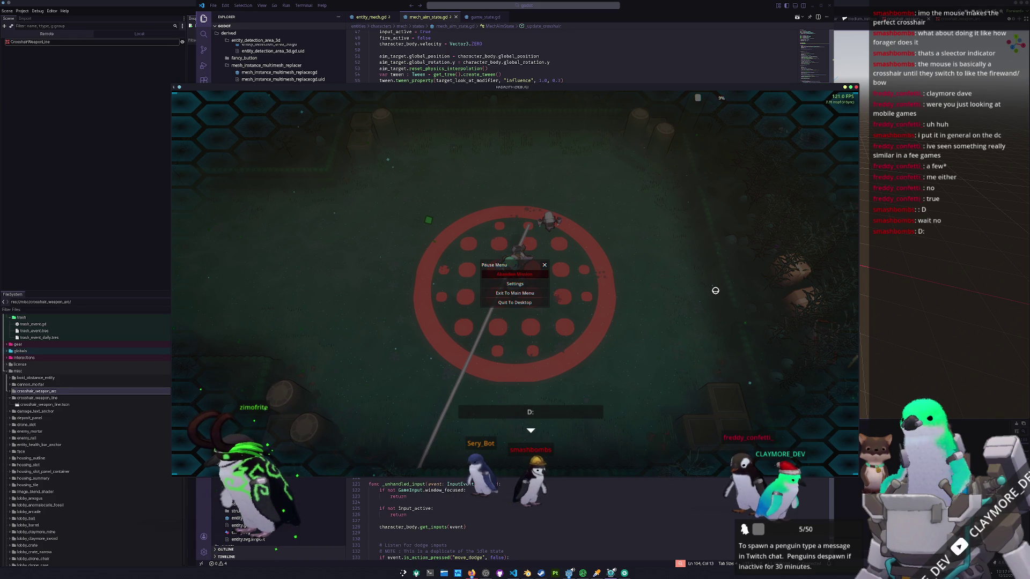
left_click(584, 526)
left_click(477, 331)
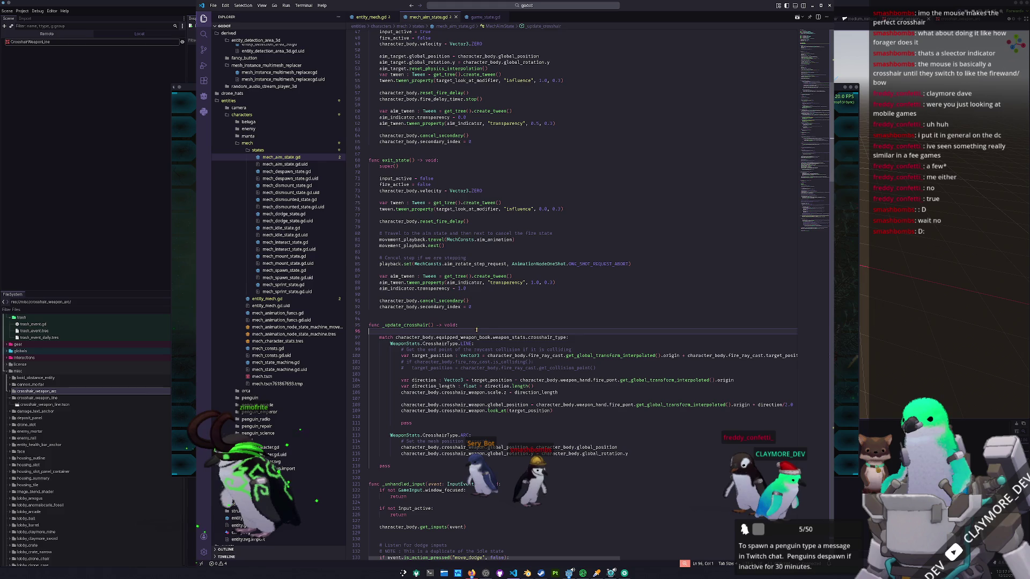
Comment out lines 96–114 of the match block and dedent the crosshair position and rotation assignments
key("Down")
key("Down")
key("Down")
key("Down")
key("Down")
key("Down")
key("shift+Up")
key("shift+Up")
key("shift+Up")
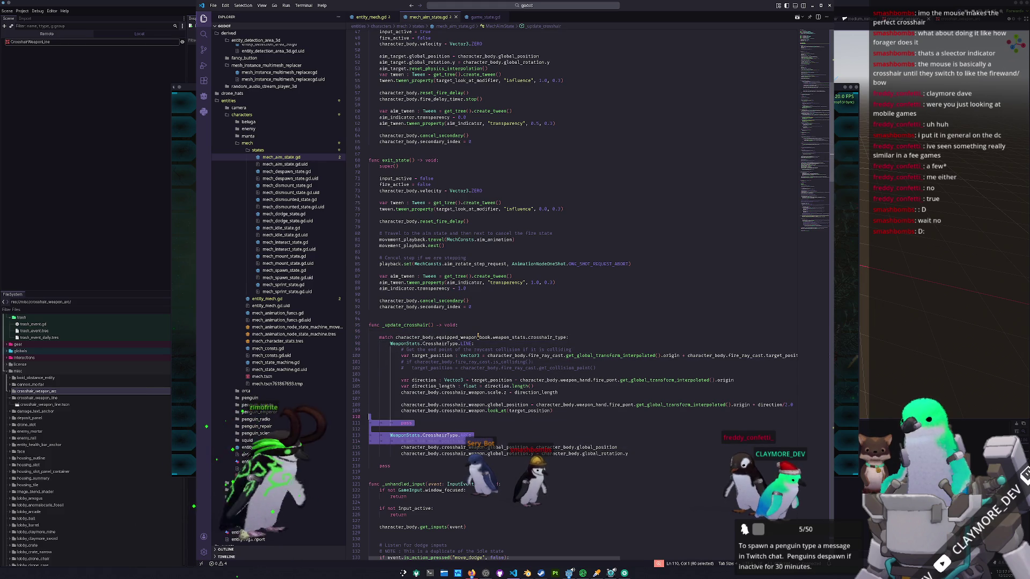
key("shift+Up")
key("shift+Up")
key("shift+Up")
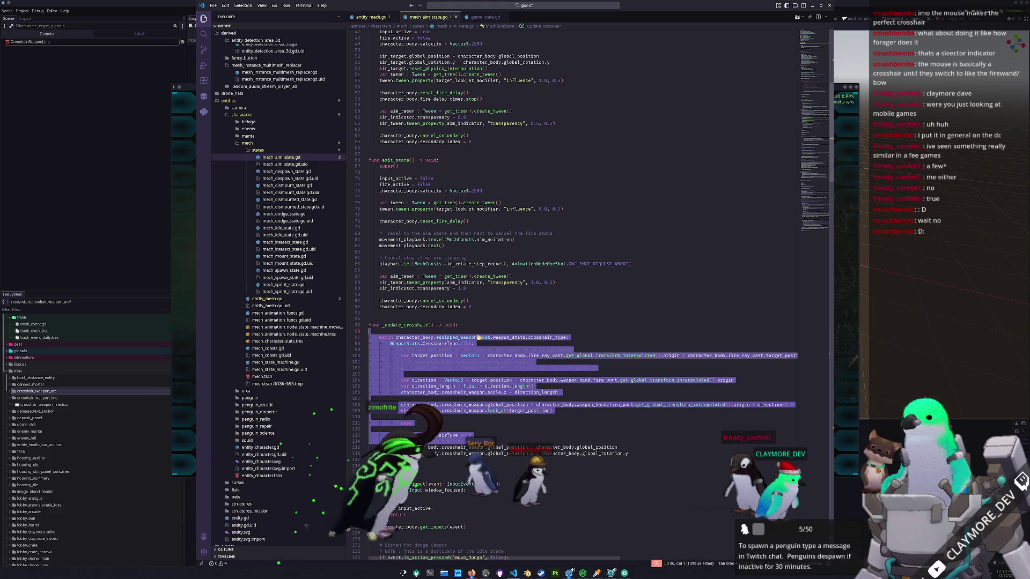
key("ctrl+slash")
key("Right")
key("Down")
key("Down")
key("shift+Up")
key("shift+Up")
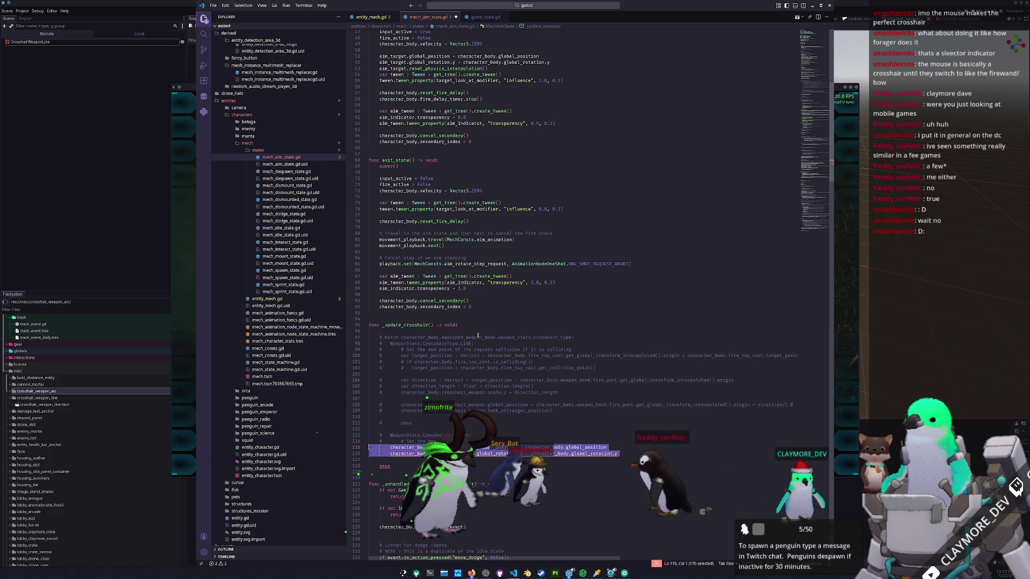
key("shift+Tab")
key("Right")
Delete the leftover pass line and add a blank line above the assignments
key("shift+Down")
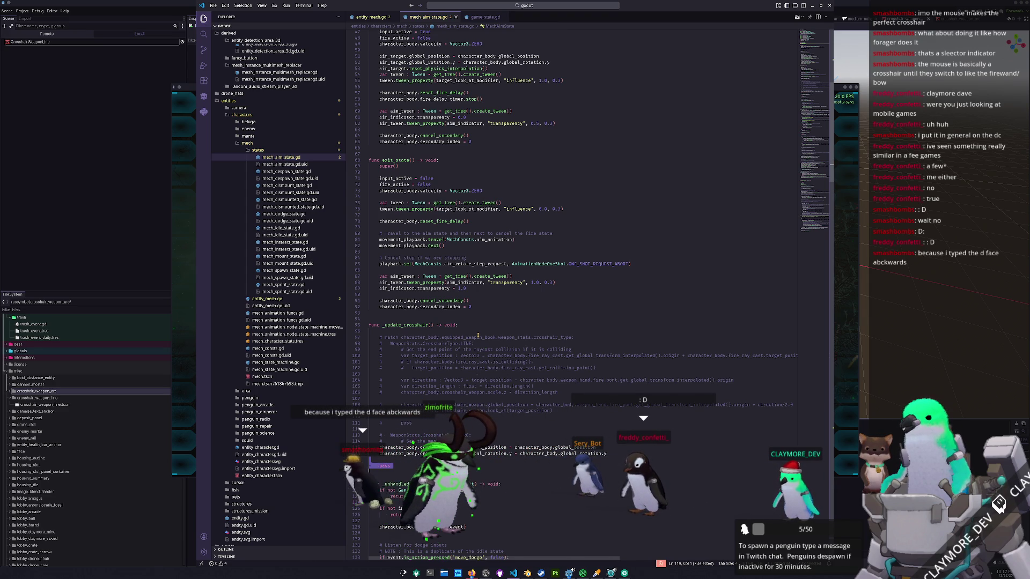
key("BackSpace")
key("BackSpace")
key("Up")
key("Up")
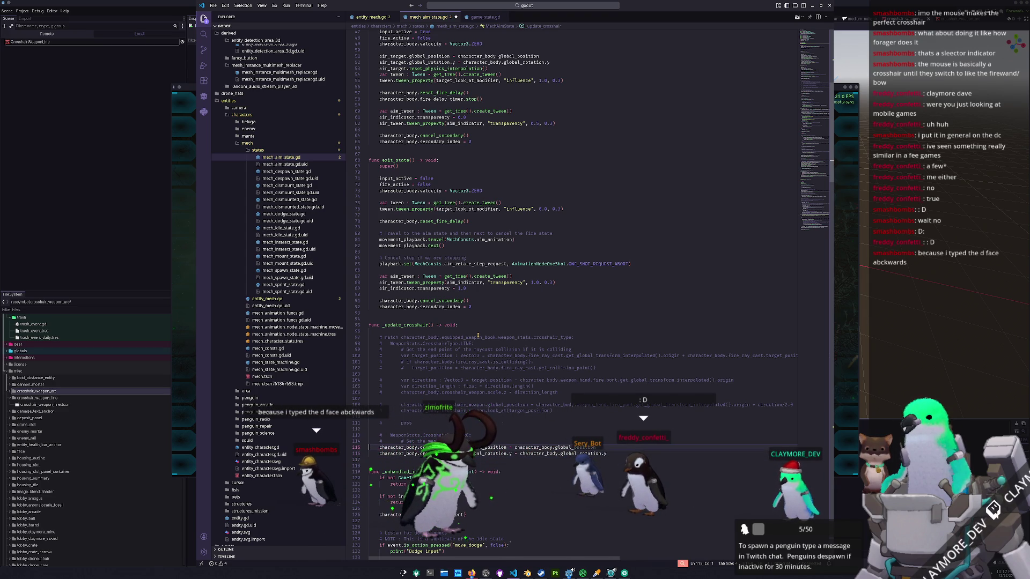
key("Return")
key("Up")
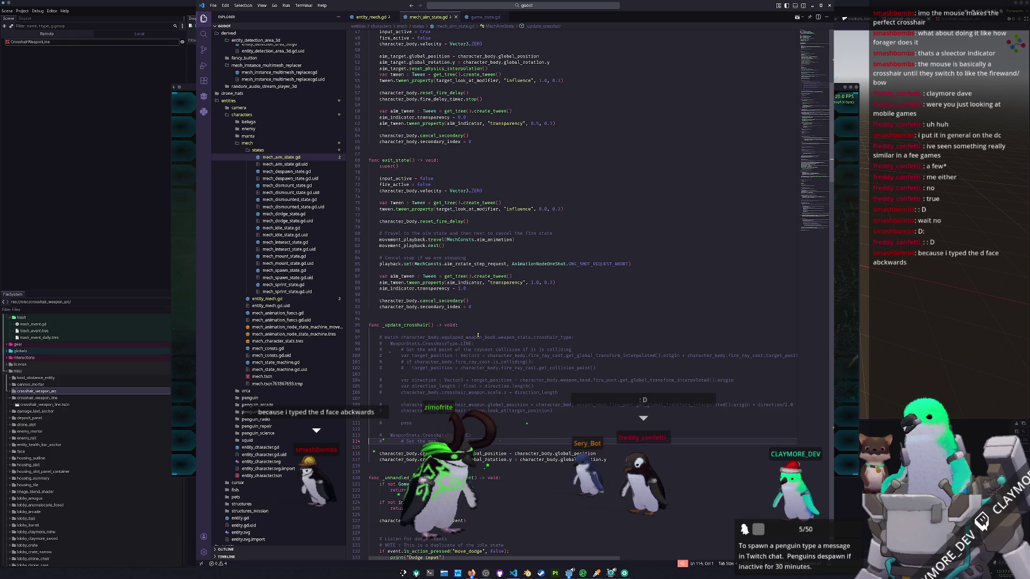
Review the _update_crosshair function, then close the game with F5 and return to Godot
key("Up")
key("Up")
key("Up")
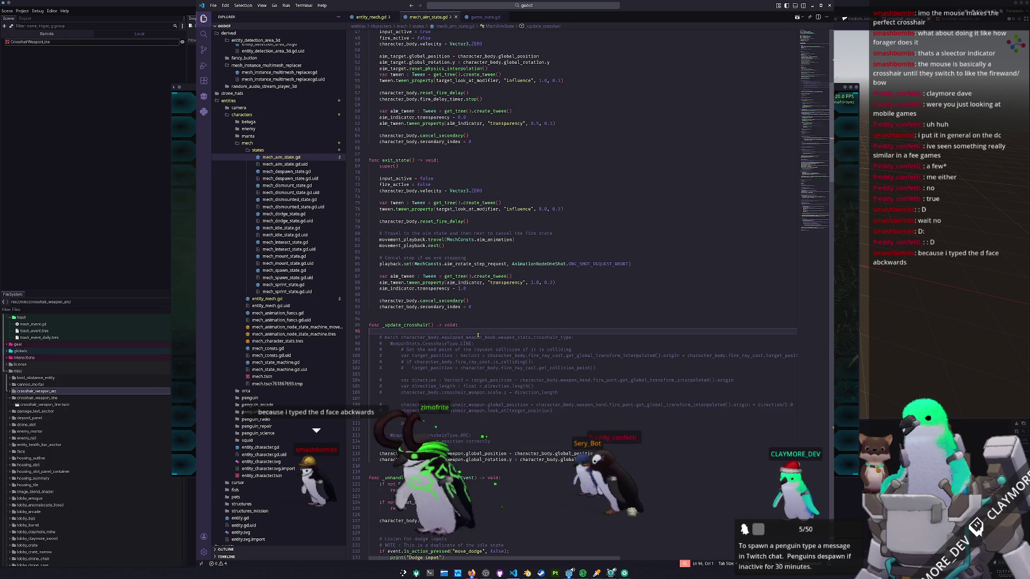
scroll(480, 332, "up", 5)
scroll(484, 331, "up", 1)
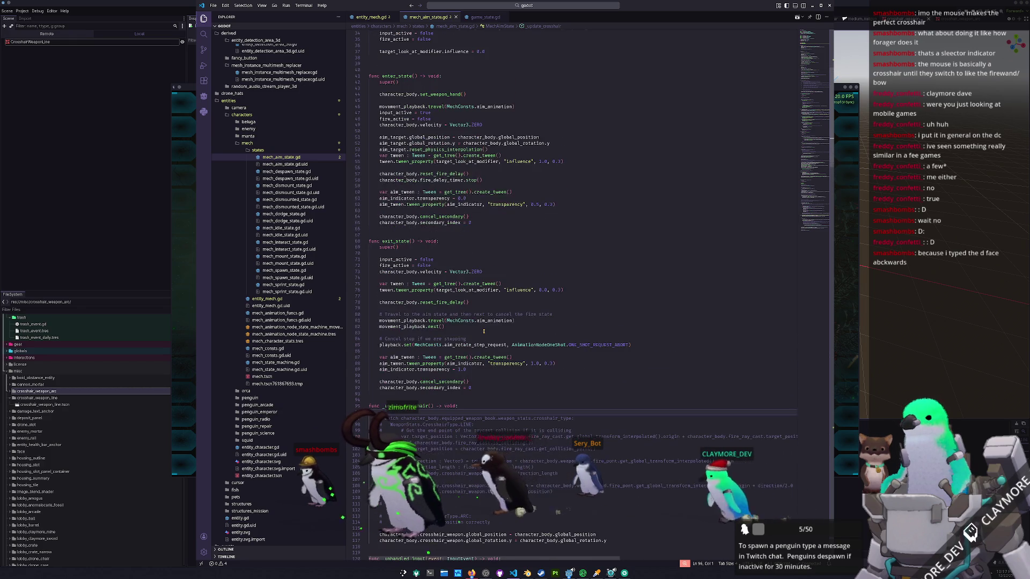
key("Up")
key("Up")
left_click(413, 446)
scroll(423, 424, "down", 7)
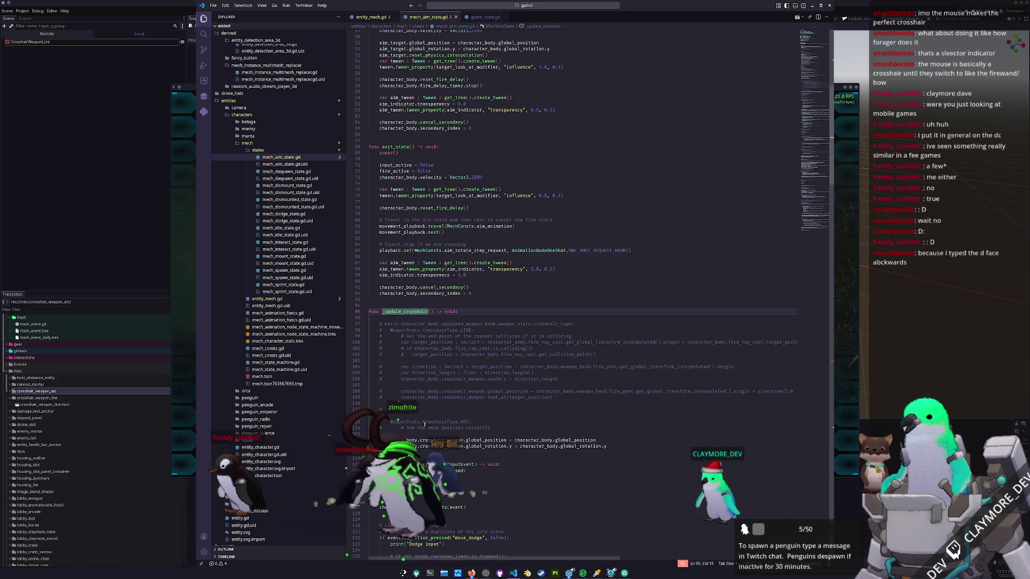
key("F5")
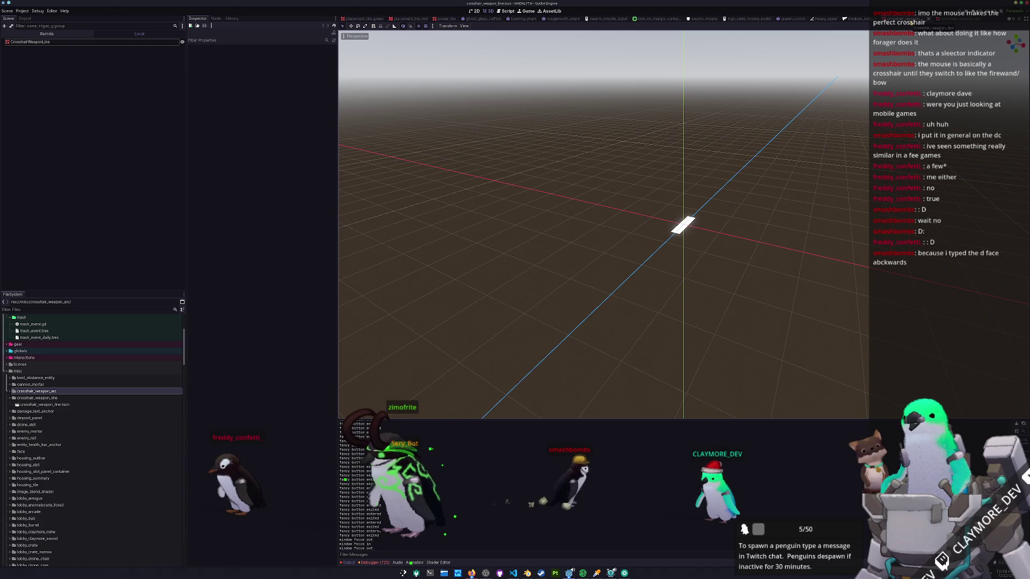
Select the CrosshairWeaponLine node and review its mesh and material settings in the Inspector
left_click_drag(734, 226, 769, 152)
left_click(683, 225)
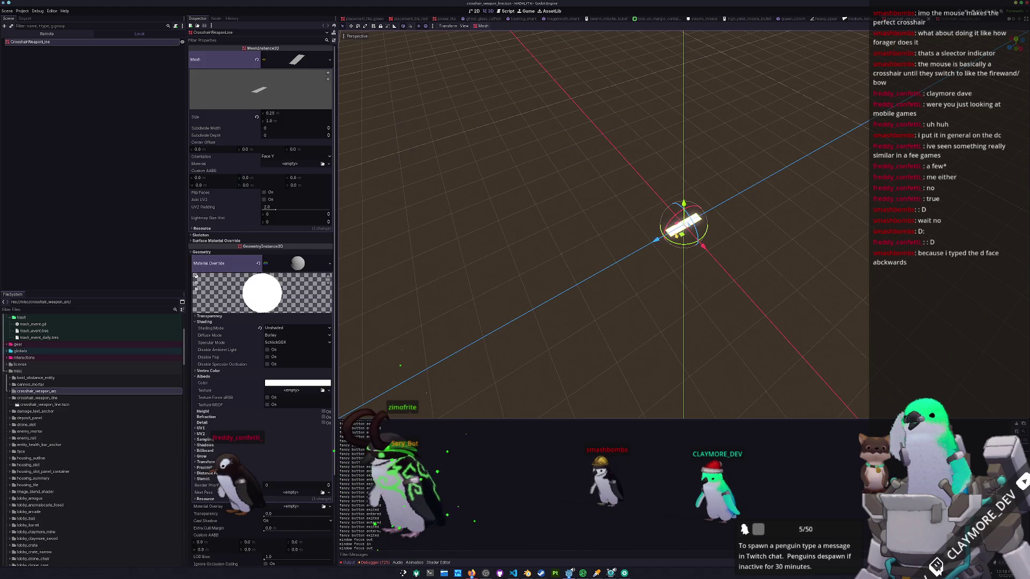
right_click(46, 43)
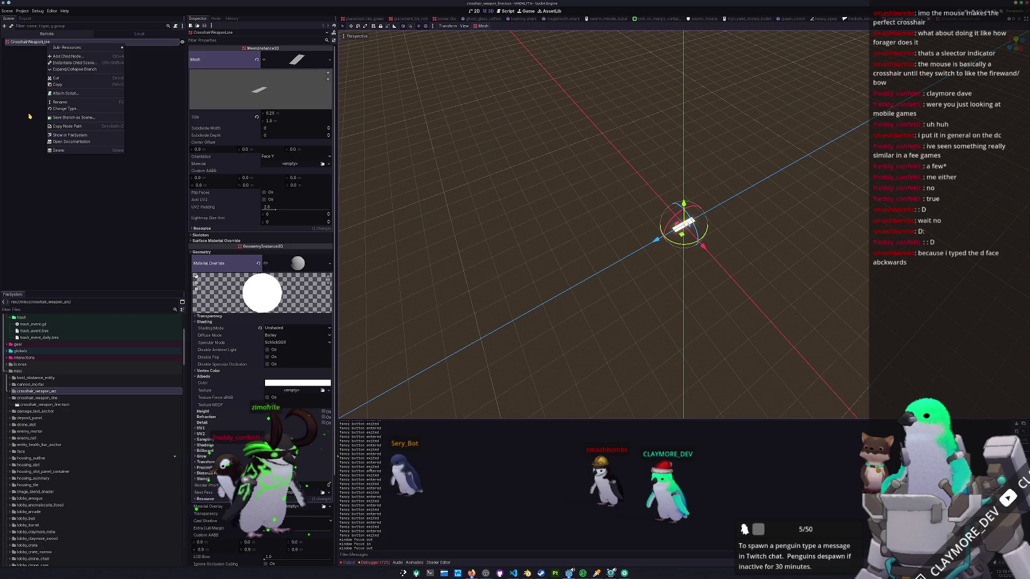
left_click(29, 115)
left_click(46, 42)
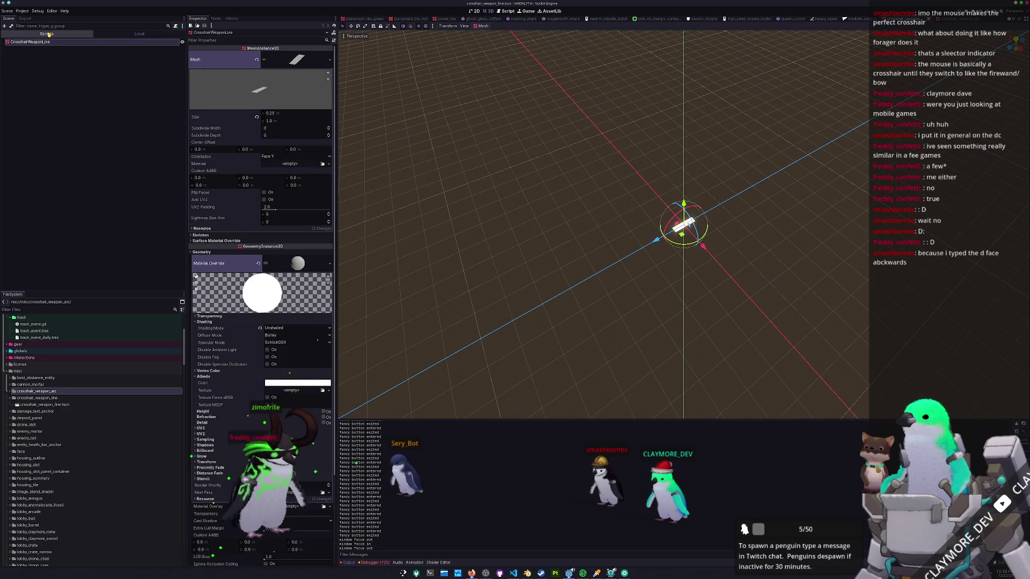
scroll(230, 362, "down", 5)
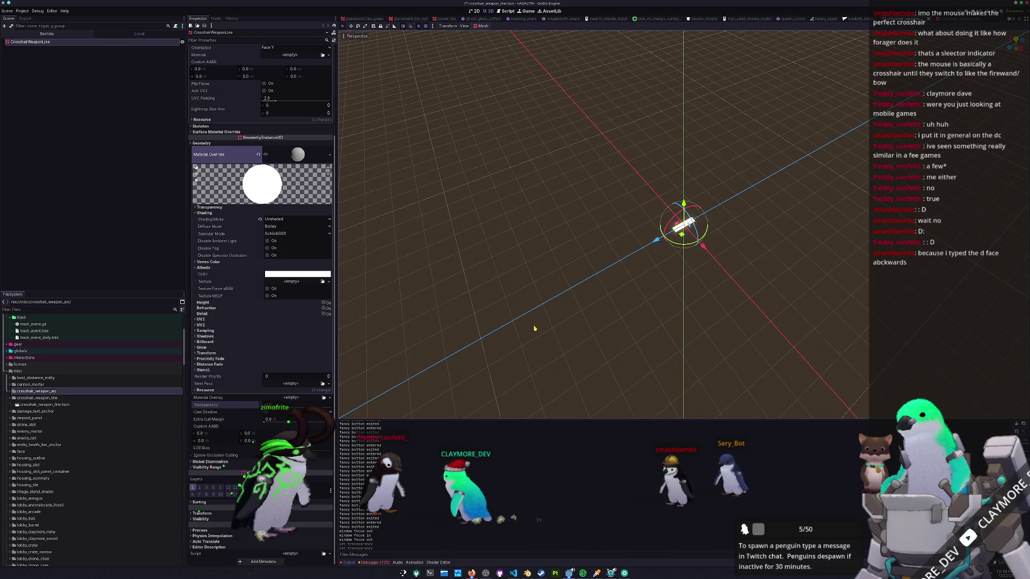
Launch Blender from the desktop application search
key("super")
type("blendar")
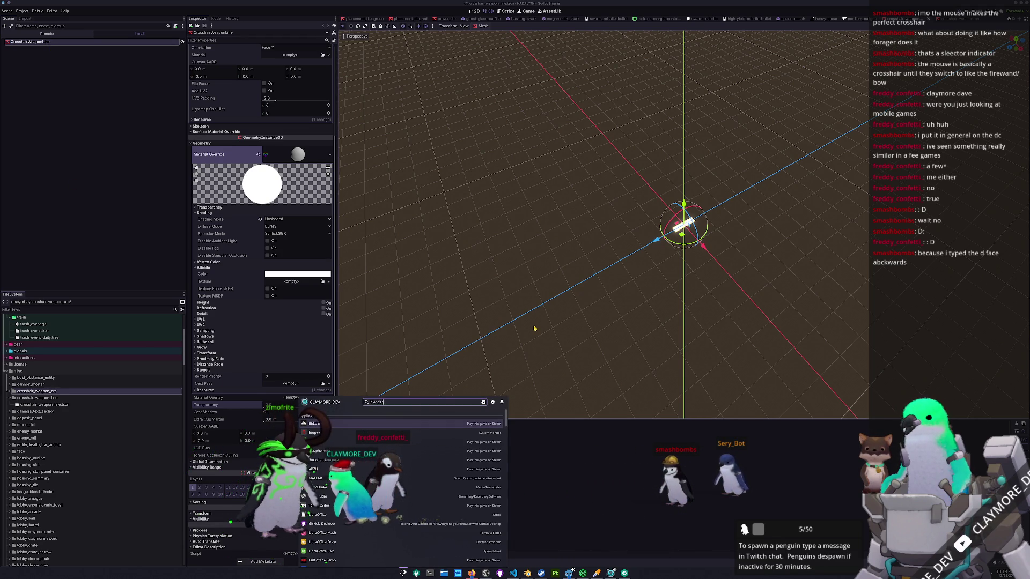
key("Return")
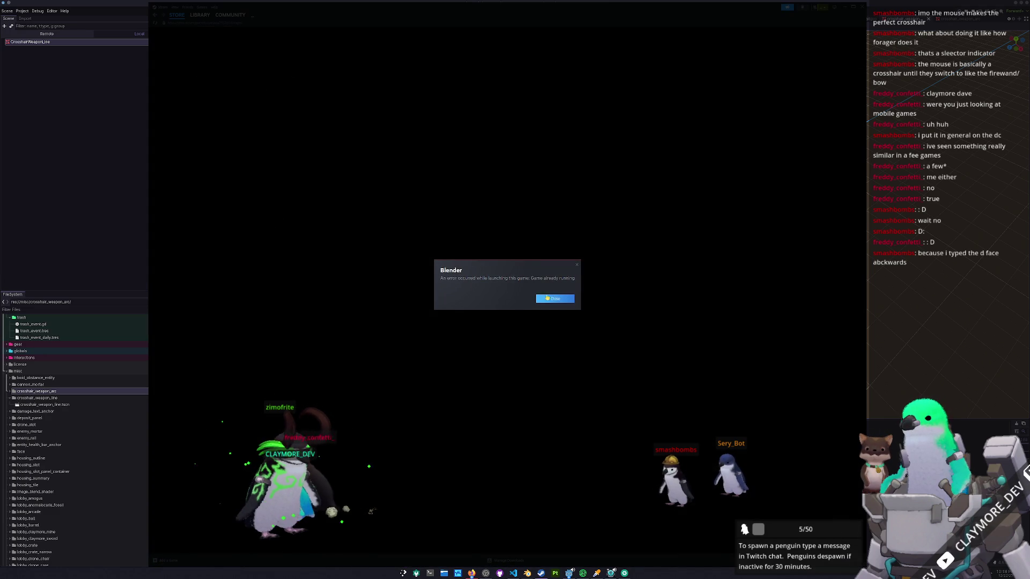
Dismiss the Steam error, switch to Blender, delete the penguin's white helmet and horns, and save
left_click(548, 298)
key("alt+Tab")
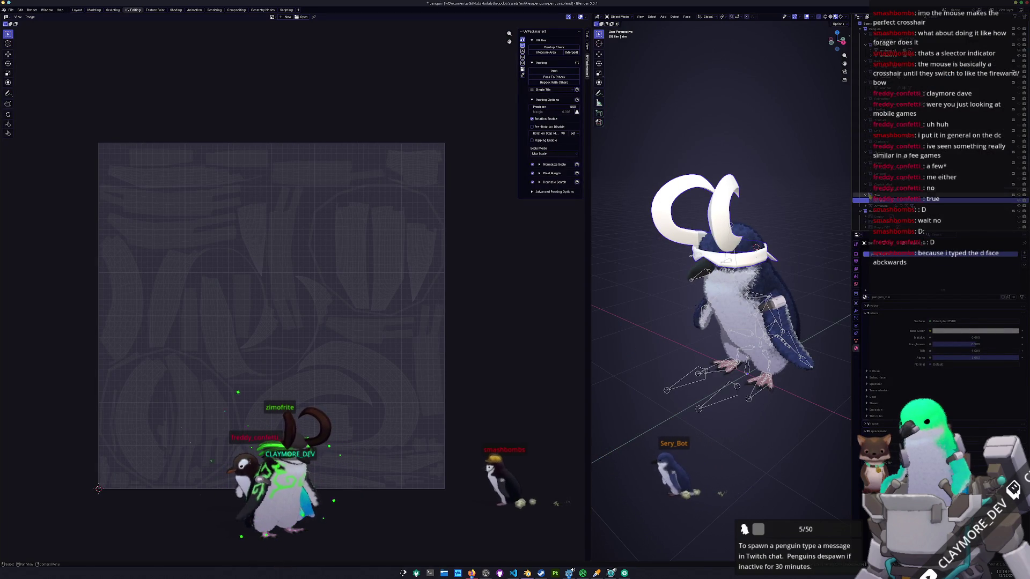
key("Delete")
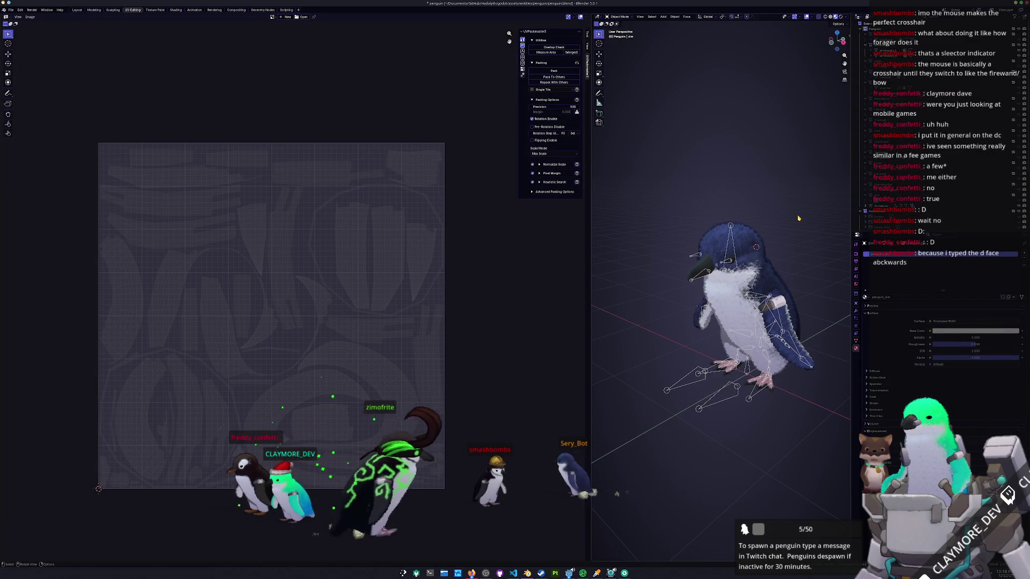
scroll(797, 218, "down", 2)
key("ctrl+s")
Start a new General file and delete the default cube, camera and light
left_click(10, 10)
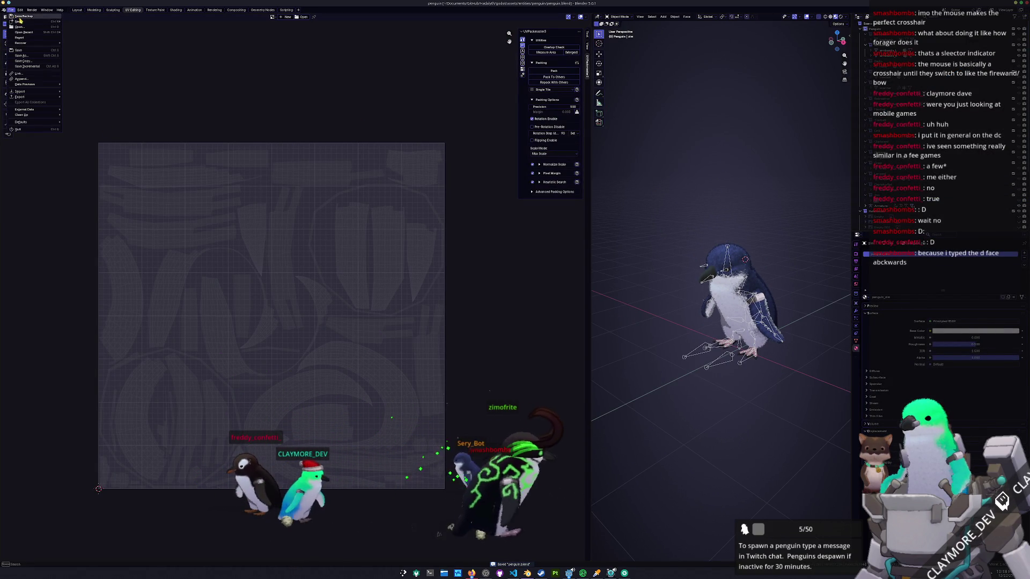
mouse_move(34, 37)
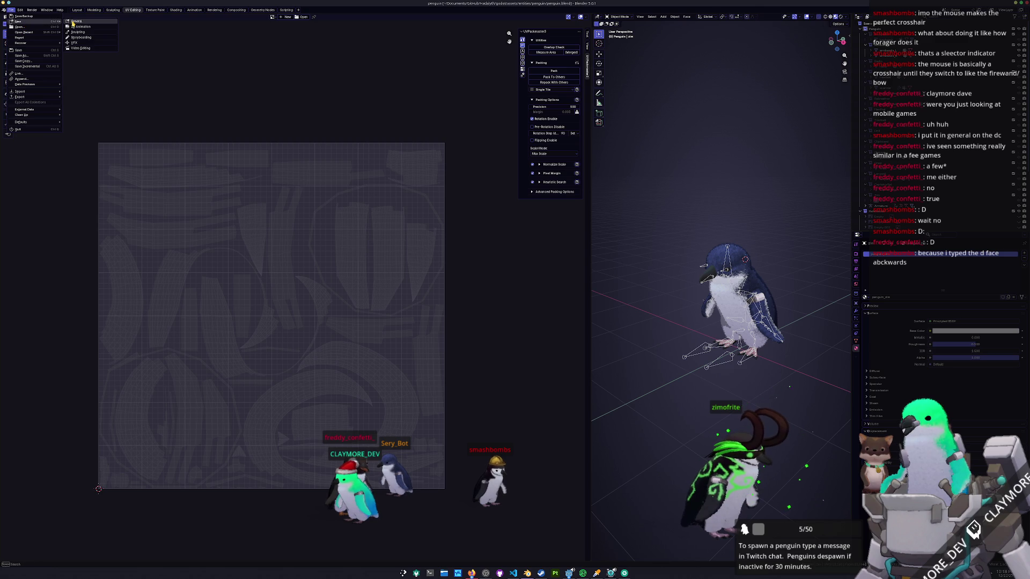
left_click(74, 22)
key("a")
key("x")
left_click(441, 239)
Save the empty scene as crosshair_weapon_line.blend in assets/icons/source
key("ctrl+o")
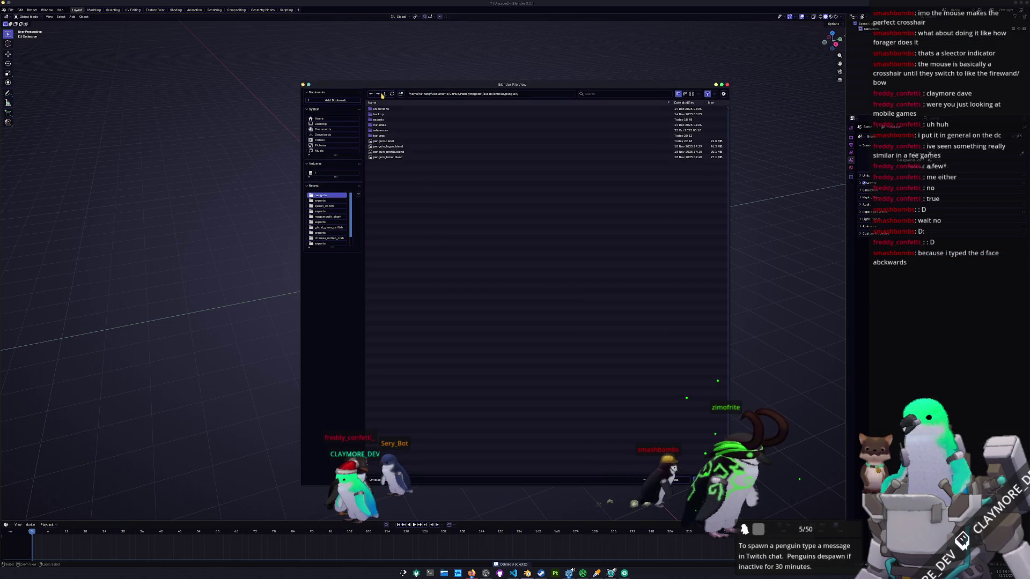
left_click(385, 95)
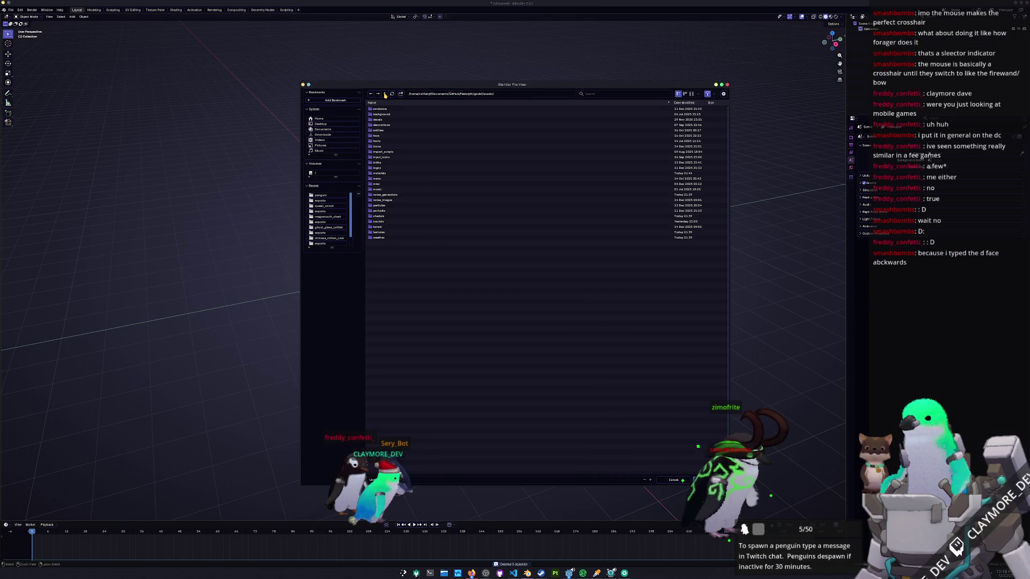
left_click(378, 147)
left_click(382, 119)
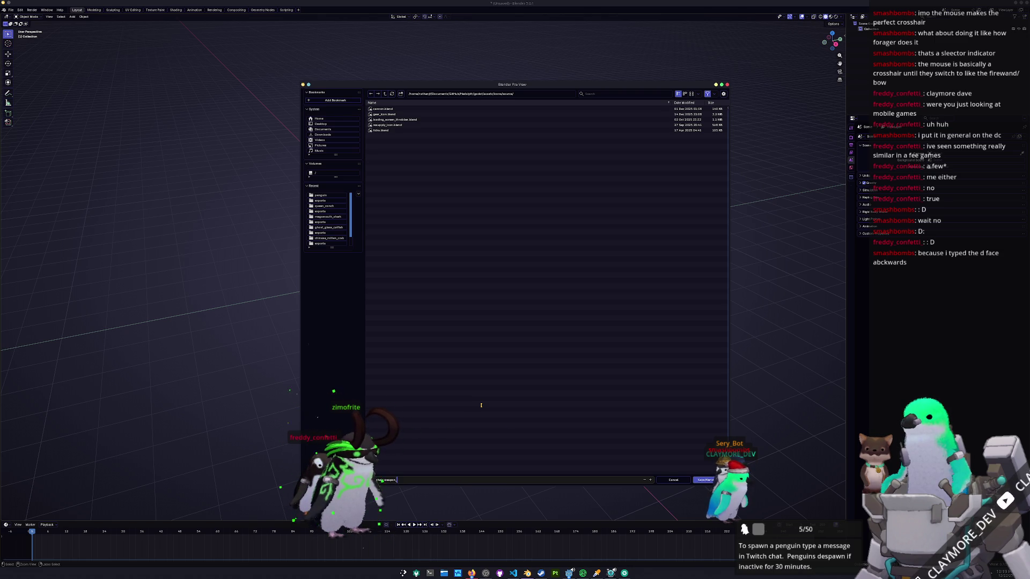
key("Return")
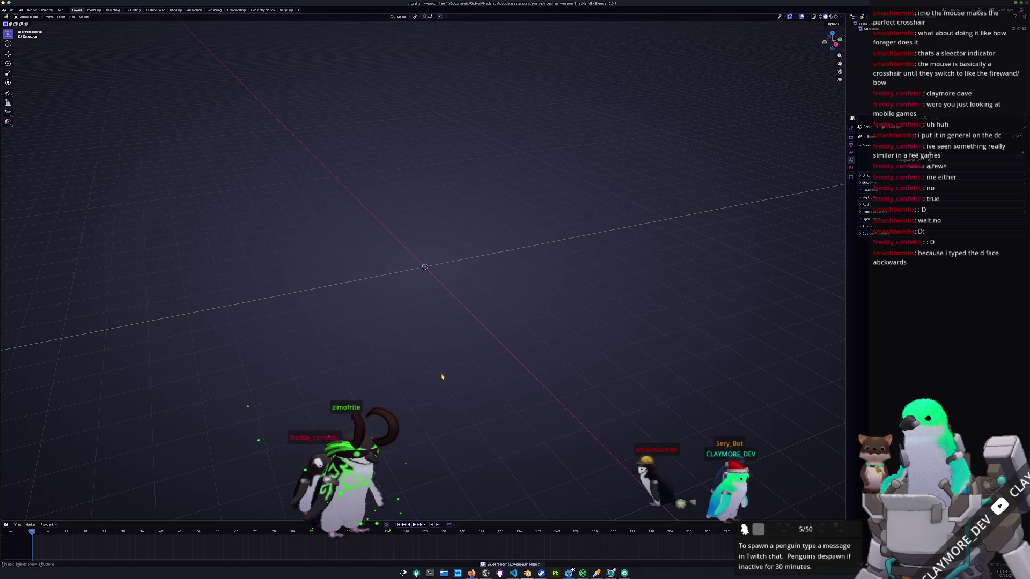
Add a plane and a camera moved straight up above it, then look through the camera
key("KP_7")
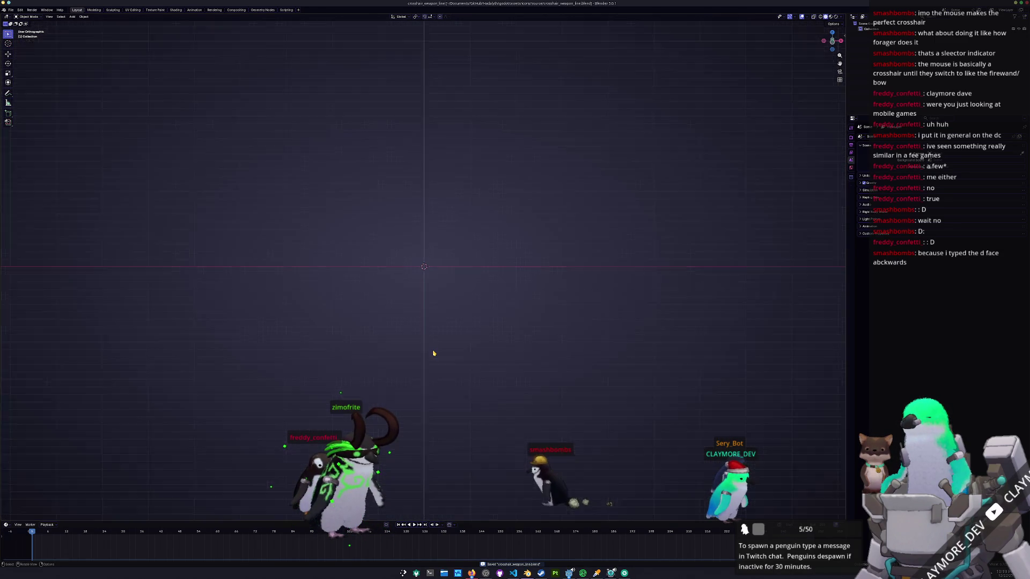
key("shift+a")
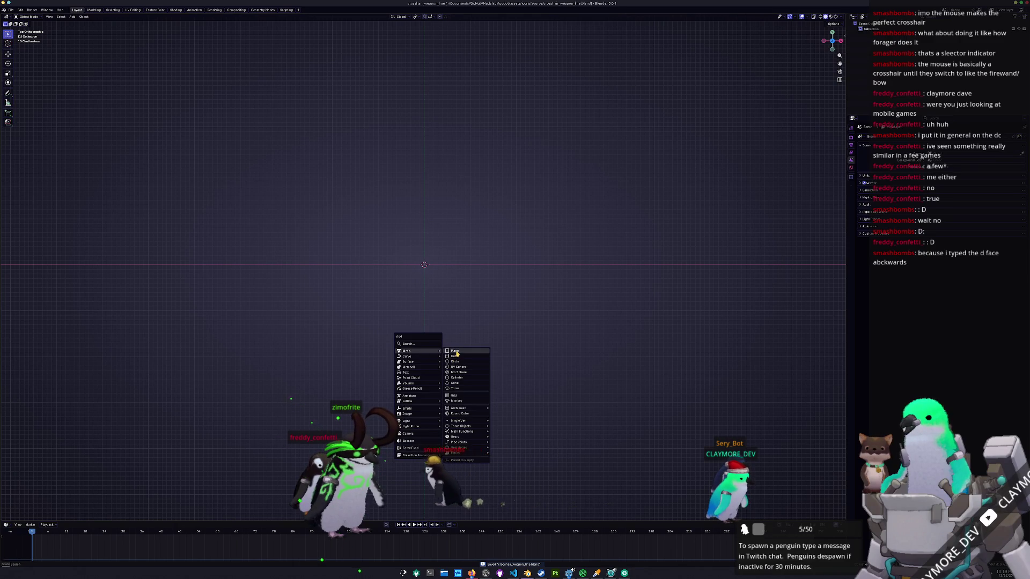
left_click(454, 351)
scroll(585, 290, "down", 3)
key("shift+a")
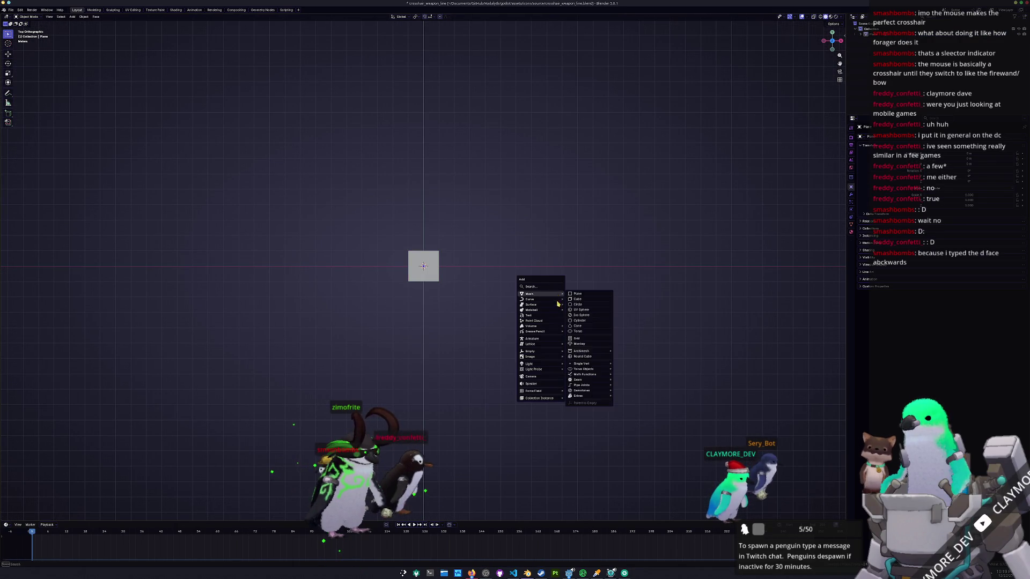
left_click(531, 375)
key("g")
key("z")
left_click(489, 188)
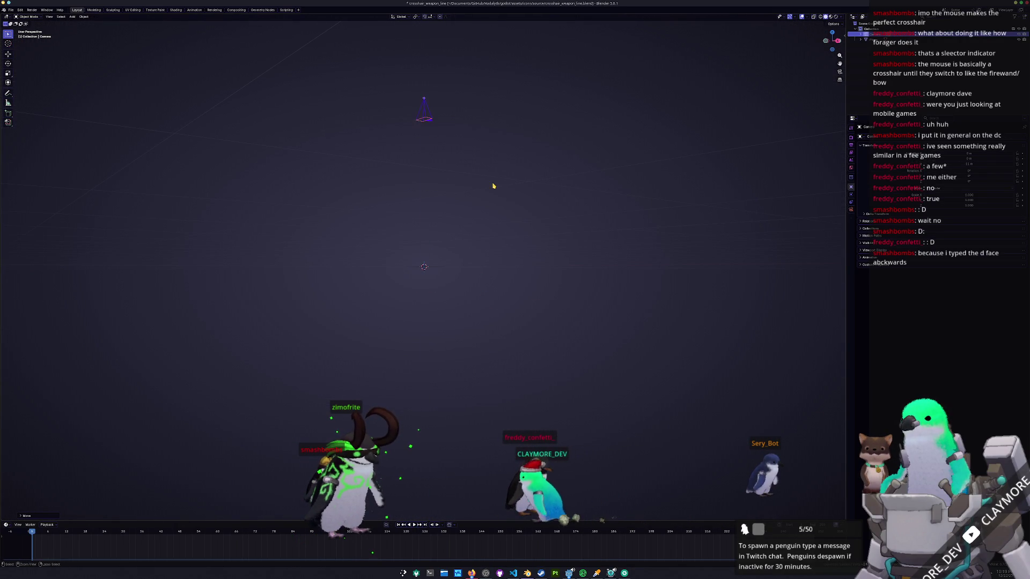
key("KP_0")
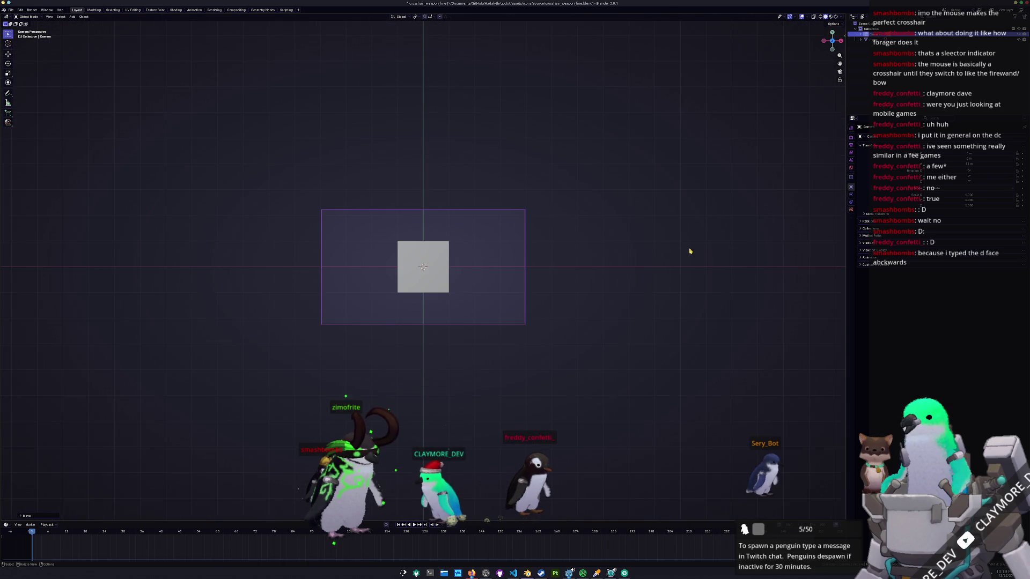
Make the camera orthographic and set the output resolution to a tall, narrow frame
left_click(851, 138)
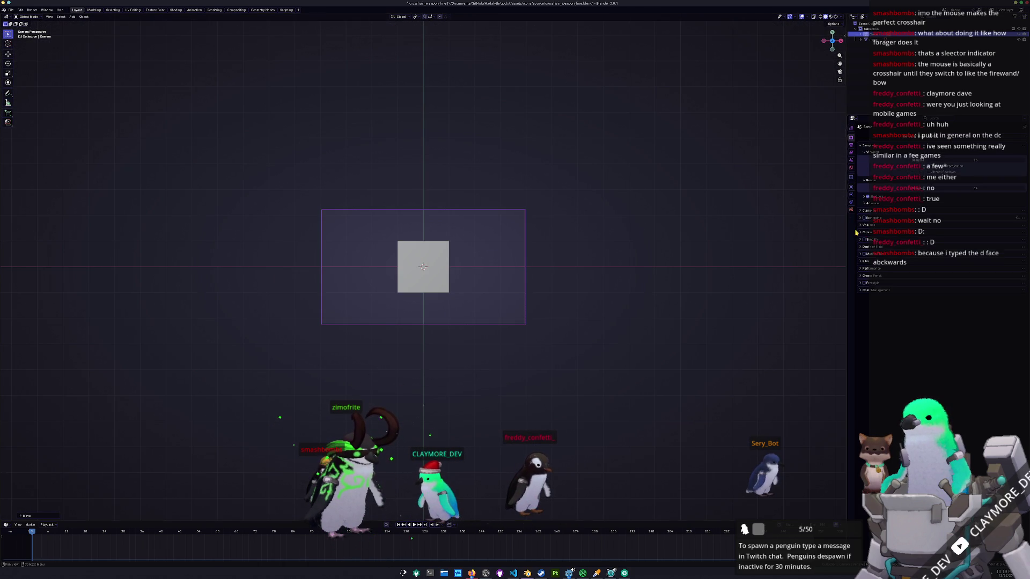
left_click(851, 210)
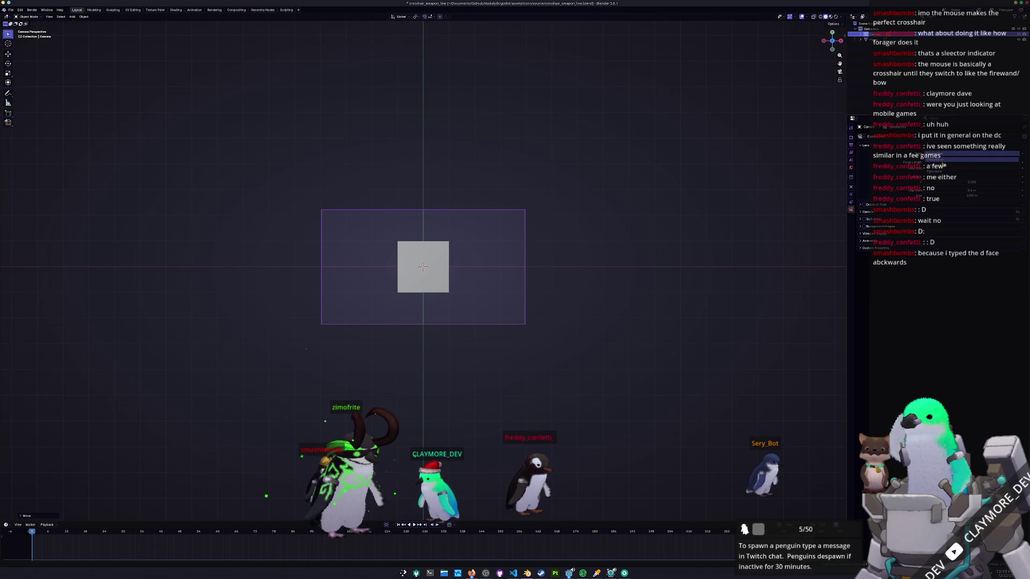
left_click(942, 160)
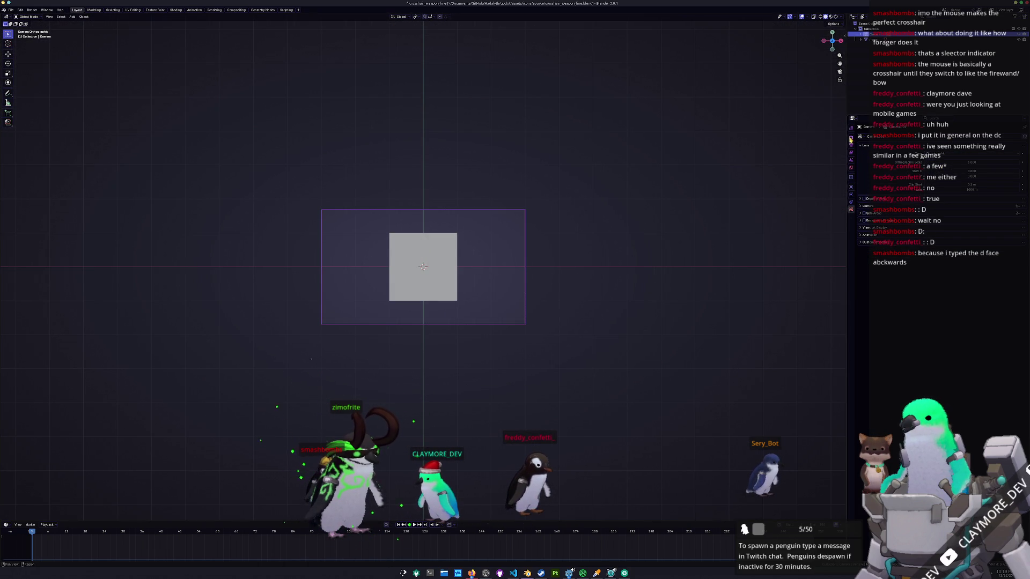
left_click(850, 138)
left_click(851, 146)
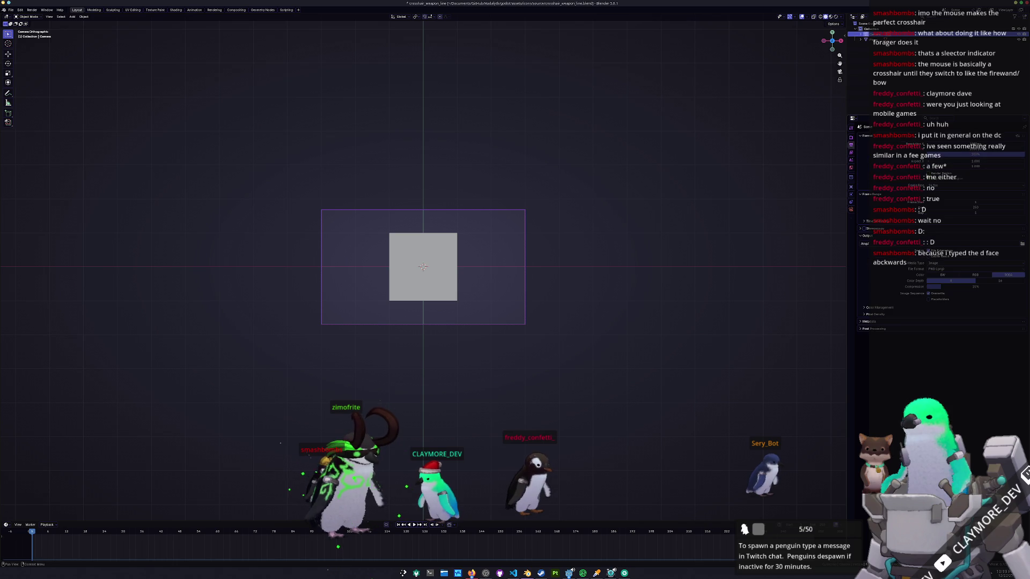
mouse_move(975, 145)
left_mouse_down()
mouse_move(906, 145)
mouse_move(924, 145)
left_mouse_up()
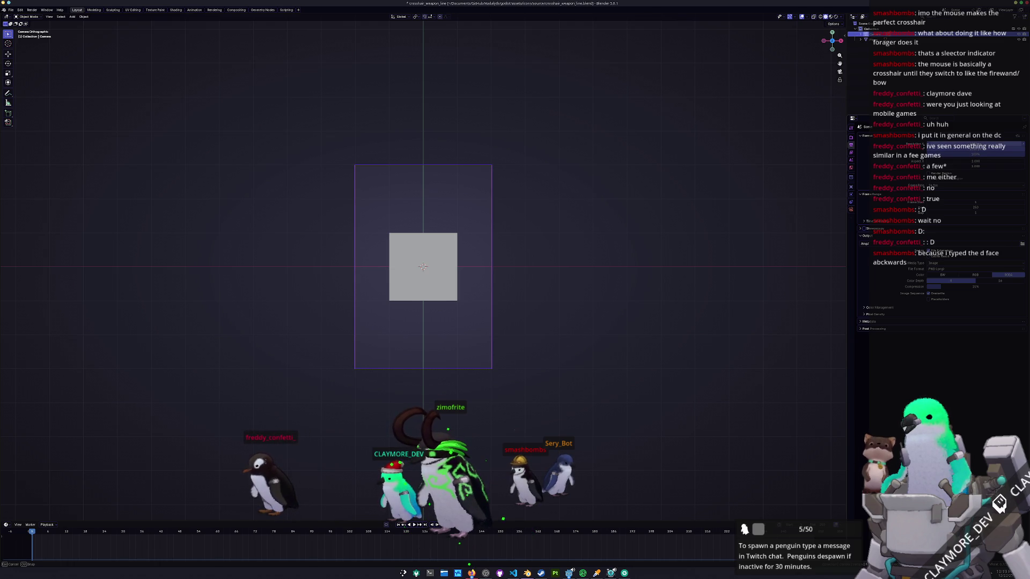
left_click_drag(923, 145, 925, 145)
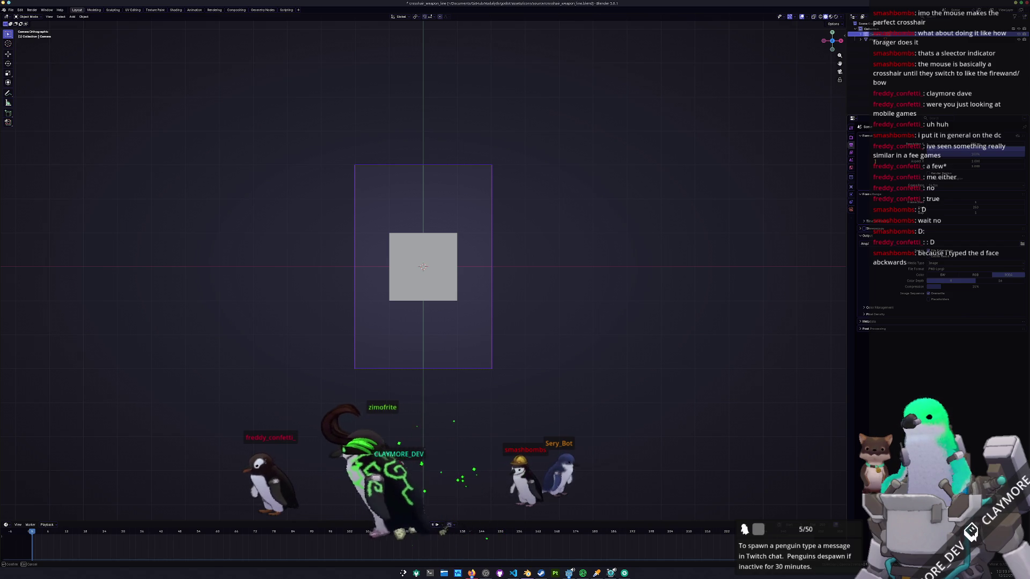
key("Return")
Narrow the plane along X and reduce the output Resolution X
left_click(439, 281)
key("s")
key("x")
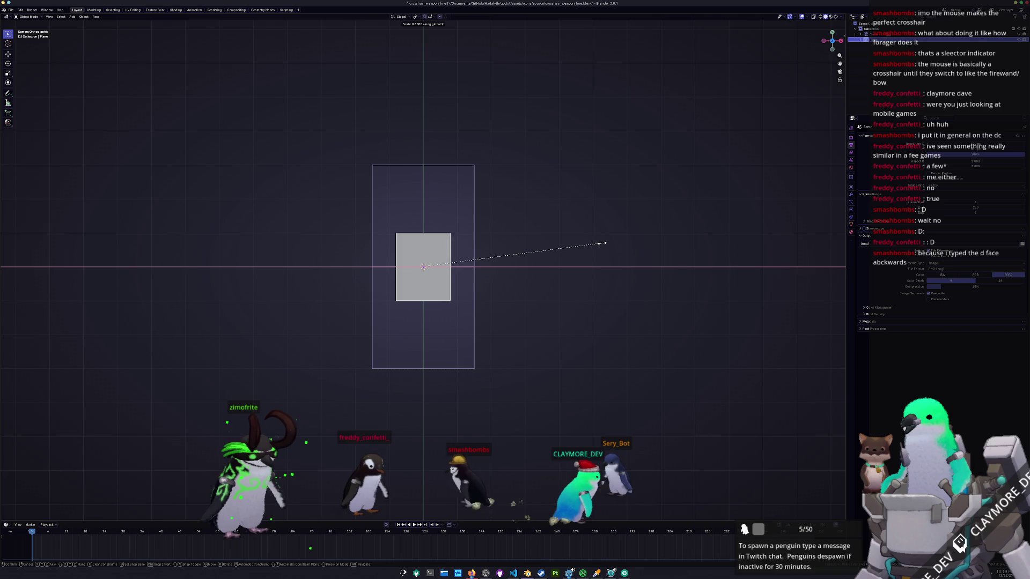
left_click(573, 248)
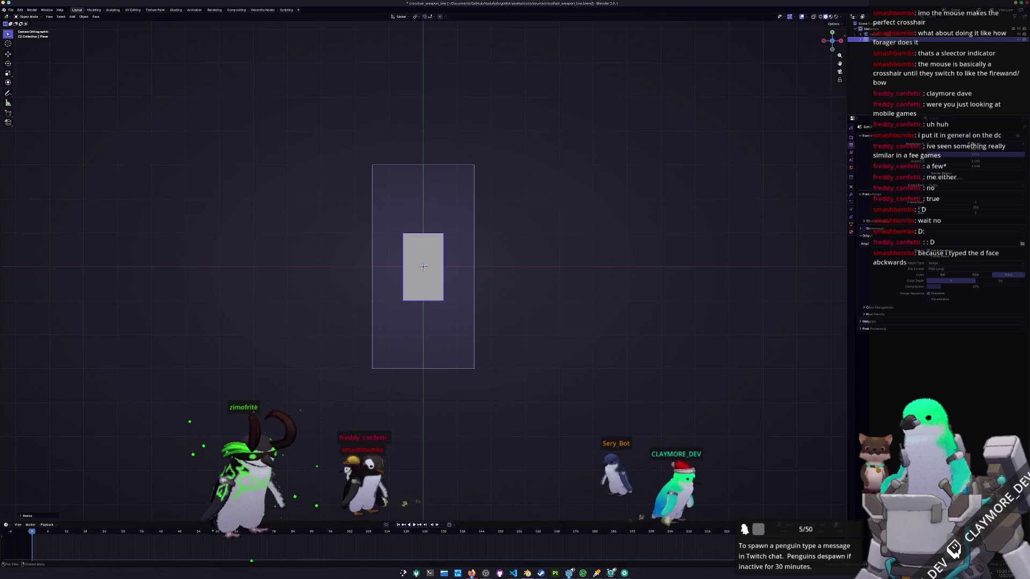
key("Return")
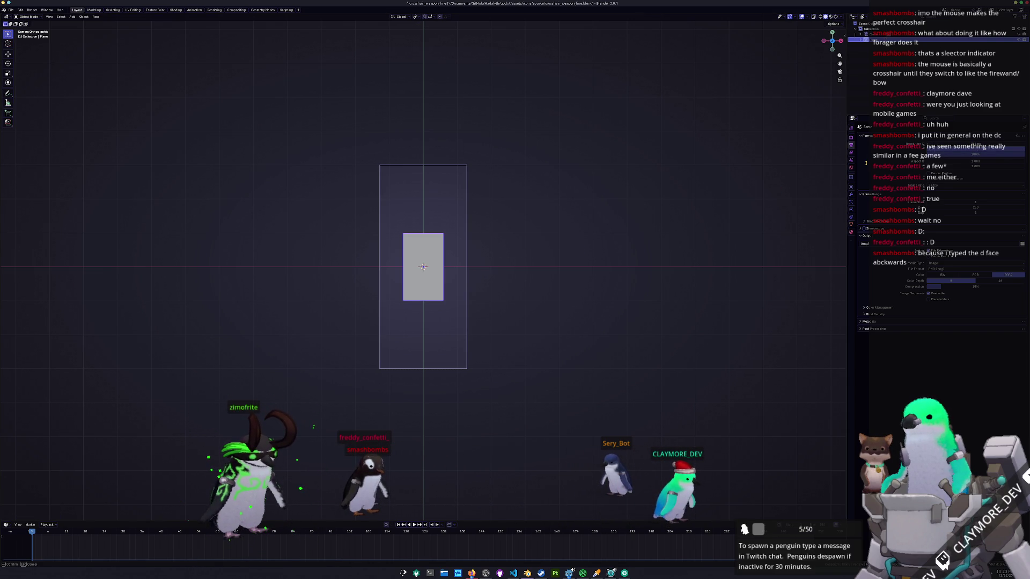
key("Return")
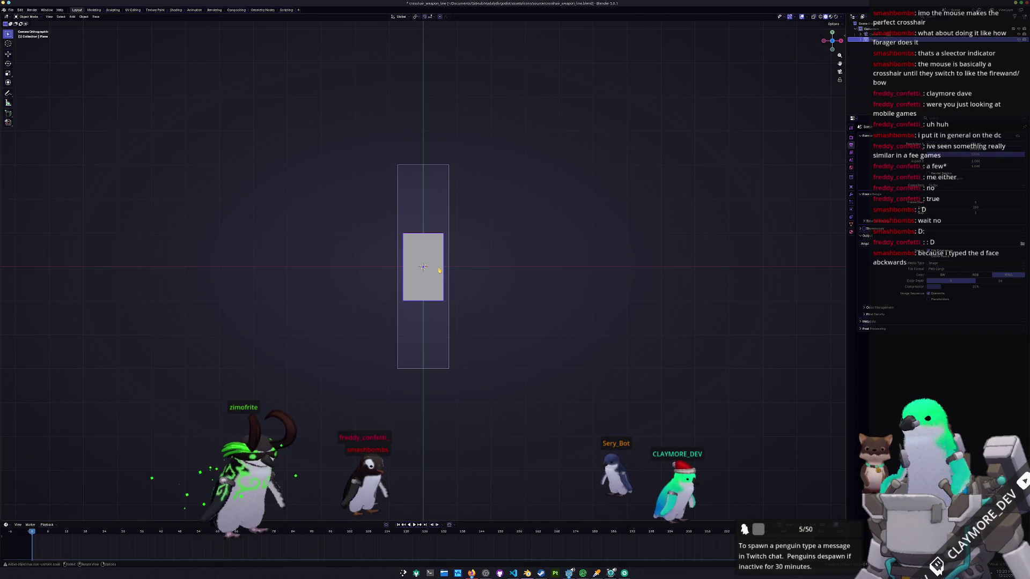
scroll(438, 271, "up", 3)
Scale the plane to 0.1 wide on X and shorten it along Y into thin dashes
key("s")
key("x")
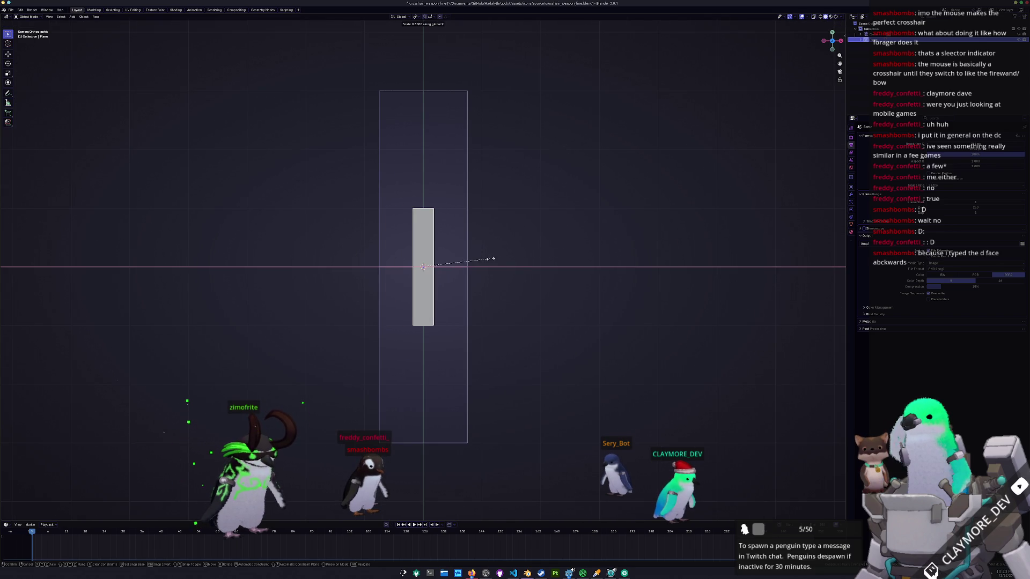
left_click(456, 267)
key("s")
key("z")
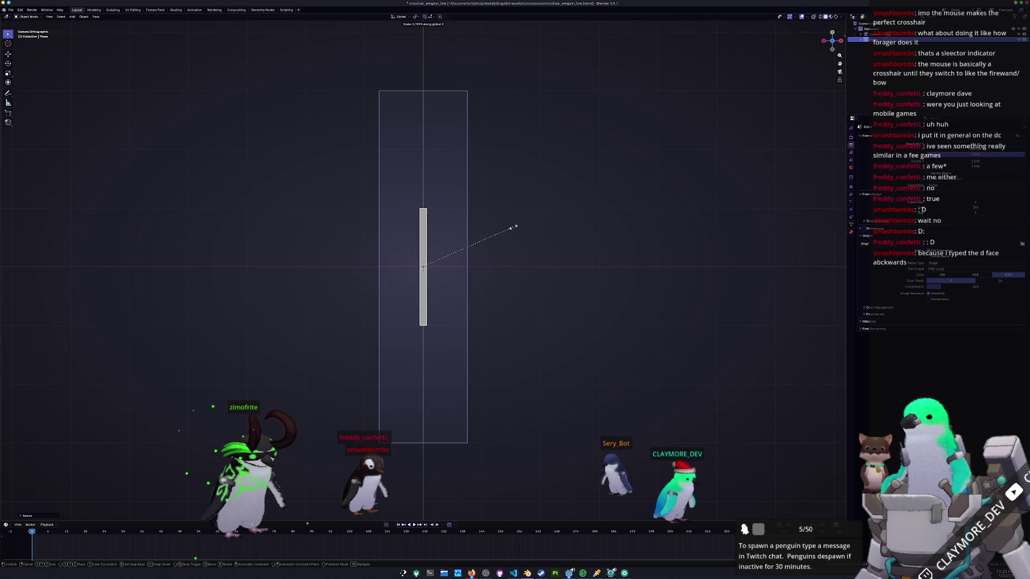
key("y")
left_click(438, 255)
Add a circle mesh scaled to 0.5 and moved 2 m up along Y
key("shift+a")
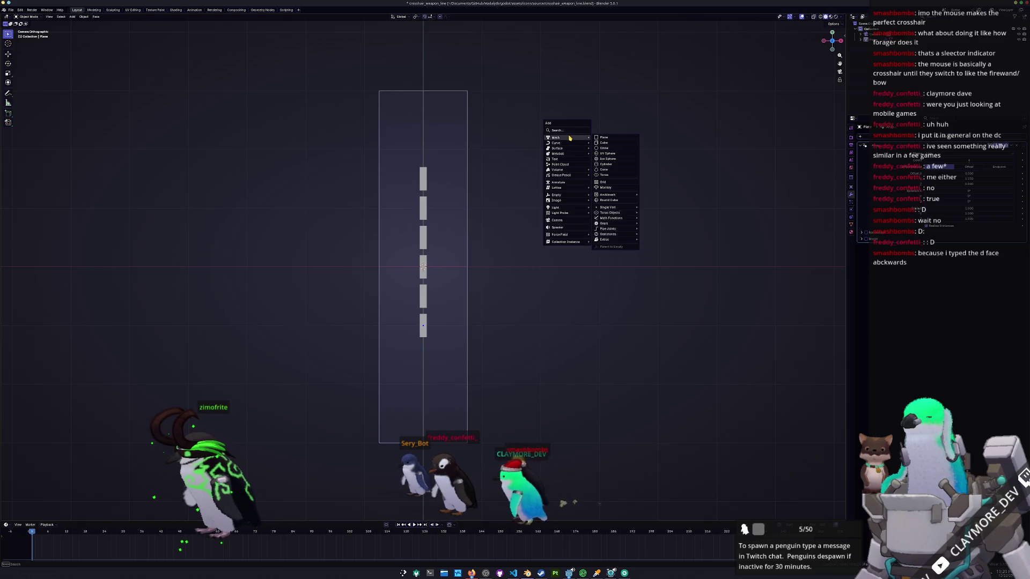
left_click(605, 148)
type("s")
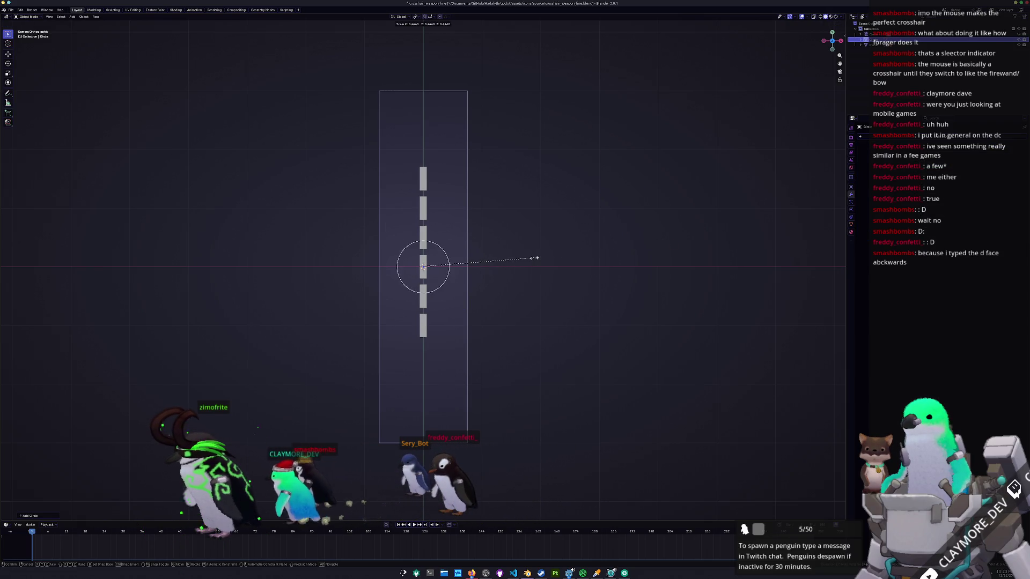
type("0.5")
key("Return")
type("gy2")
key("Return")
Move the dashed-line plane 0.5 m down along Y
left_click(425, 329)
key("g")
key("y")
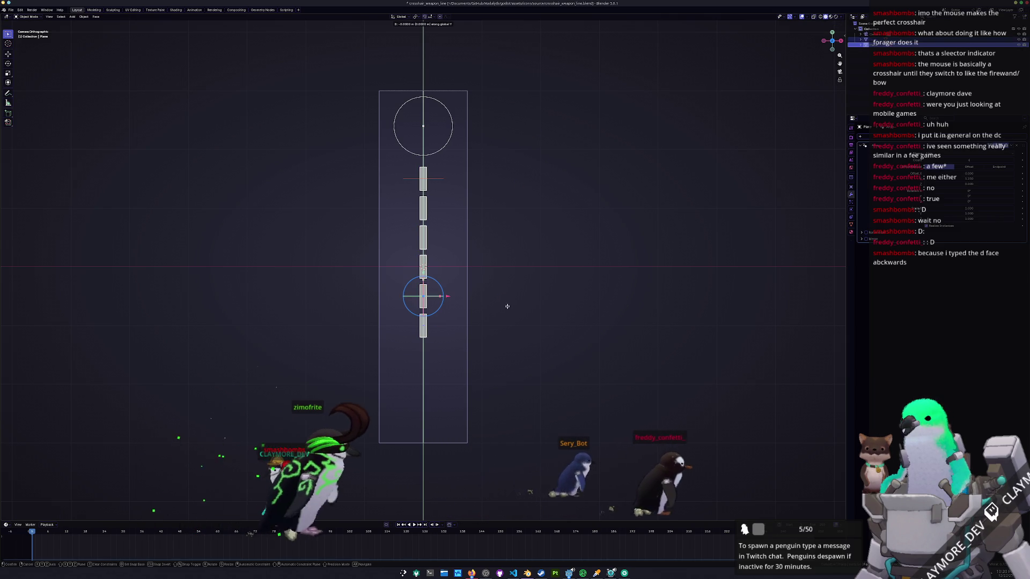
type("-0.5")
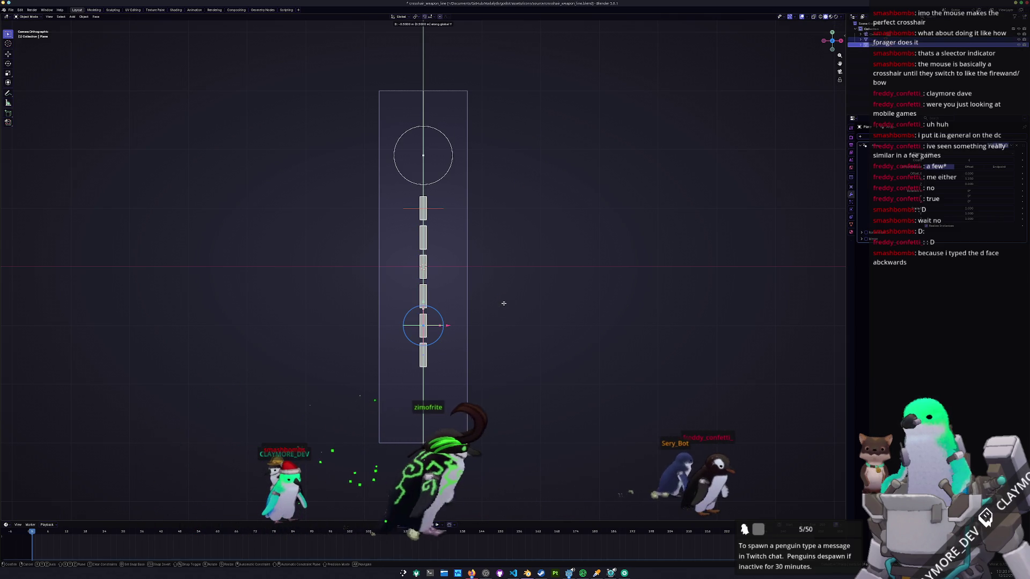
key("Escape")
key("ctrl+z")
Raise the circle slightly, then select it and enter Edit Mode
key("g")
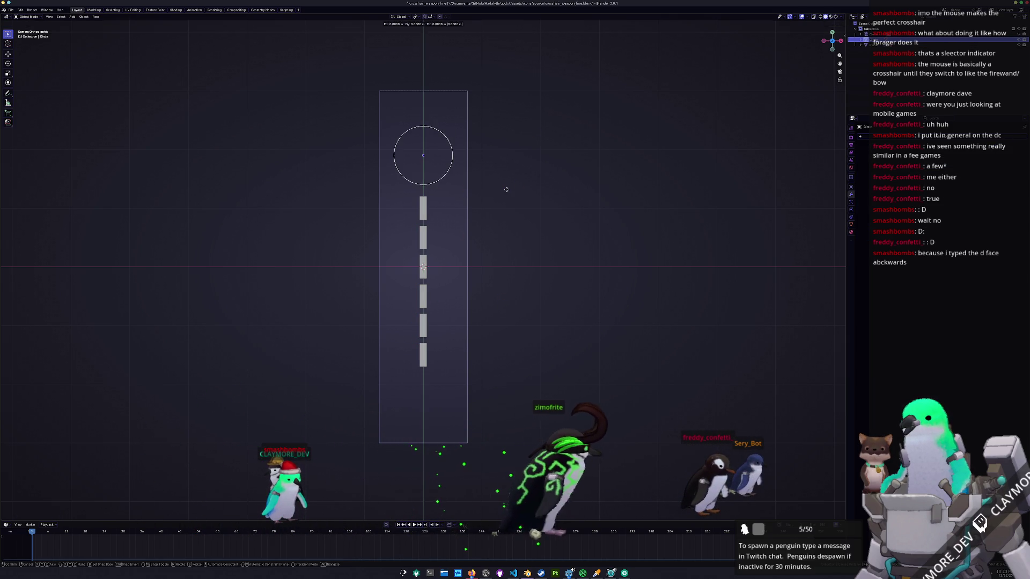
left_click(503, 184)
left_click(451, 213)
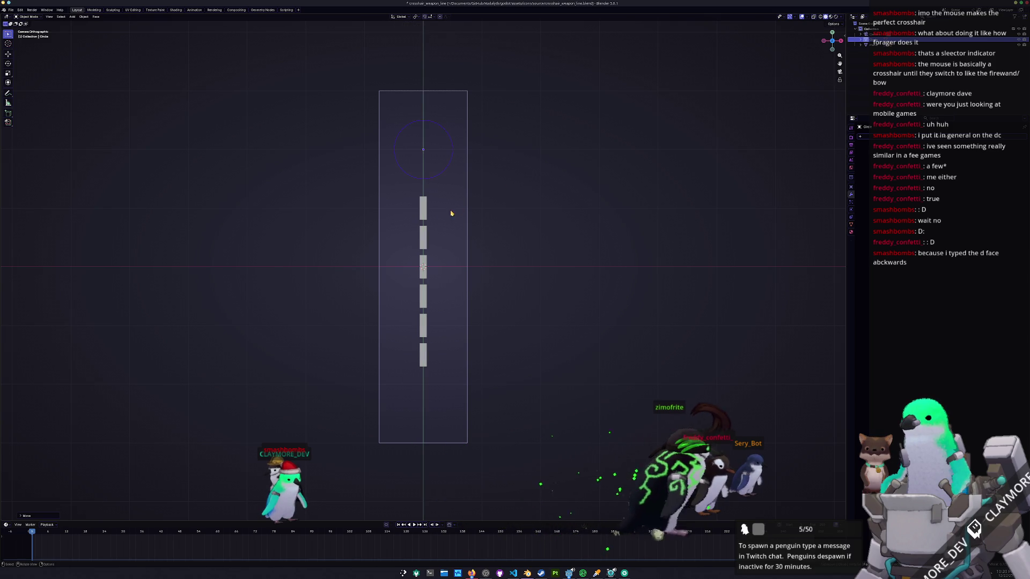
left_click(420, 259)
left_click(517, 334)
left_click(442, 177)
key("Tab")
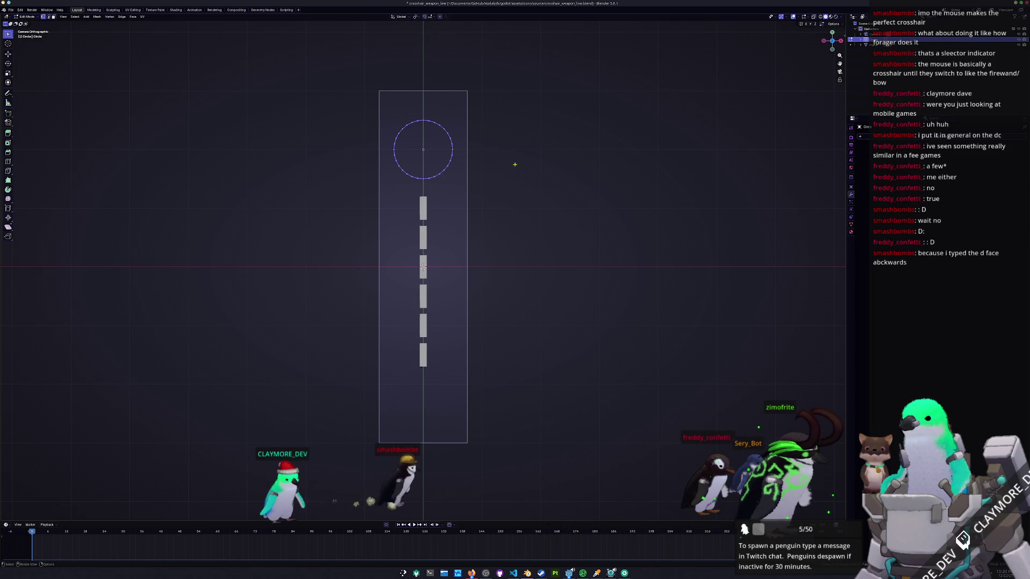
Extrude and scale the circle outline outward into a thicker ring
key("e")
key("s")
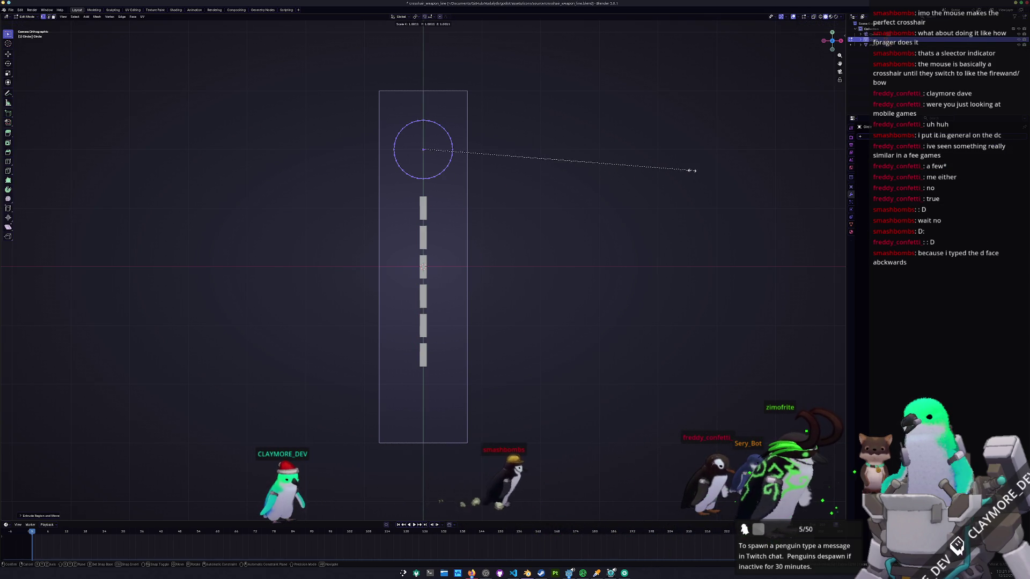
left_click(629, 169)
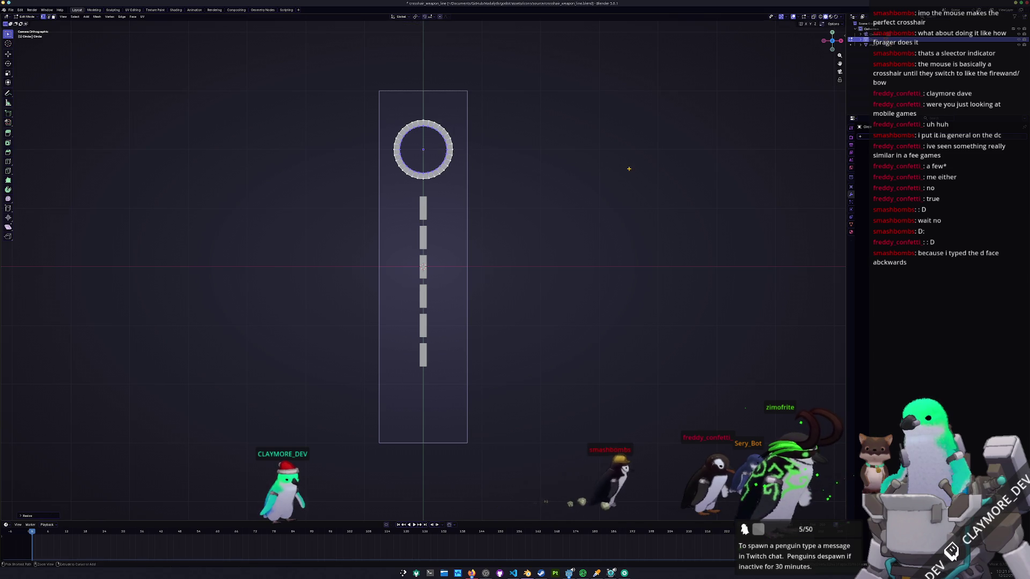
key("Tab")
Duplicate the dashed-line plane, reset its position, and place the copy just below the circle
left_click(431, 215)
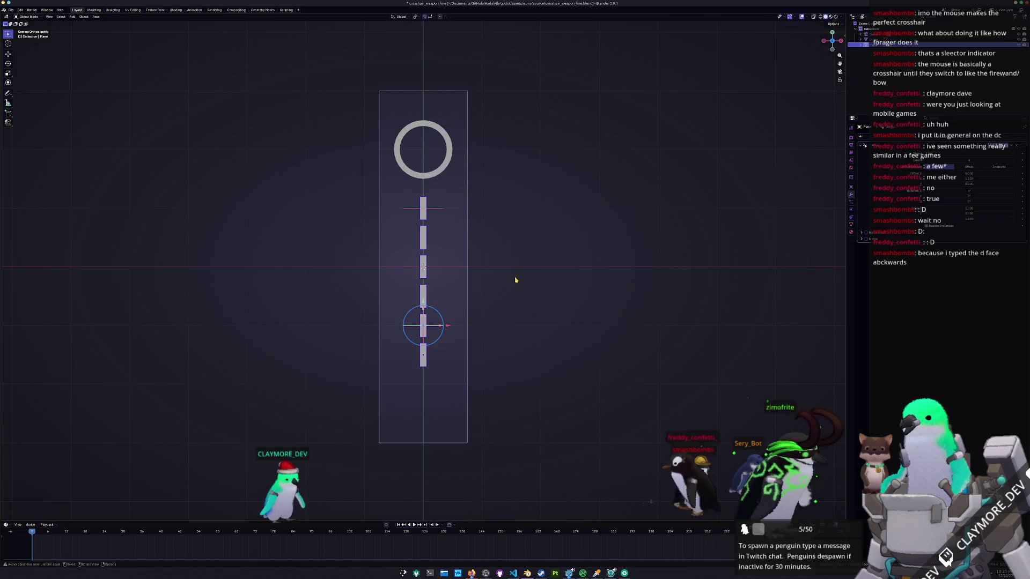
key("Tab")
key("Tab")
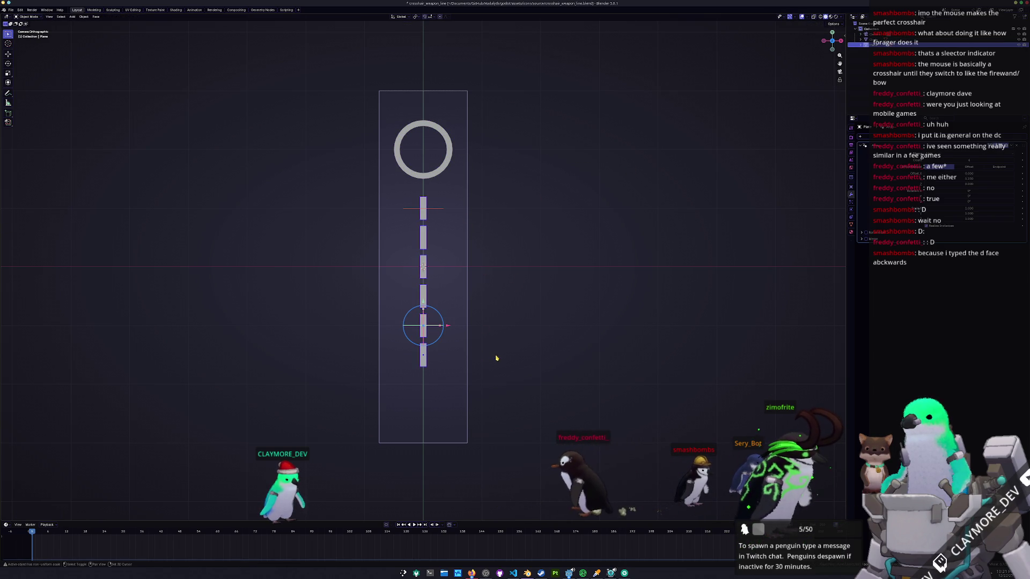
key("shift+d")
key("x")
left_click(580, 356)
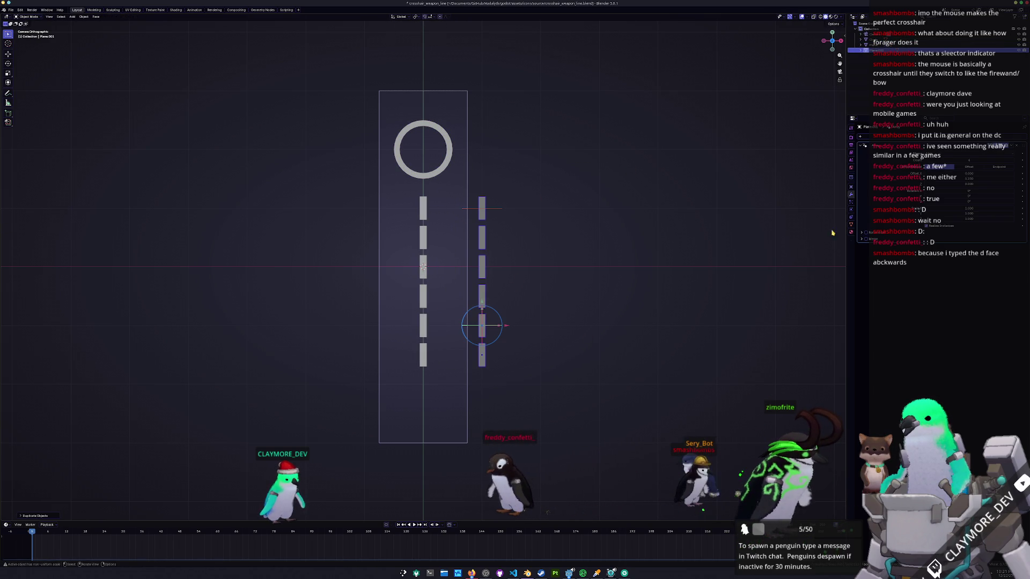
key("alt+g")
key("g")
key("y")
left_click(590, 223)
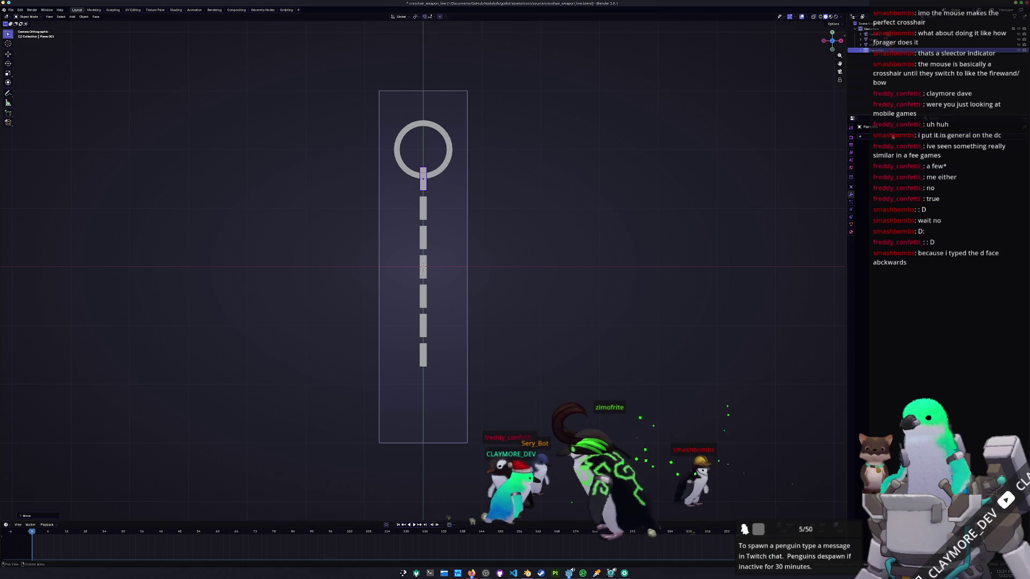
Add a new plane with an Array modifier set to radial
left_click(450, 168)
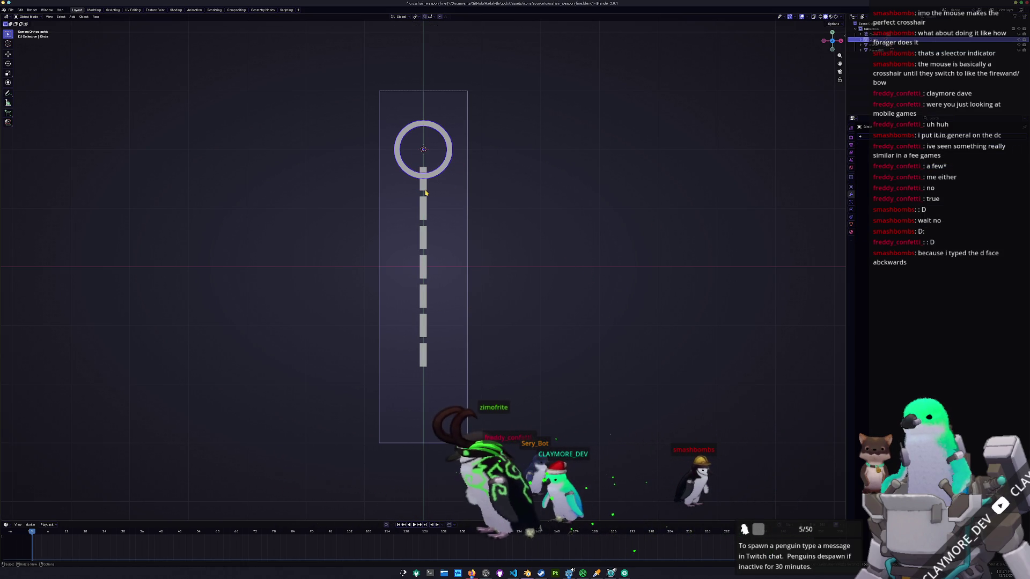
key("shift+a")
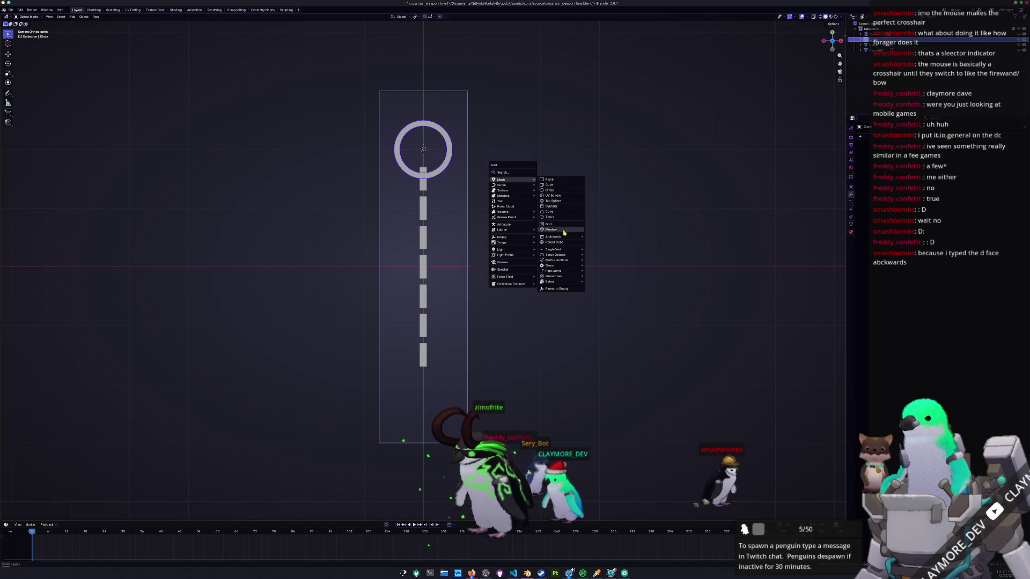
left_click(422, 189)
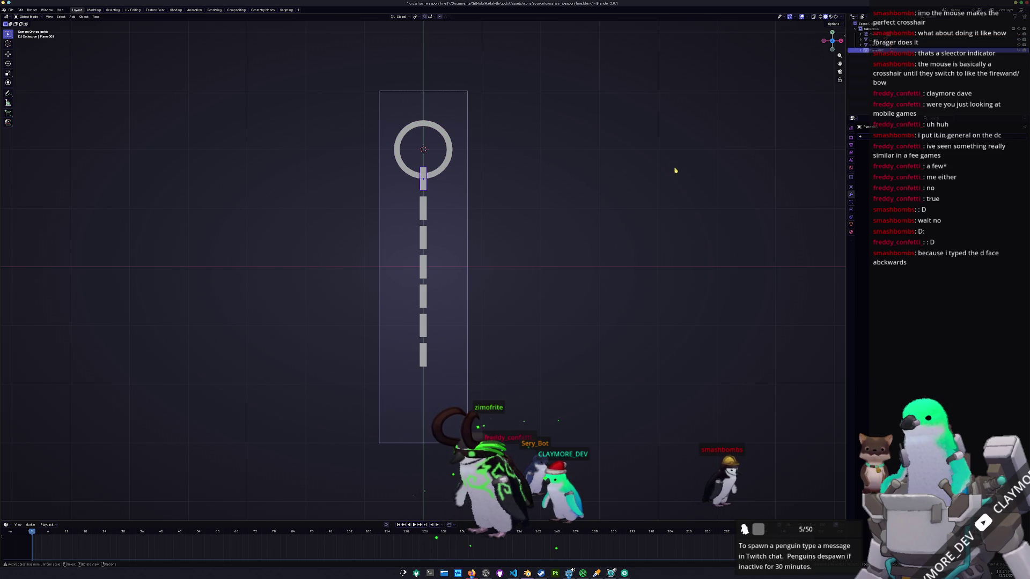
left_click(890, 137)
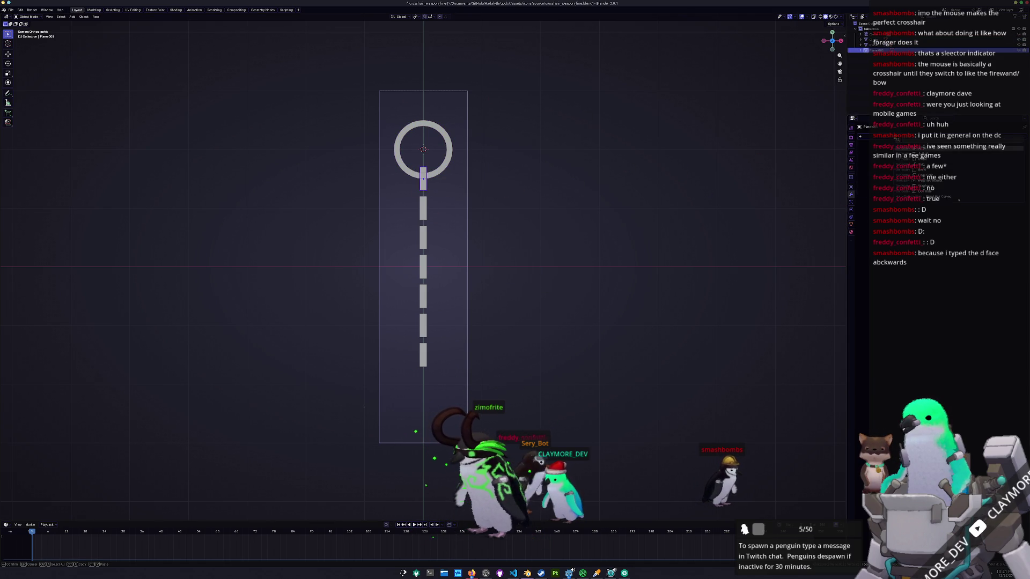
left_click(958, 200)
scroll(600, 295, "up", 4)
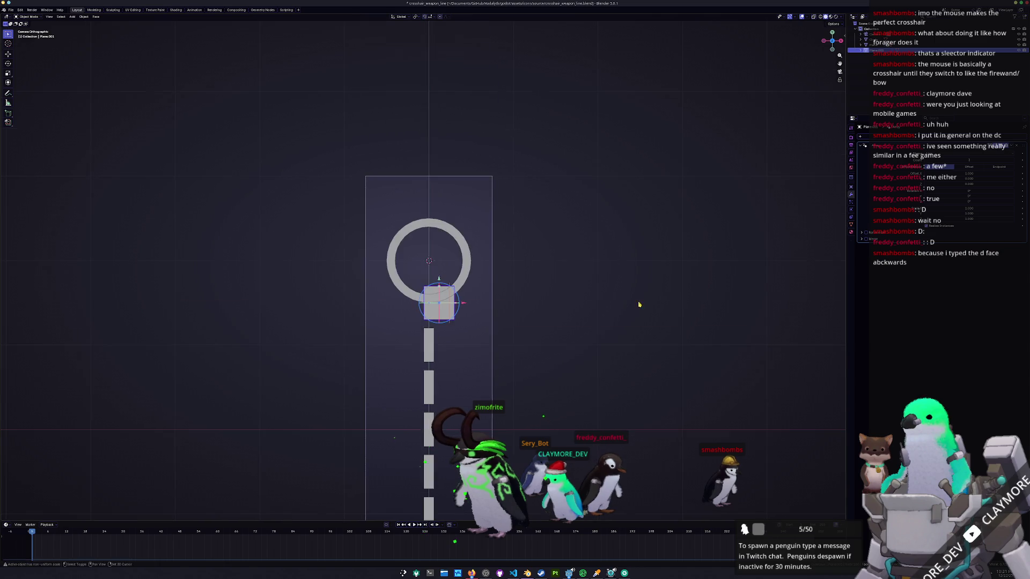
left_click_drag(600, 294, 672, 249)
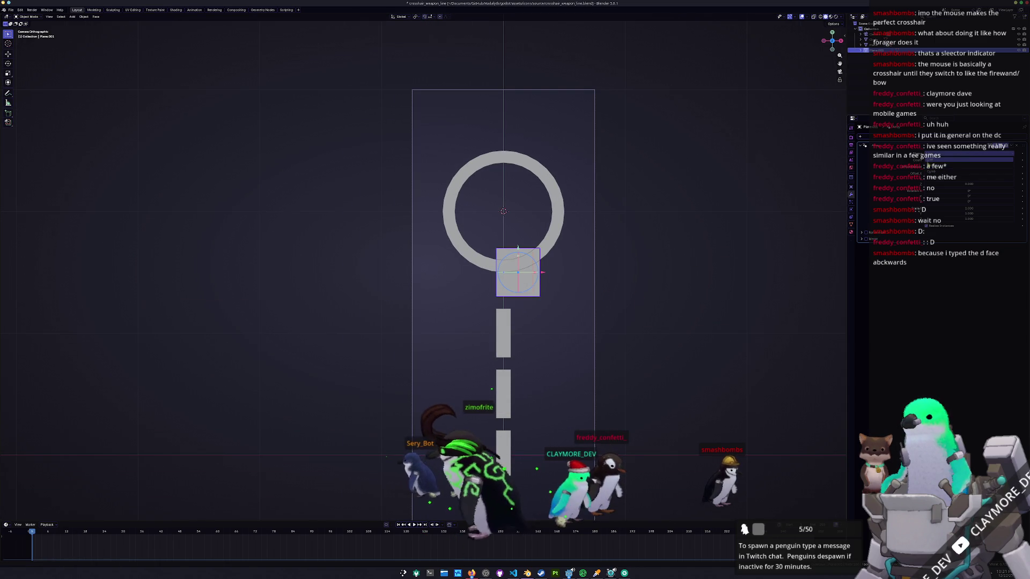
left_click(970, 160)
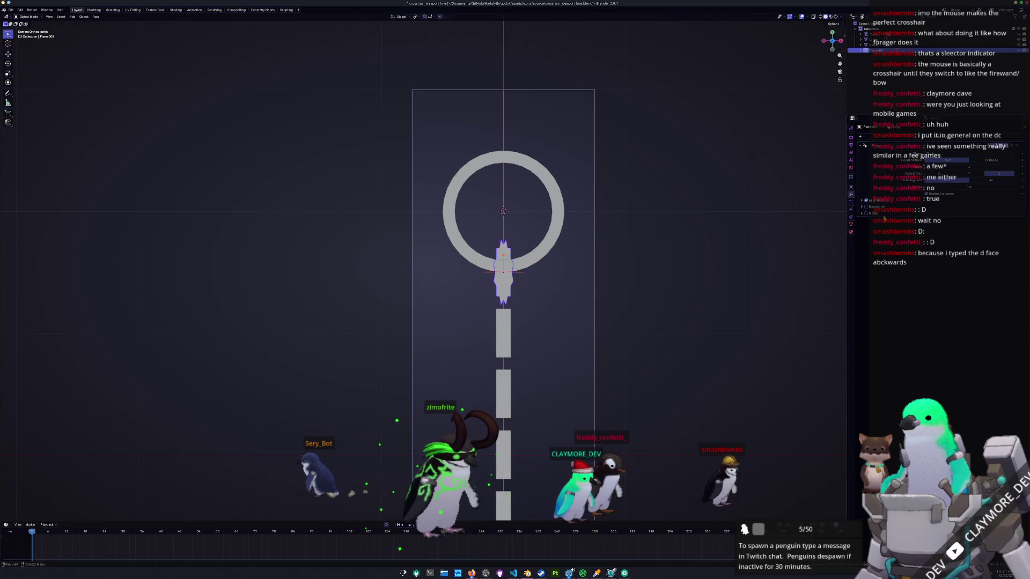
Apply the new plane's scale, move it up along Y, and apply its rotation
key("ctrl+a")
left_click(666, 244)
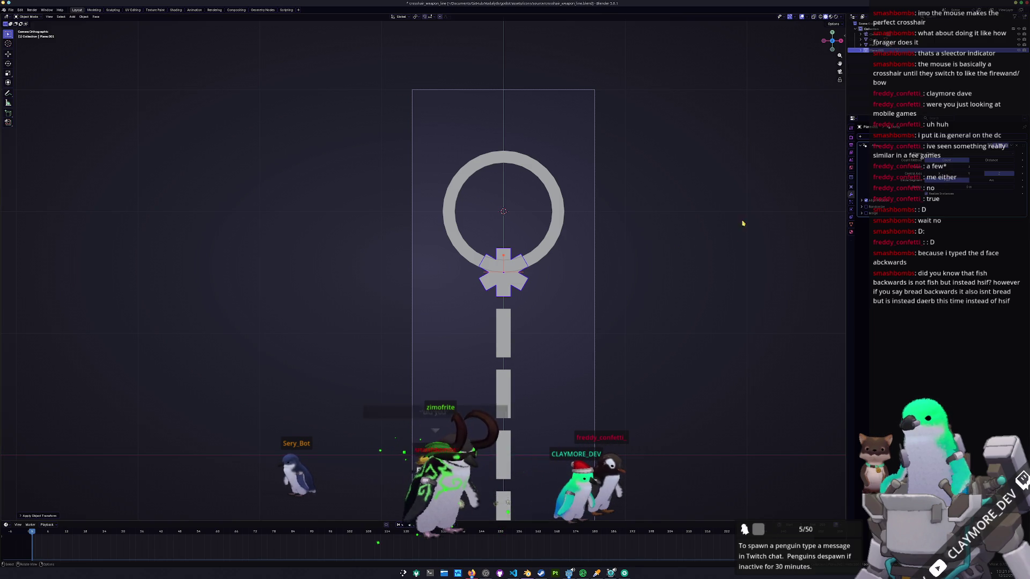
scroll(742, 223, "down", 3)
key("g")
key("y")
left_click(724, 179)
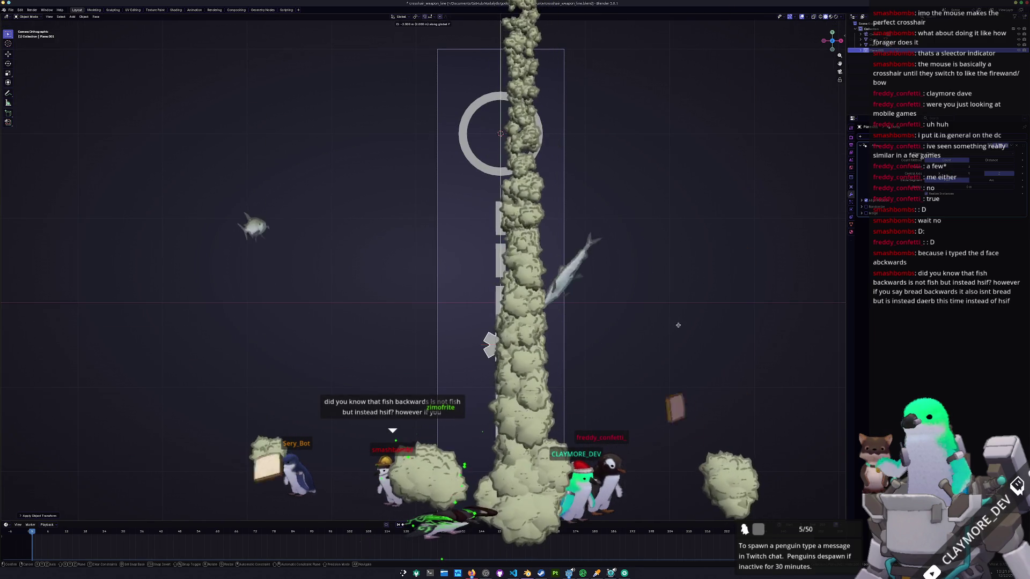
key("ctrl+a")
left_click(677, 324)
Place the arms onto the ring and set the array count to 4
key("g")
key("y")
left_click(649, 191)
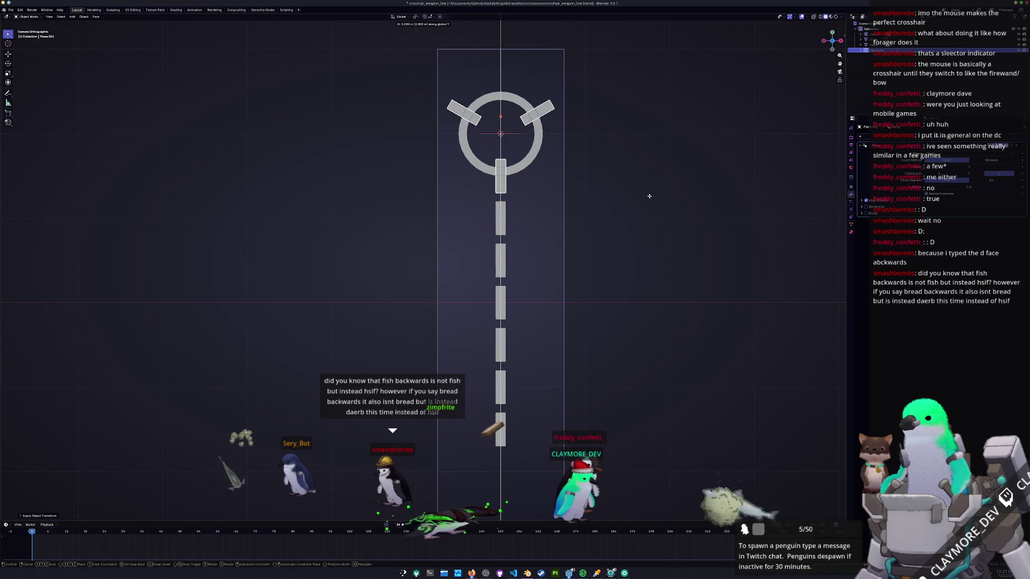
left_click(1021, 167)
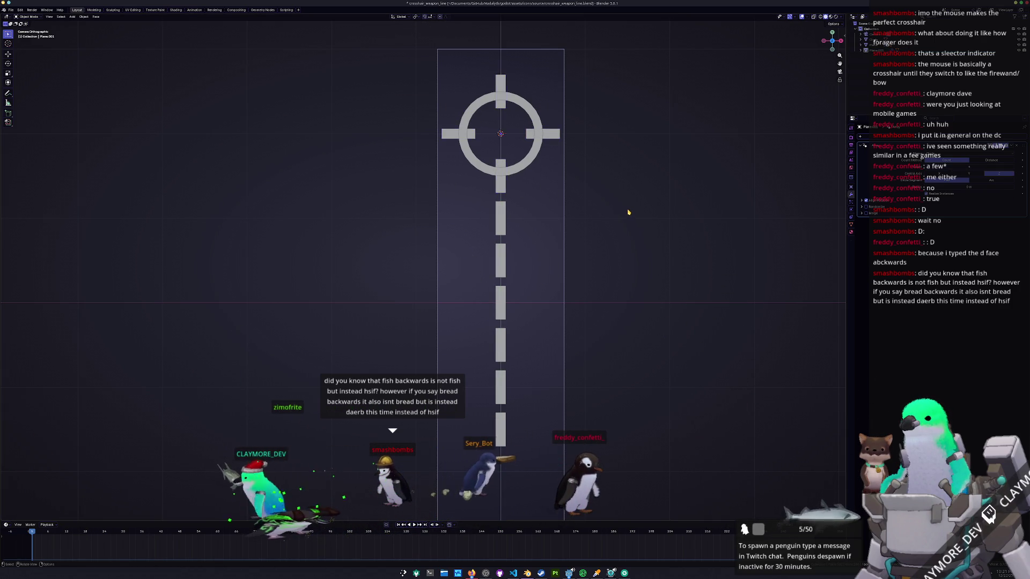
scroll(630, 215, "down", 3)
left_click_drag(629, 214, 613, 235)
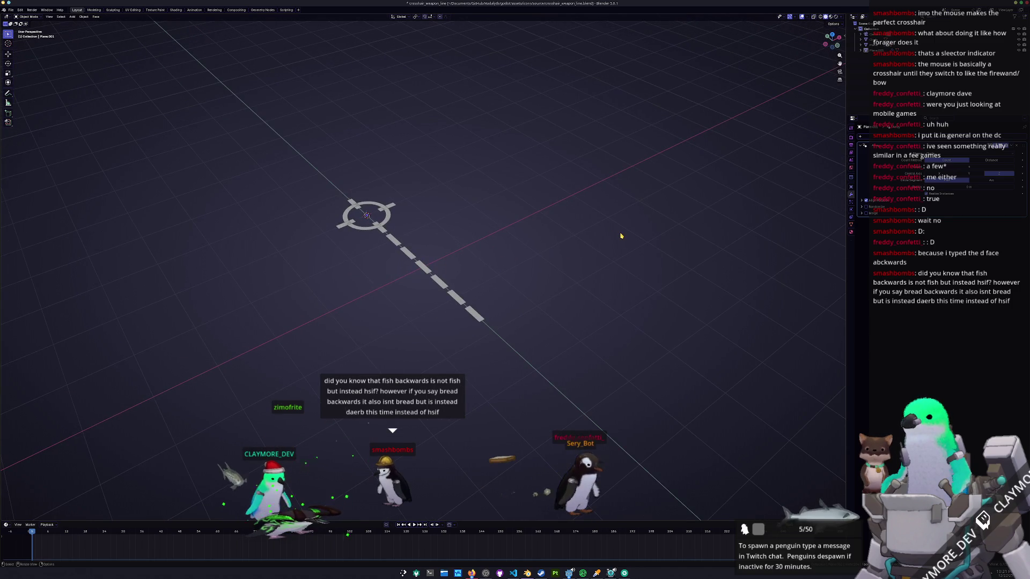
View through the camera and tick Film > Transparent in Render Properties
key("KP_7")
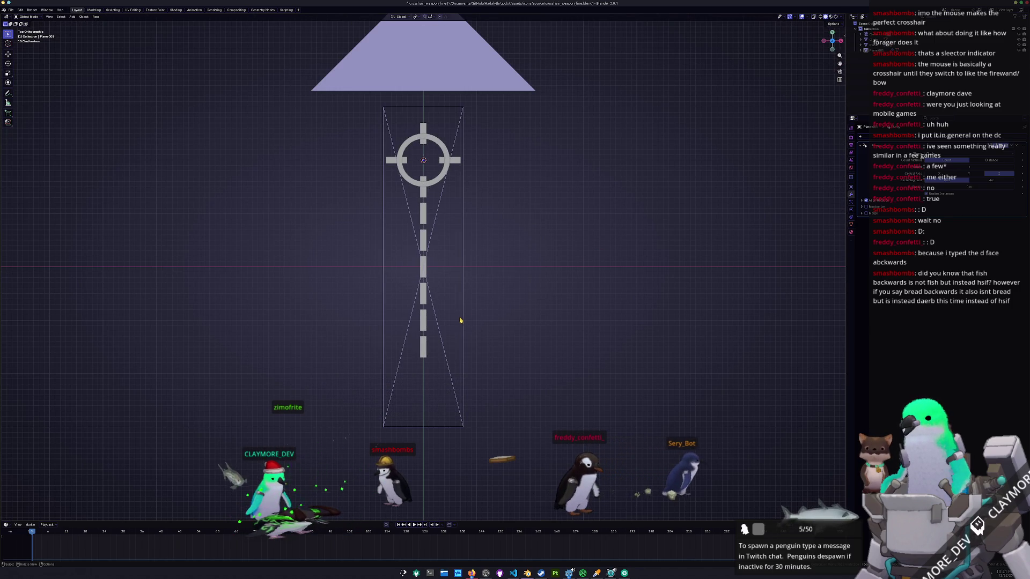
key("KP_0")
scroll(576, 282, "up", 2)
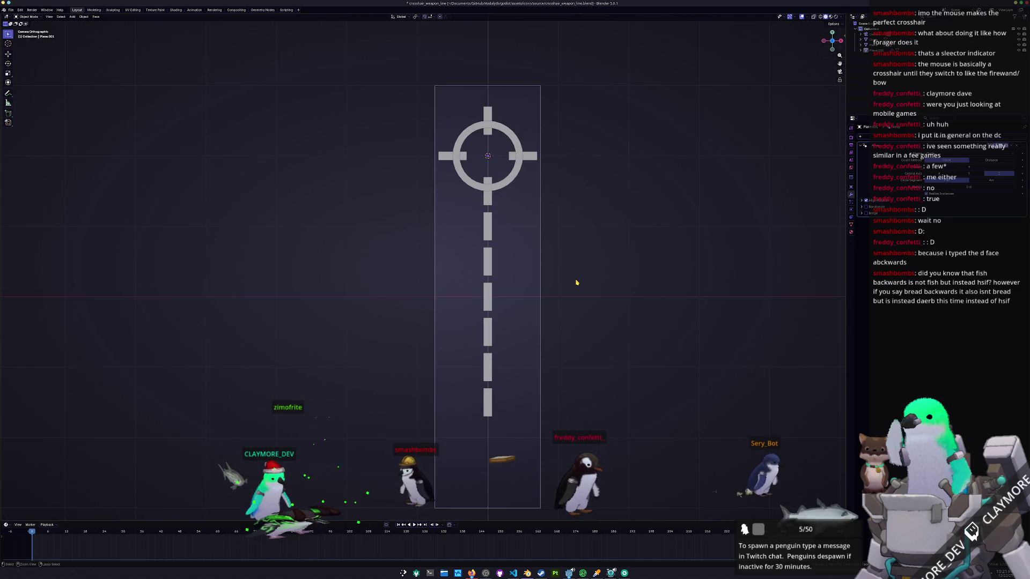
scroll(575, 283, "down", 1)
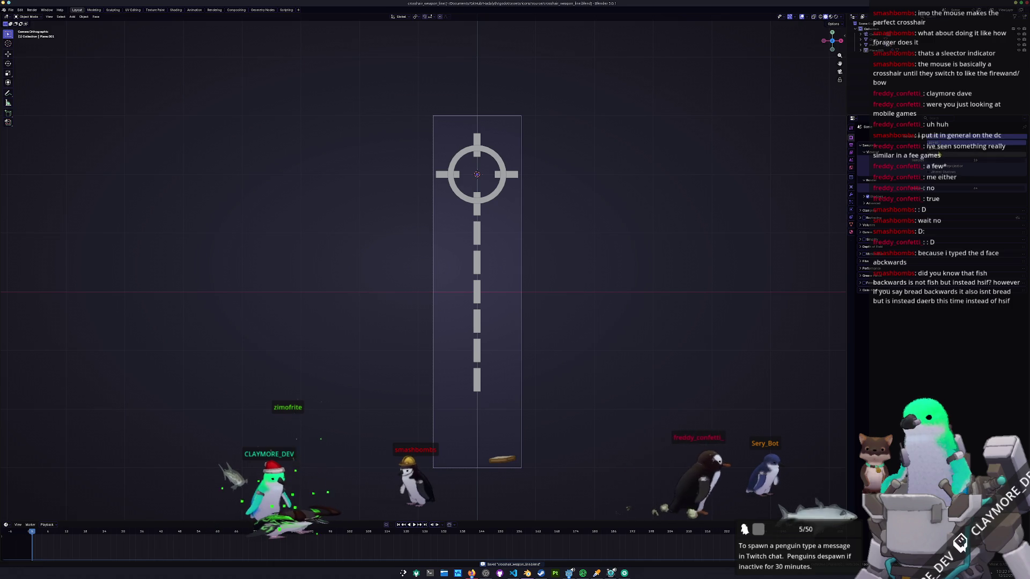
left_click(851, 137)
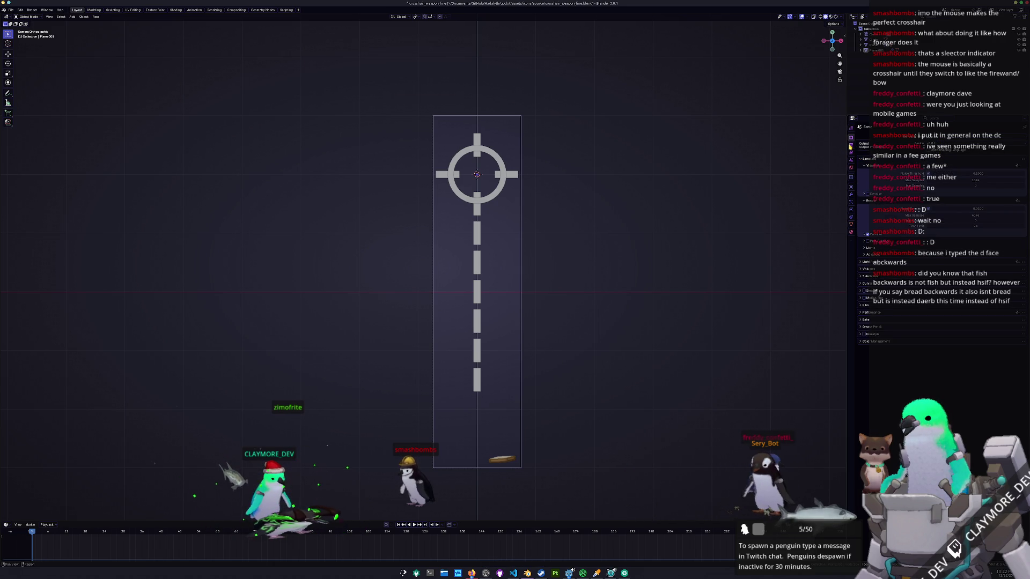
left_click(850, 146)
left_click(850, 139)
left_click(866, 304)
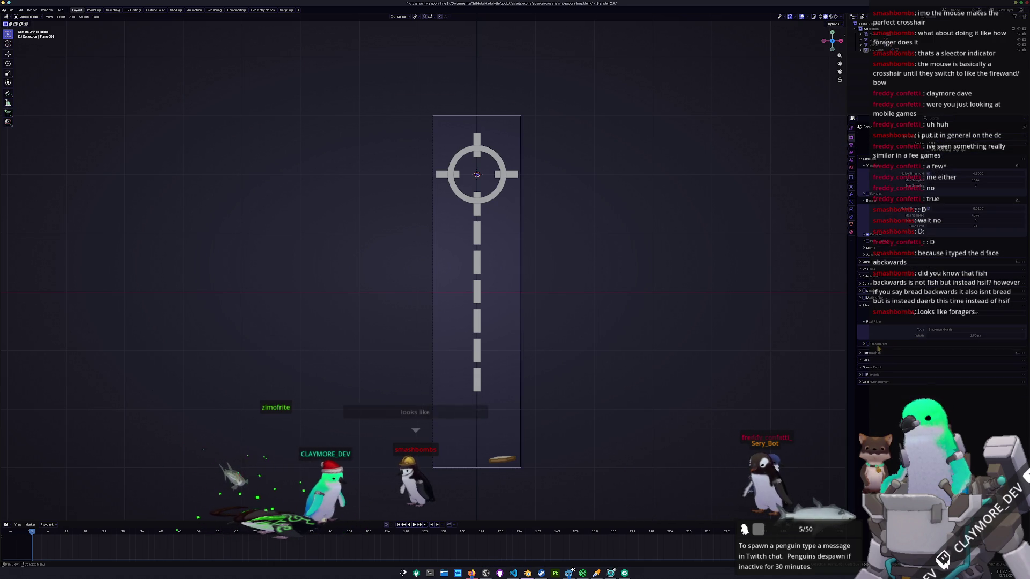
left_click(867, 344)
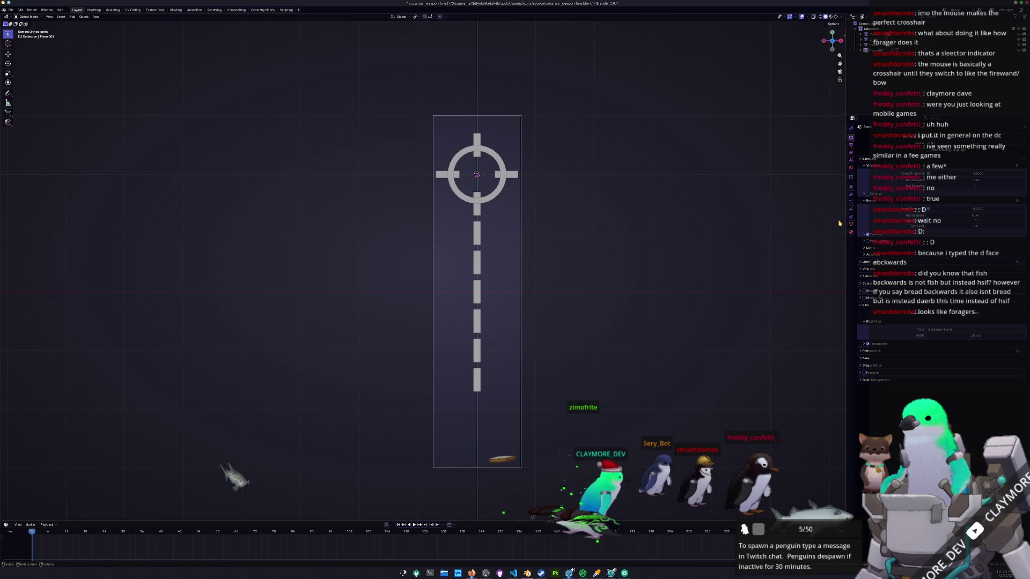
Show the Output Properties, then select the dashed line to resize it
left_click(851, 153)
left_click(850, 146)
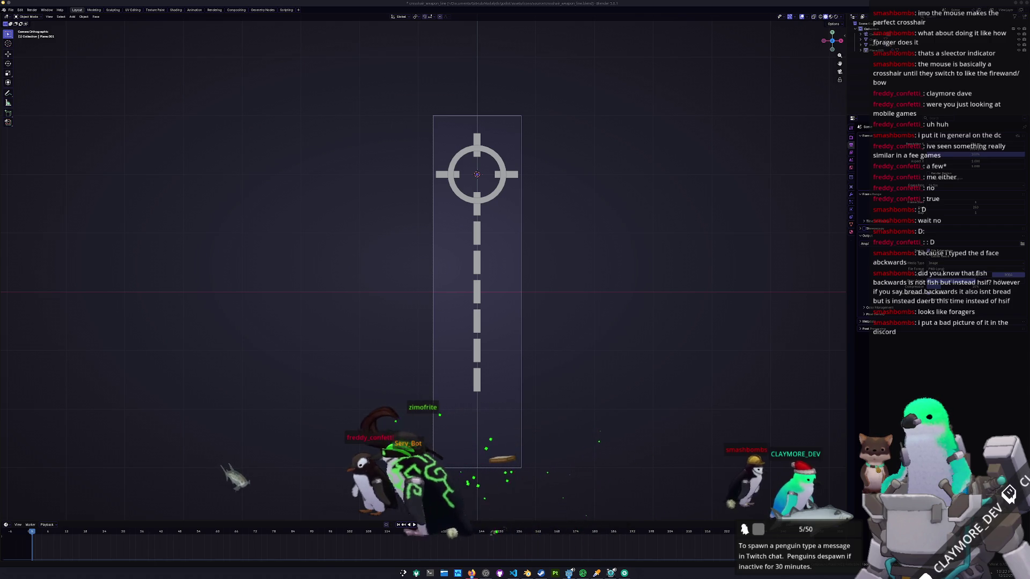
left_click(476, 351)
key("s")
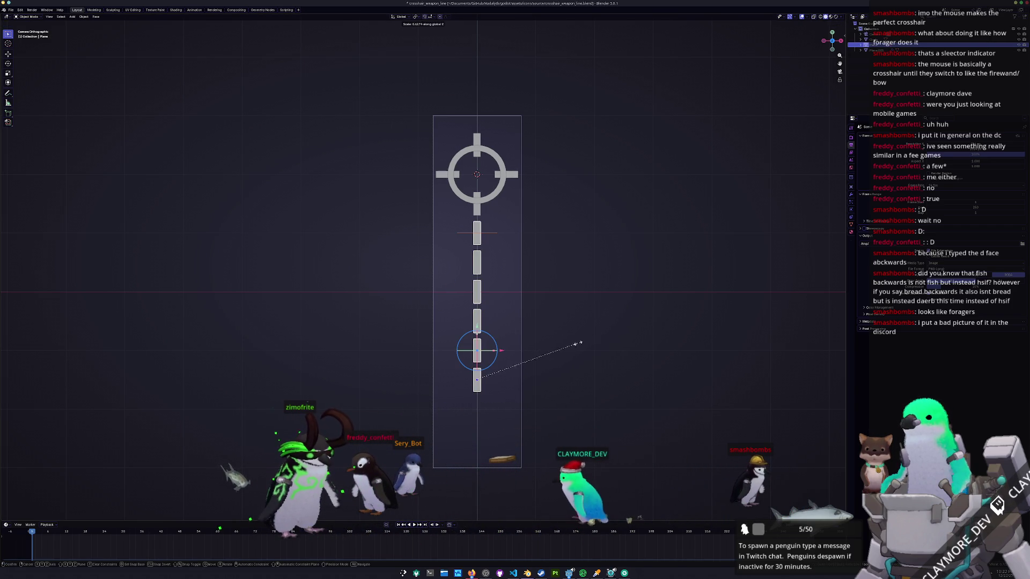
Shrink the dashed line along Y and widen the Array offset so gaps grow
key("y")
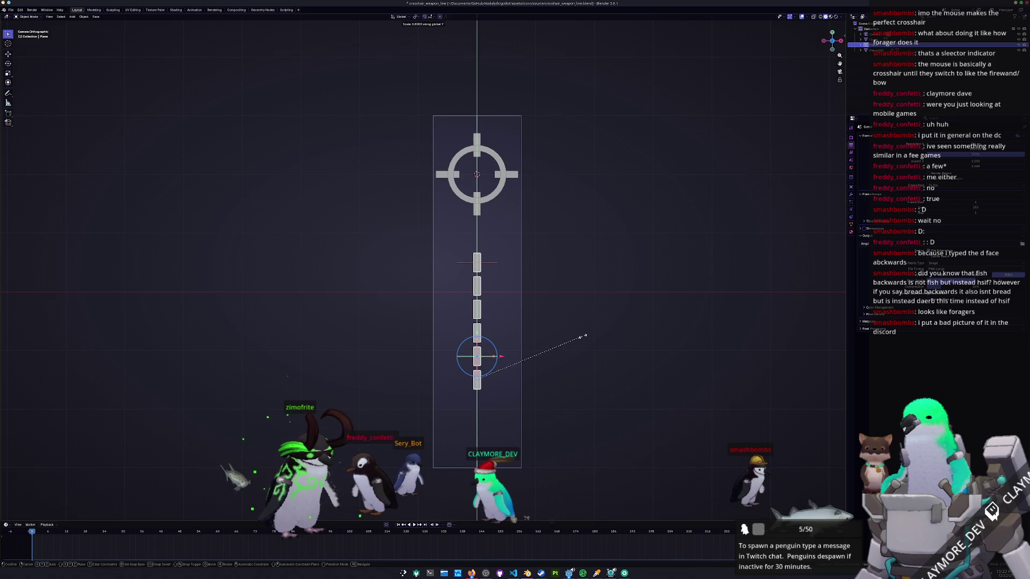
left_click(575, 339)
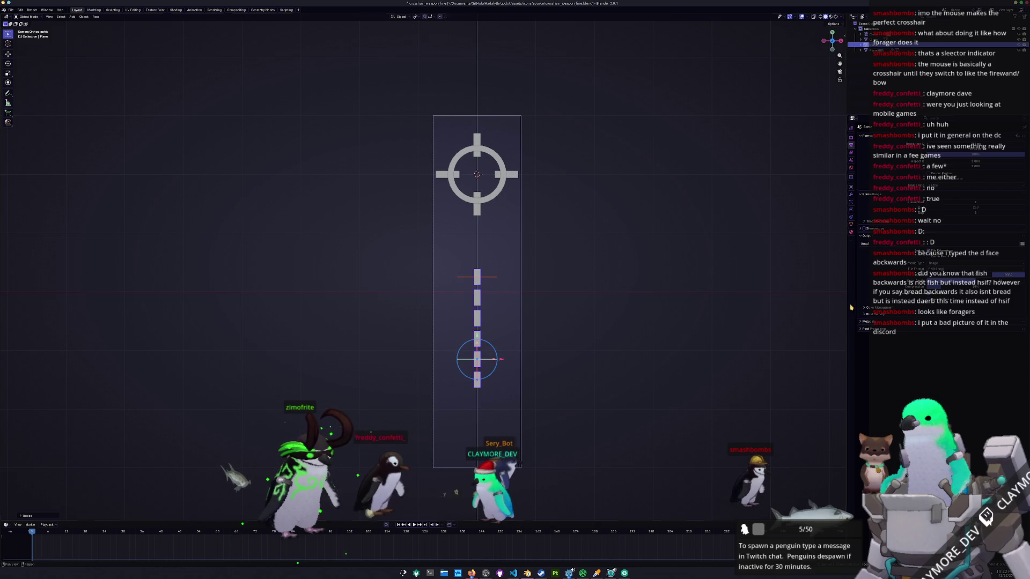
left_click(851, 194)
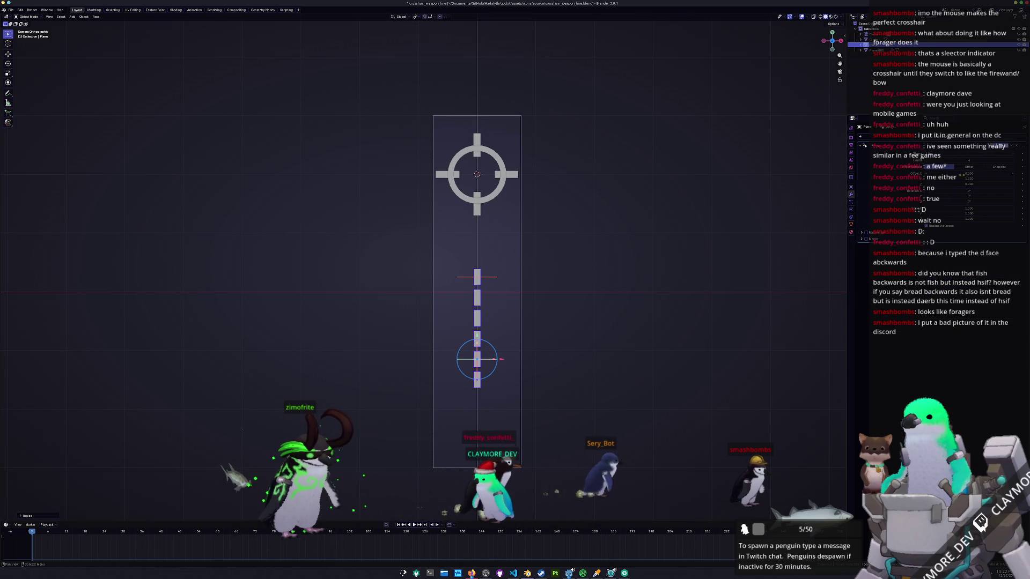
left_click_drag(968, 177, 960, 190)
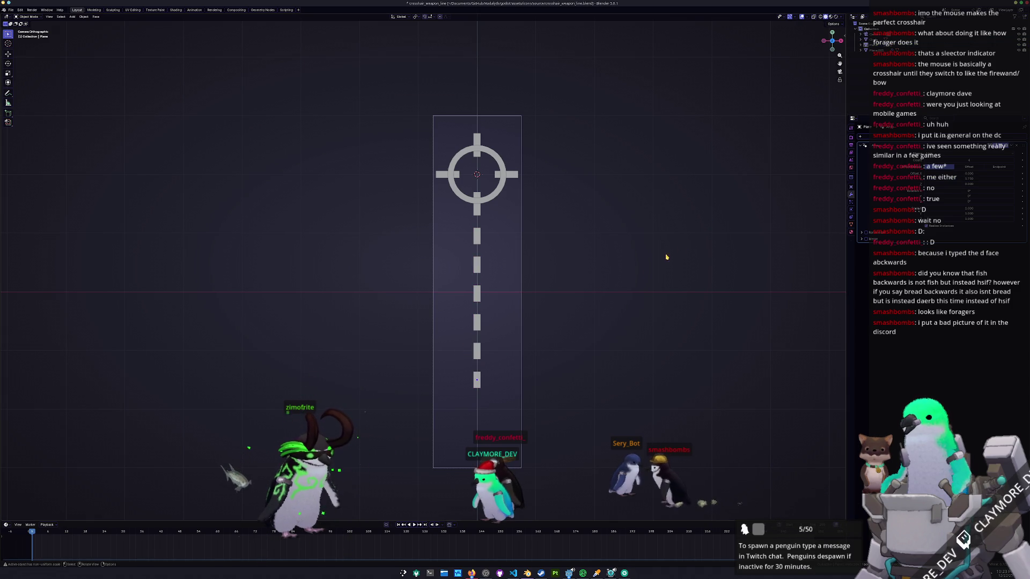
Select the ring and start a Material override under View Layer Overrides
left_click(476, 240)
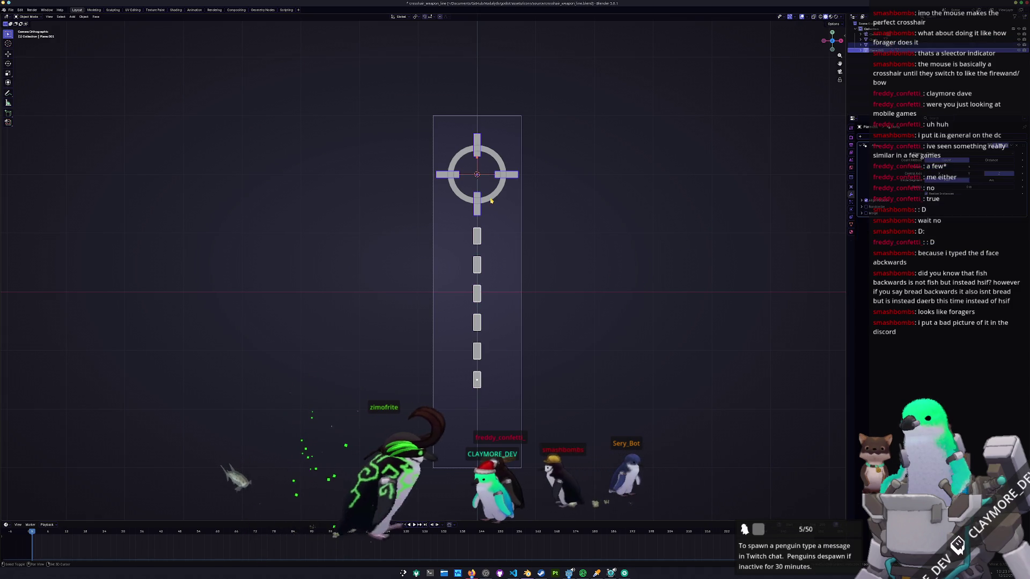
left_click(851, 144)
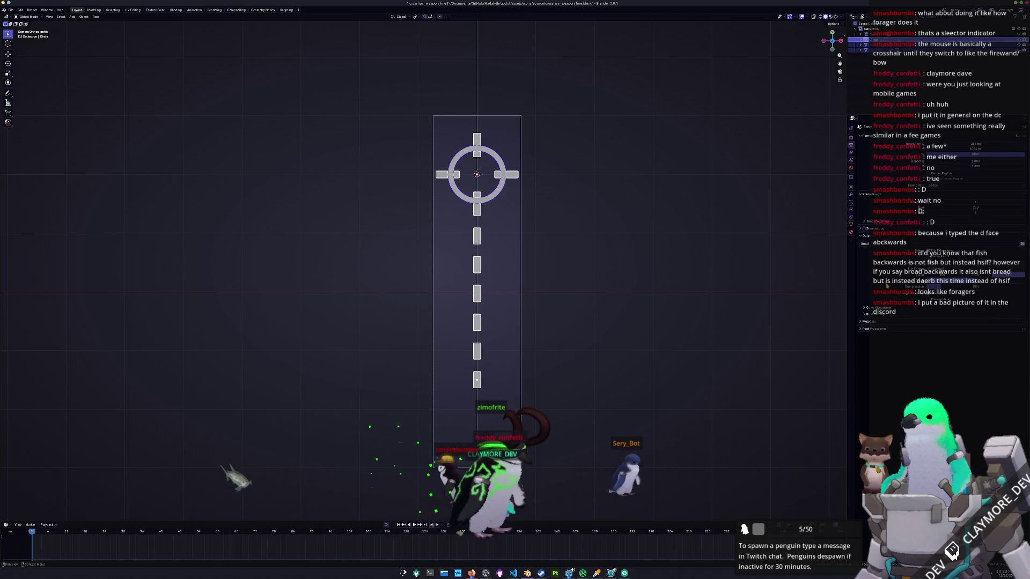
left_click(851, 154)
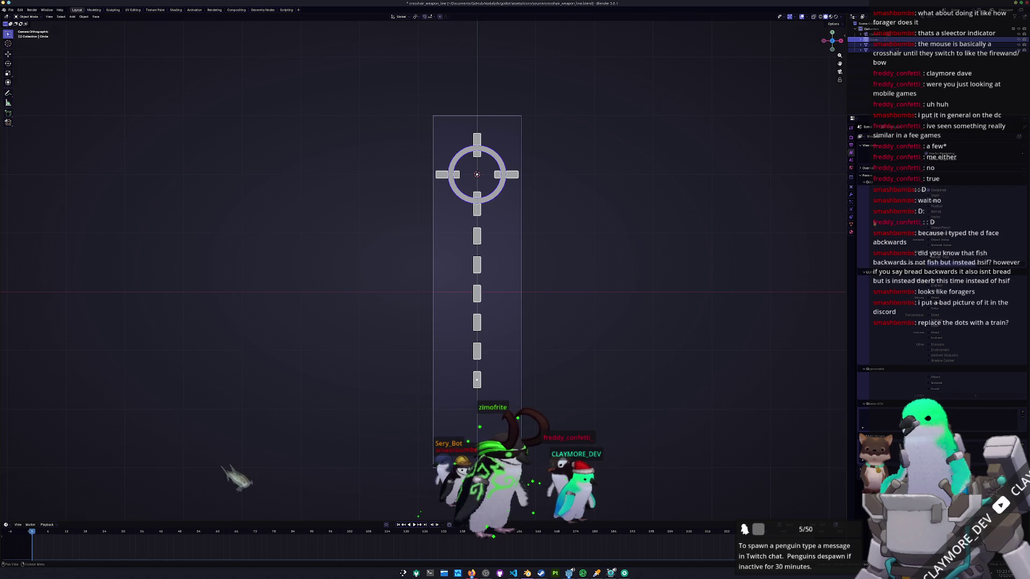
left_click(860, 168)
left_click(940, 190)
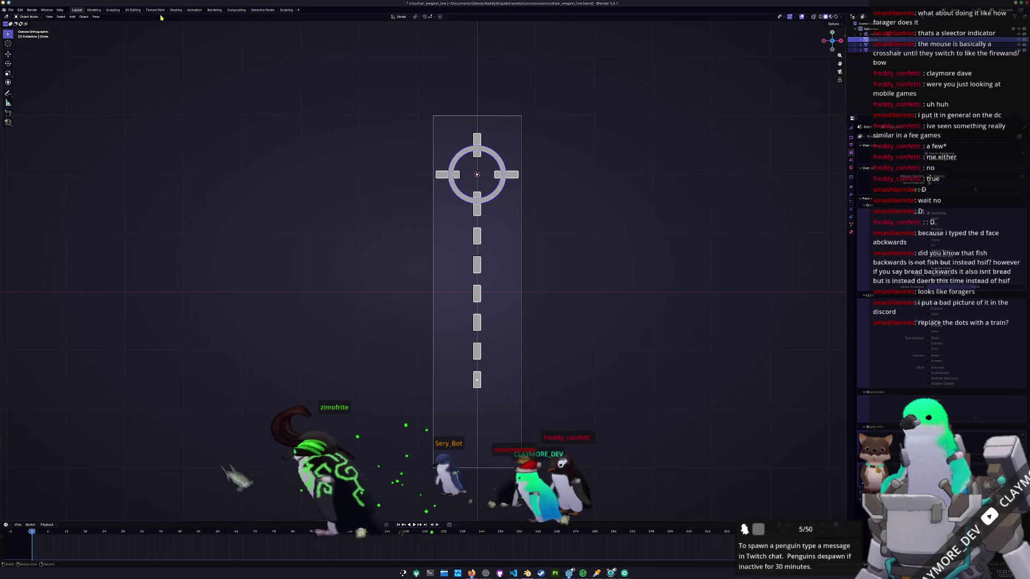
In Shading, create a new material with an RGB Color node linked to Surface
left_click(176, 10)
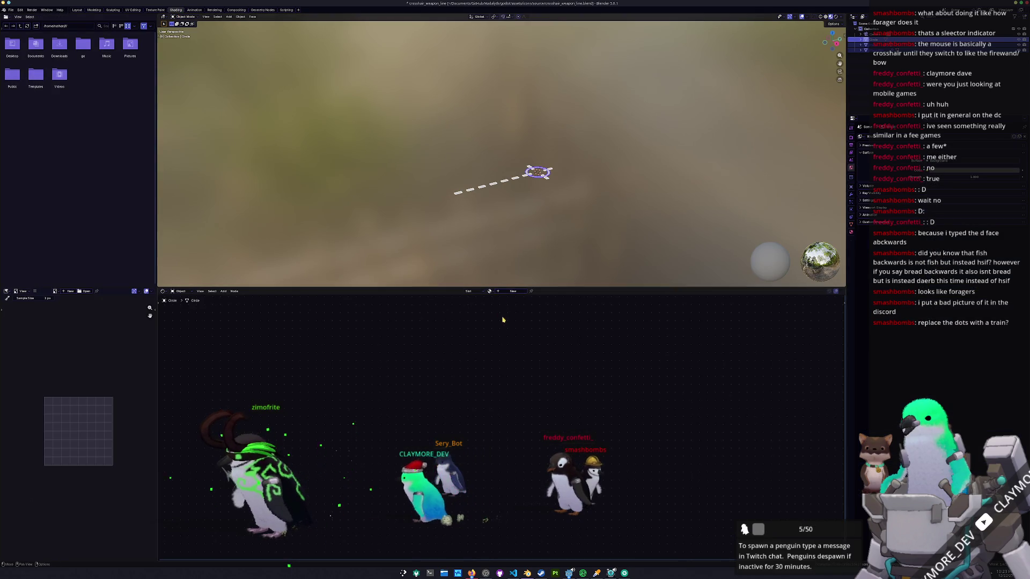
left_click(512, 291)
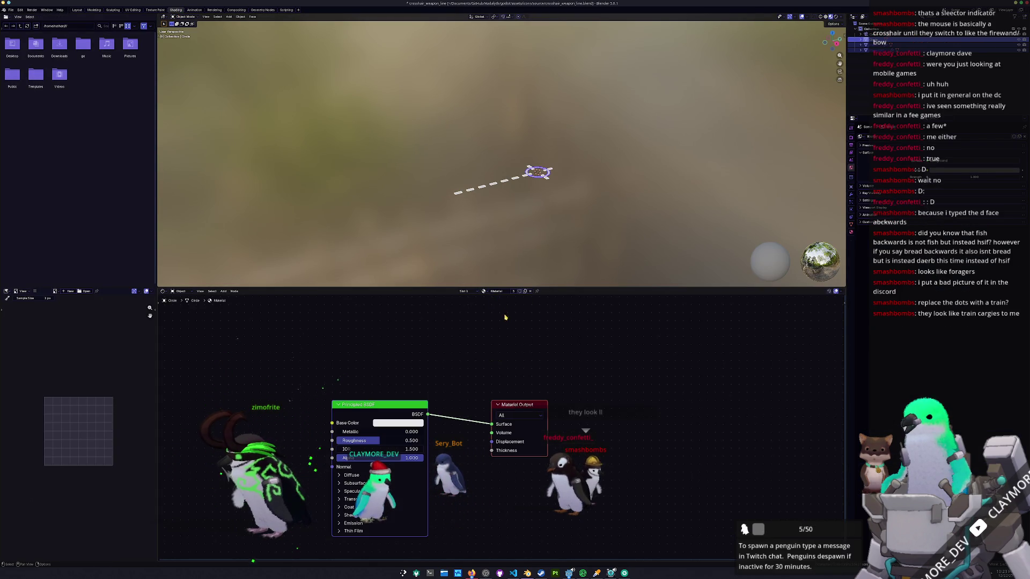
key("F3")
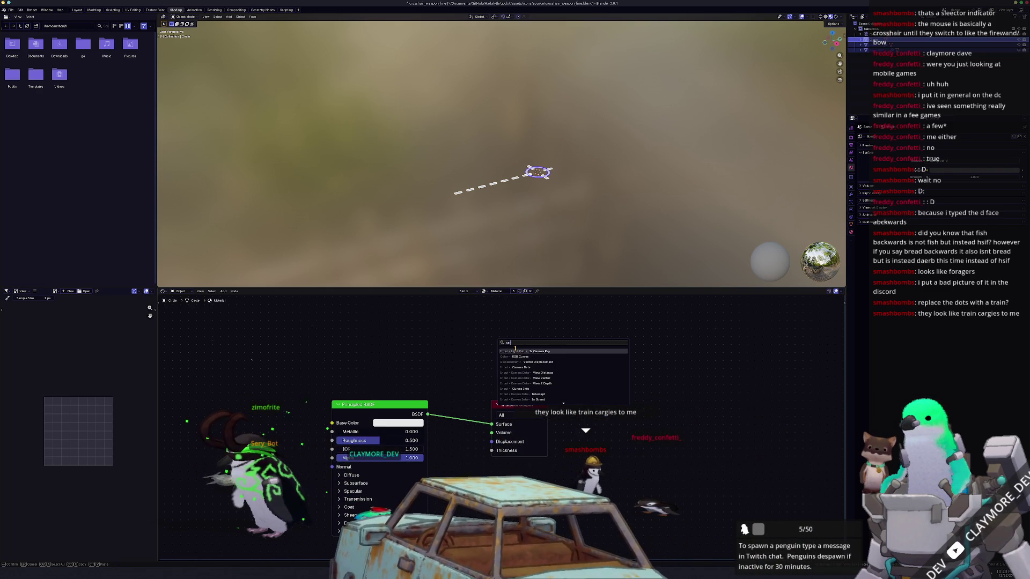
type("r")
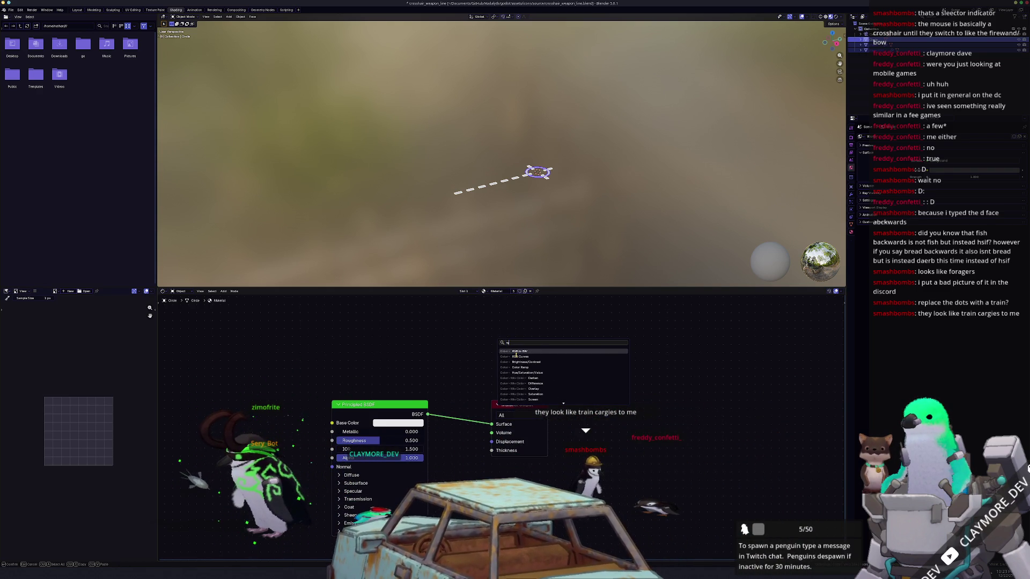
type("co")
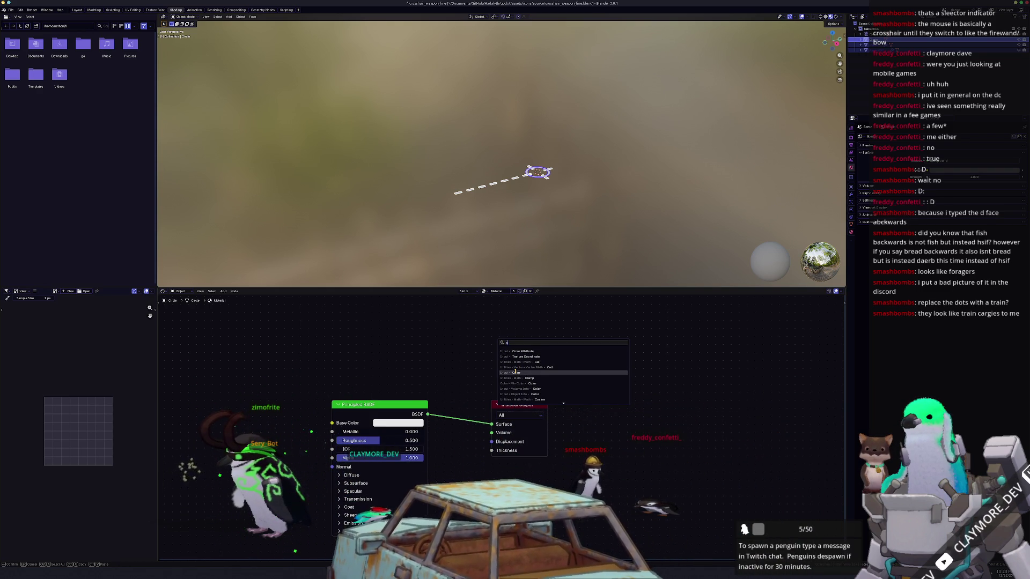
key("Return")
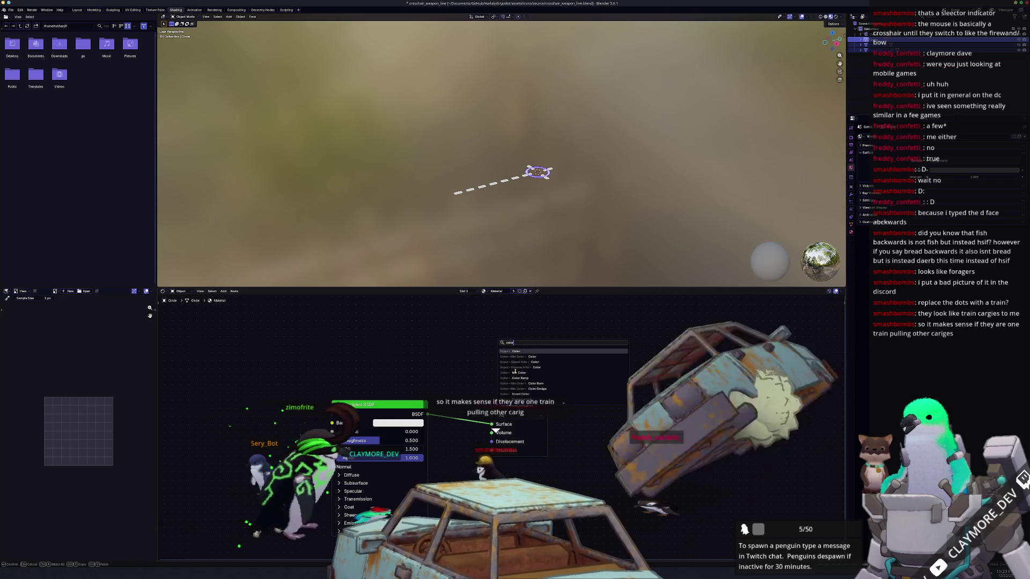
left_click(377, 326)
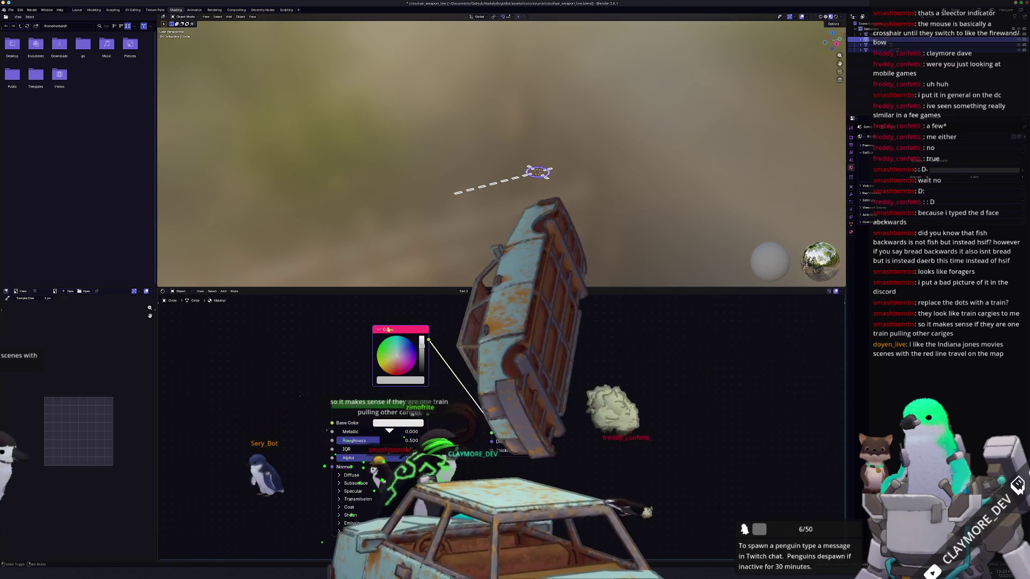
left_click_drag(428, 340, 492, 423)
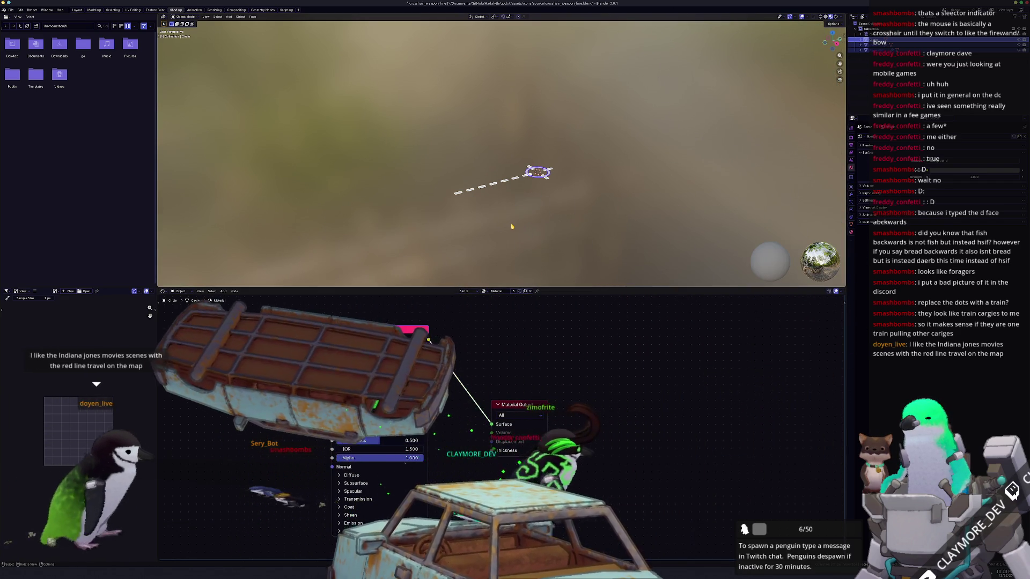
Switch to top view, save the blend file, and render the image with F12
key("KP_7")
scroll(568, 145, "down", 3)
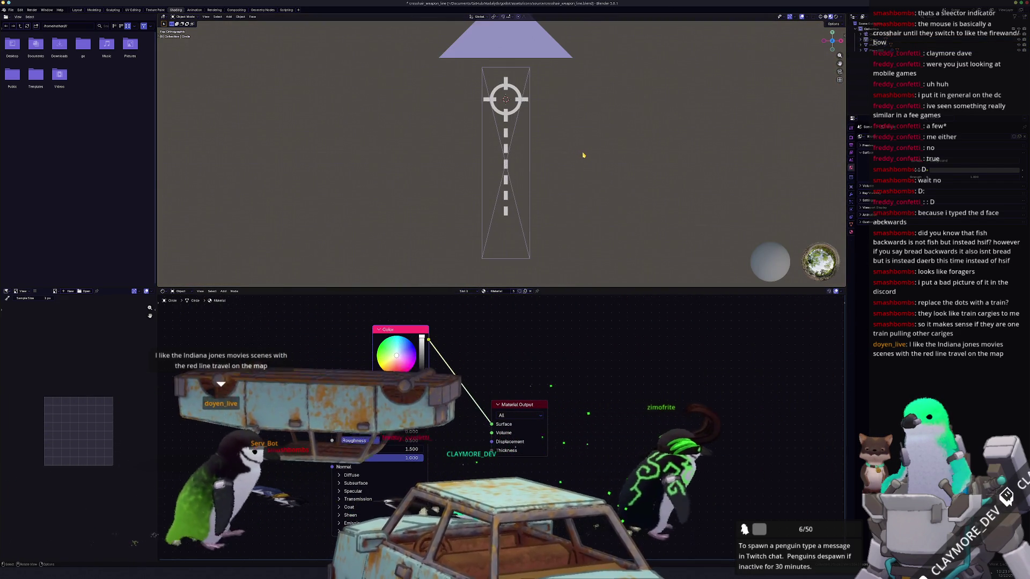
key("ctrl+s")
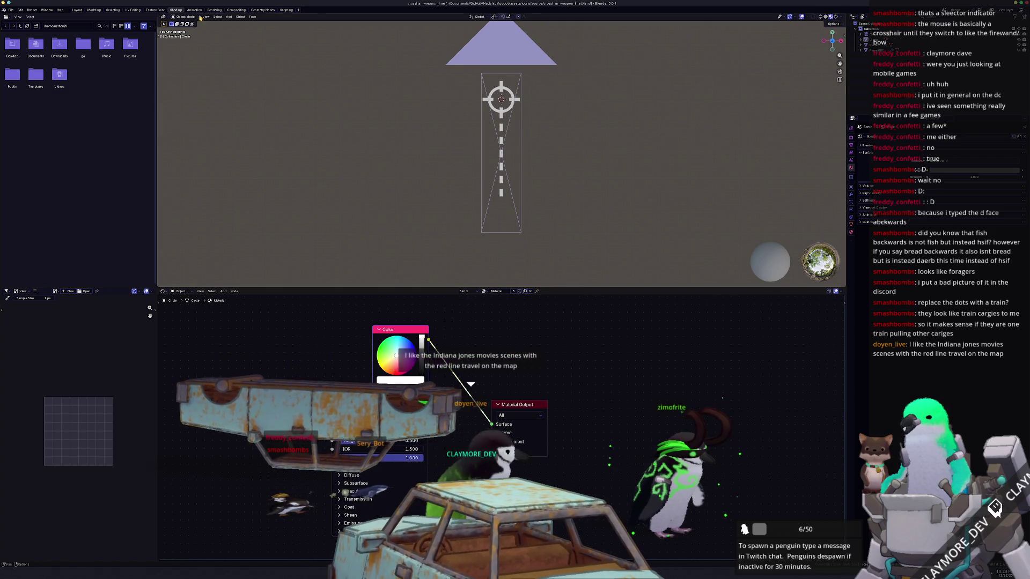
key("F12")
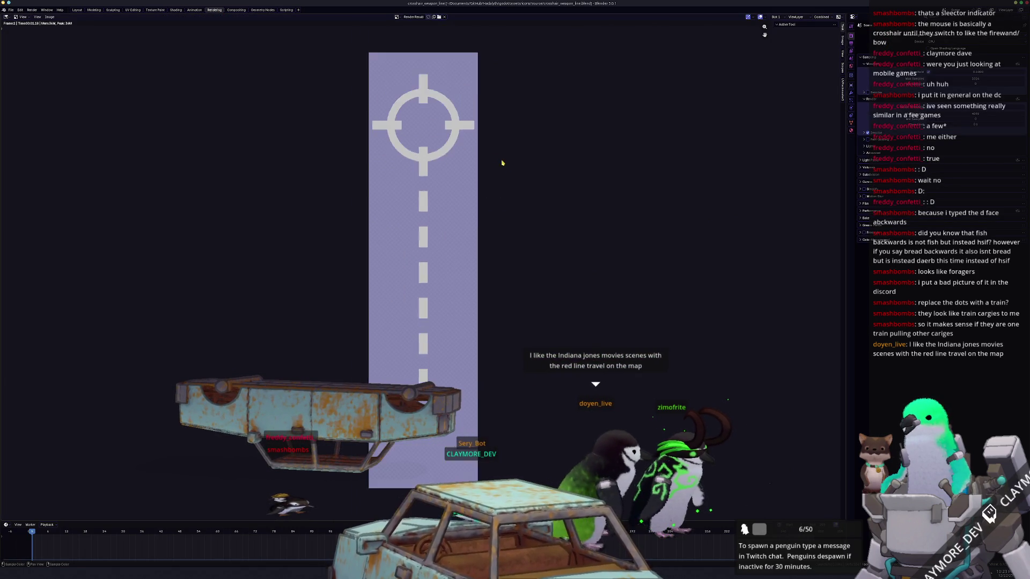
Save the render as crosshair_weapon_line PNG in the icons folder, then return to Godot
left_click(54, 19)
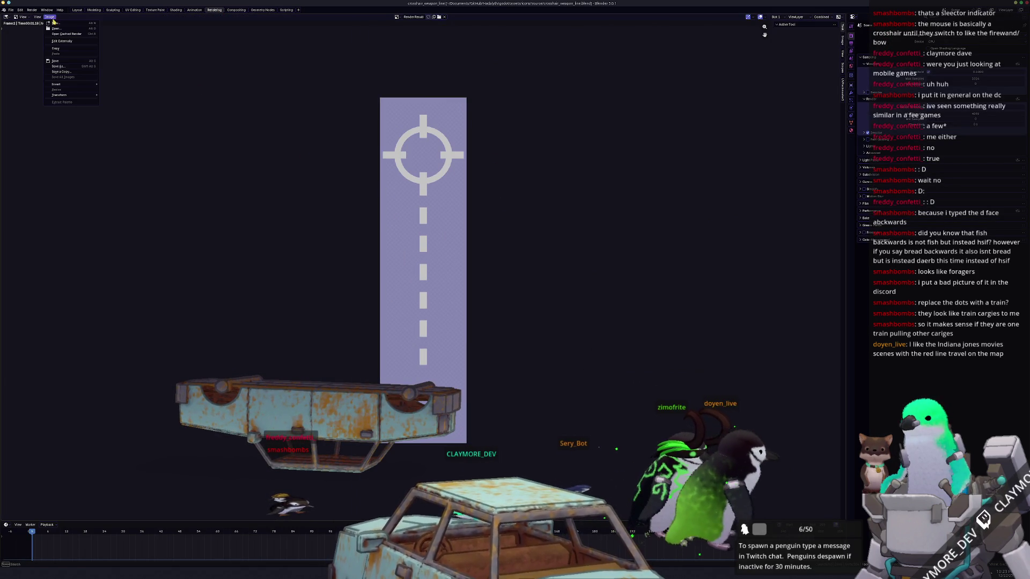
left_click(62, 67)
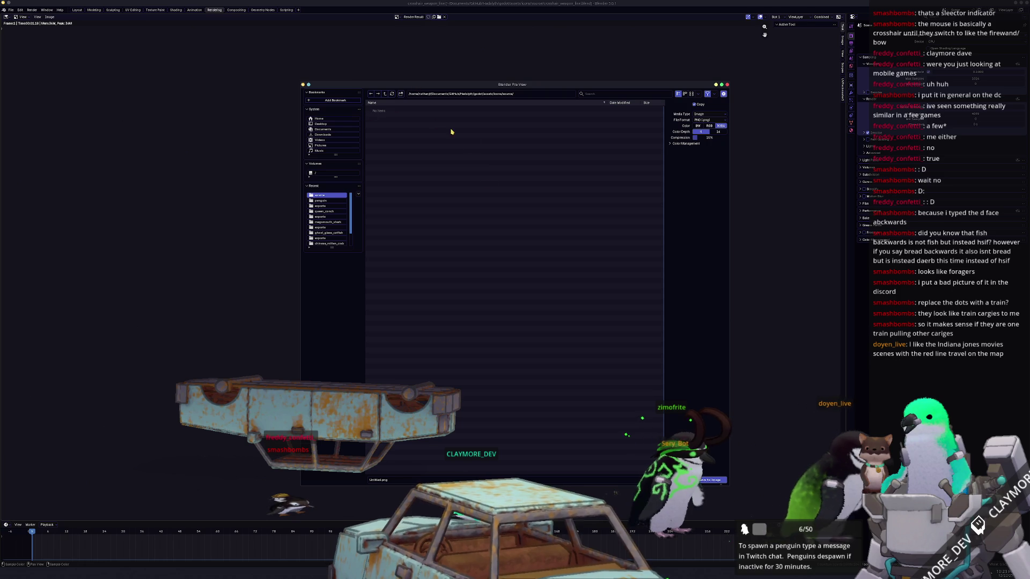
left_click(384, 93)
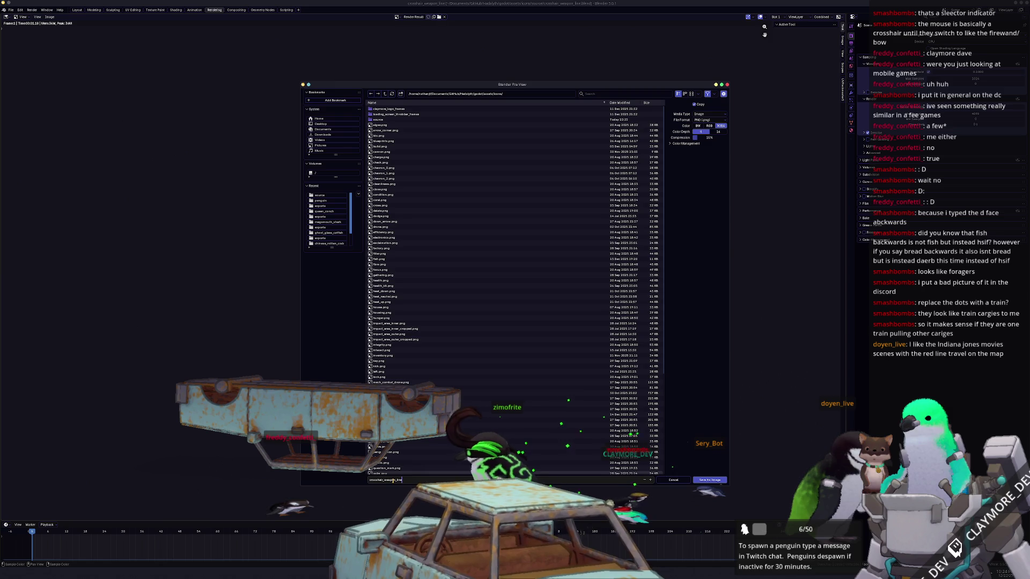
key("Return")
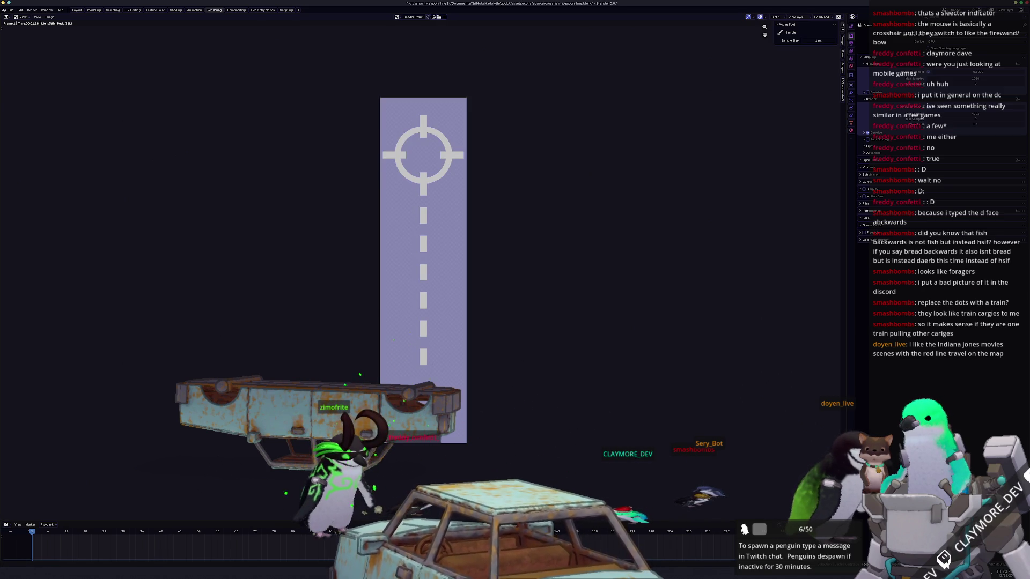
key("alt+Tab")
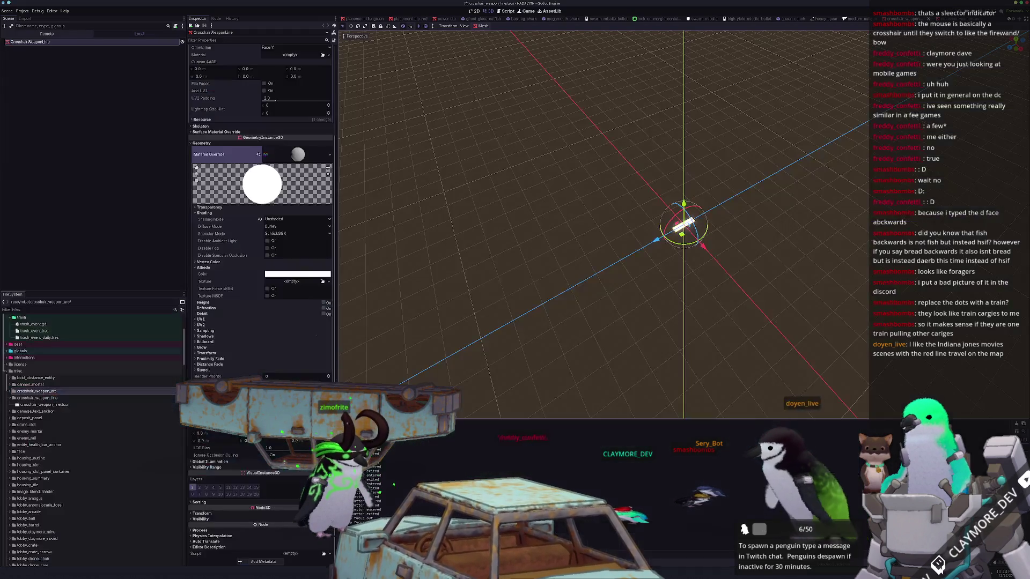
Revert CrosshairWeaponLine's PlaneMesh Size to the default 2 × 2 m, then go back to Blender
left_click(57, 77)
left_click(32, 42)
scroll(263, 184, "up", 3)
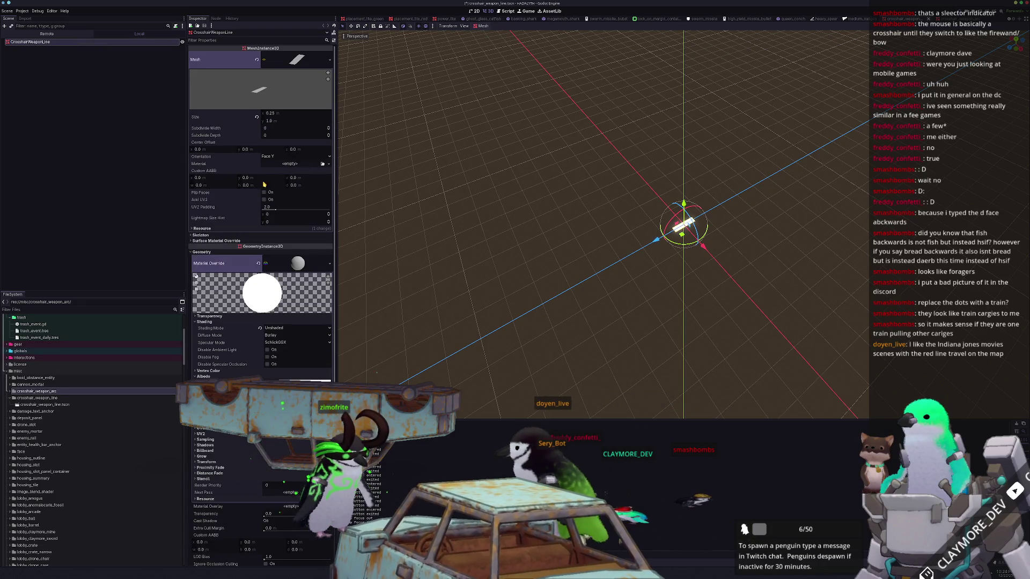
left_click(257, 117)
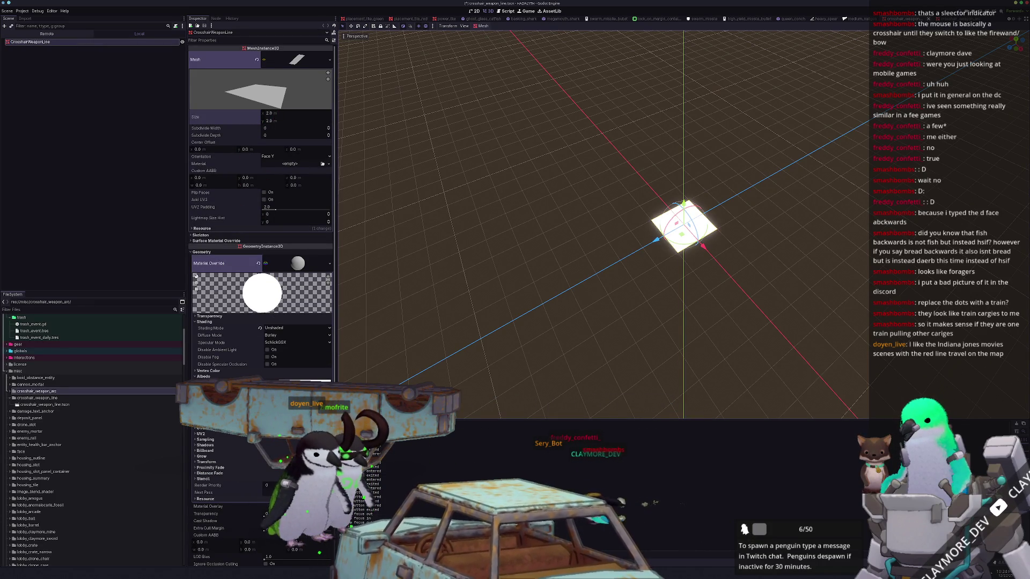
mouse_move(569, 572)
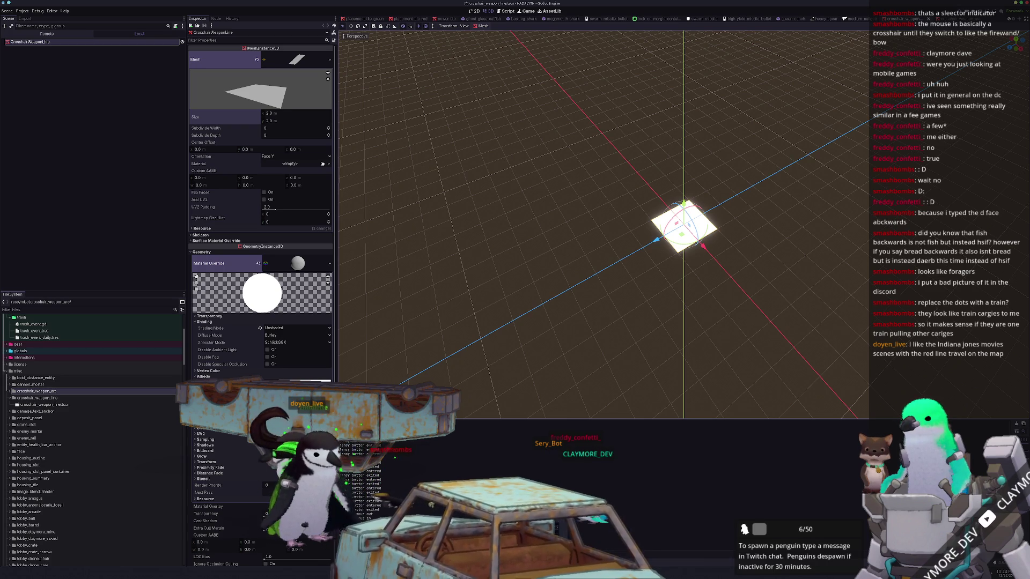
key("alt+Tab")
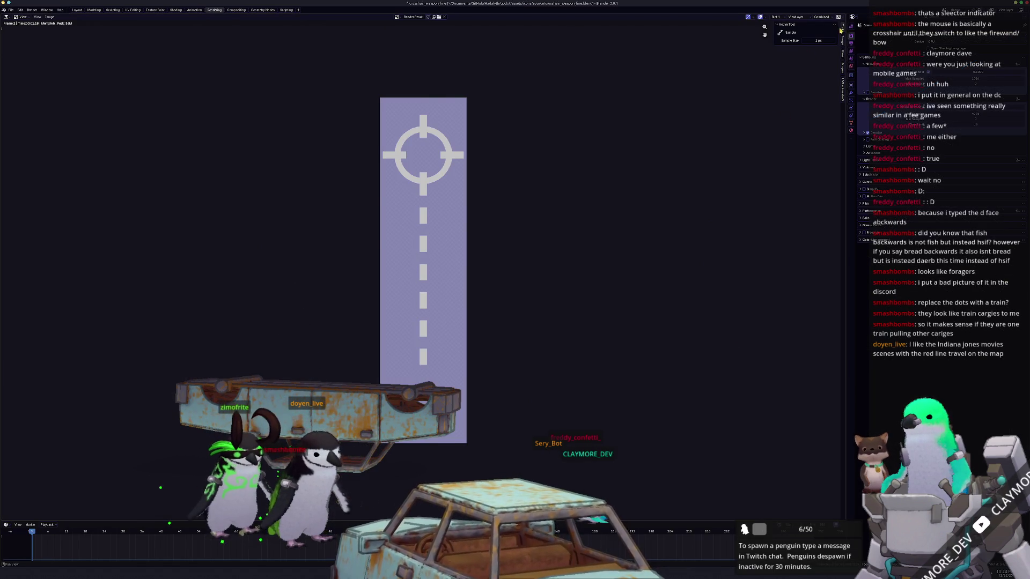
Show Output Properties, then launch KolourPaint from the application launcher
left_click(851, 43)
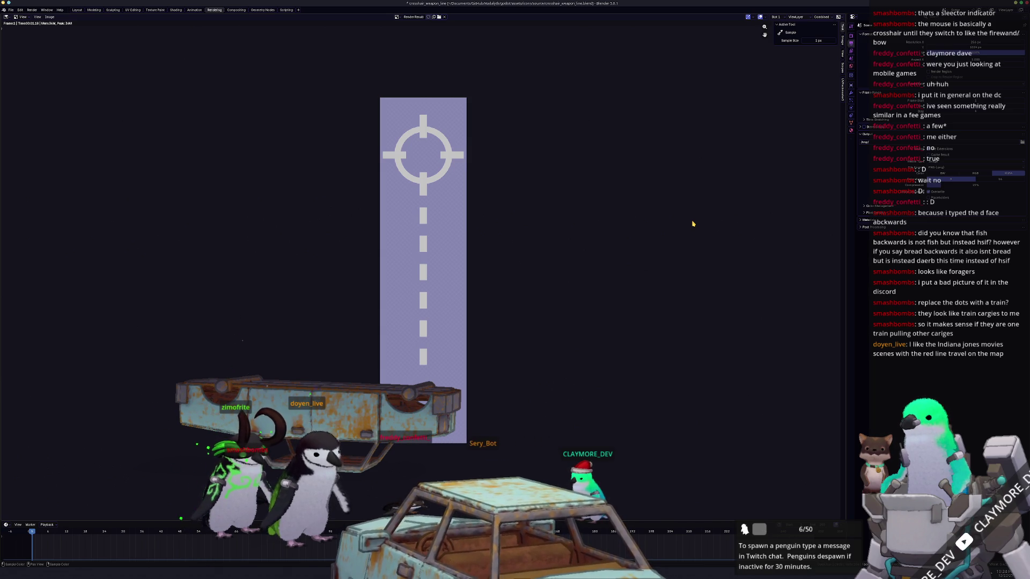
key("super")
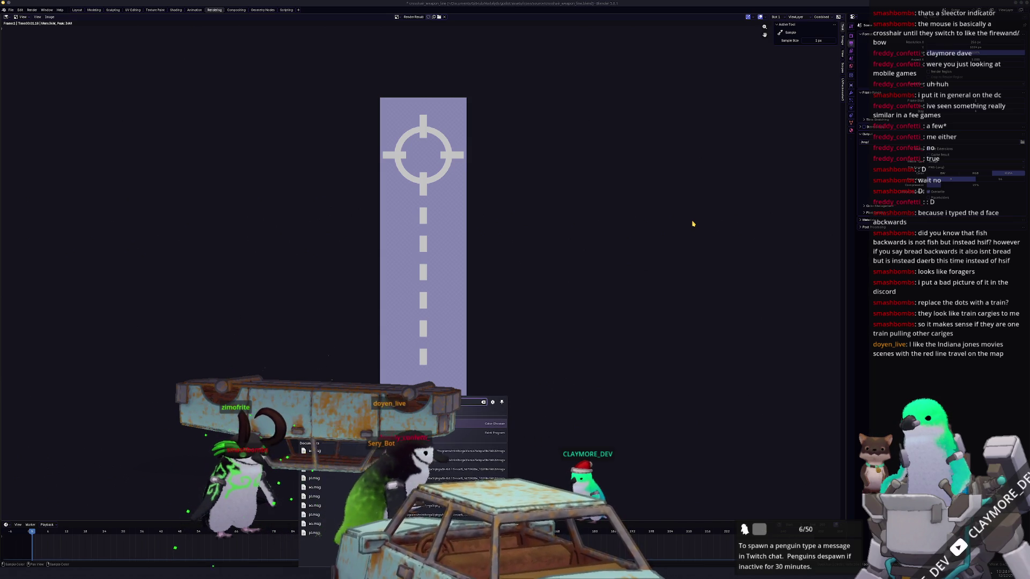
key("Return")
Handwrite 1024/256 and 4/1 on the KolourPaint canvas, then leave the sketch
mouse_move(439, 234)
left_mouse_down()
mouse_move(434, 254)
mouse_move(449, 234)
mouse_move(476, 248)
left_mouse_up()
left_click_drag(485, 232, 493, 250)
mouse_move(429, 266)
left_mouse_down()
mouse_move(486, 261)
mouse_move(451, 274)
mouse_move(453, 284)
mouse_move(486, 279)
left_mouse_up()
mouse_move(565, 233)
left_mouse_down()
mouse_move(584, 258)
mouse_move(572, 284)
left_mouse_up()
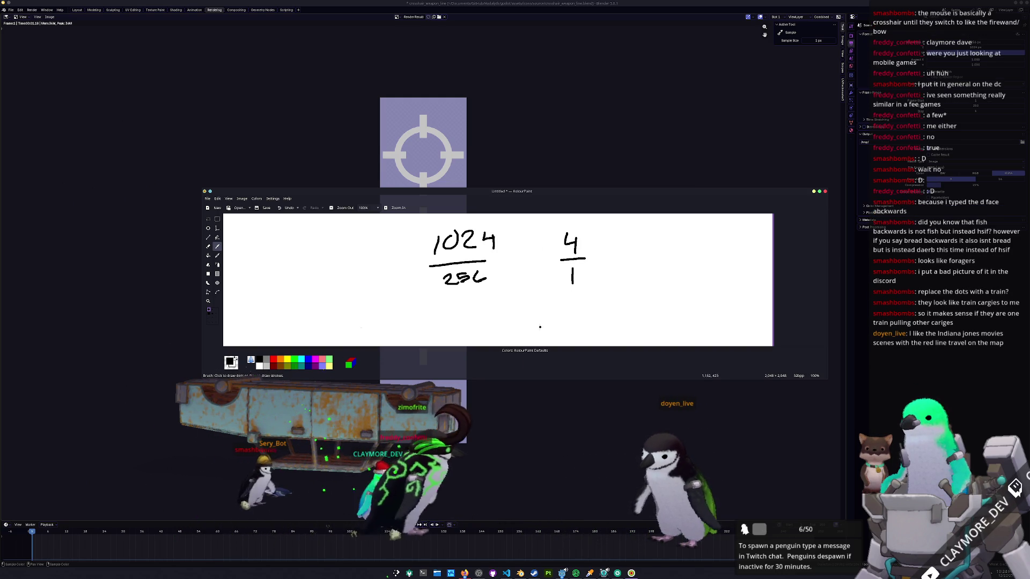
key("alt+Tab")
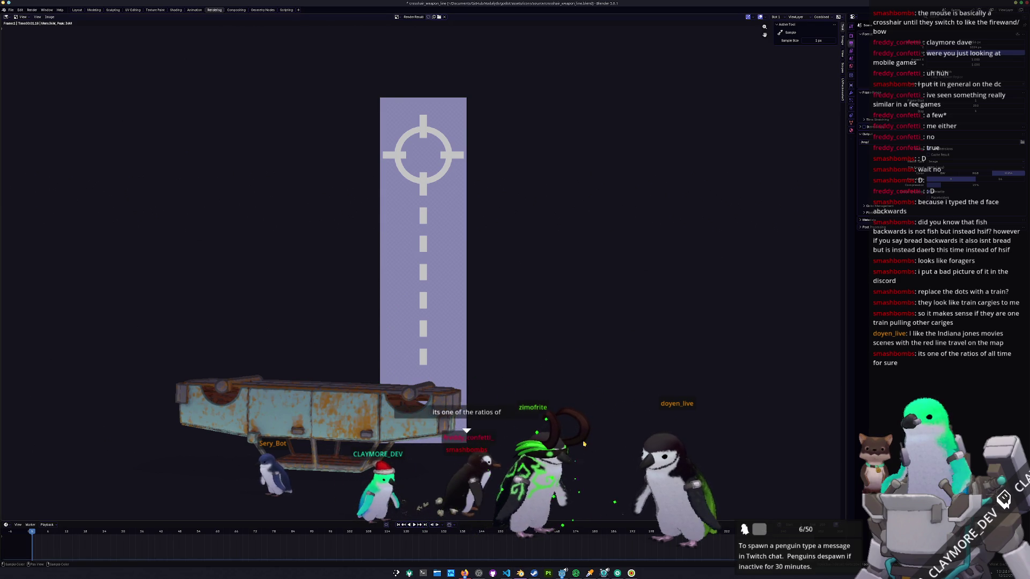
Cycle past the paused game window back to the Godot editor
key("alt+Tab")
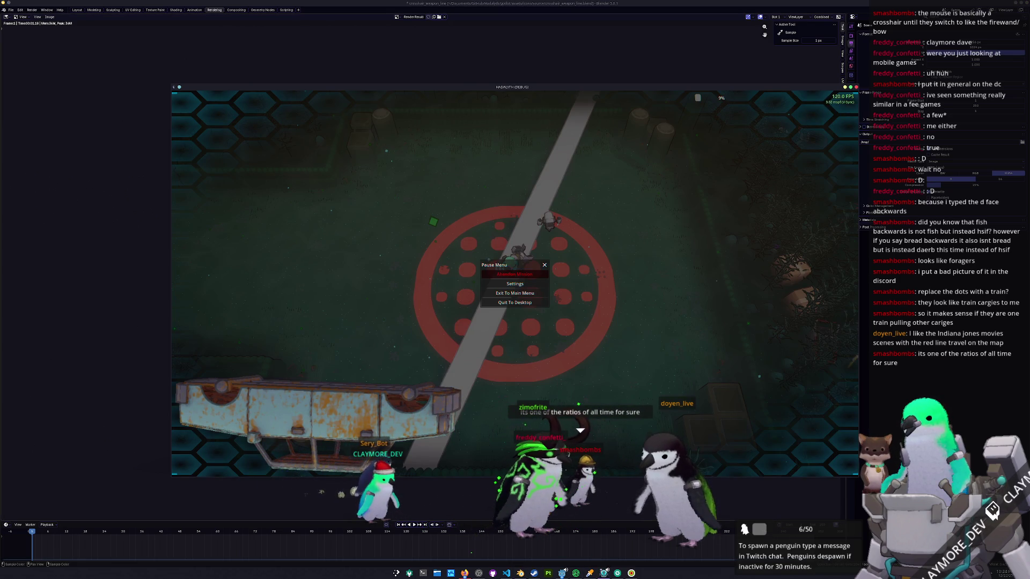
key("alt+Tab")
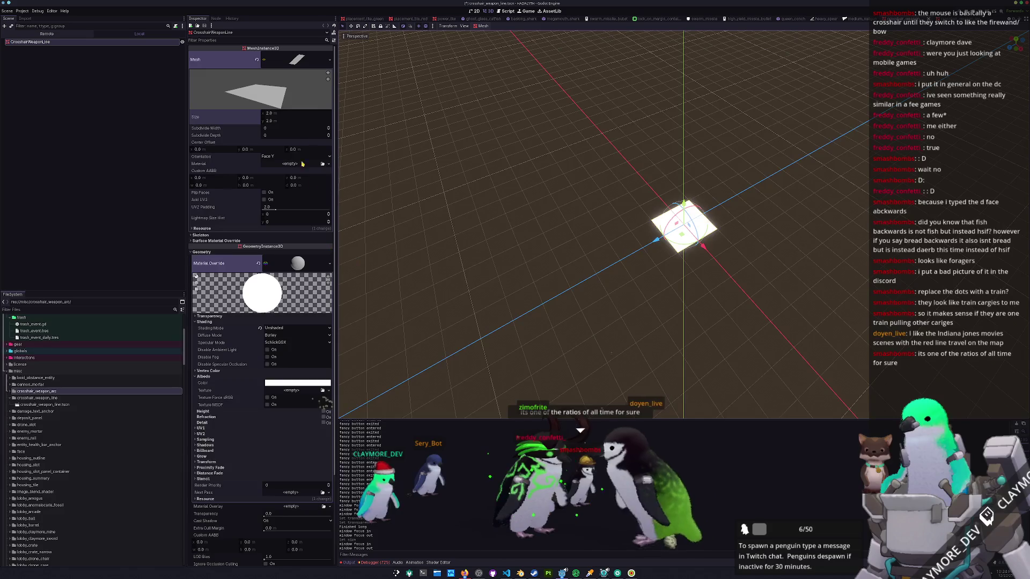
Set the PlaneMesh size to 1 × 4 m and save the scene
left_click(283, 114)
type("4")
key("Return")
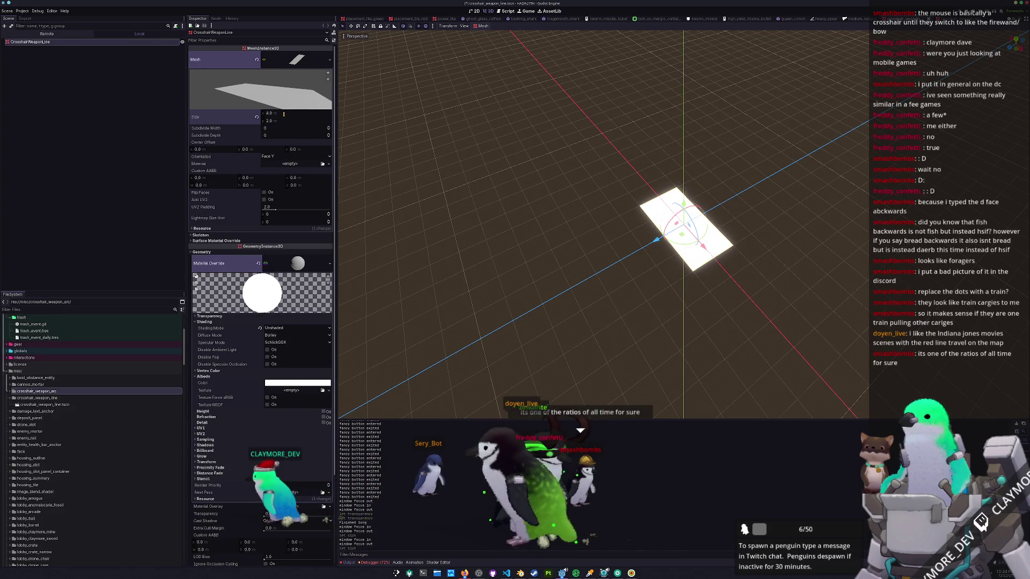
key("ctrl+z")
key("ctrl+z")
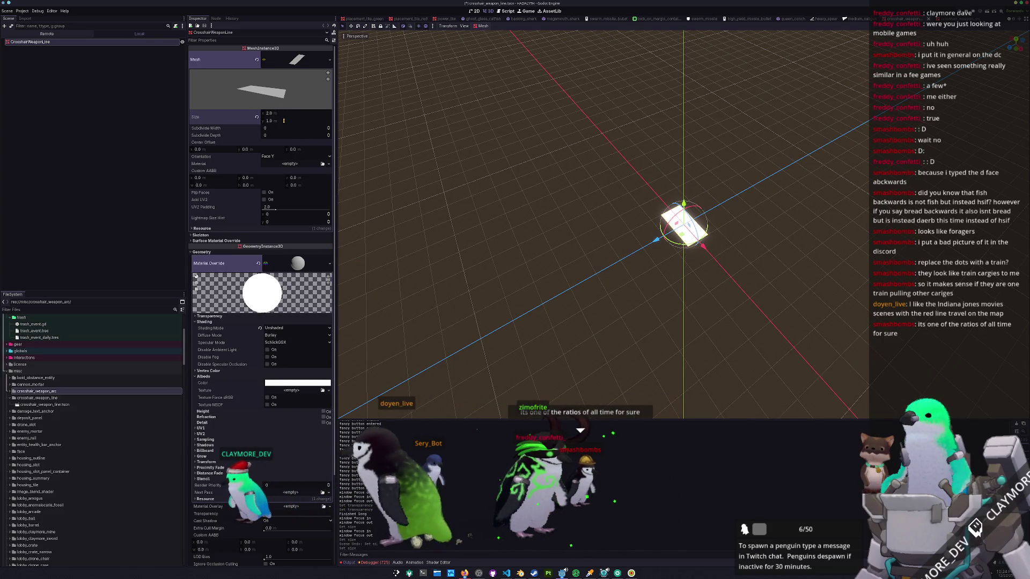
type("4")
key("Return")
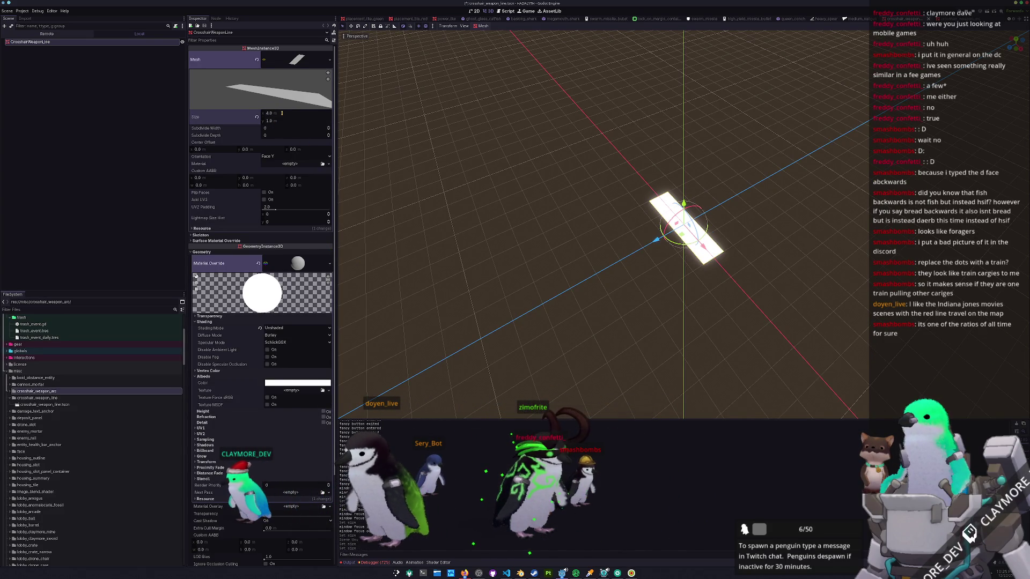
left_click(277, 114)
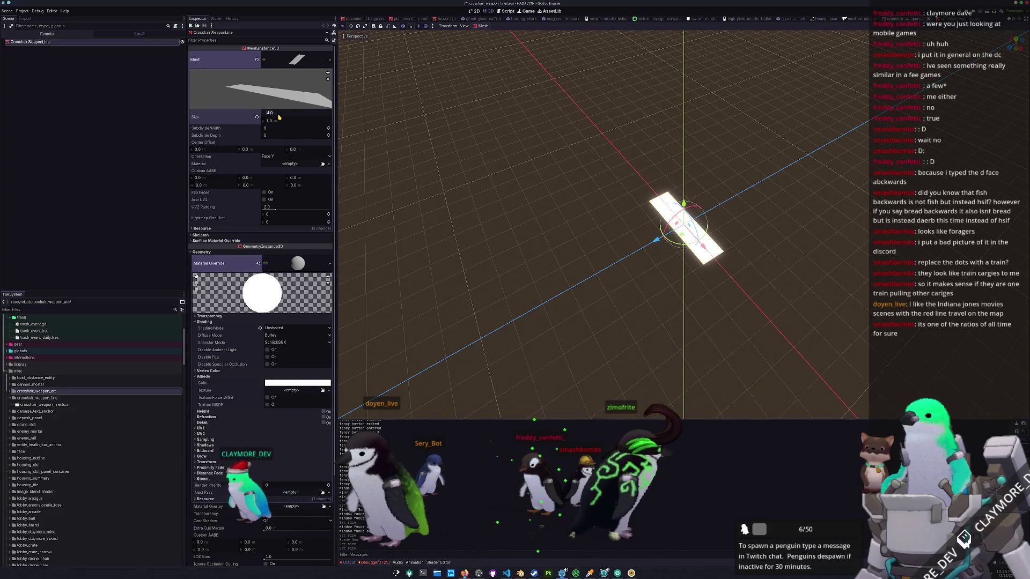
type("1")
key("Return")
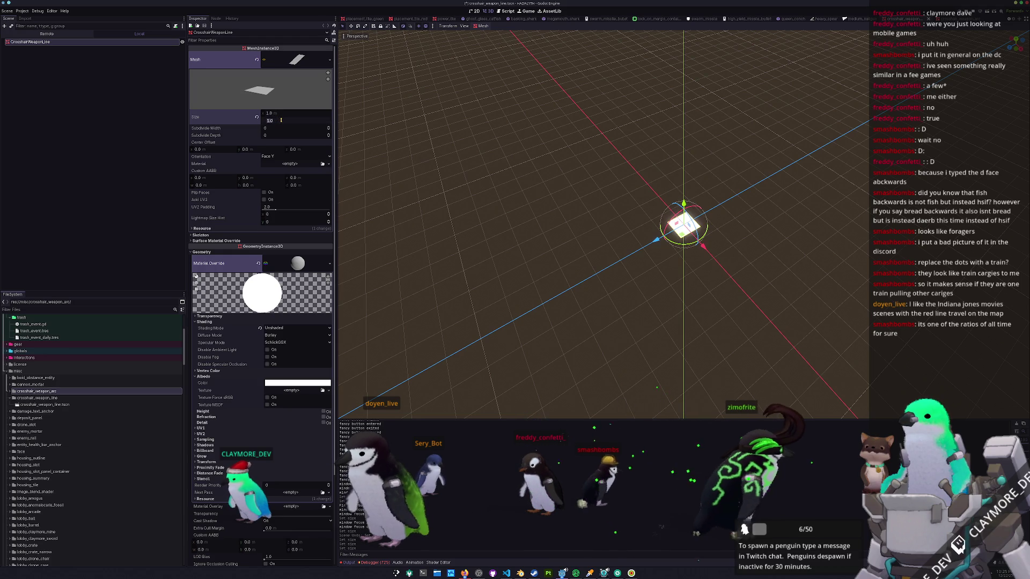
left_click(280, 121)
type("4")
key("Return")
key("ctrl+s")
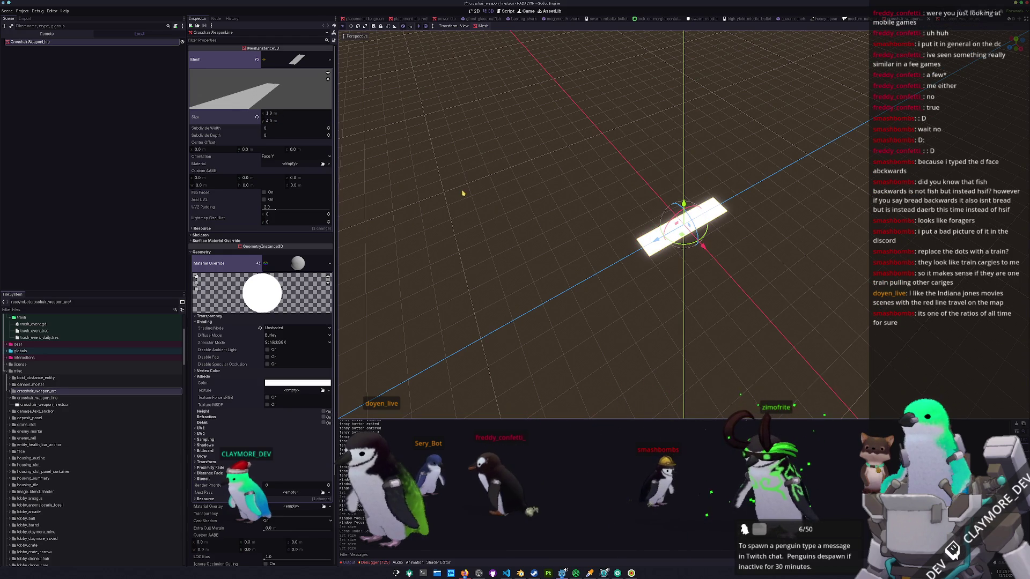
Undo an accidental move of the plane in the viewport and save again
left_click(470, 193)
left_click(650, 242)
left_click_drag(649, 242, 601, 264)
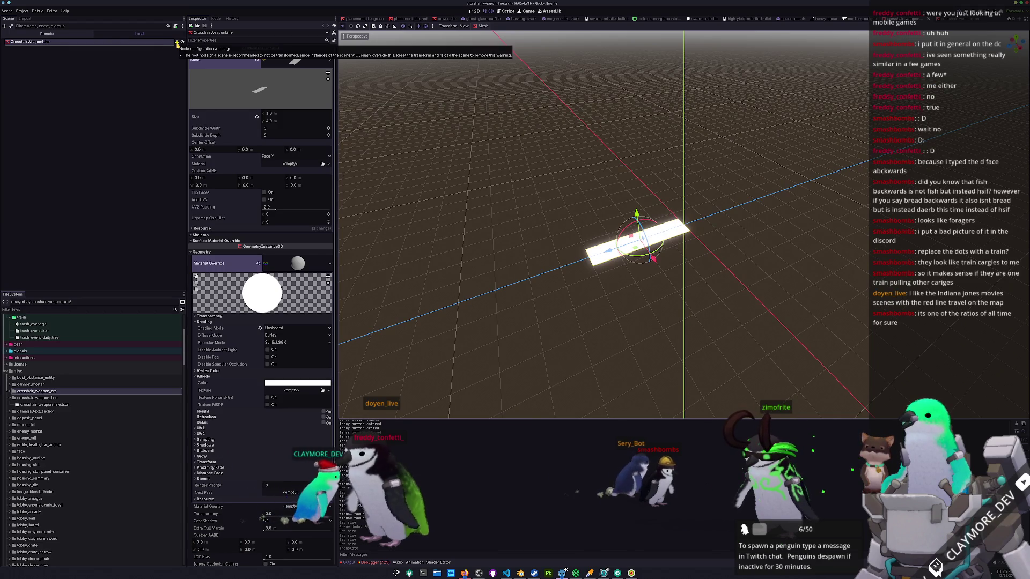
key("ctrl+z")
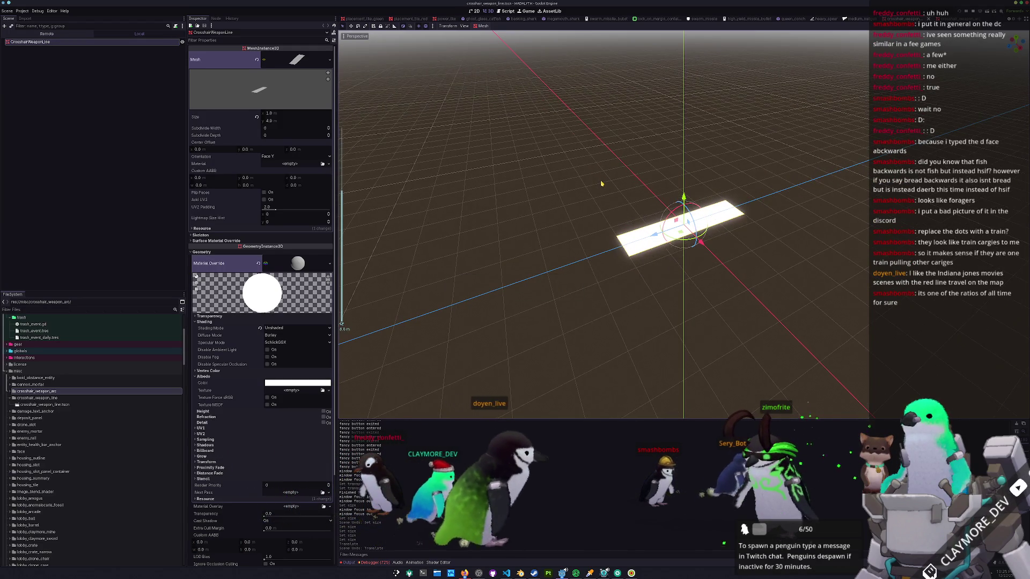
key("ctrl+s")
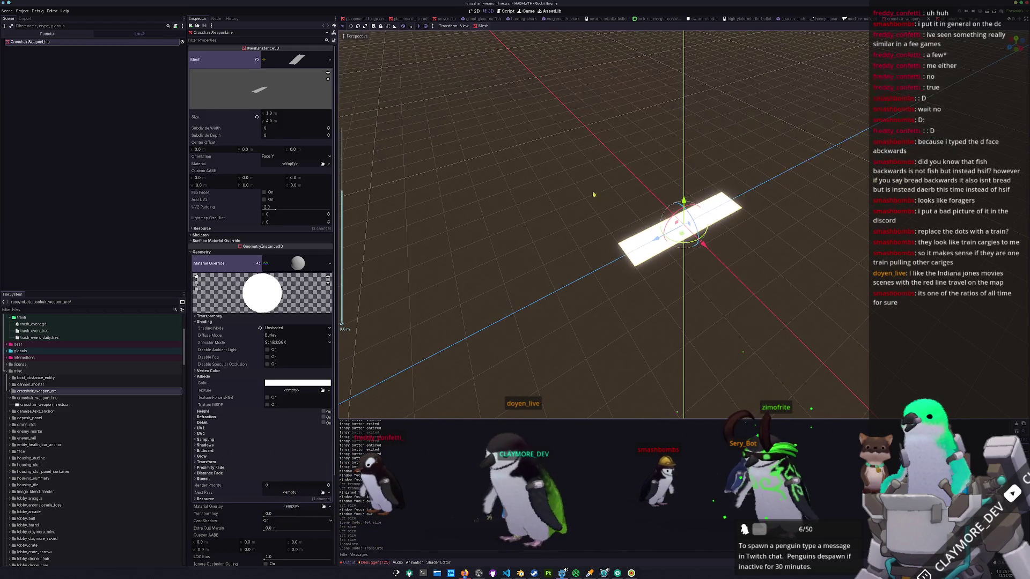
Expand the Visibility Range, Global Illumination and Transform sections in the Inspector
scroll(226, 239, "down", 5)
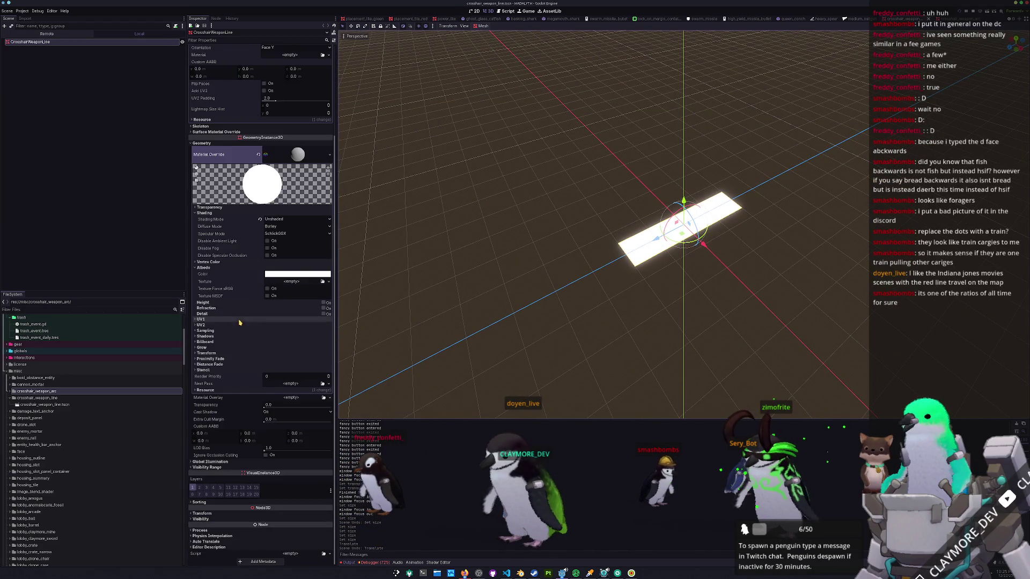
left_click(215, 467)
left_click(215, 461)
scroll(218, 462, "down", 2)
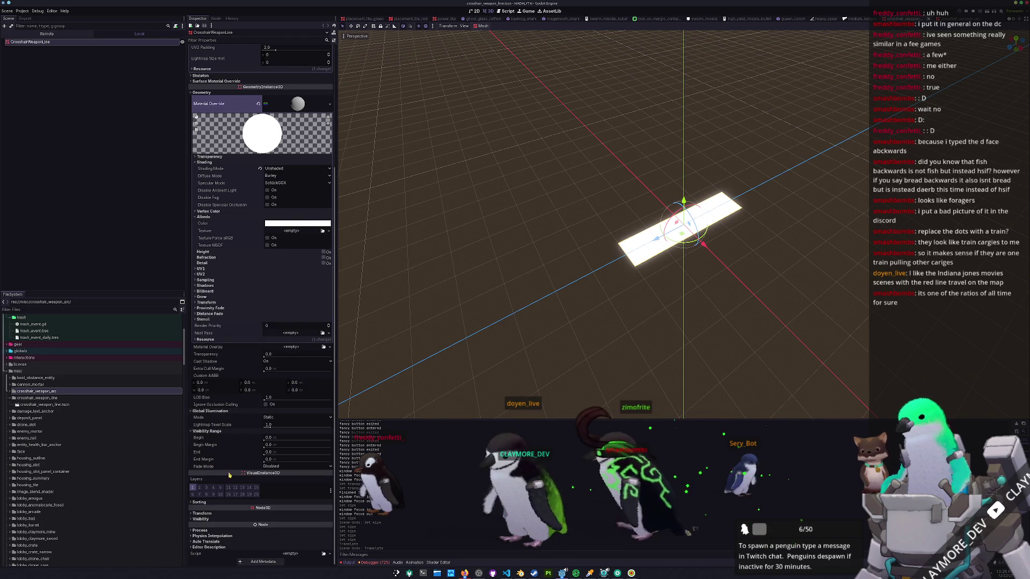
left_click(222, 514)
scroll(224, 519, "down", 2)
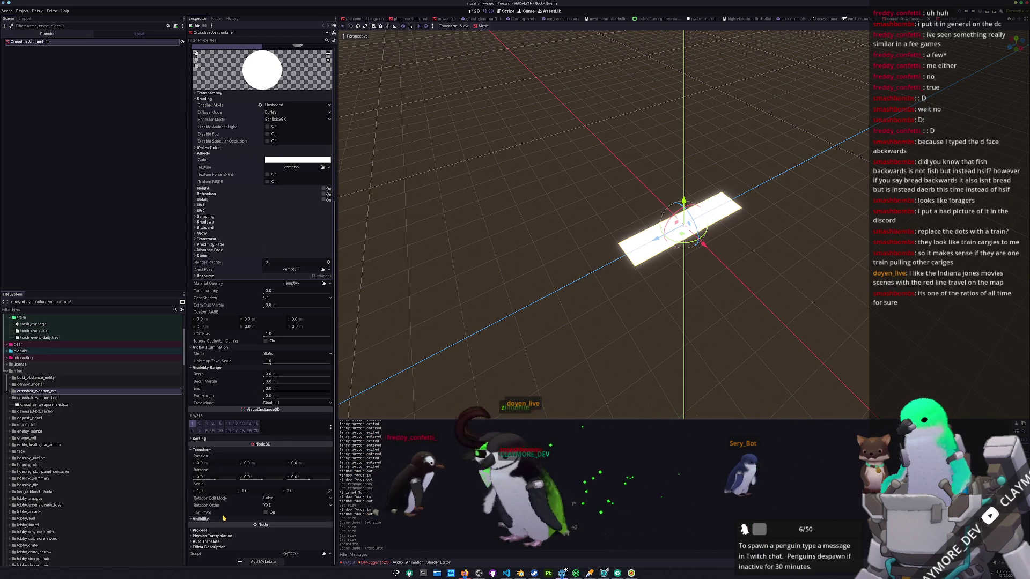
scroll(224, 519, "up", 8)
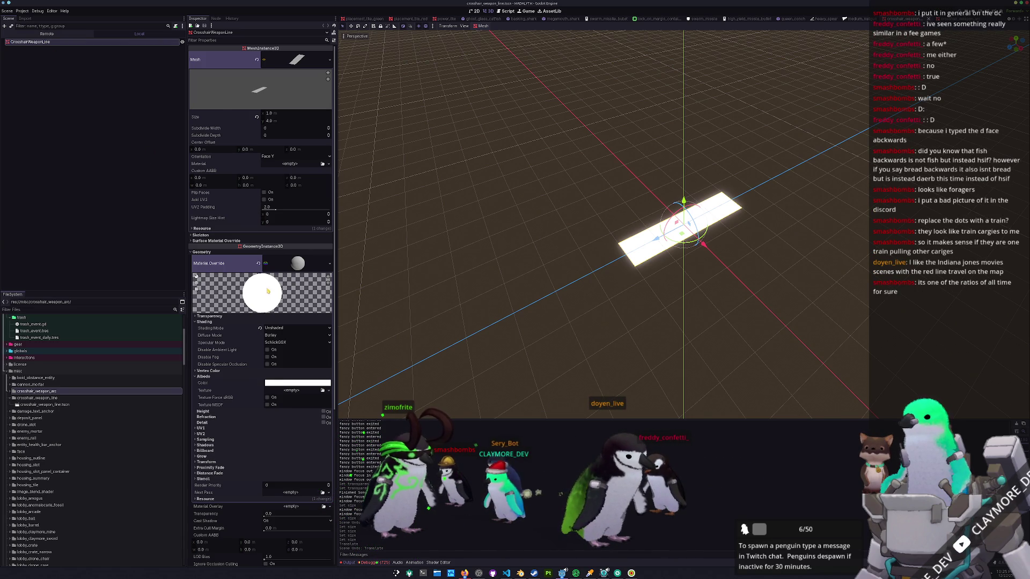
scroll(258, 311, "down", 3)
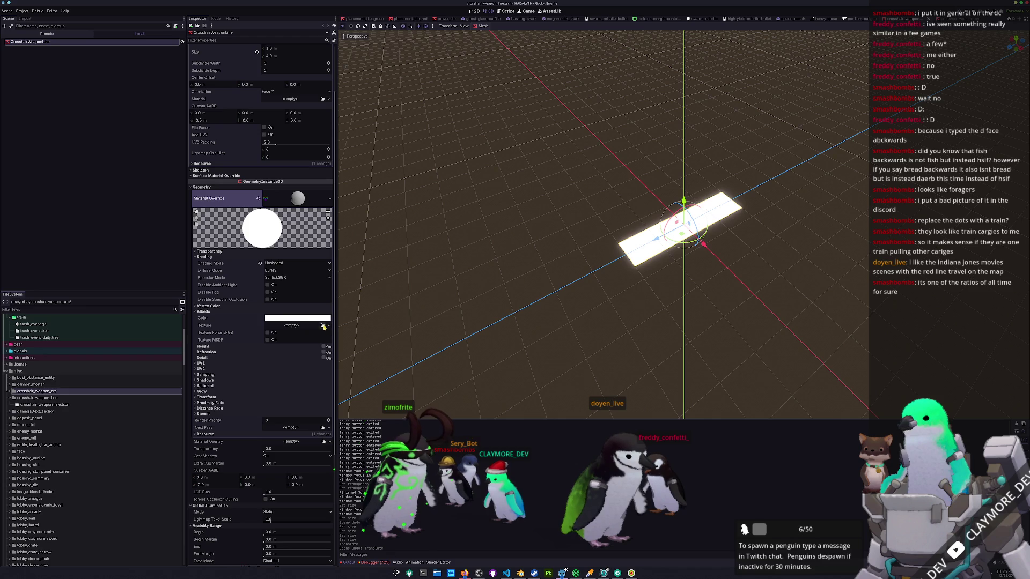
Assign cross.png as the material's albedo texture by searching 'cross'
left_click(322, 326)
type("cross")
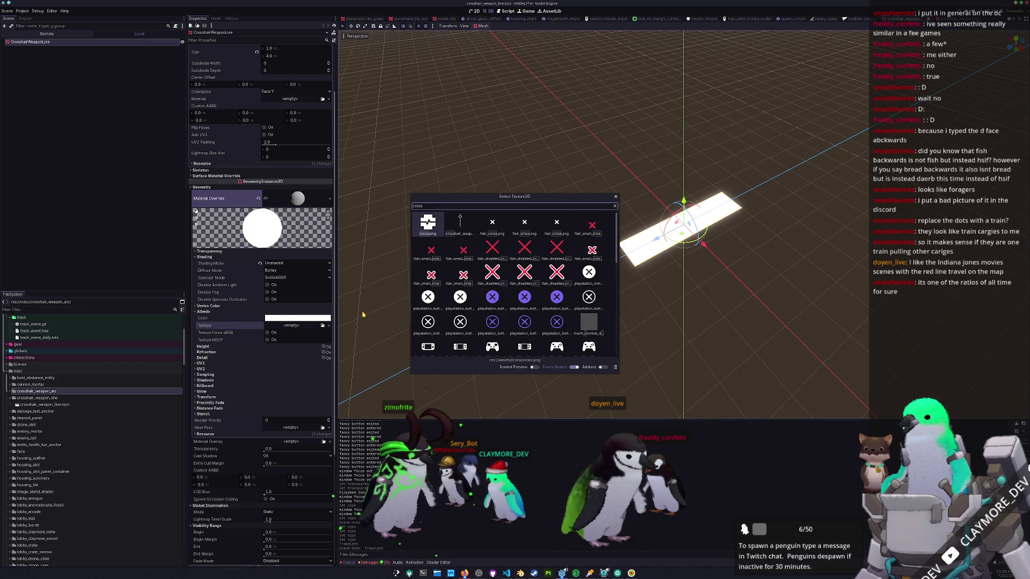
key("Return")
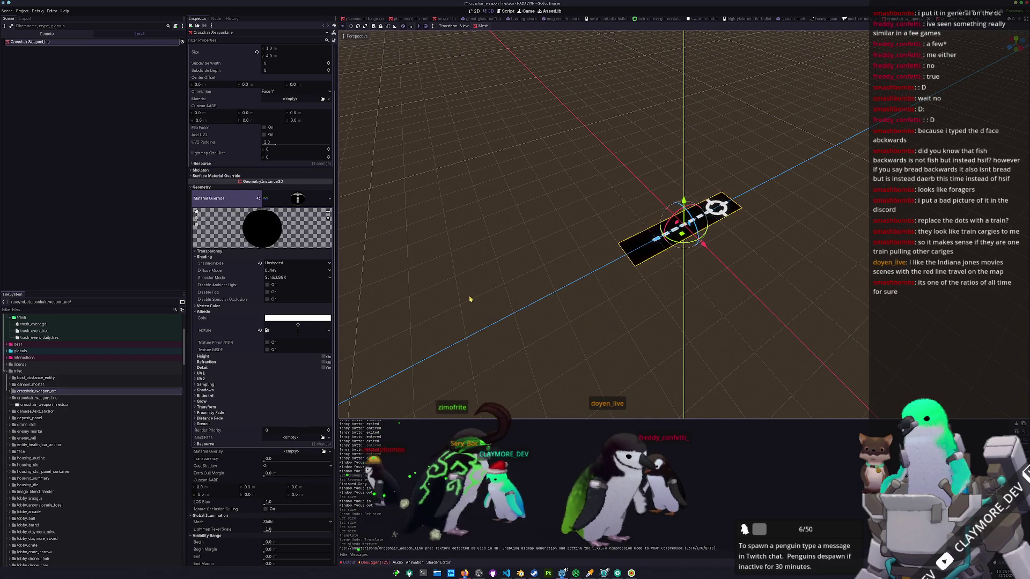
scroll(440, 311, "up", 1)
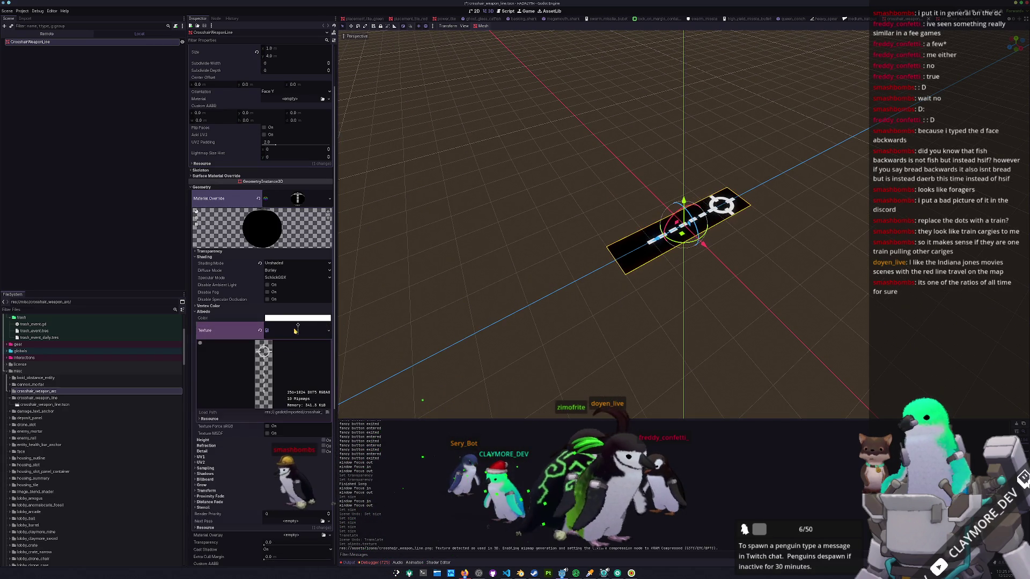
scroll(274, 198, "up", 3)
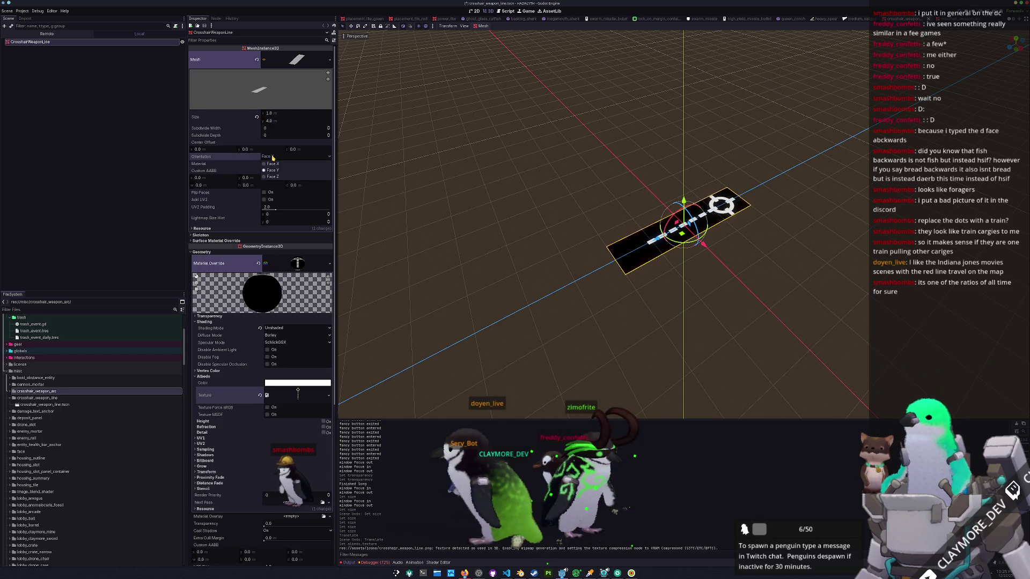
Try Flip Faces and Face X orientation on the plane, then revert to Face Y
left_click(263, 193)
left_click(263, 193)
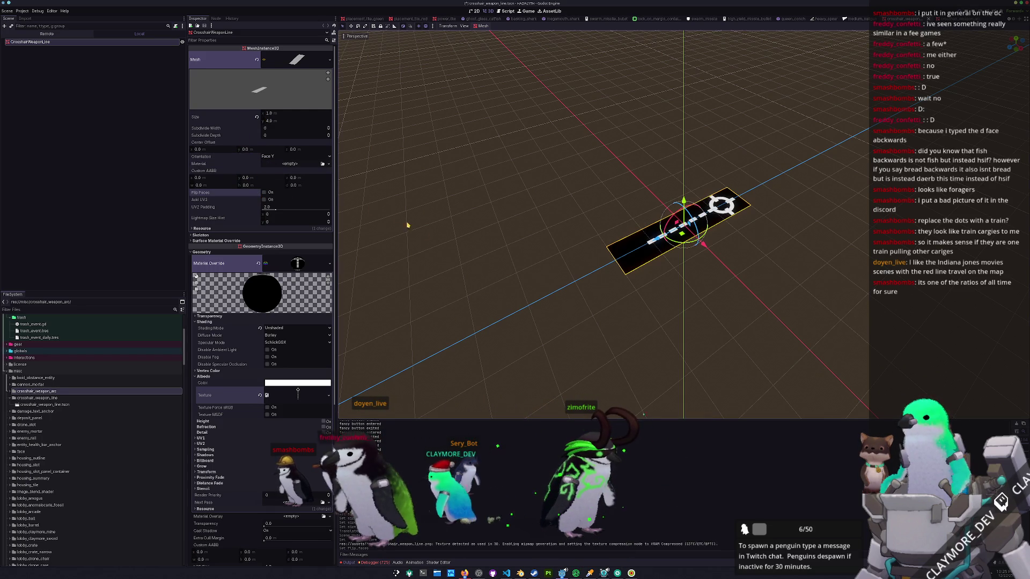
left_click(279, 157)
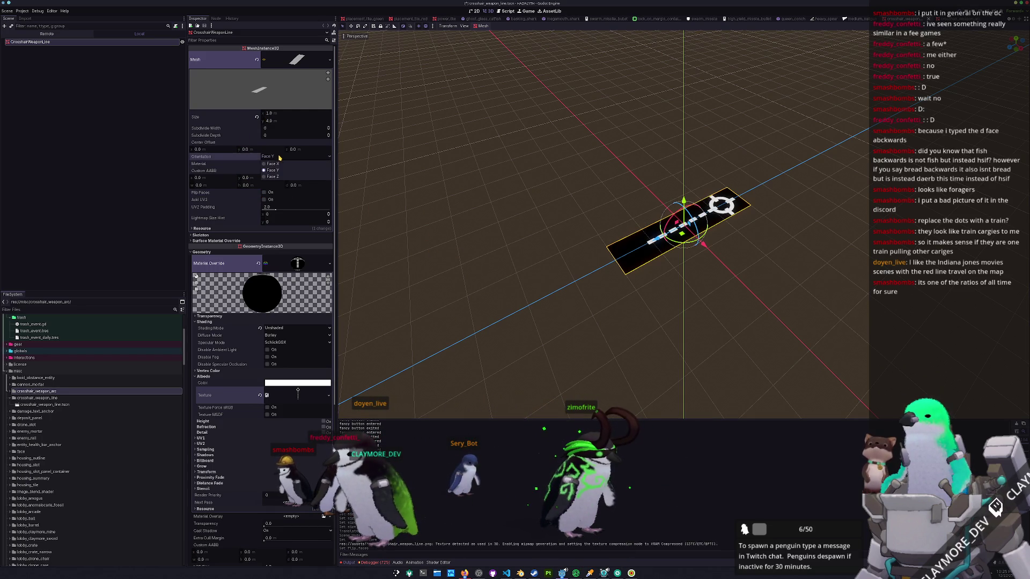
left_click(279, 163)
left_click(278, 158)
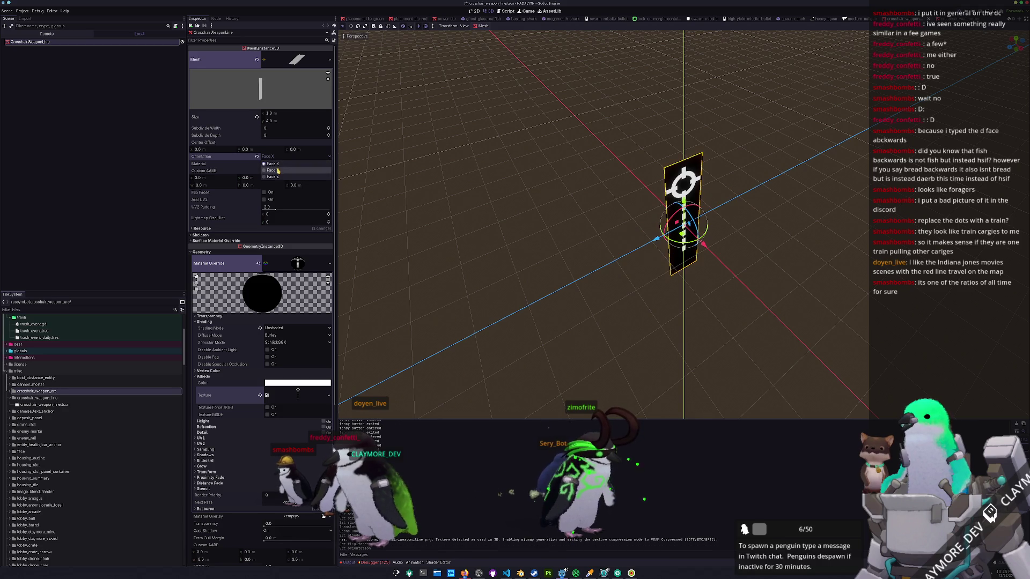
left_click(278, 170)
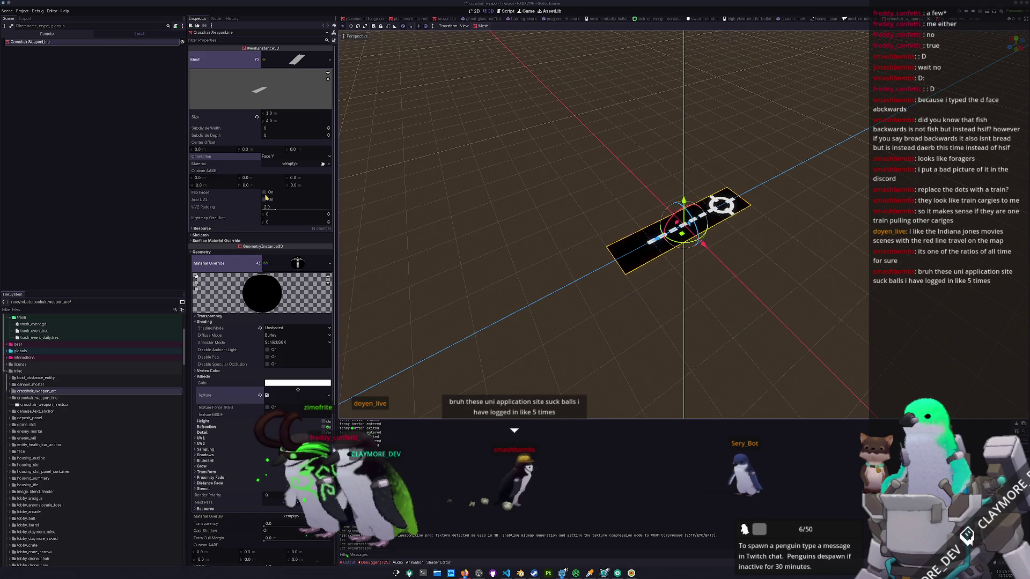
Enable Add UV2 on the PlaneMesh, undoing a trial Center Offset change
left_click(264, 192)
left_click(264, 192)
left_click(264, 199)
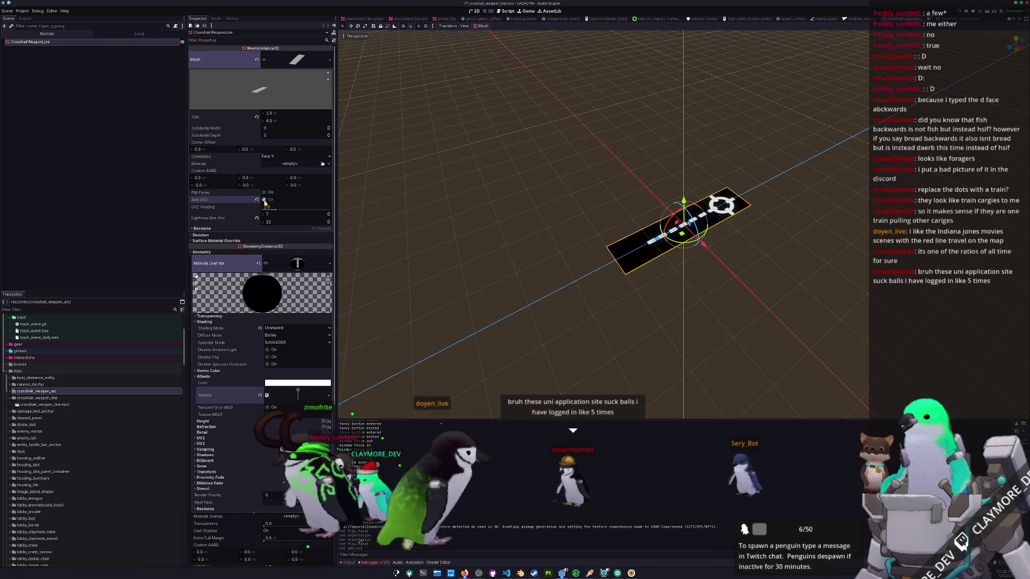
mouse_move(248, 151)
left_mouse_down()
mouse_move(324, 149)
mouse_move(292, 156)
left_mouse_up()
key("ctrl+z")
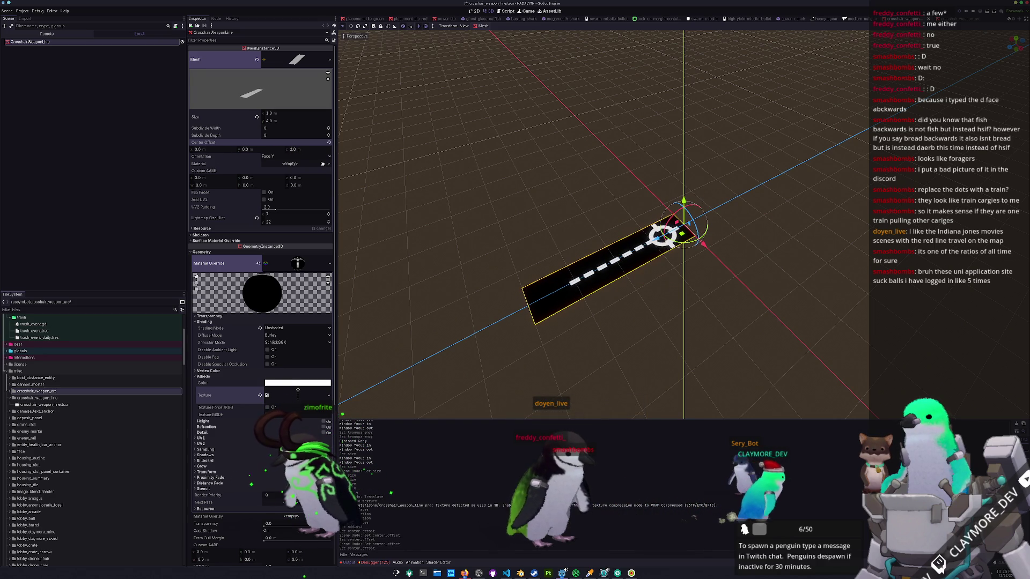
Orbit the viewport, then bring up Blender's Layout workspace
left_click_drag(568, 204, 489, 226)
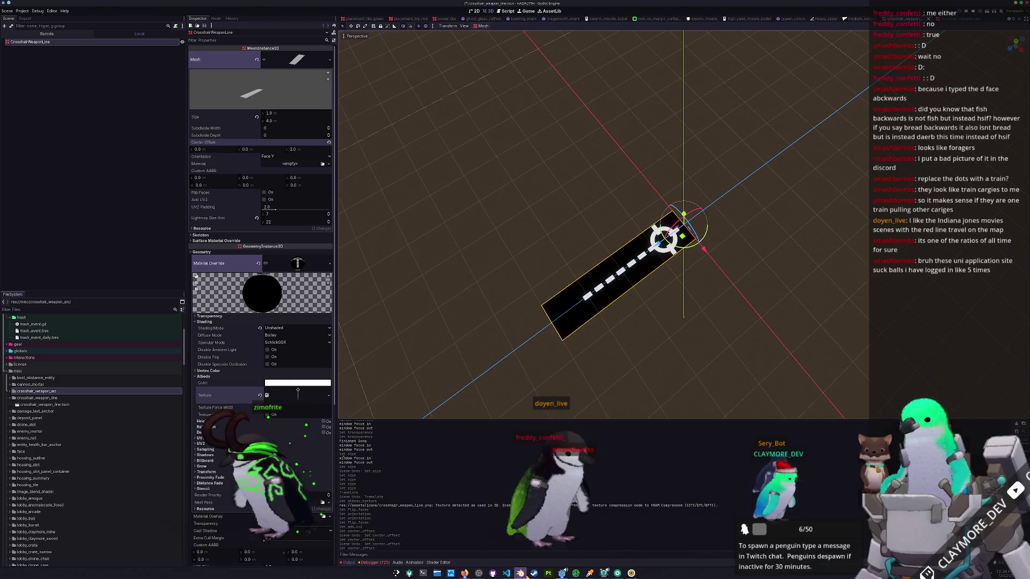
left_click(520, 573)
left_click(77, 10)
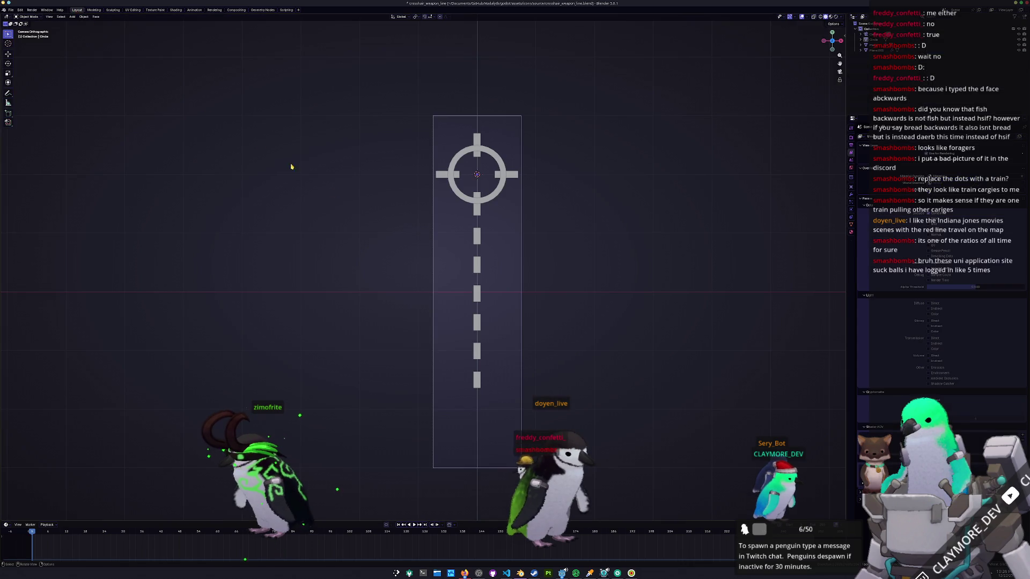
Rotate the Blender camera 180° about Z with rz180
left_click(521, 304)
type("rz180")
key("Return")
key("ctrl+a")
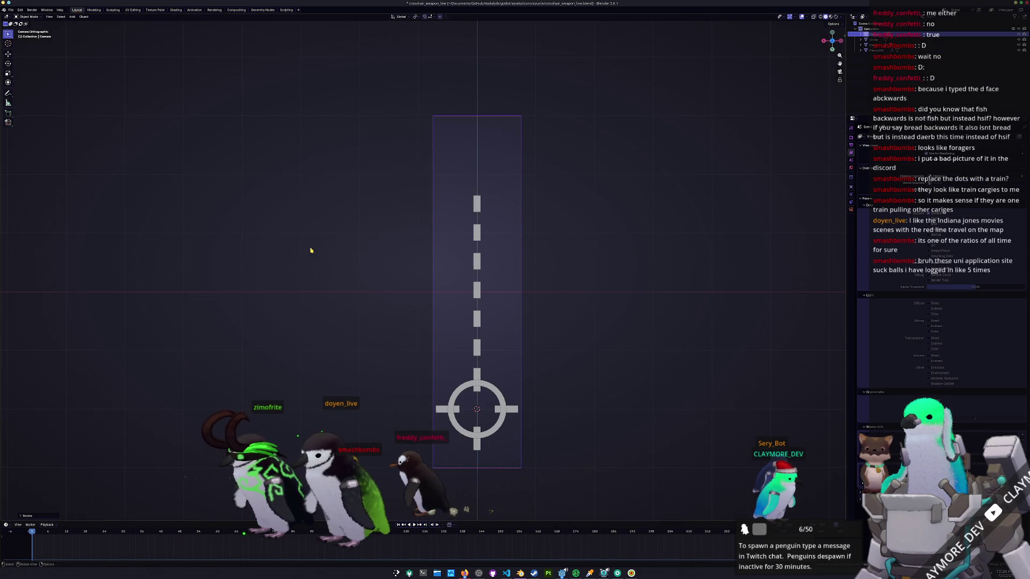
Save the render image into the icons folder and return to Godot
left_click(215, 11)
left_click(49, 16)
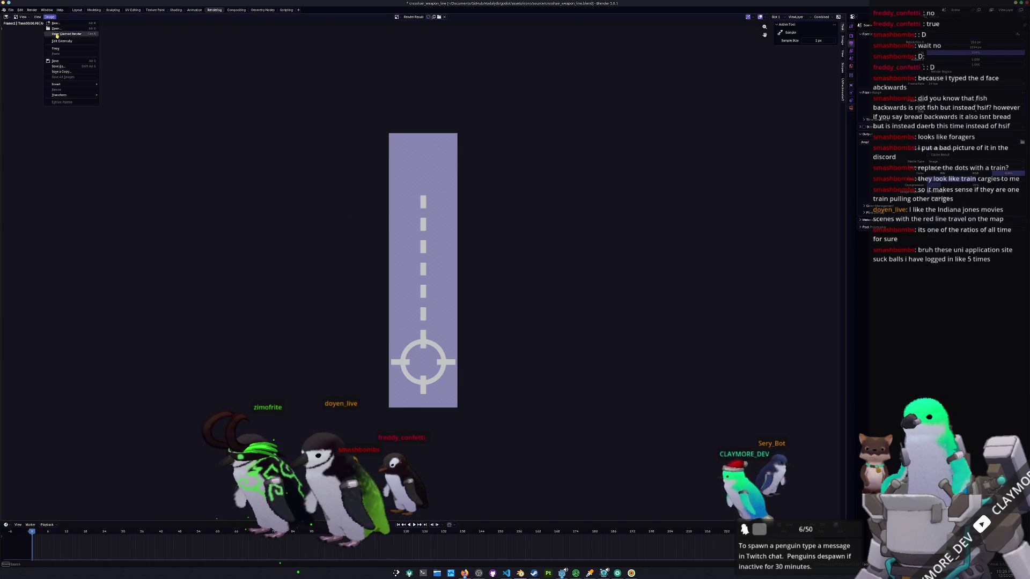
left_click(62, 60)
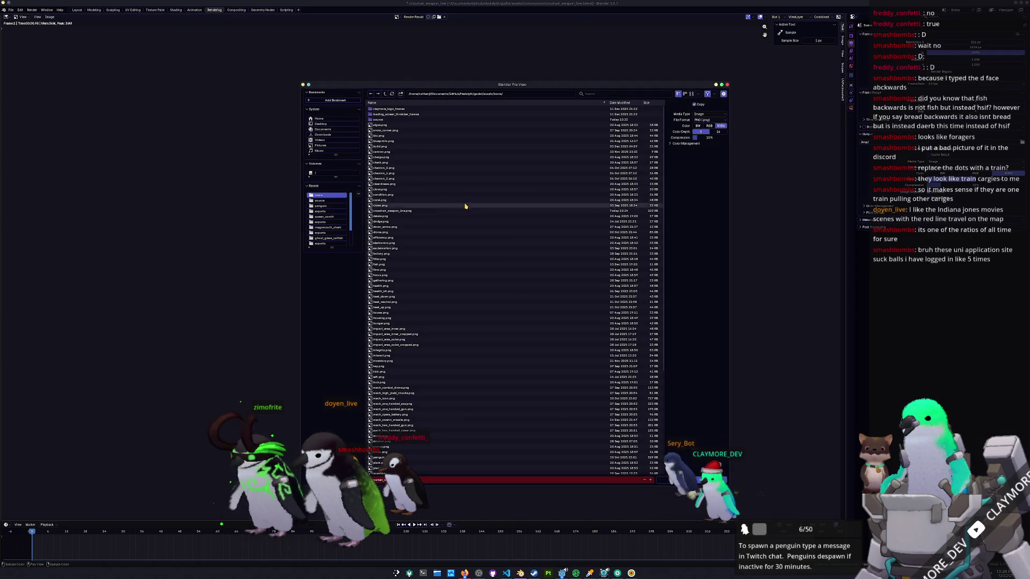
left_click(706, 479)
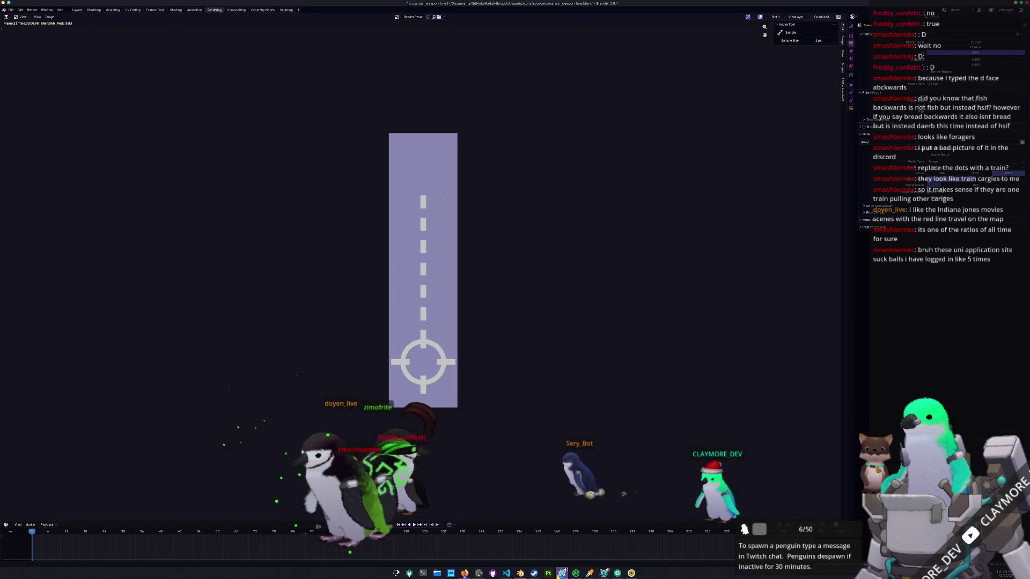
left_click(562, 573)
mouse_move(582, 354)
left_mouse_down()
mouse_move(583, 300)
mouse_move(582, 333)
left_mouse_up()
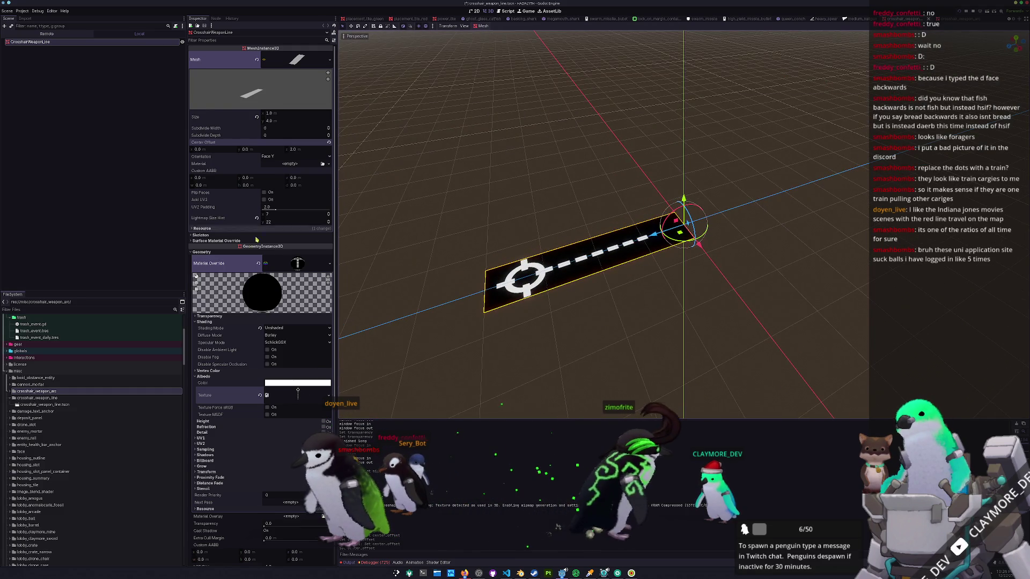
Set the material's Transparency to Alpha, enable No Depth Test, and save the scene
scroll(250, 303, "down", 3)
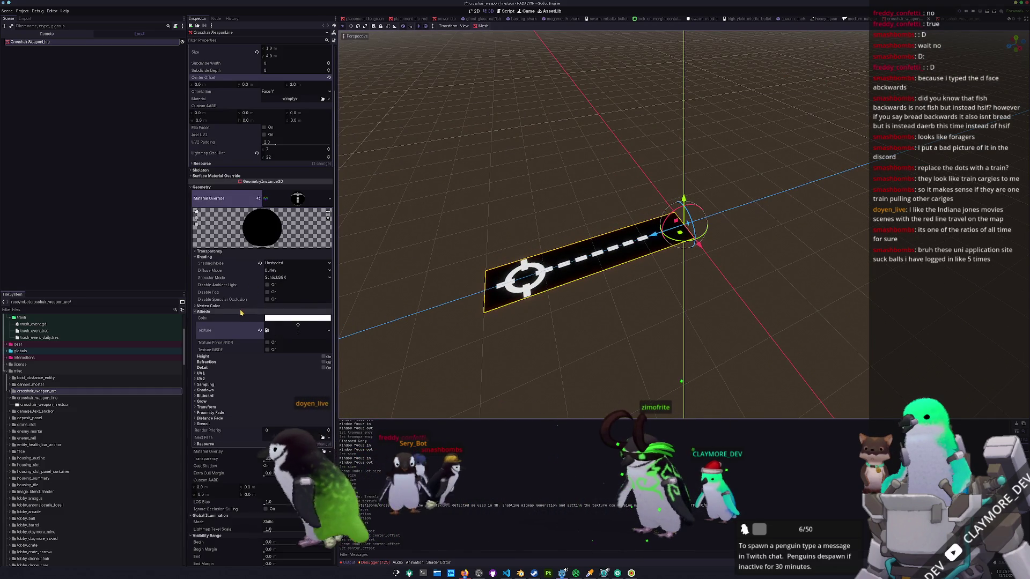
left_click(244, 306)
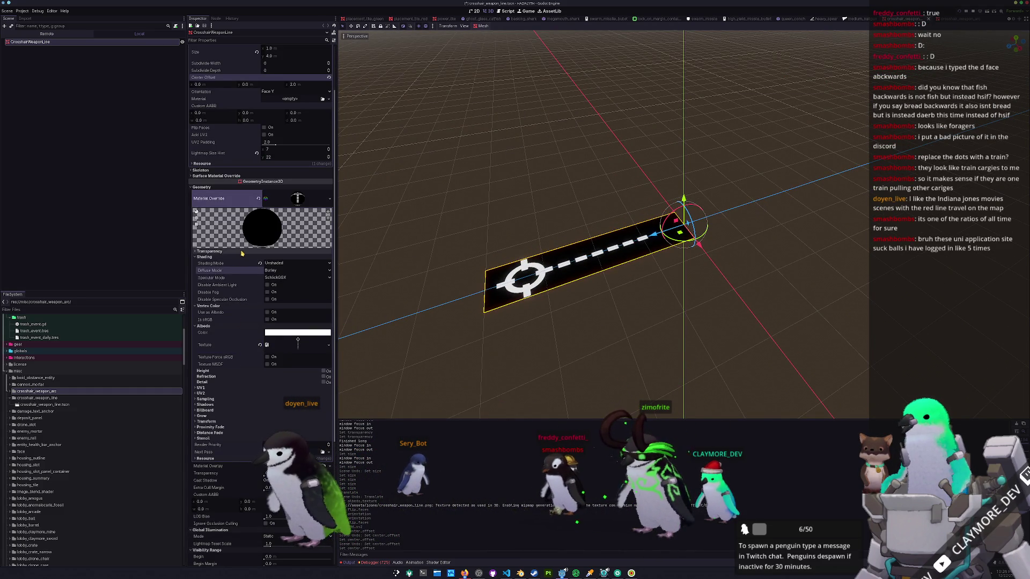
left_click(257, 251)
left_click(277, 258)
left_click(276, 272)
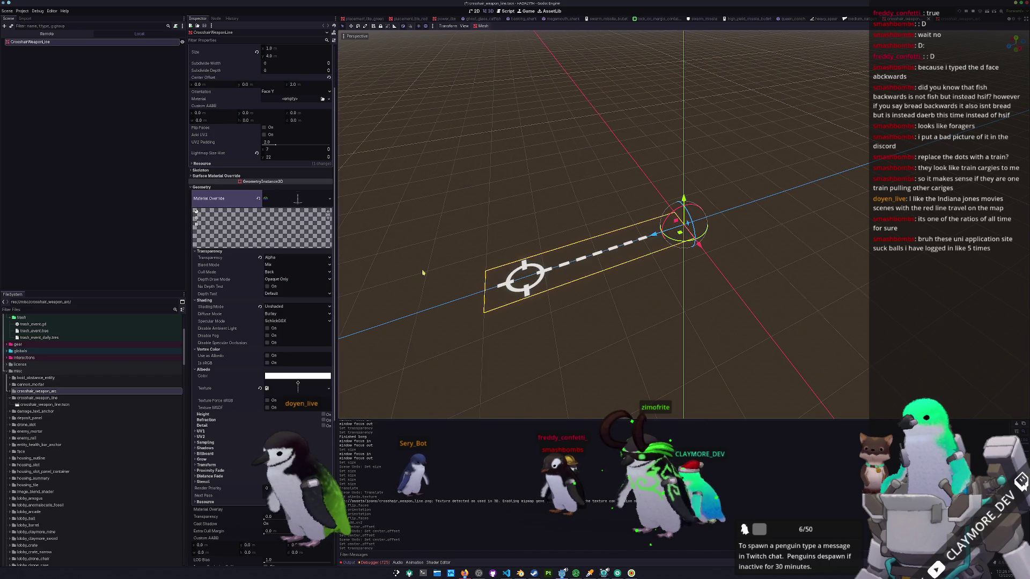
left_click(266, 287)
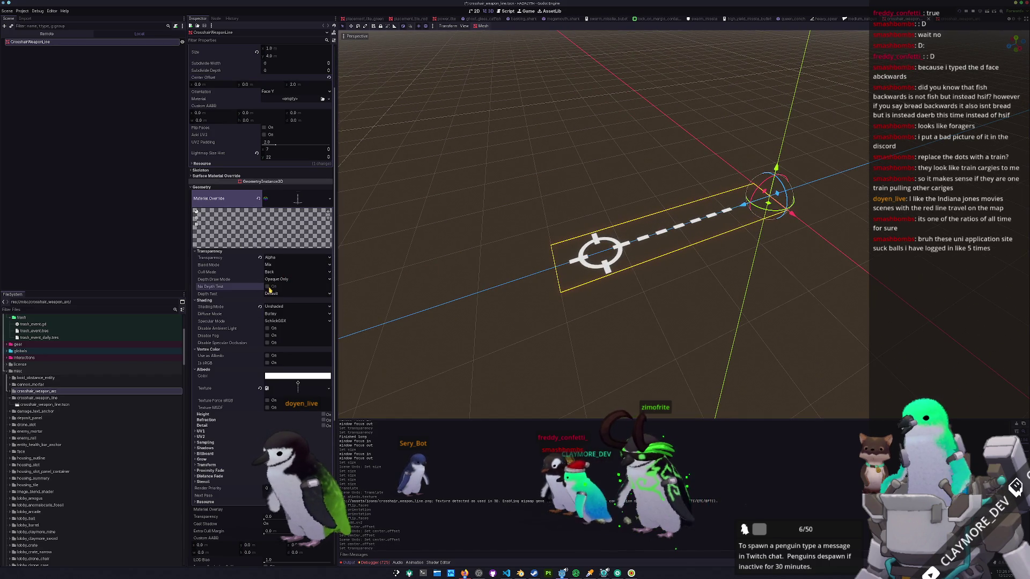
left_click(476, 277)
key("ctrl+s")
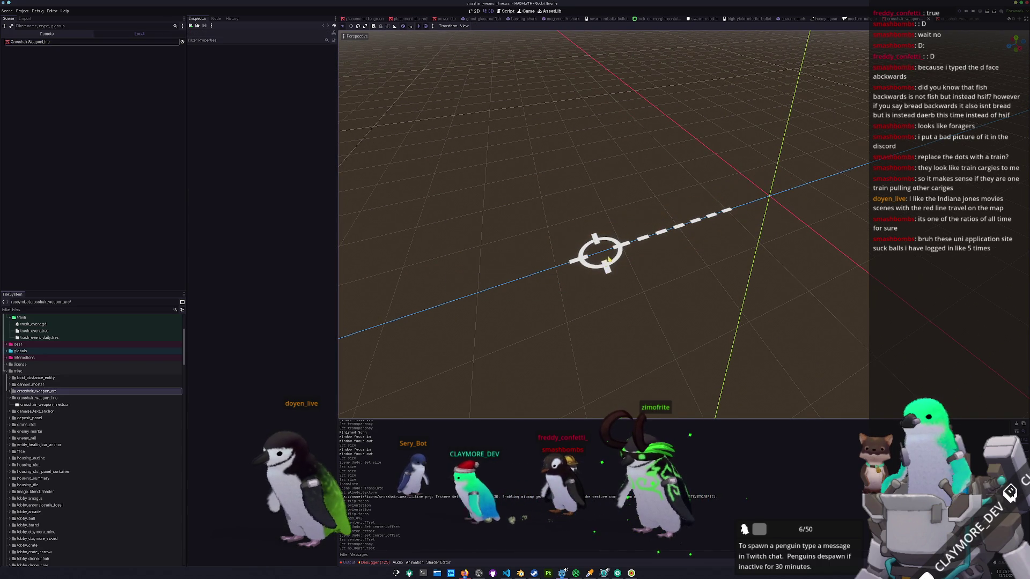
left_click(613, 262)
left_click(501, 321)
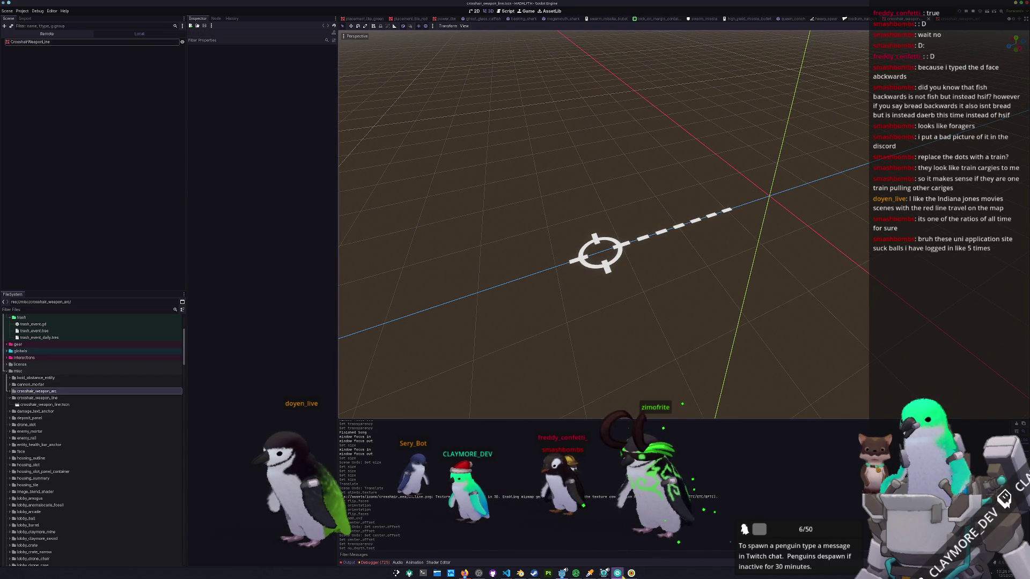
Resume the paused game and fire several shots at the enemy mech
left_click(604, 573)
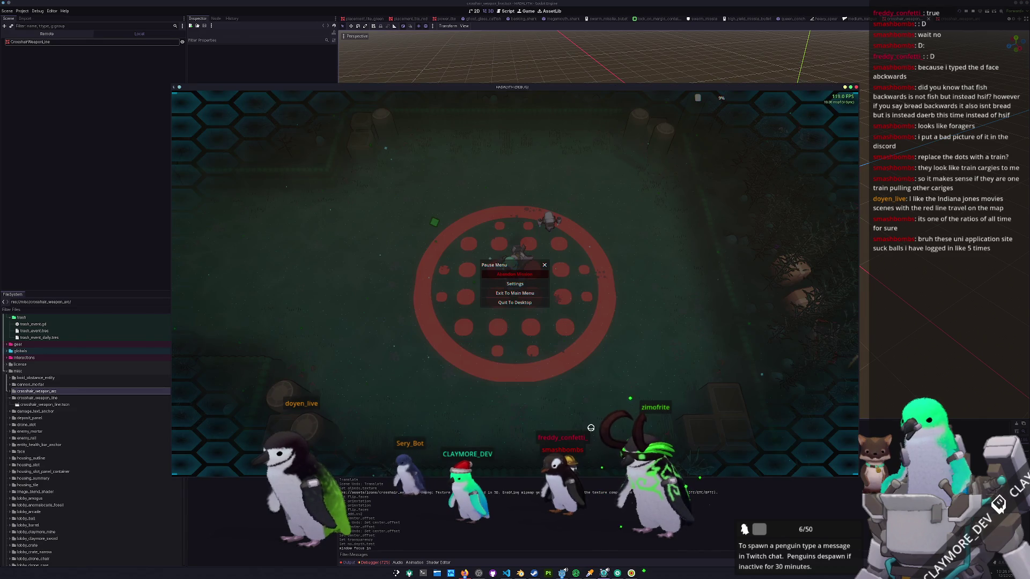
key("Escape")
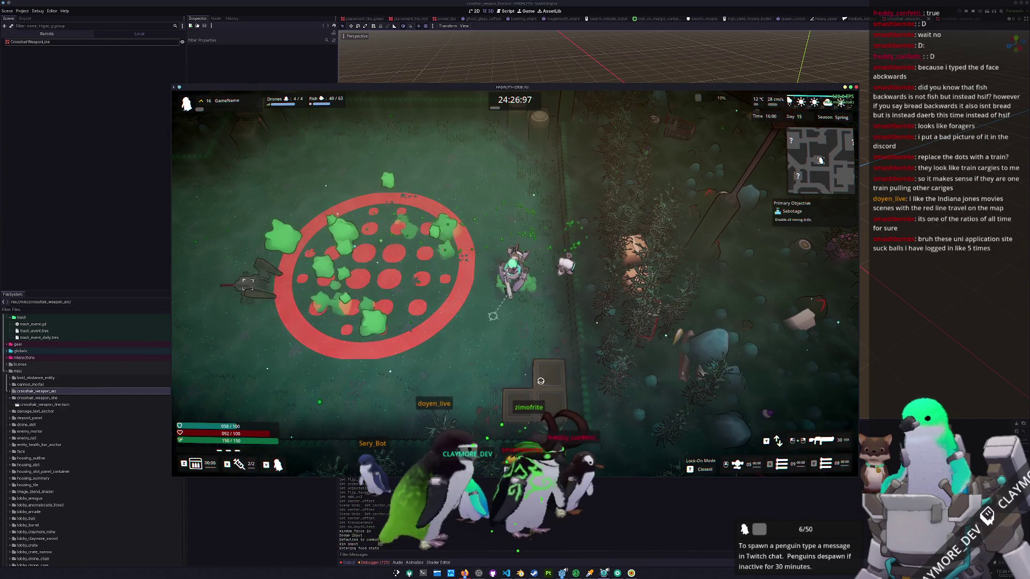
left_click(405, 311)
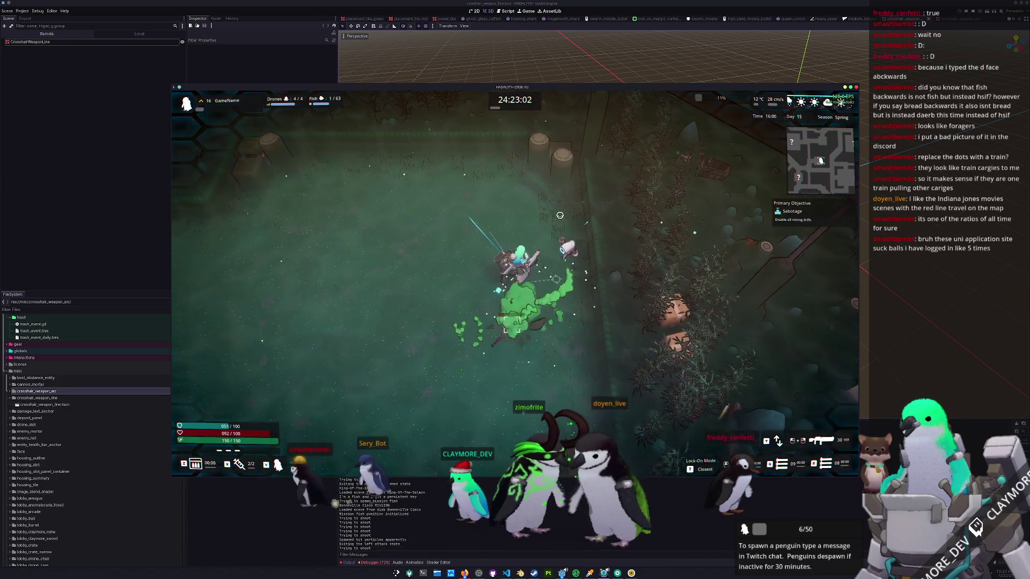
left_click(439, 267)
left_click(698, 284)
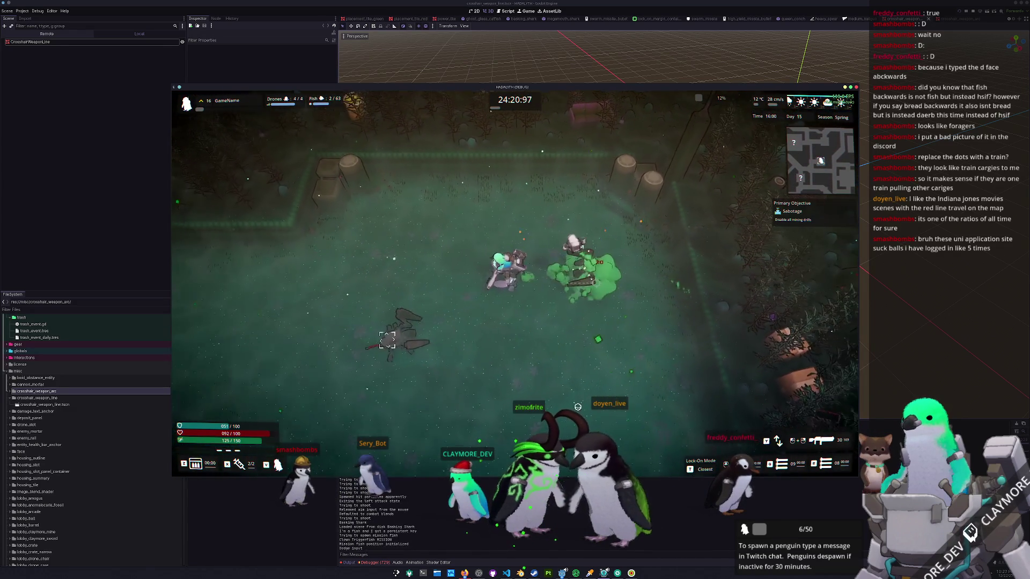
left_click(666, 370)
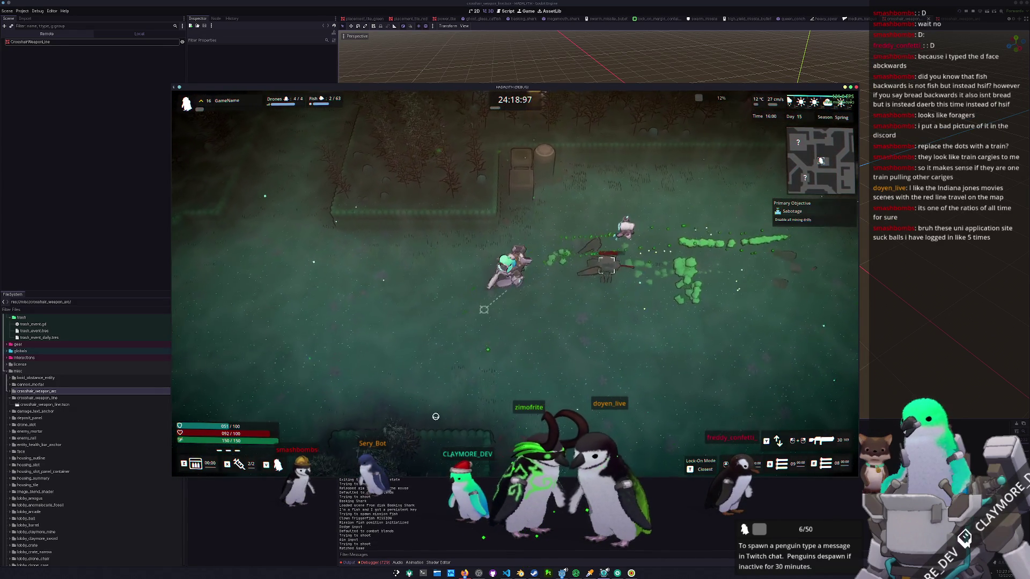
Move the player right with D, then pause and close the game with F8
key("d")
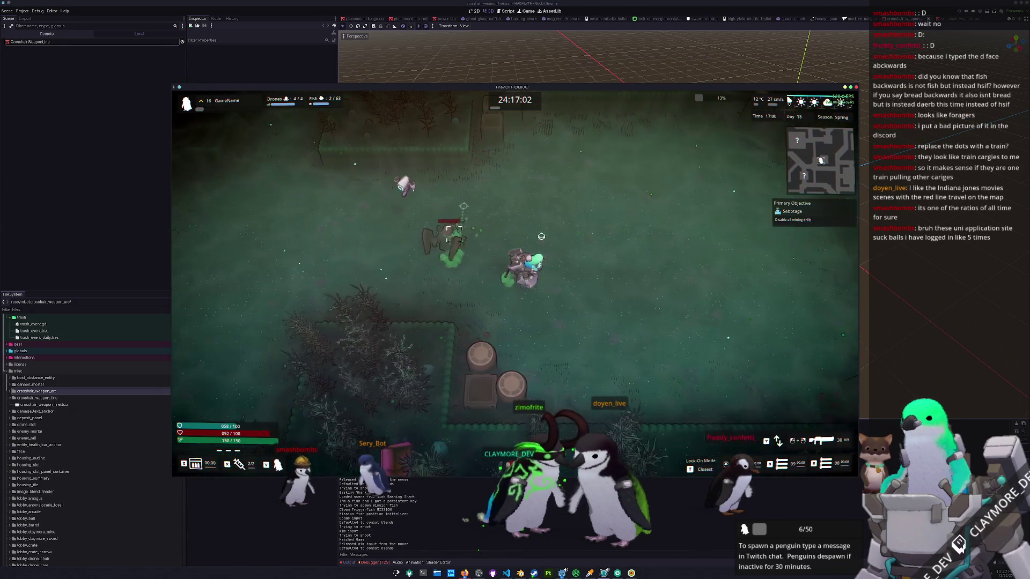
key("d")
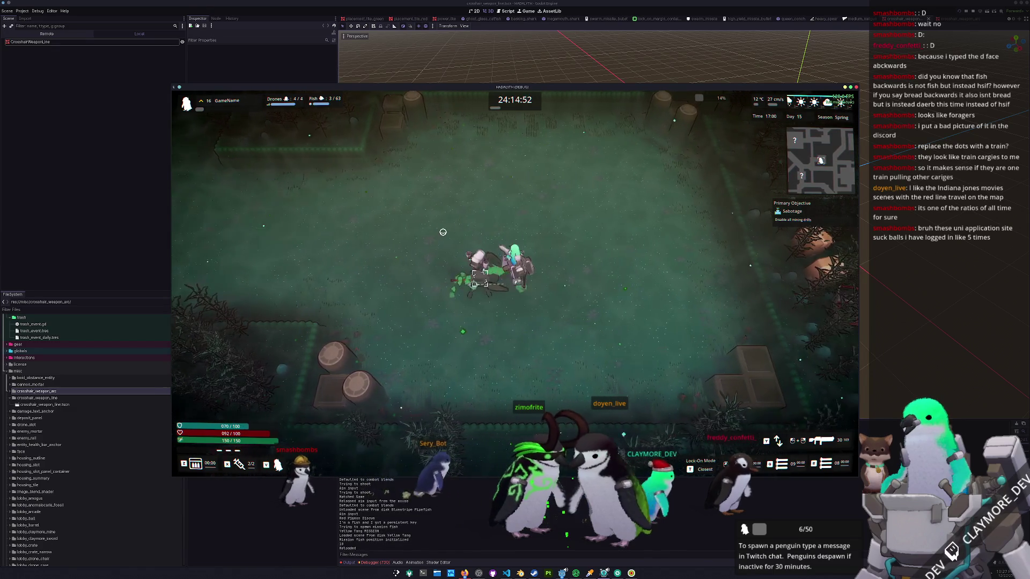
key("d")
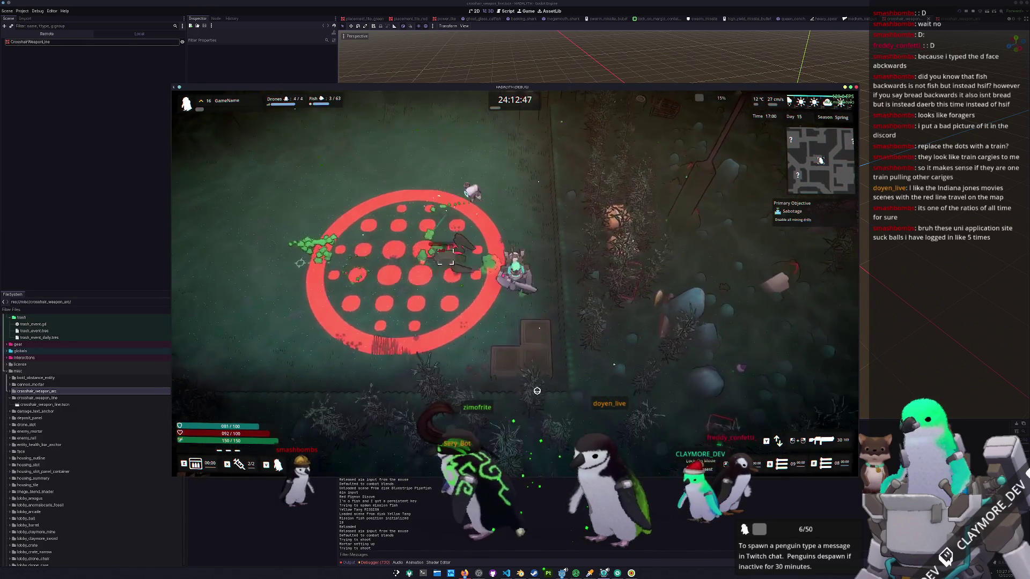
key("Escape")
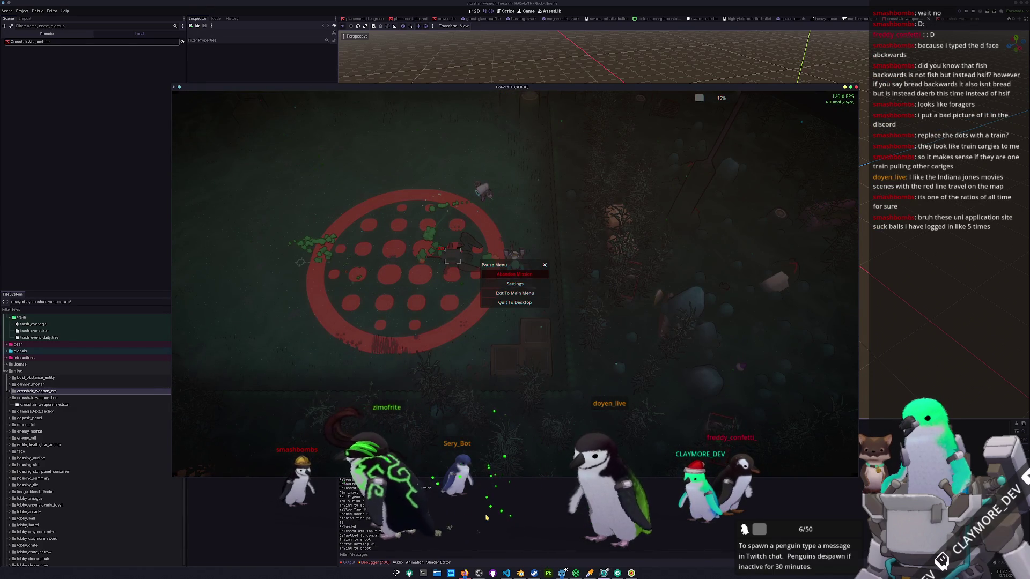
key("F8")
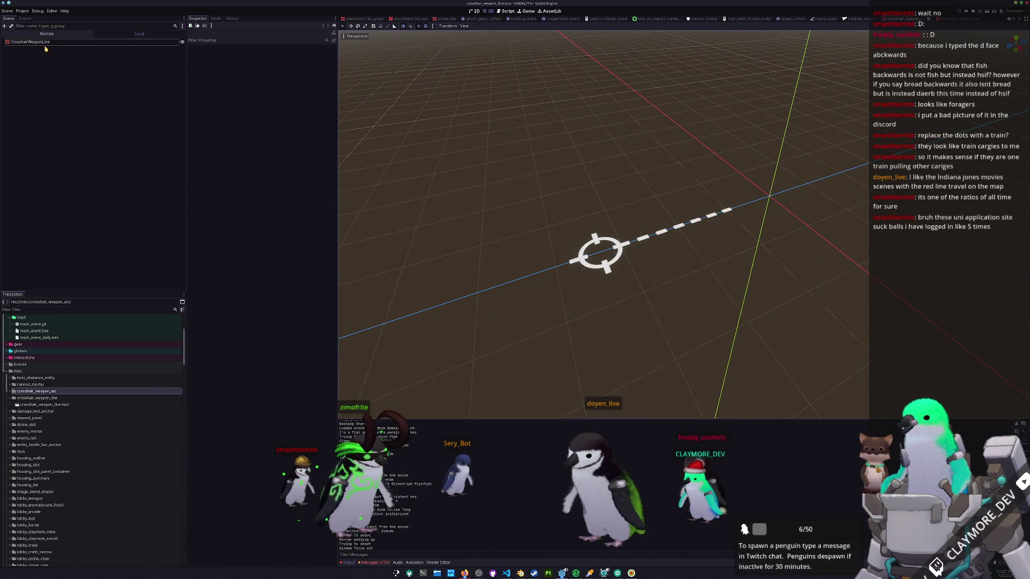
In the Remote tree, set CrosshairWeaponLine's size to 2 × 8 and Center Offset z to 4.0
left_click(66, 49)
scroll(264, 84, "up", 3)
left_click(280, 121)
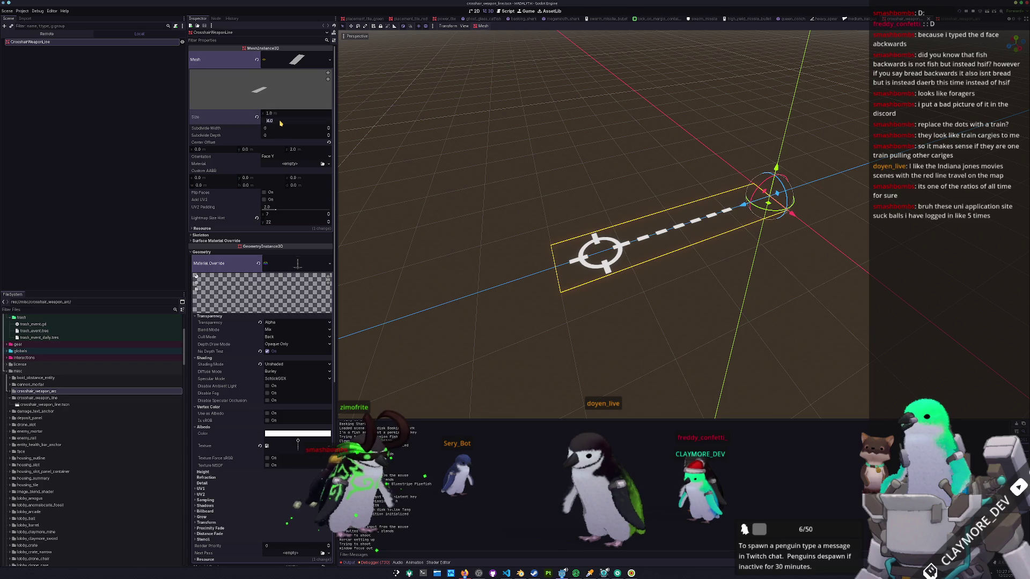
type("8")
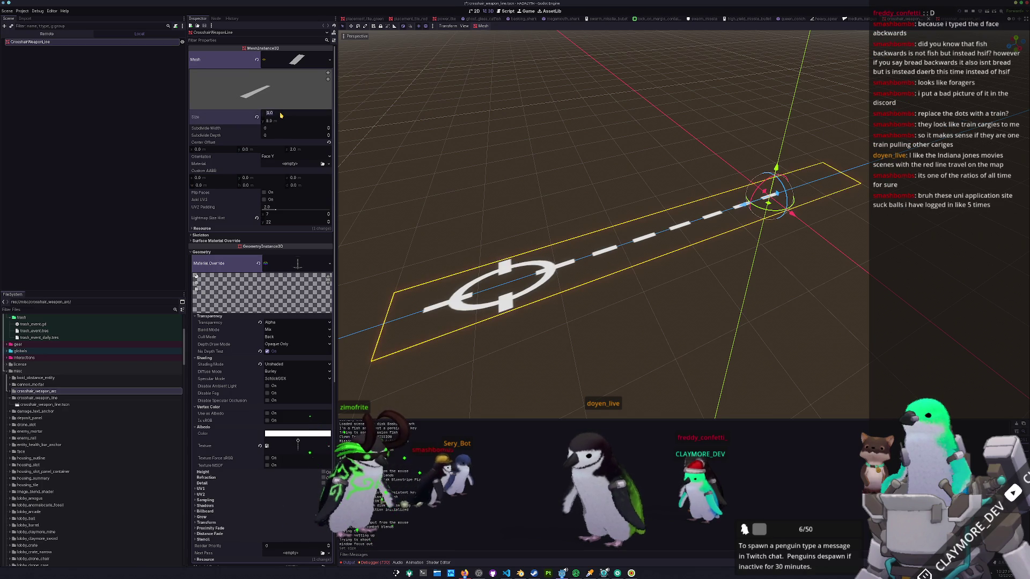
key("Return")
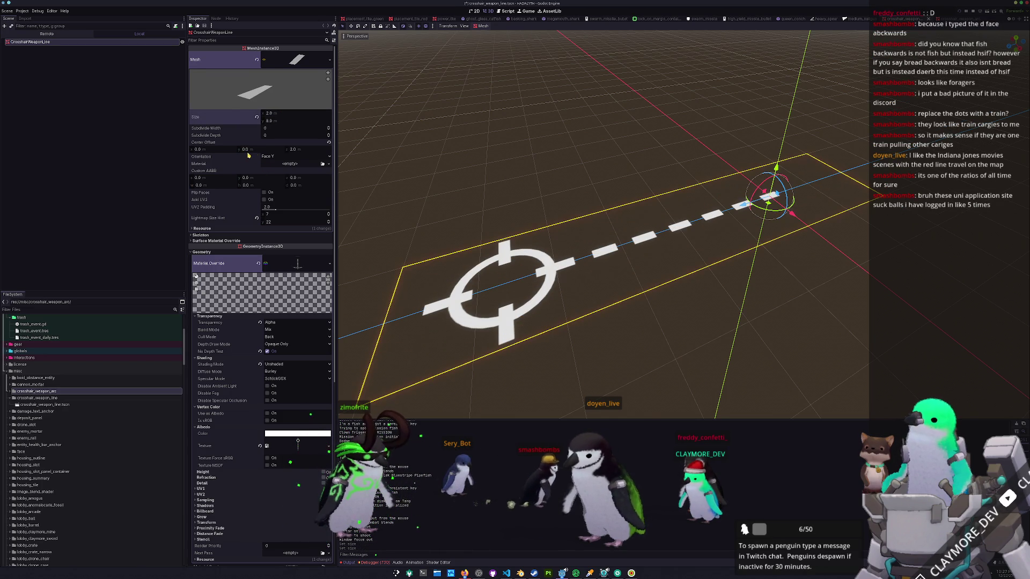
left_click_drag(294, 151, 297, 152)
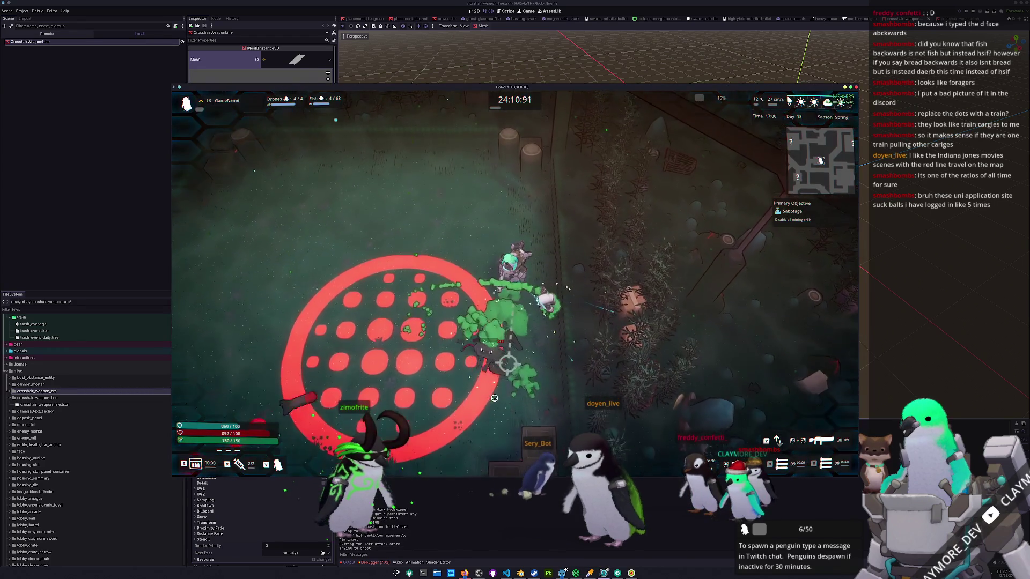
Fire and walk with WASD to test the 2 × 8 line, then pause and switch to VS Code
left_click(429, 364)
key("w")
key("a")
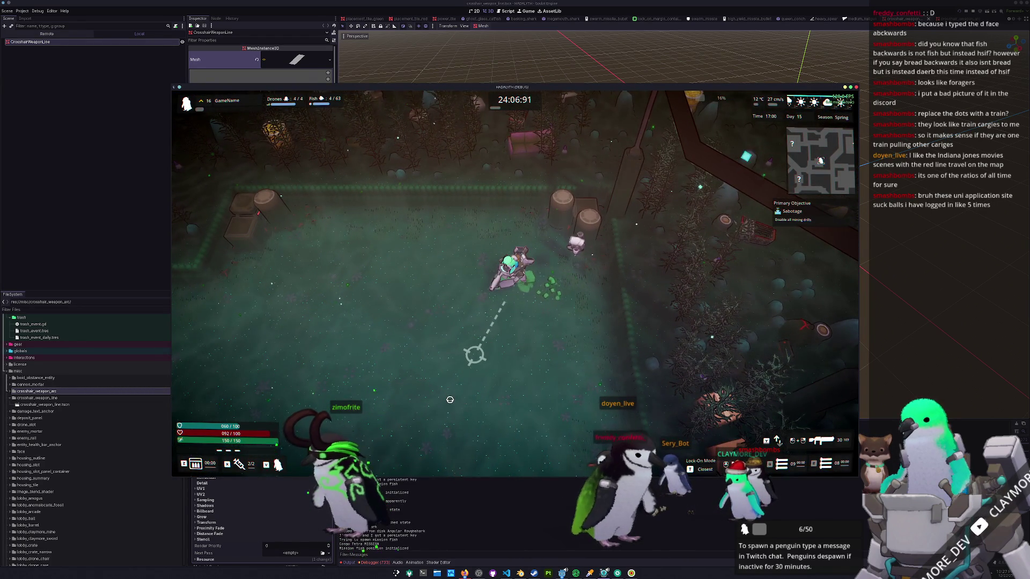
key("s")
key("a")
key("s")
key("a")
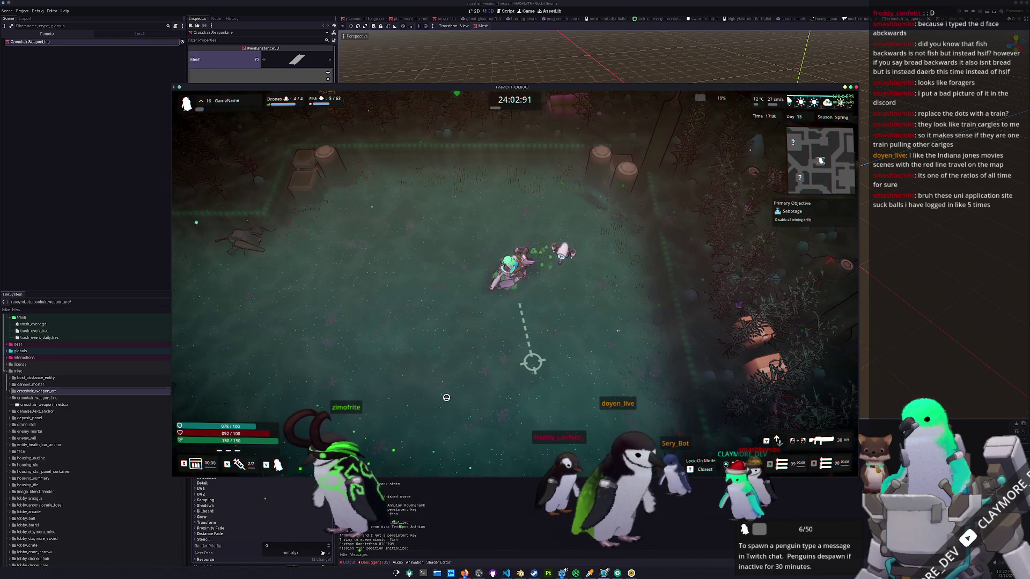
key("s")
key("d")
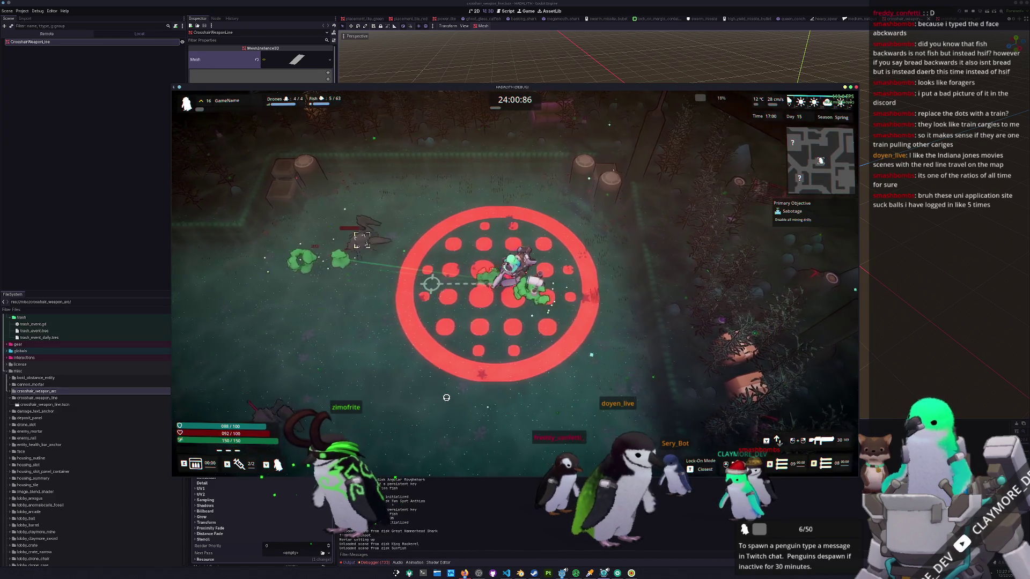
key("Escape")
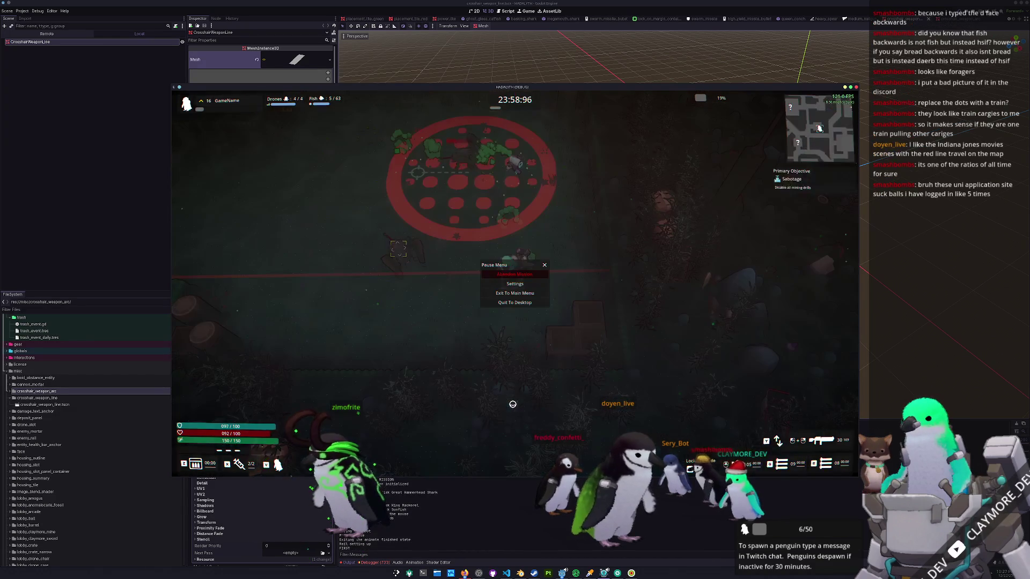
left_click(506, 572)
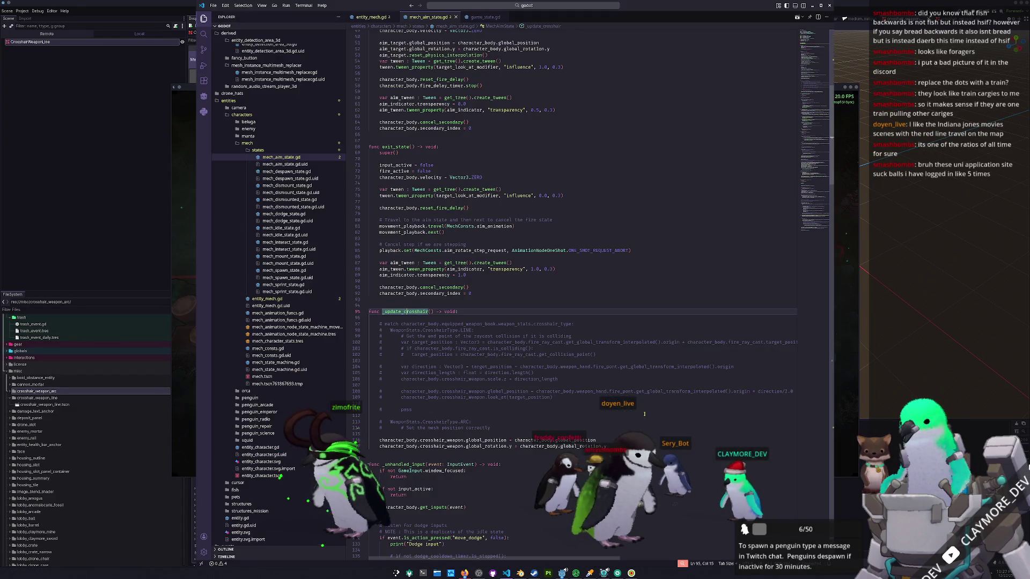
Change line 117 to use character_body.fire_point.global_rotation.y, save, and run with F5
left_click(426, 298)
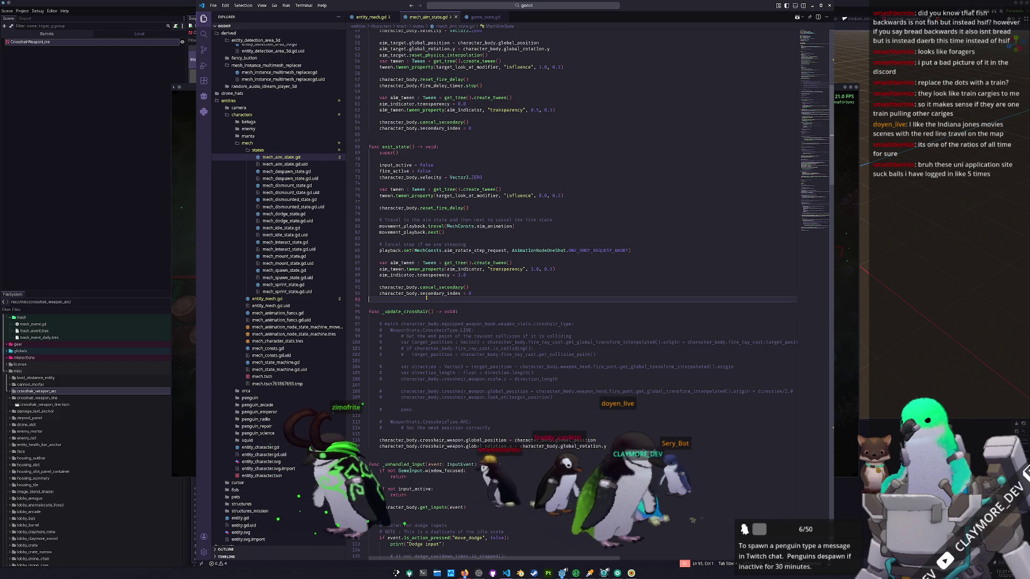
scroll(419, 341, "down", 4)
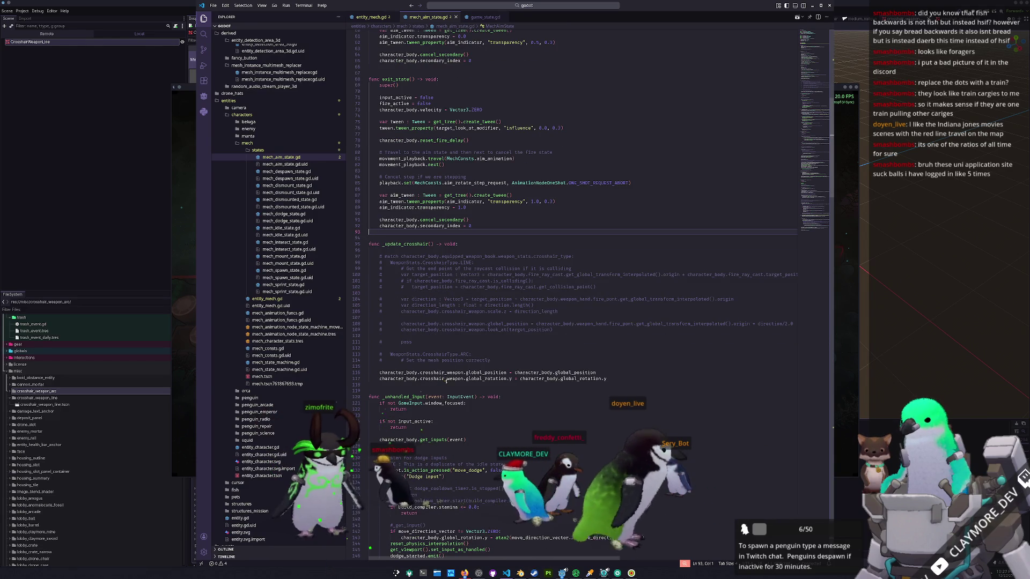
left_click(569, 378)
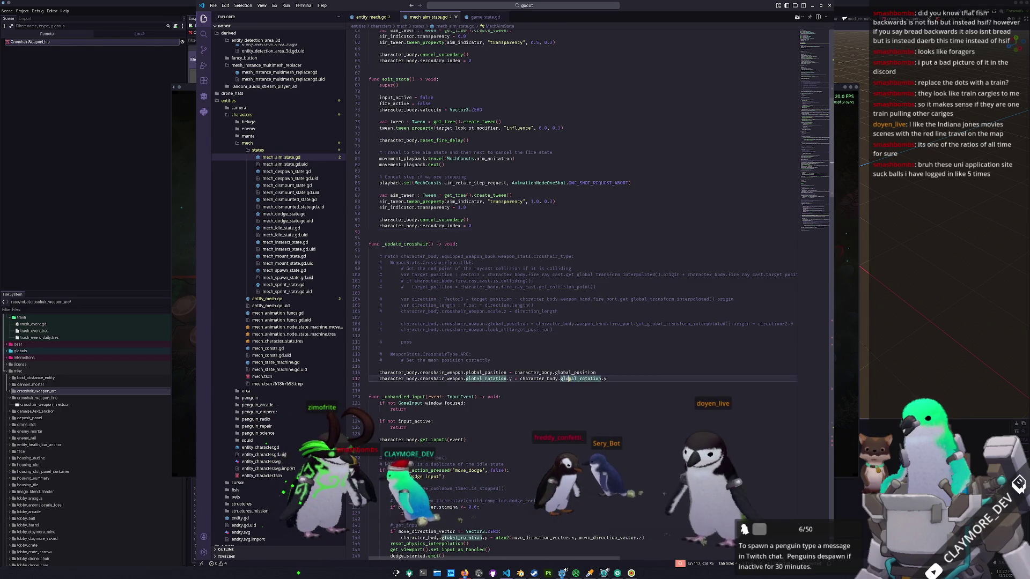
type("fire_point.")
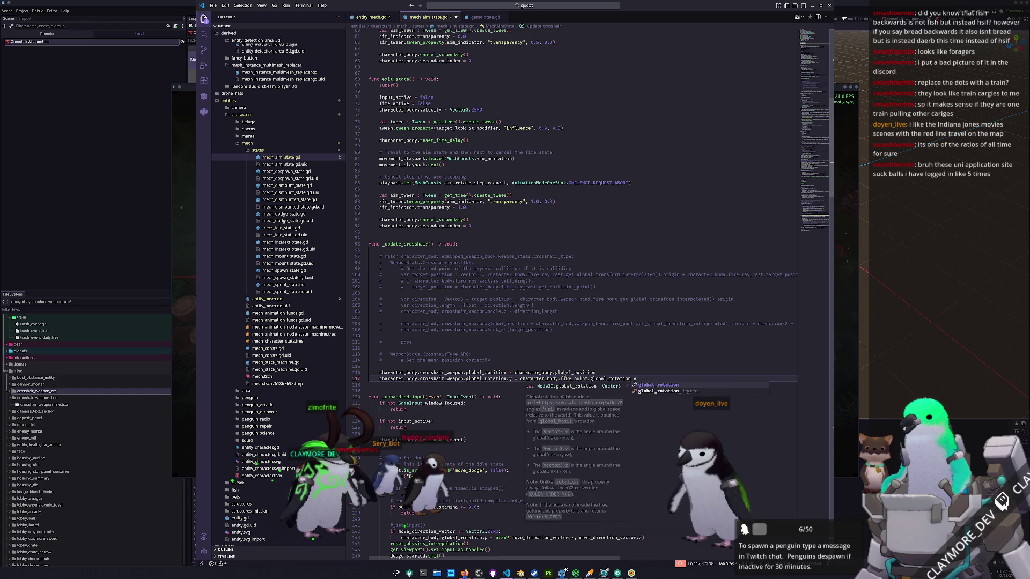
key("ctrl+s")
key("F5")
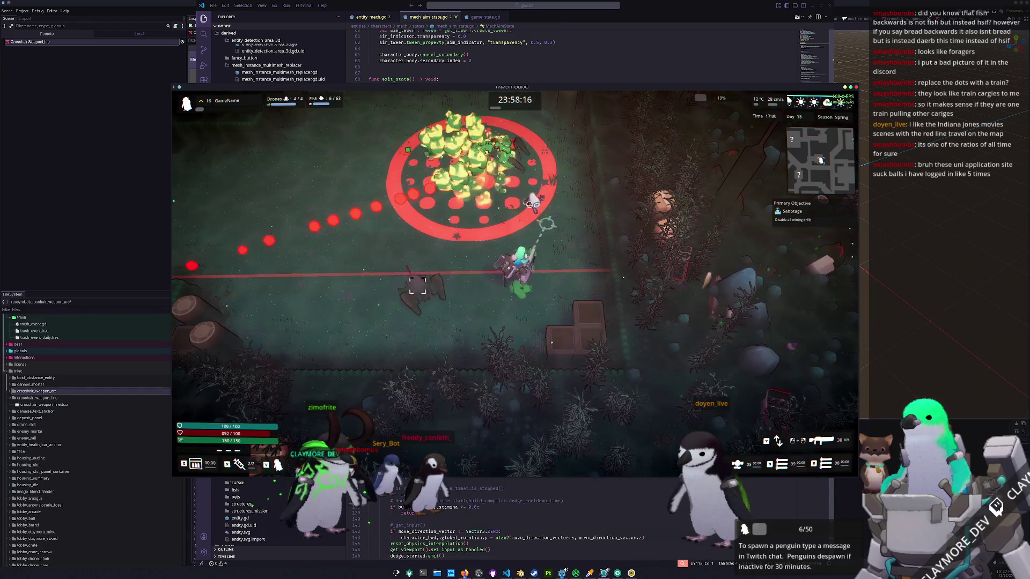
Fire at enemies, reload with R, and move the mech around the attack circles
left_click(415, 327)
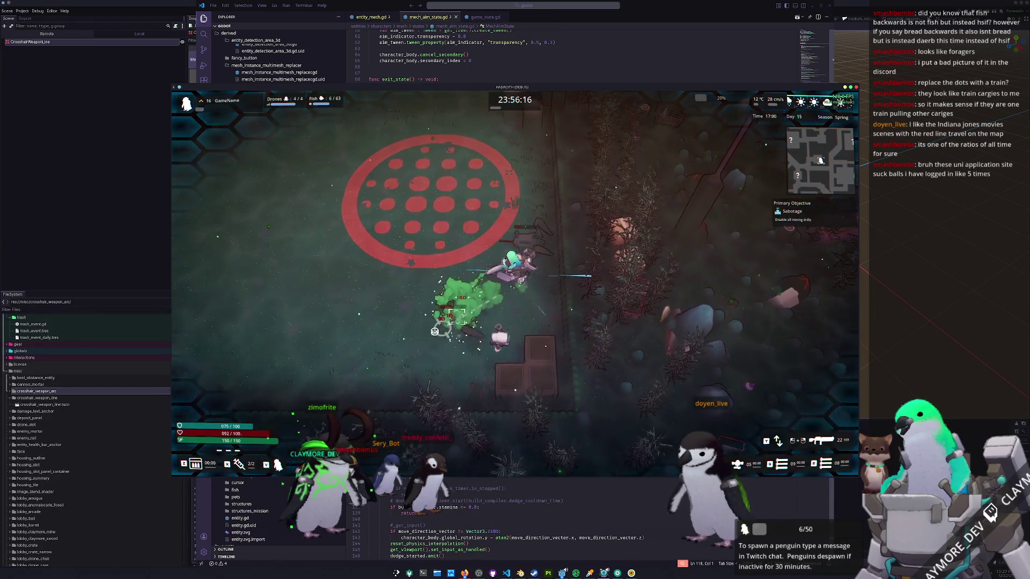
left_click(474, 368)
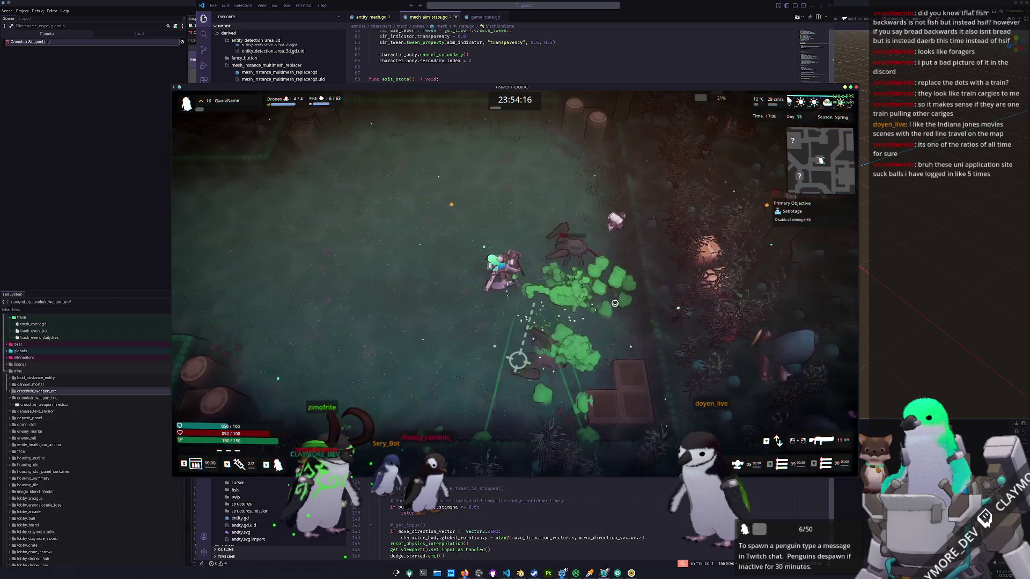
key("r")
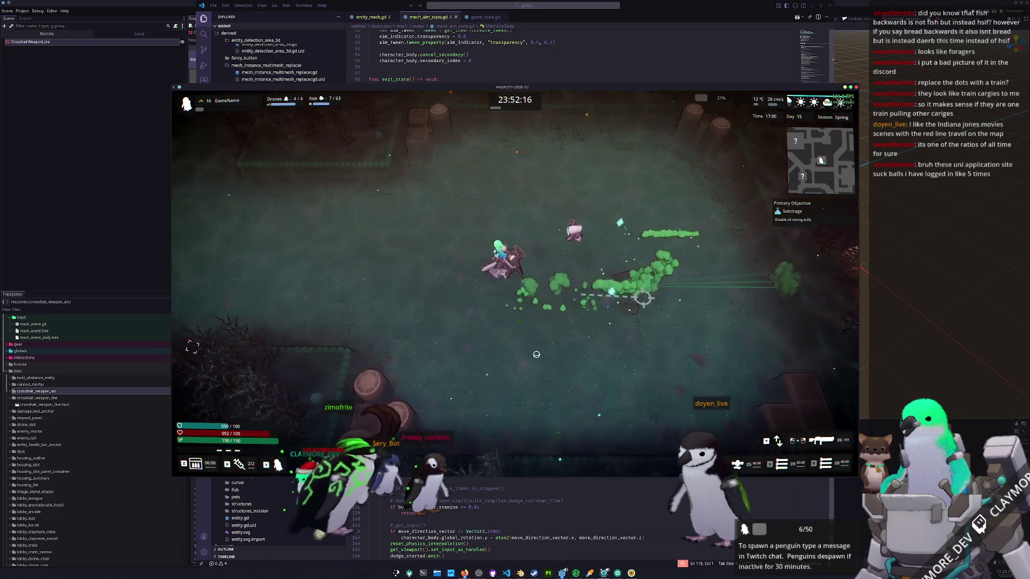
left_click(718, 338)
key("d")
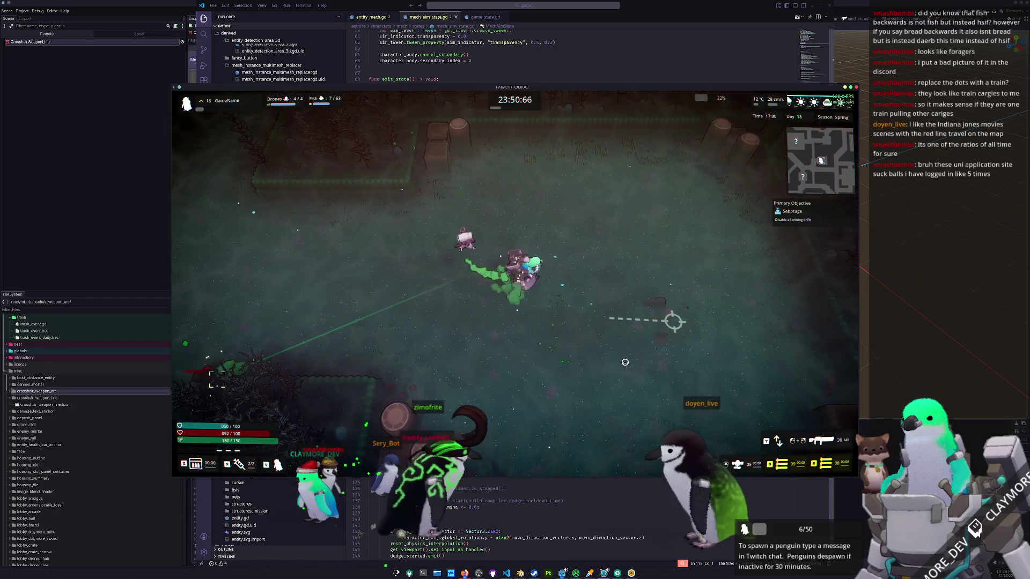
key("d")
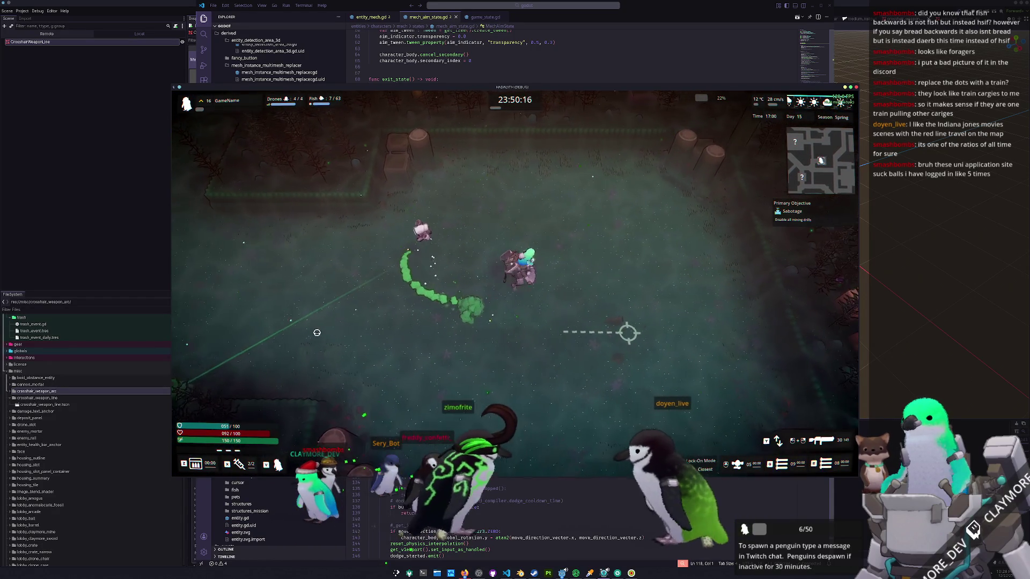
key("a")
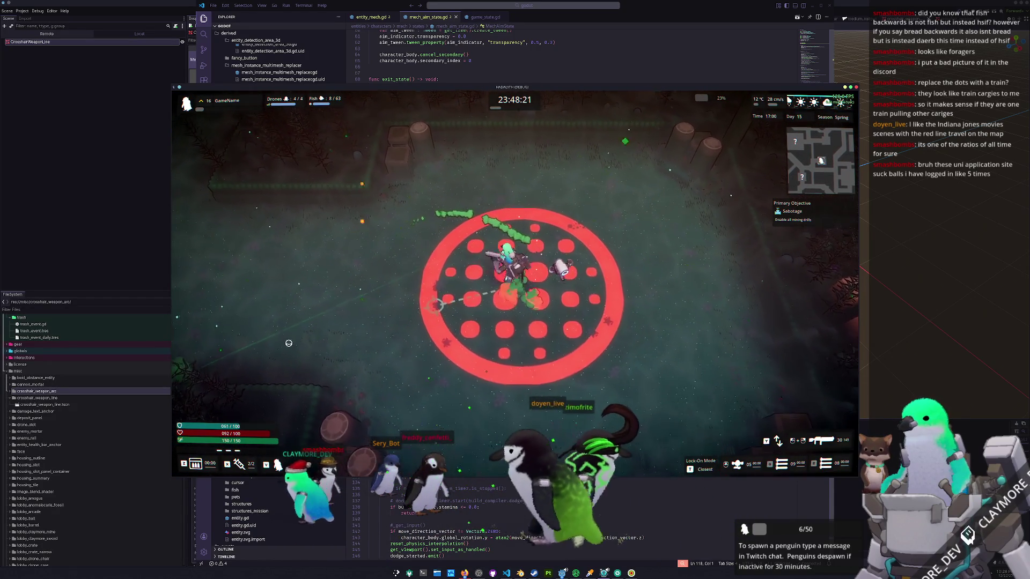
key("a")
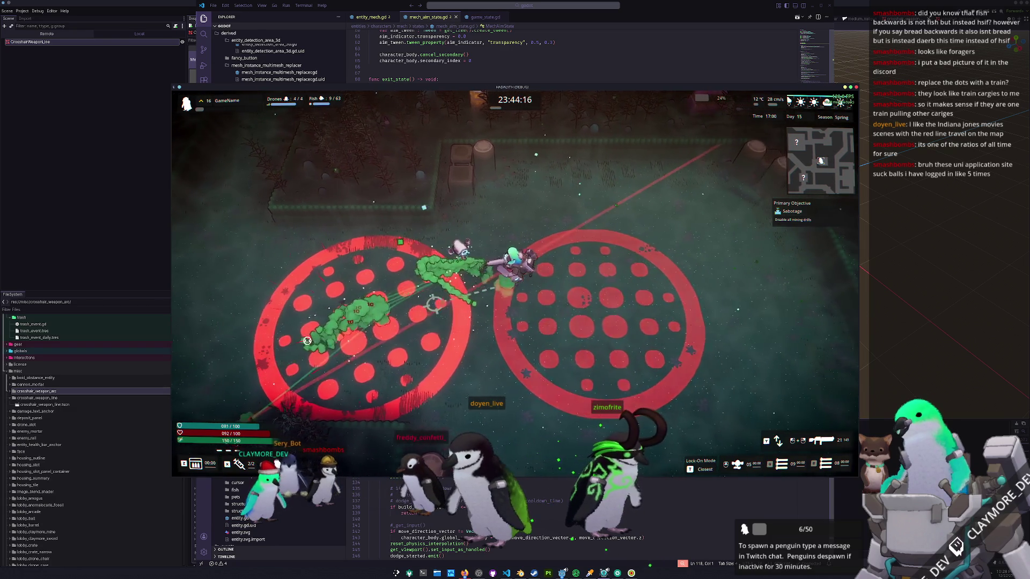
key("w")
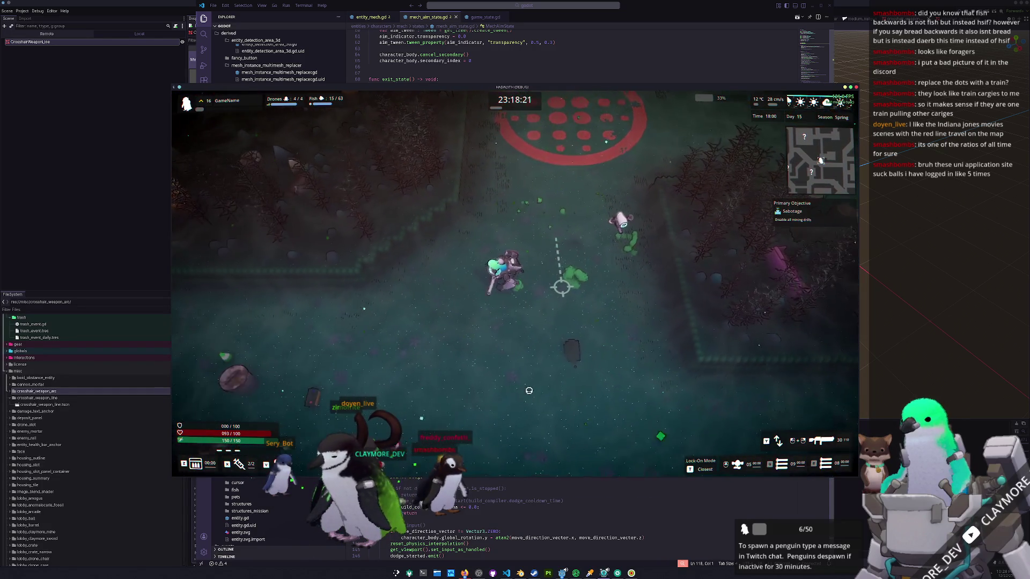
Pause the game with Esc and switch back to VS Code
key("Escape")
left_click(544, 487)
scroll(543, 321, "up", 3)
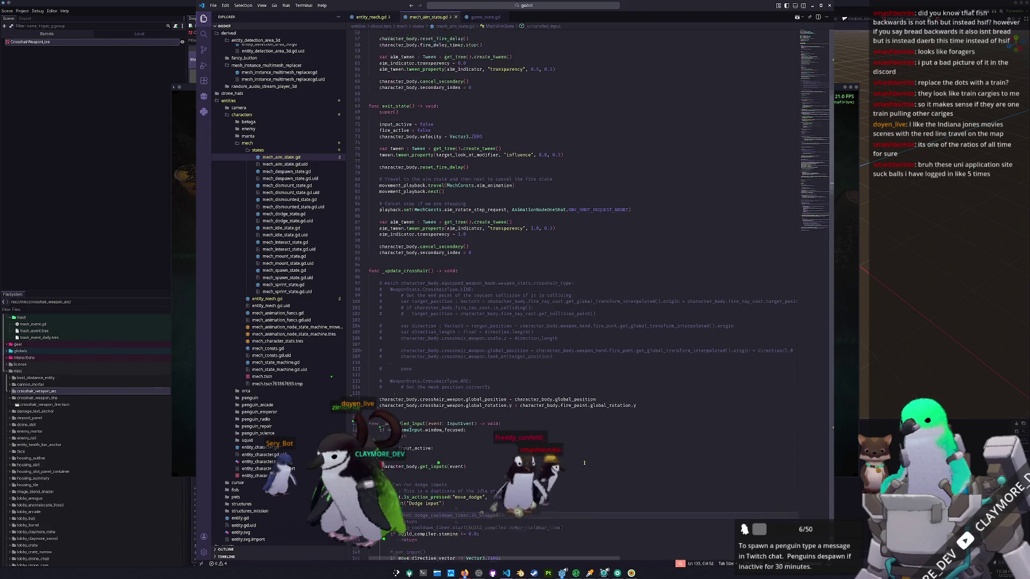
Frame CrosshairWeaponLine in the editor, check VS Code, then resume the game, walking the mech right
left_click(72, 34)
double_click(30, 42)
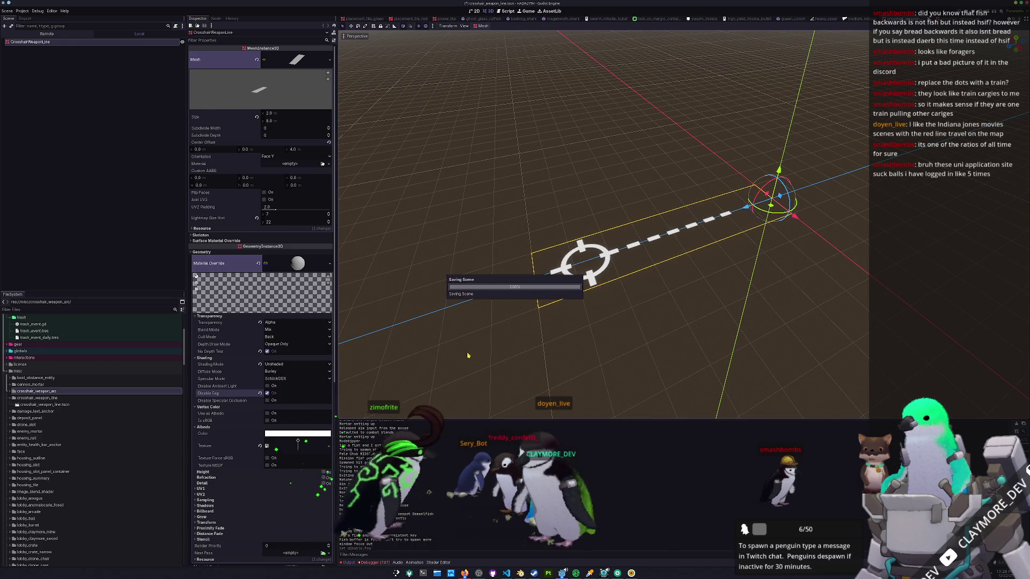
key("alt+Tab")
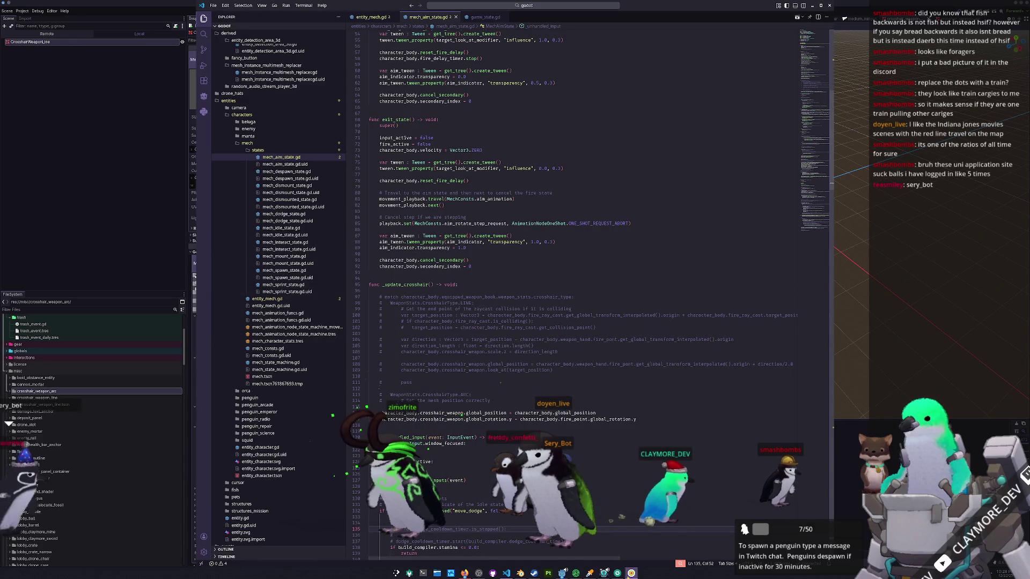
key("alt+Tab")
key("alt+Tab")
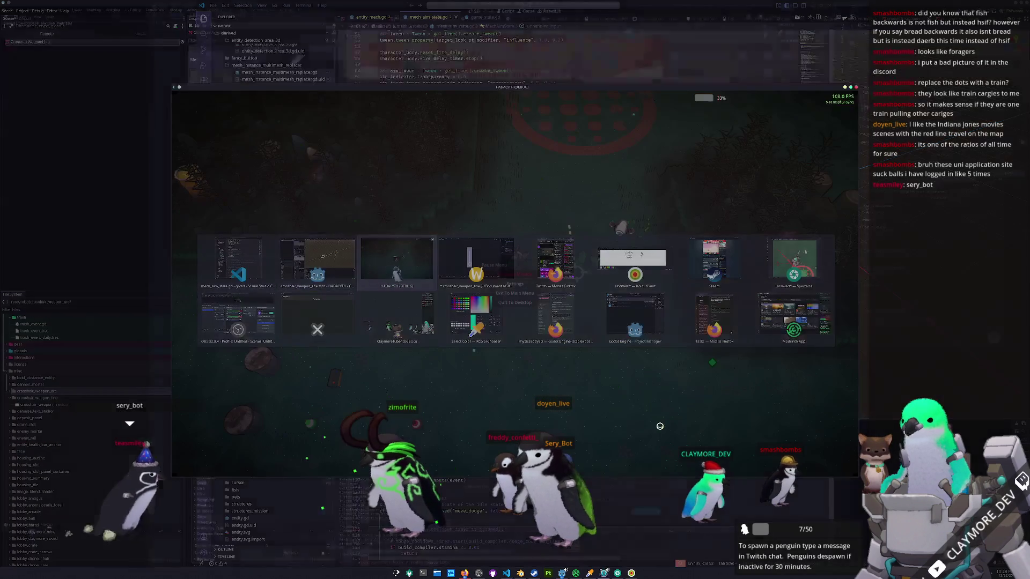
key("d")
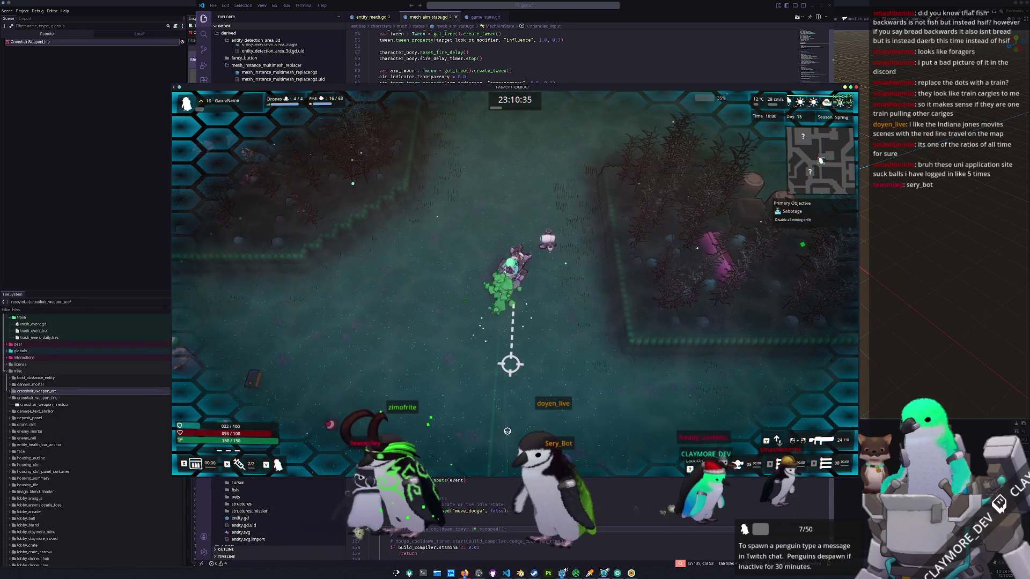
Walk the mech down and right while firing at enemies, then reload the weapon
key("s")
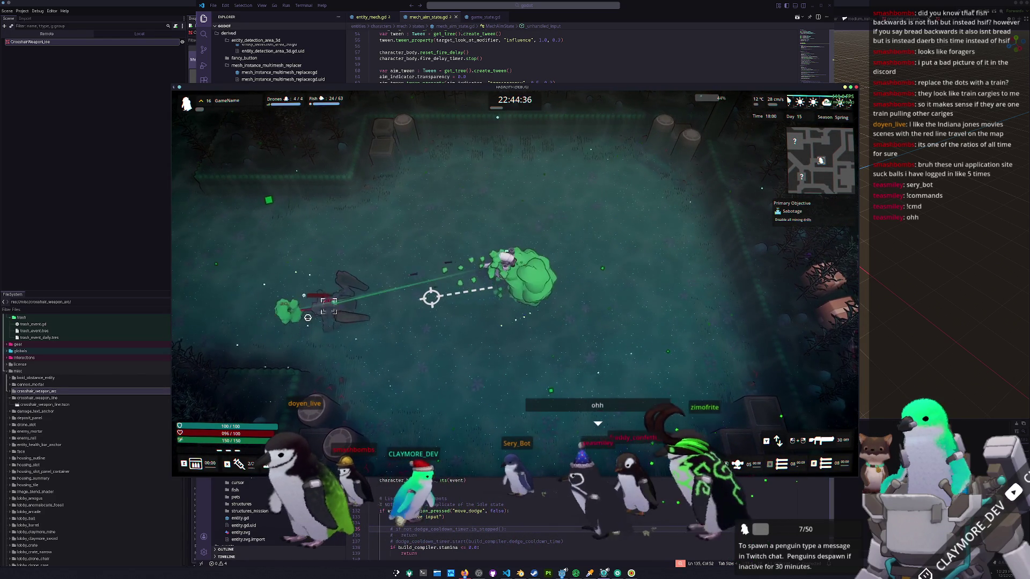
key("d")
left_click(432, 297)
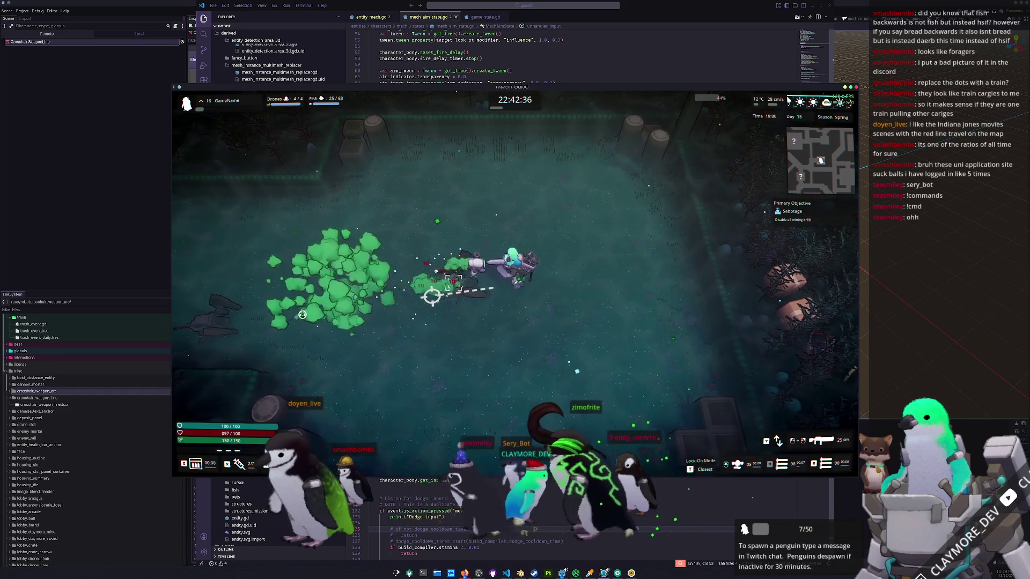
key("d")
left_click(293, 313)
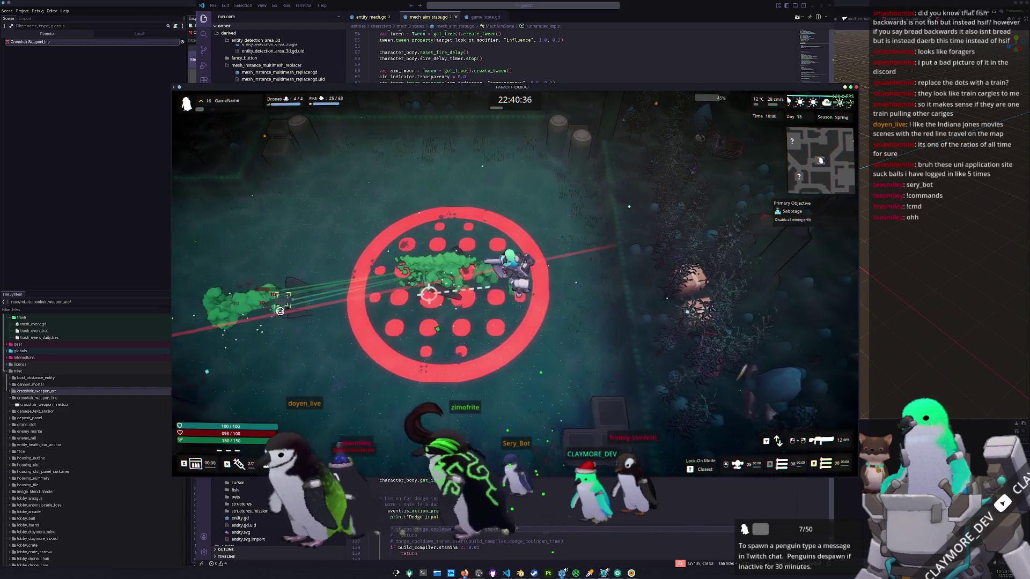
key("r")
Move the mech around the arena watching the aim line, then pause with Esc and return to the editor
key("s")
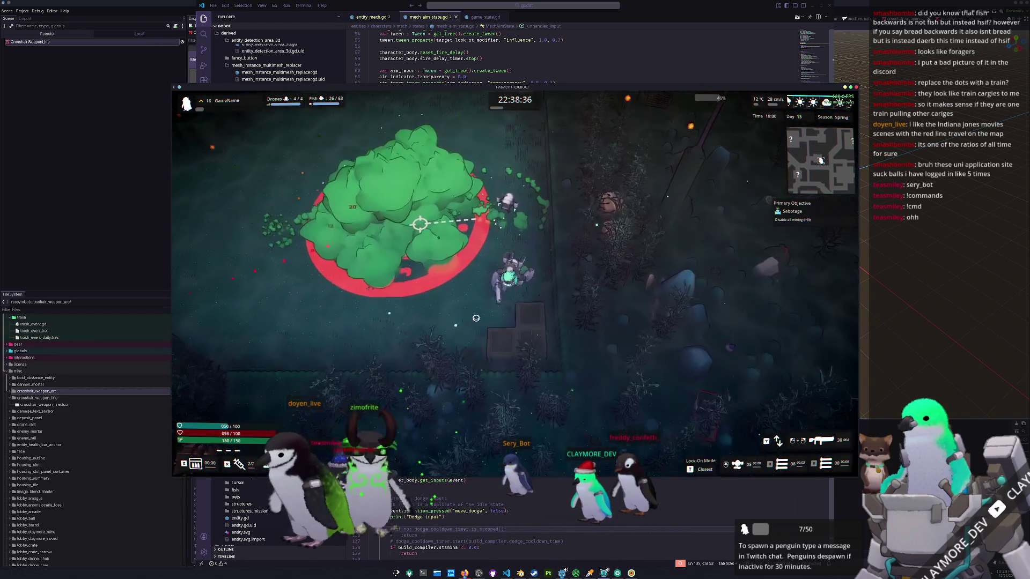
key("w")
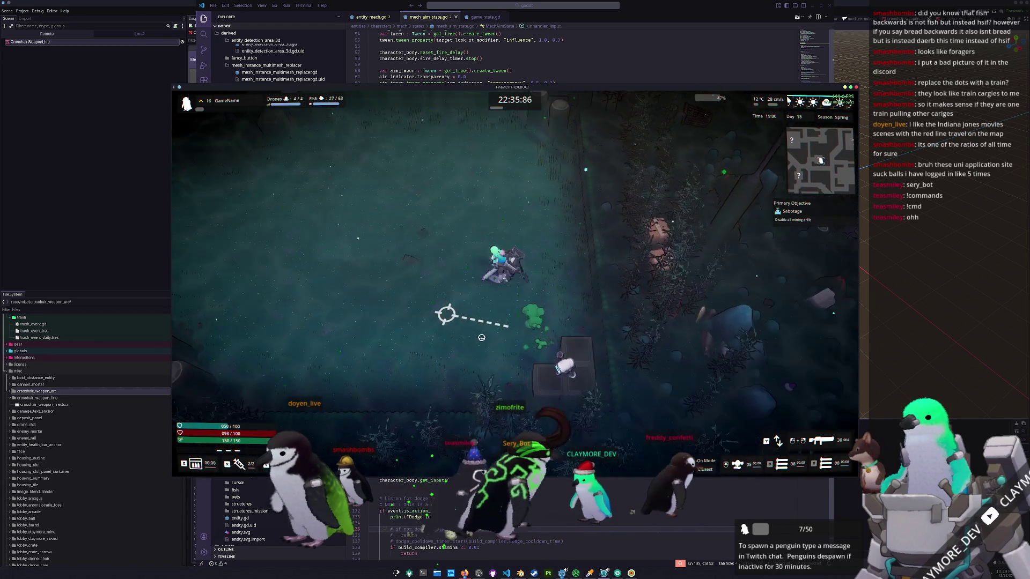
key("s")
key("a")
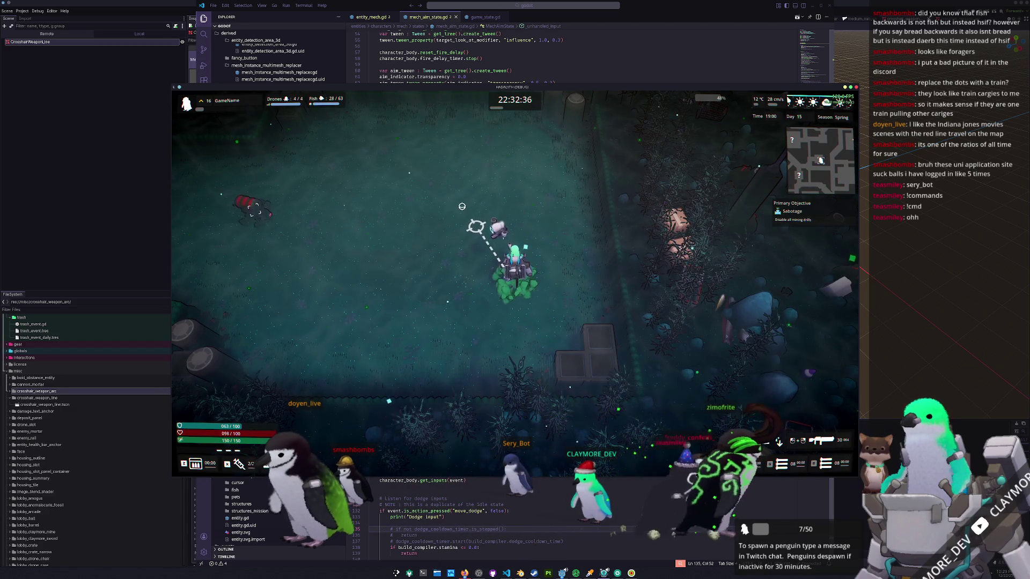
key("w")
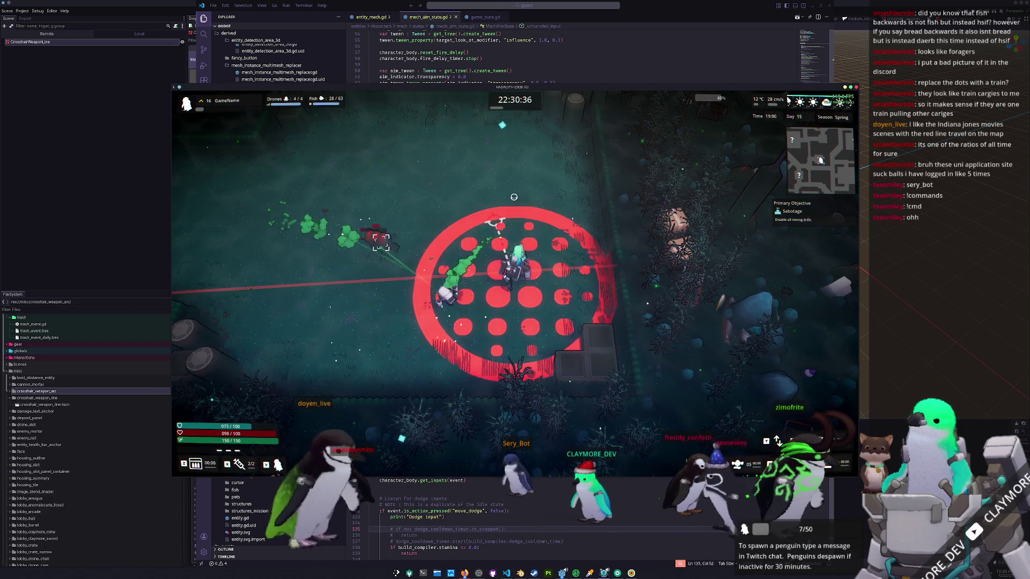
key("w")
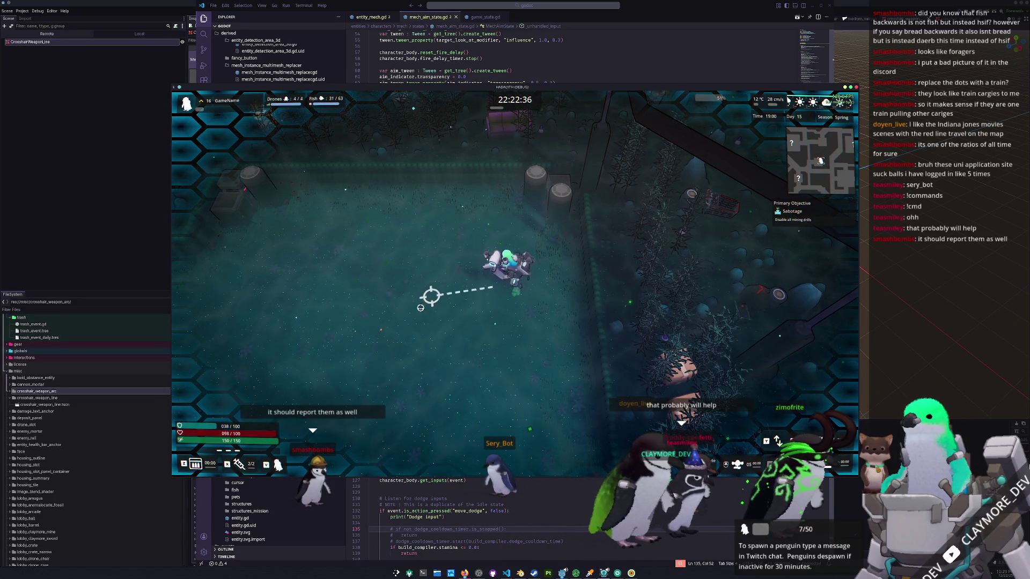
key("s")
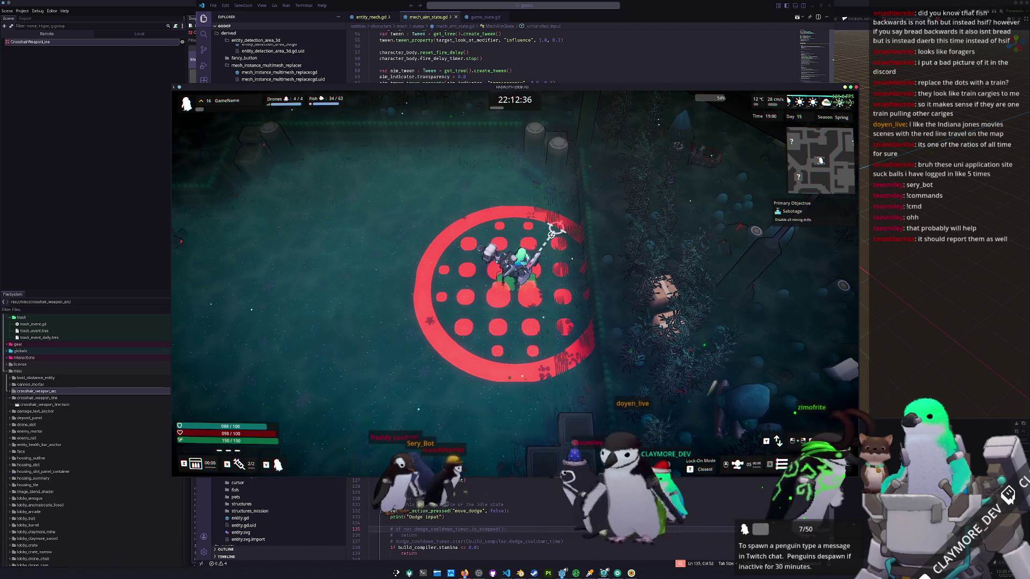
key("Escape")
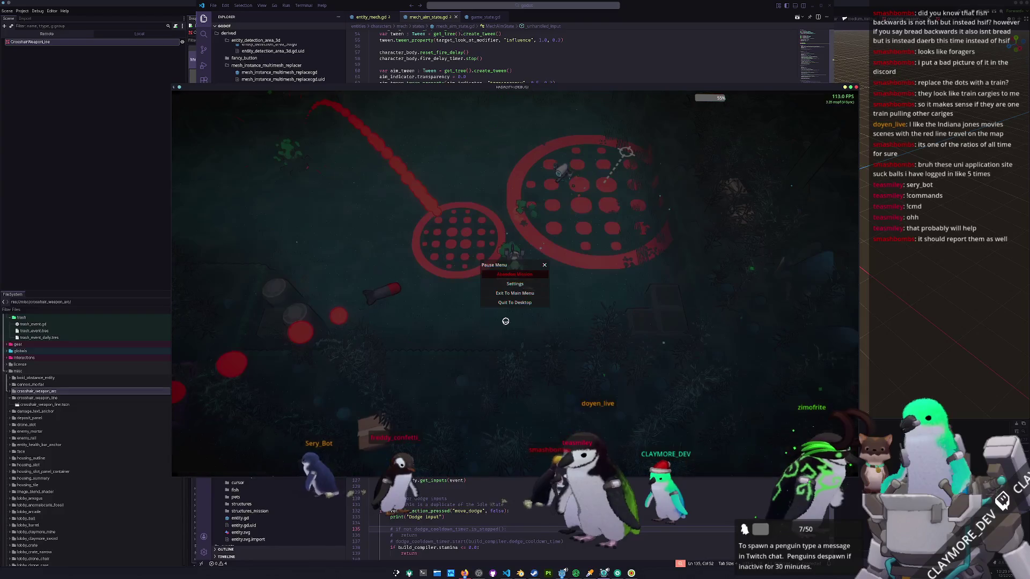
left_click(77, 199)
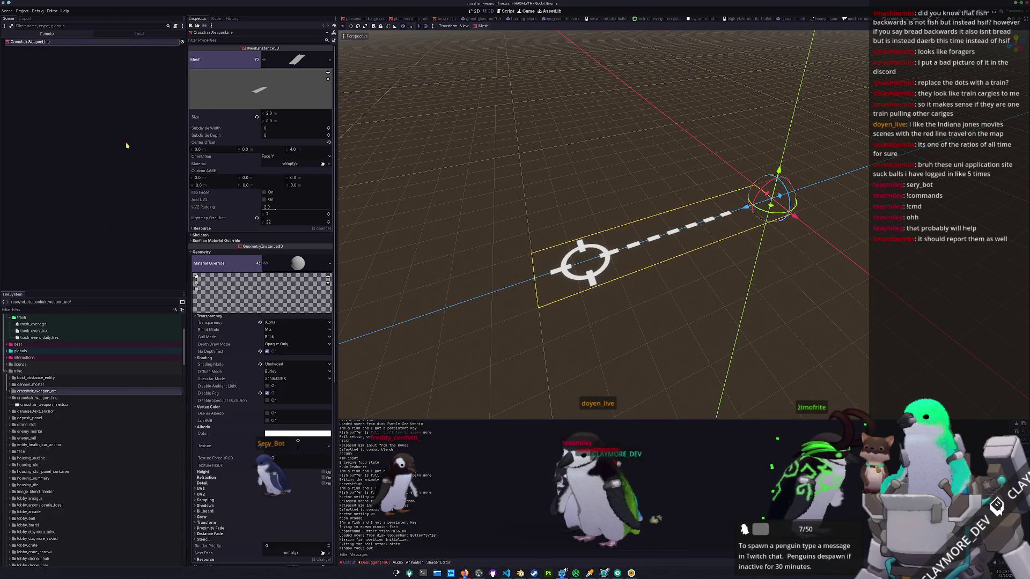
Drag the crosshair line material's Render Priority value, then run the project with F5
scroll(241, 277, "down", 3)
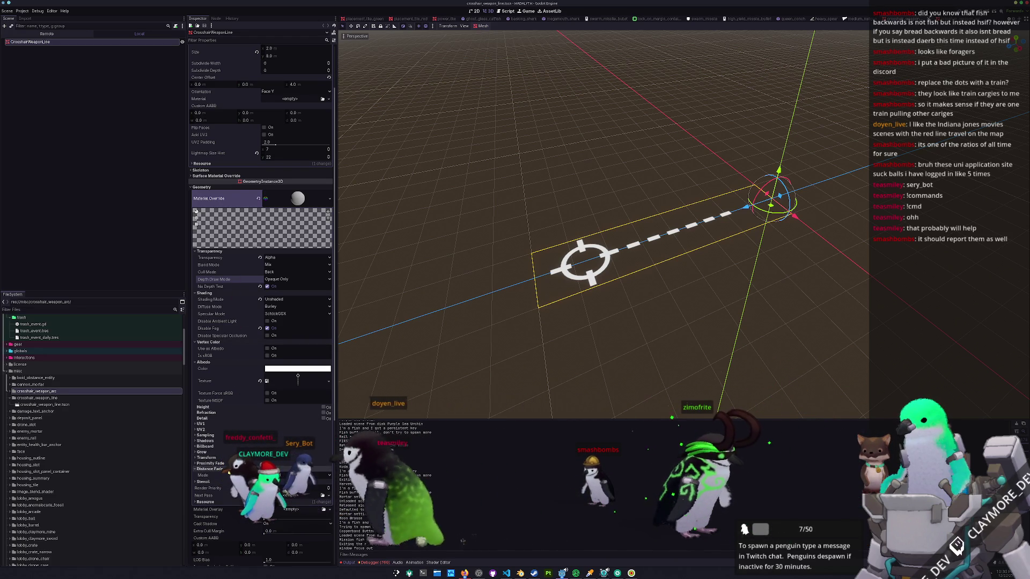
scroll(262, 300, "down", 3)
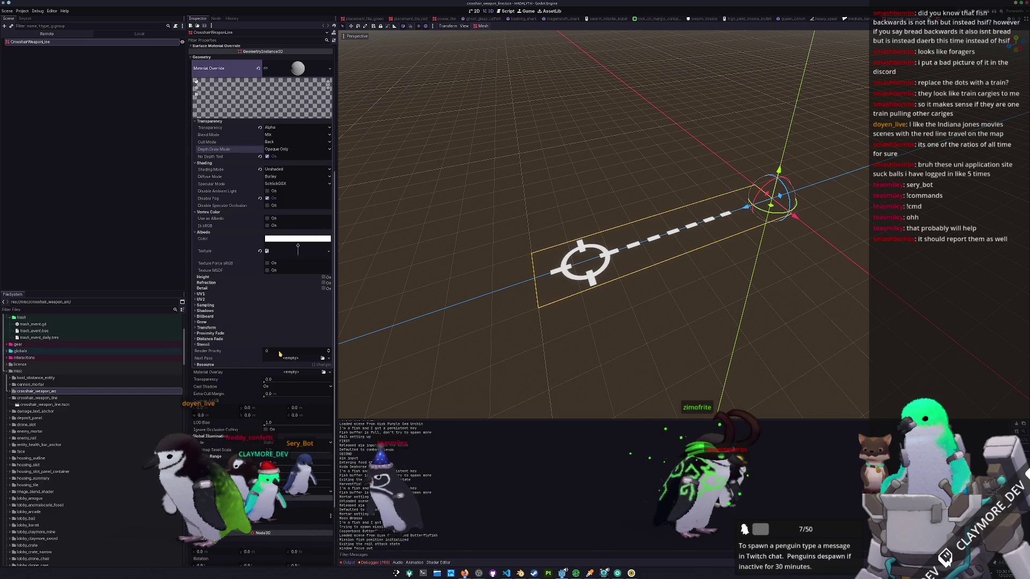
left_click_drag(288, 352, 226, 352)
key("F5")
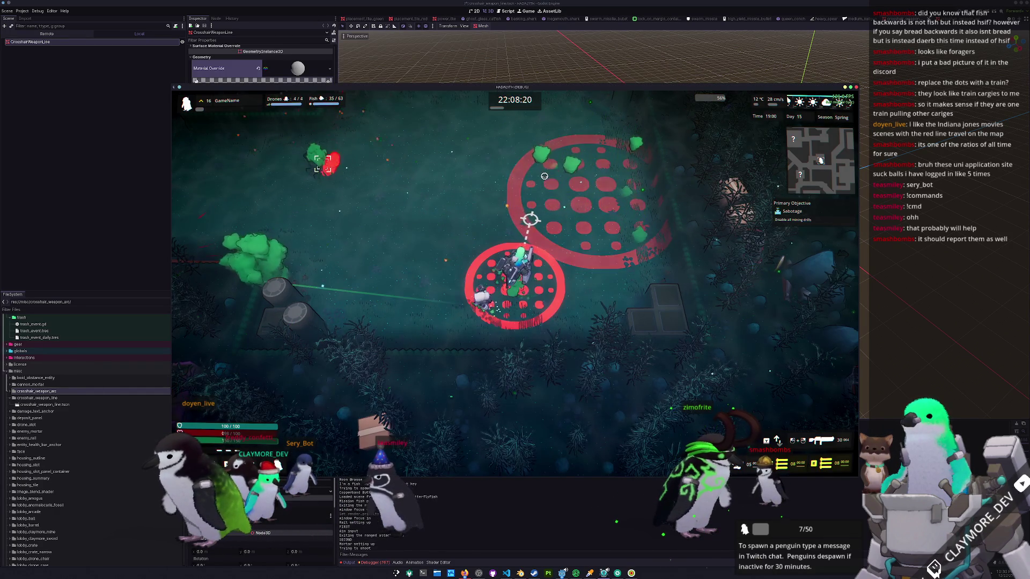
Stop the running game with F8 and relaunch it with F5
key("F8")
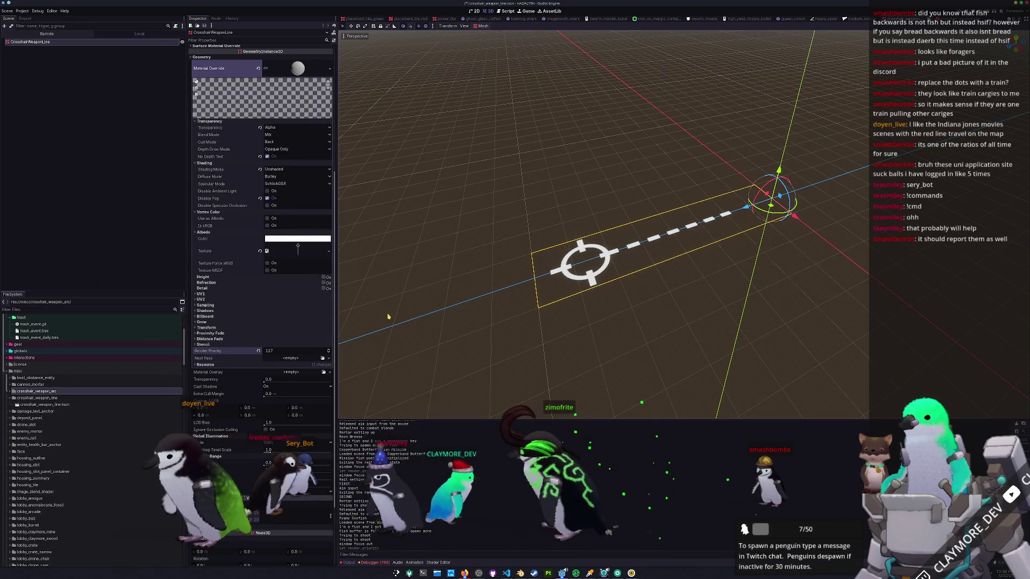
key("F5")
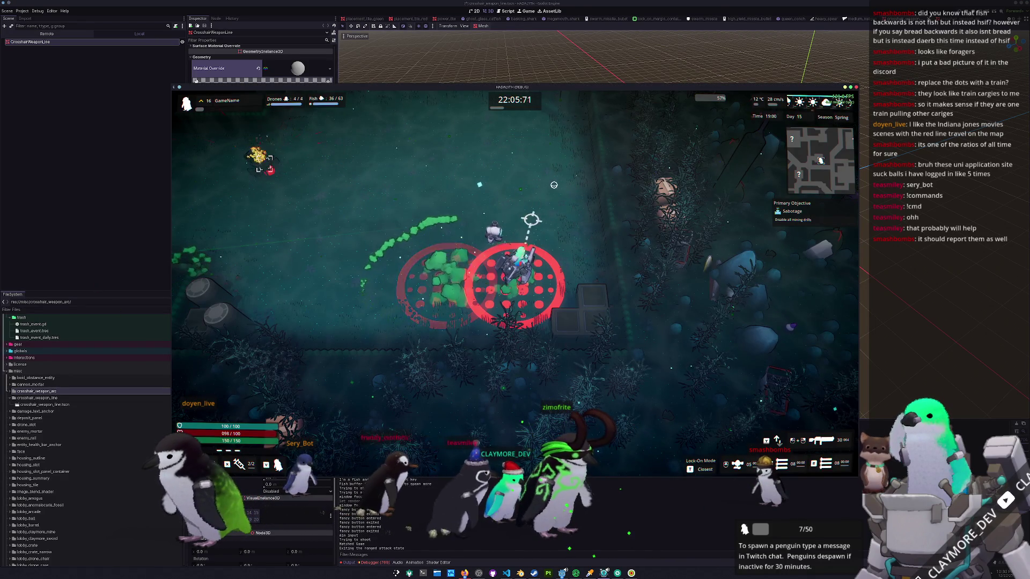
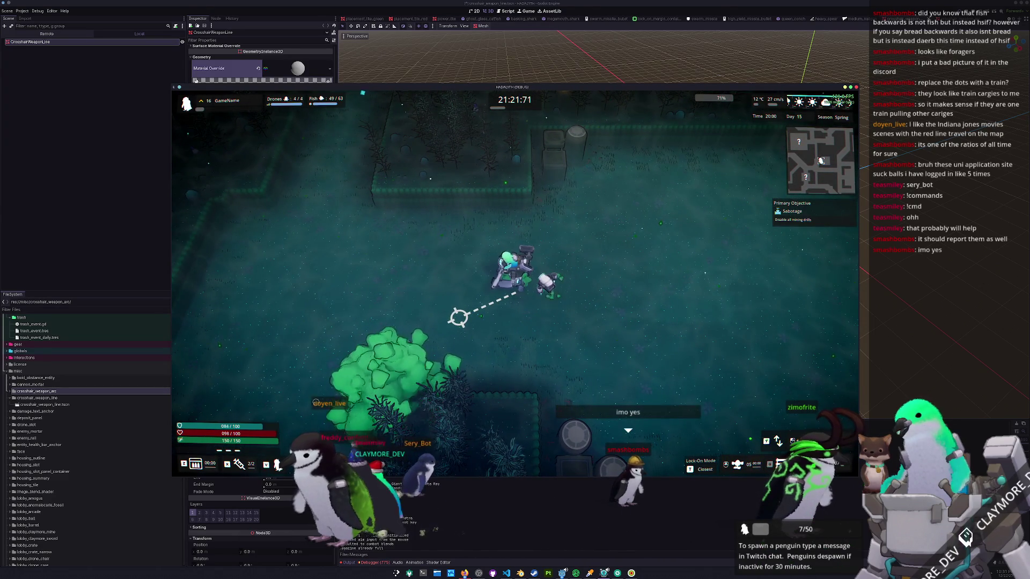
Close the running game and open lock_on_area_3d.gd through the quick file search
key("F8")
key("alt+Tab")
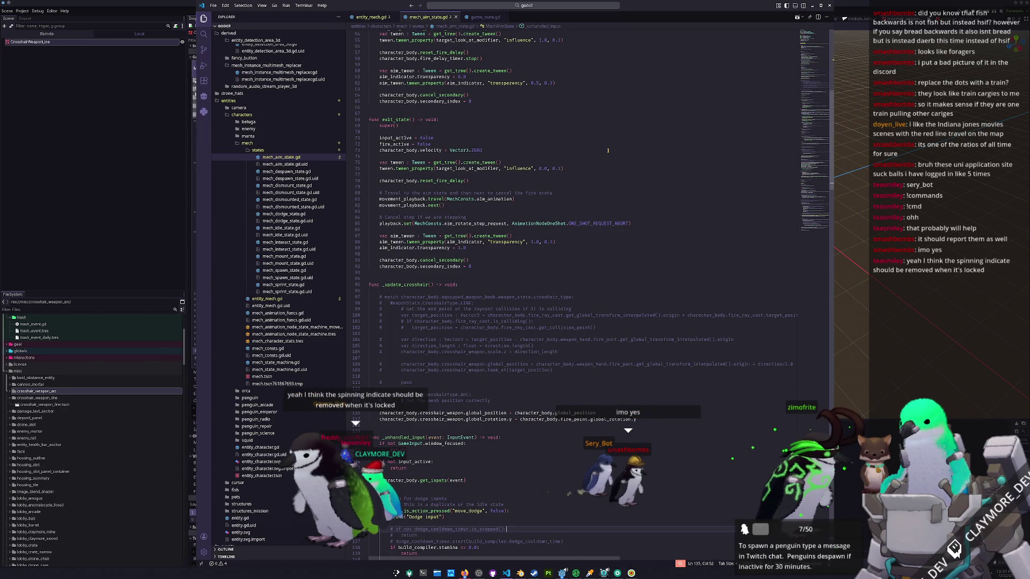
left_click(520, 6)
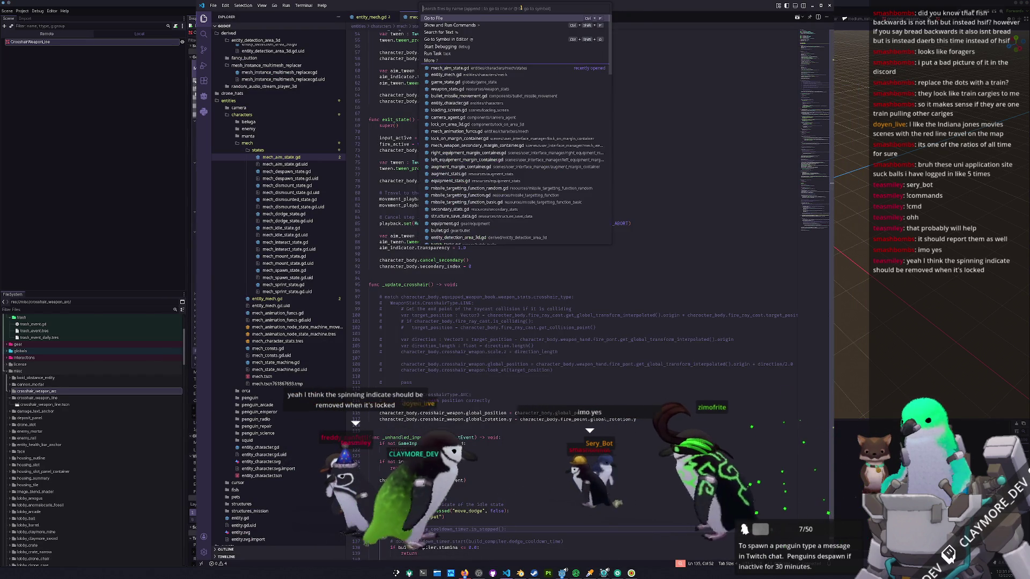
type("lock_on")
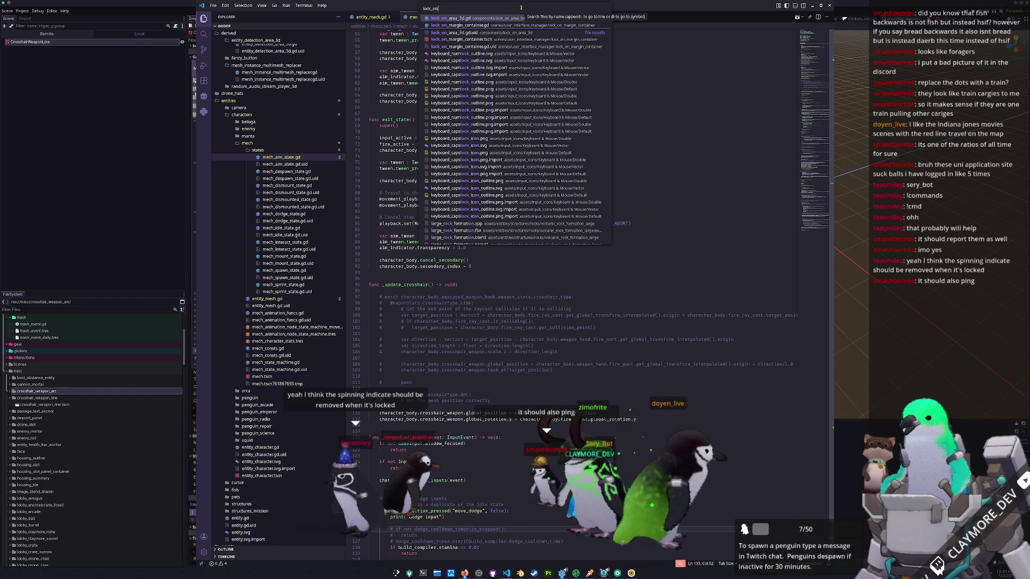
key("Down")
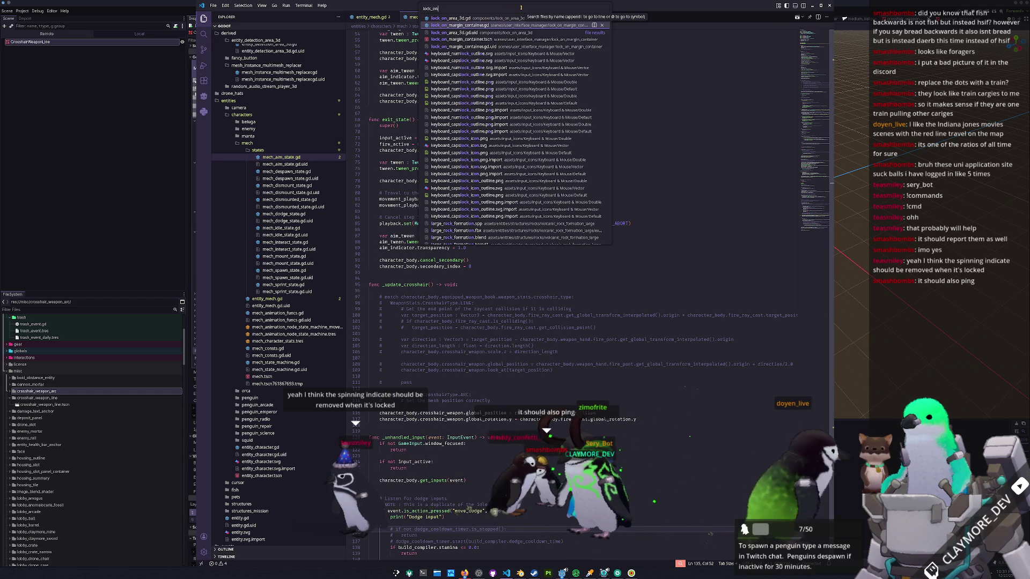
key("Up")
key("Return")
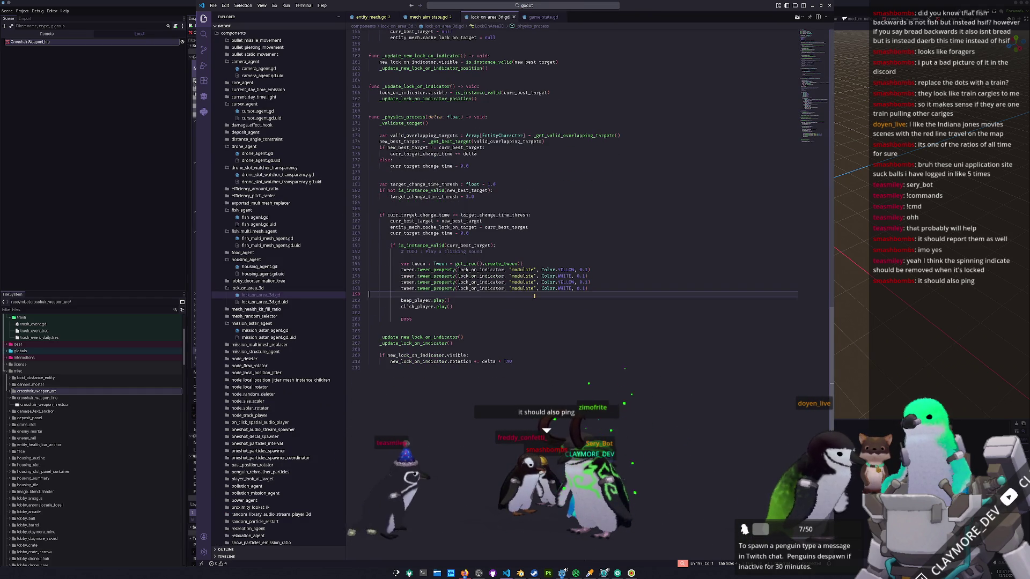
left_click(532, 297)
scroll(539, 290, "up", 1)
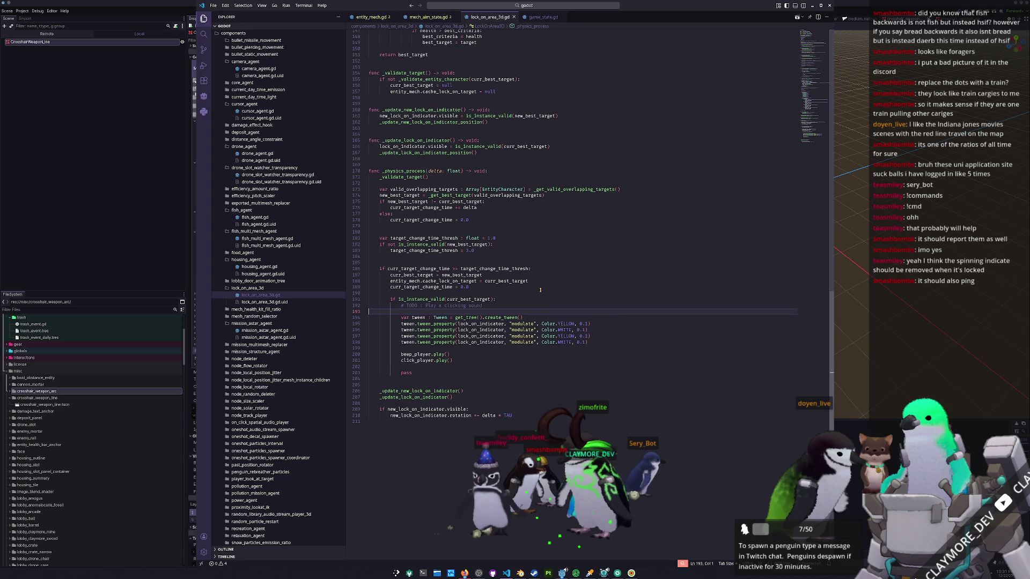
scroll(540, 290, "down", 1)
left_click_drag(599, 332, 562, 310)
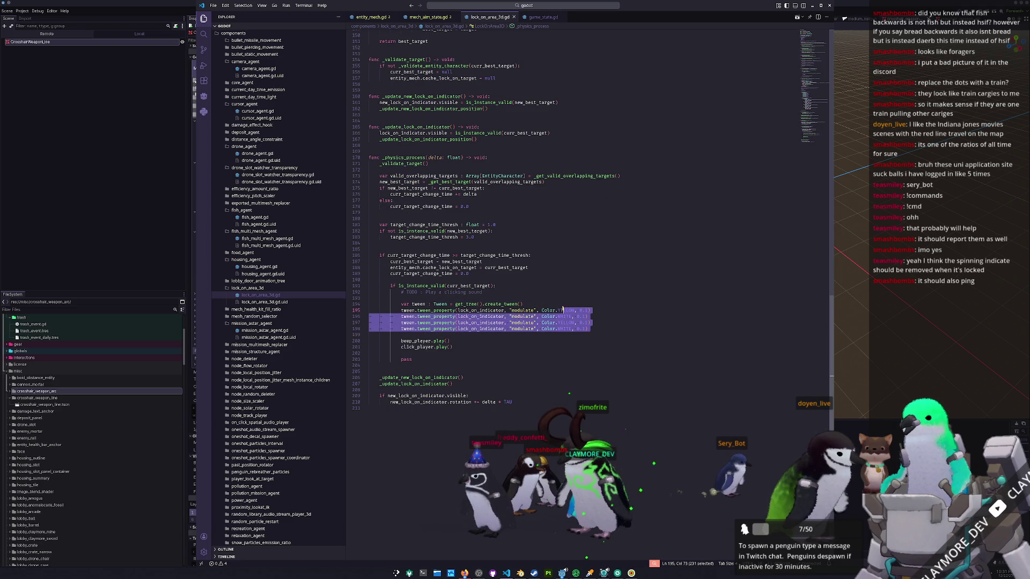
left_click_drag(453, 346, 370, 341)
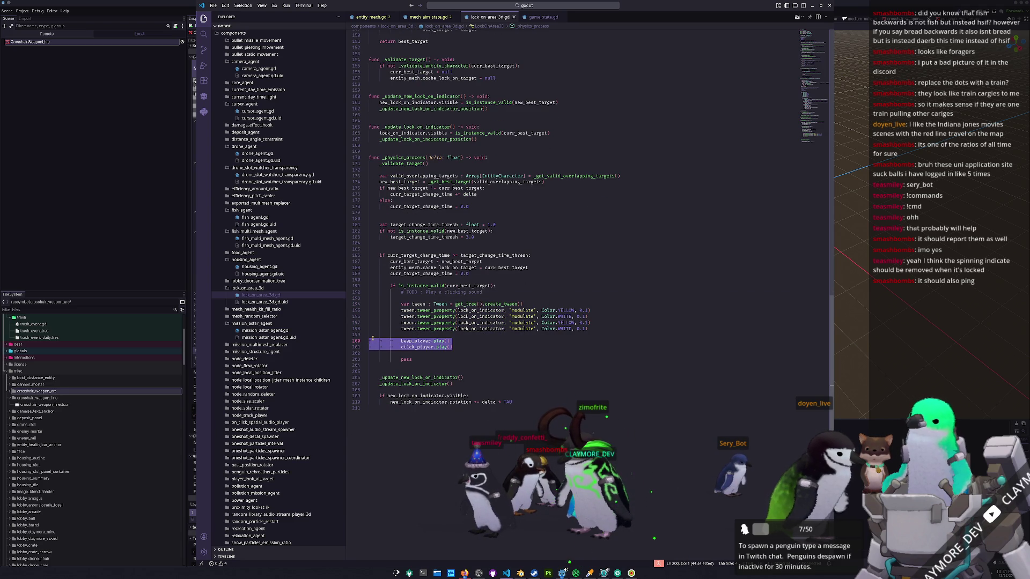
left_click(438, 333)
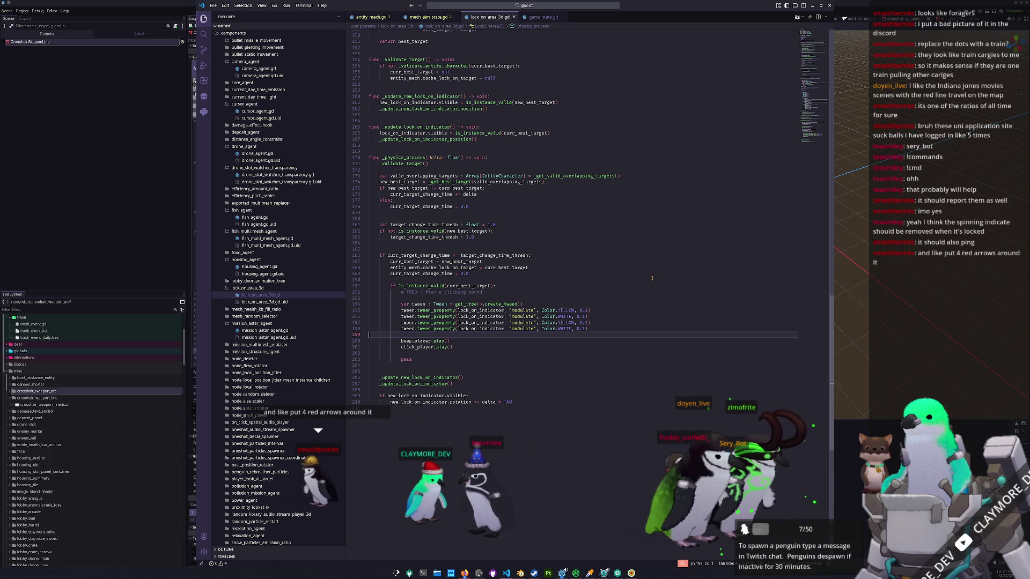
key("alt+Tab")
key("alt+Tab")
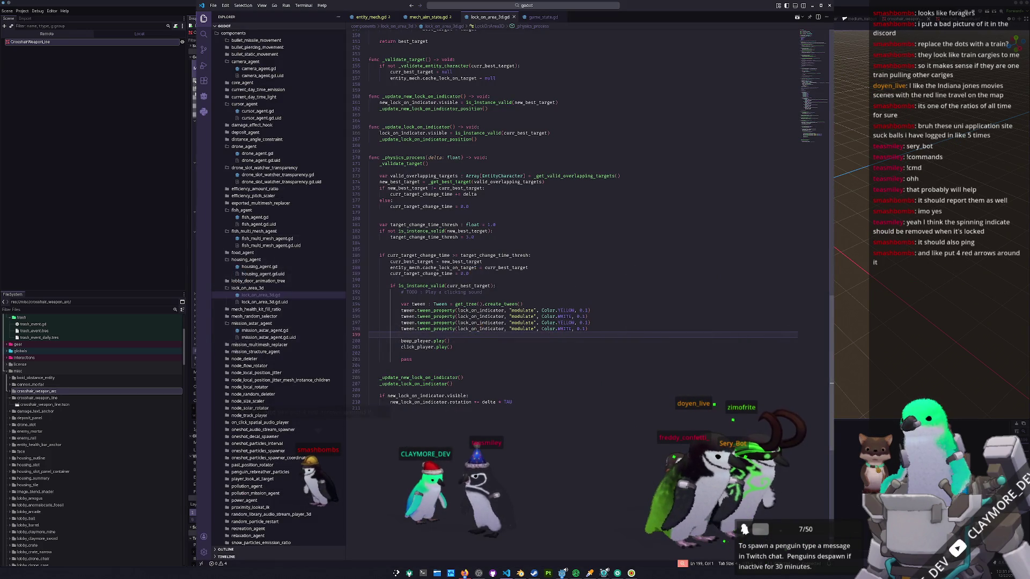
key("F5")
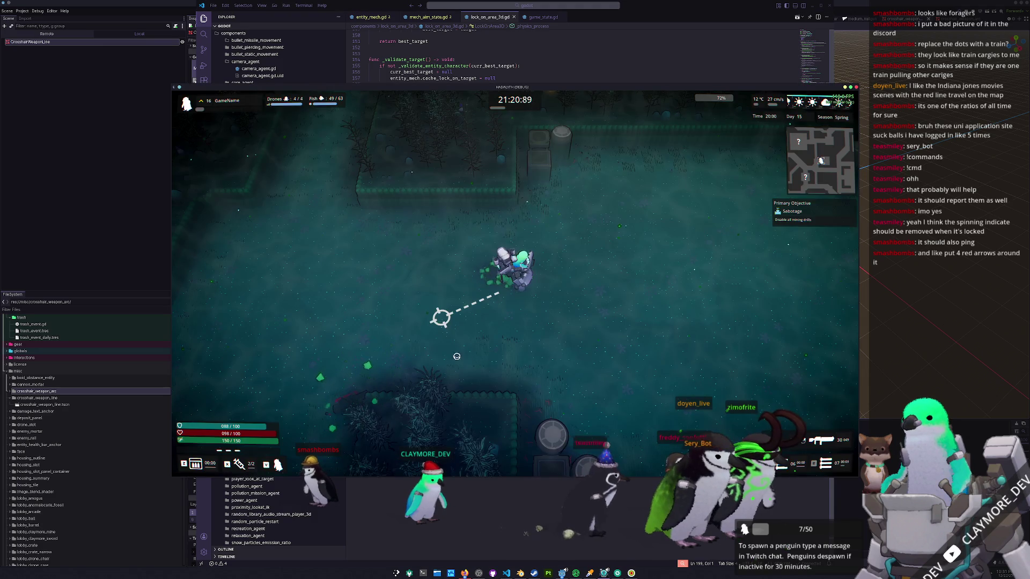
Move the mech west and north across the map to test lock-on and the crosshair
key("a")
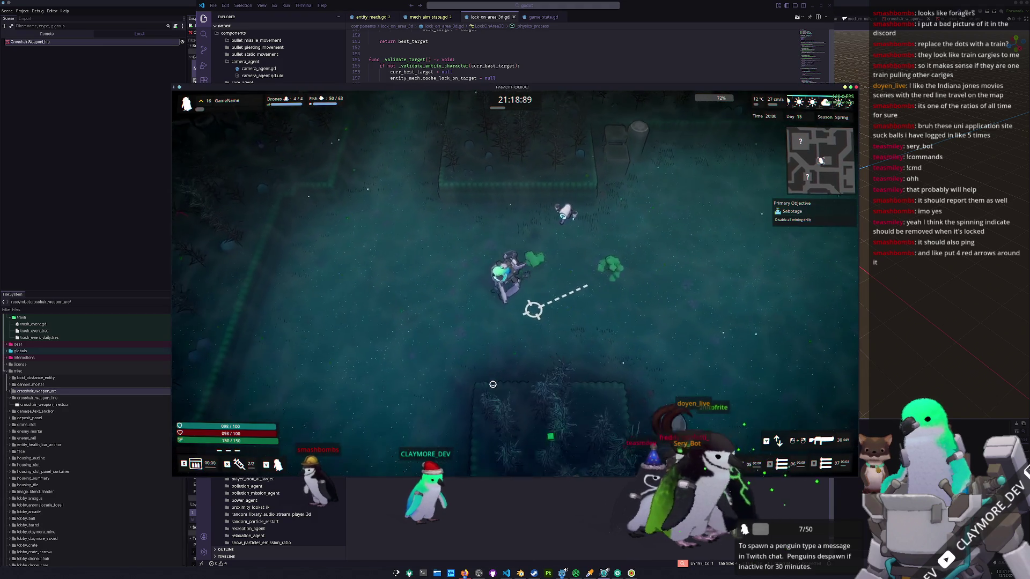
key("w")
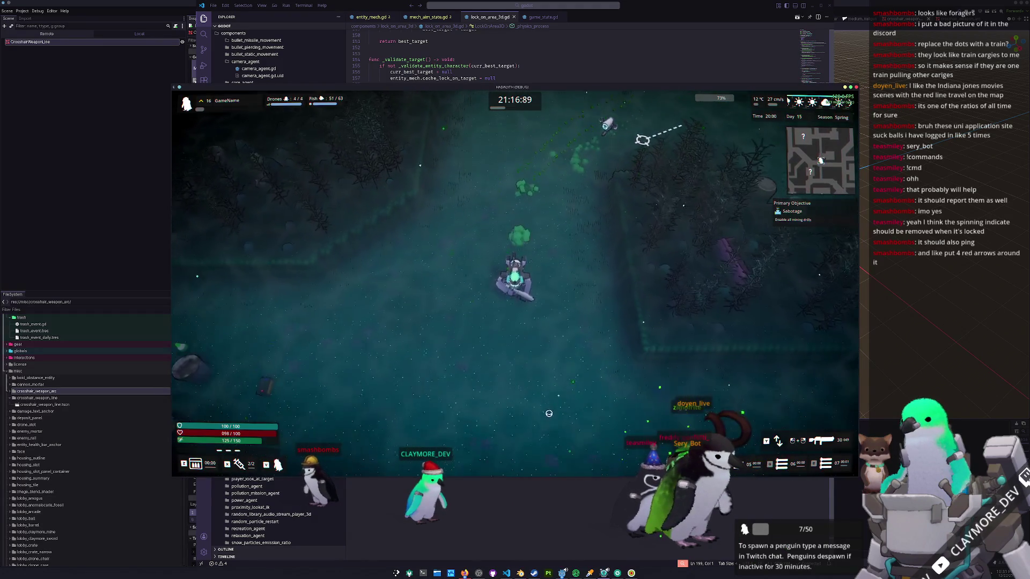
key("w")
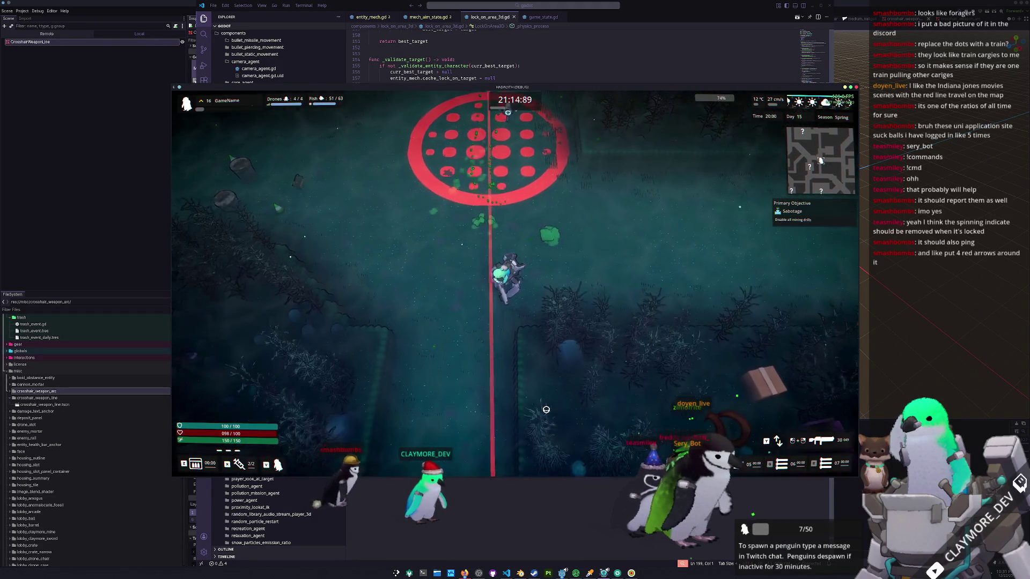
key("w")
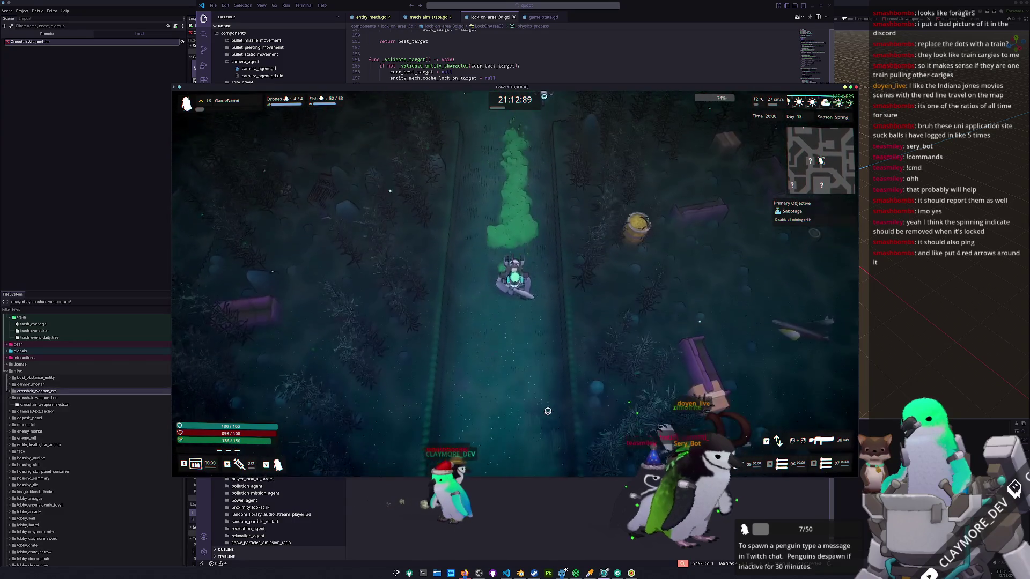
key("w")
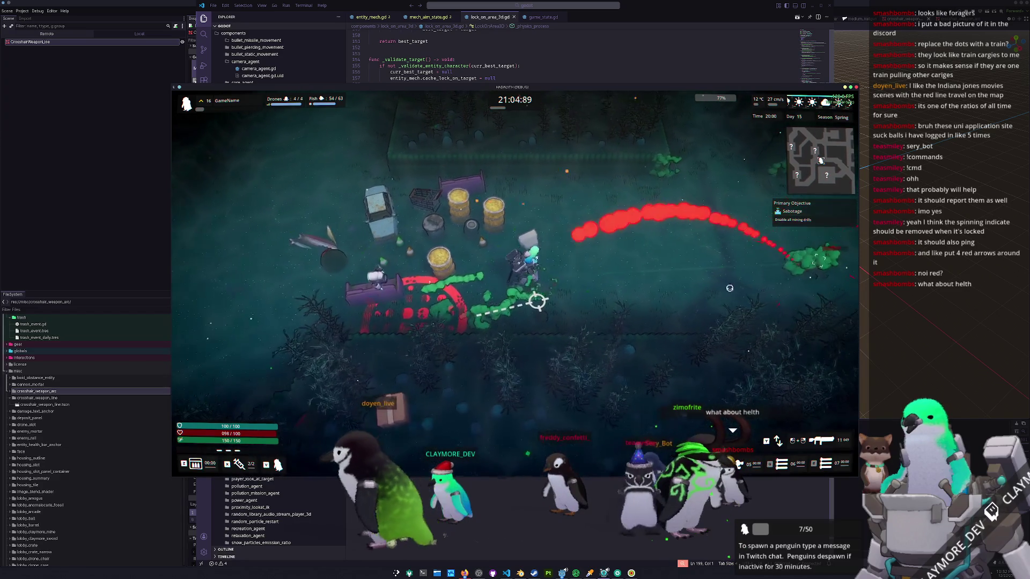
key("d")
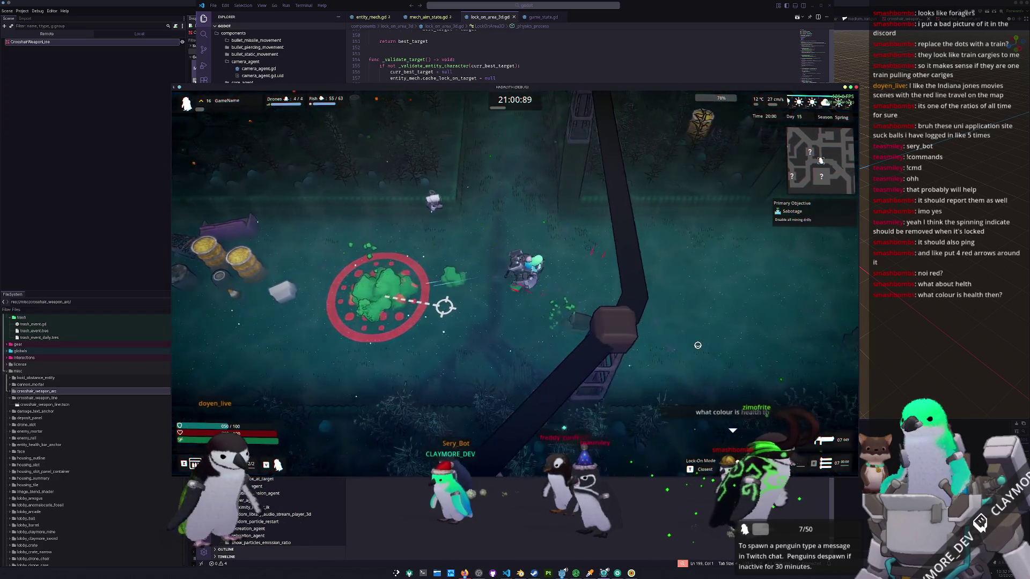
key("w")
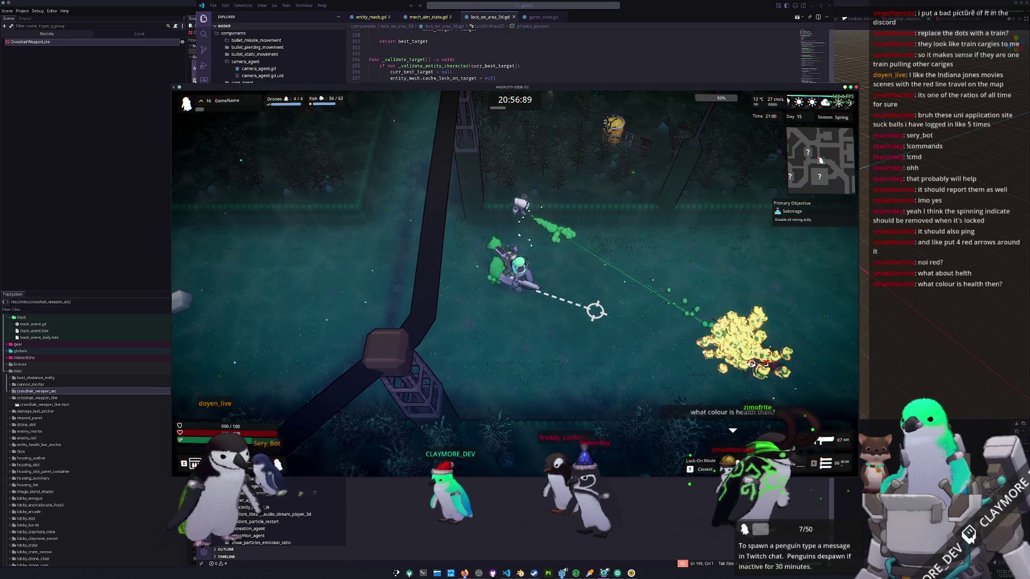
key("w")
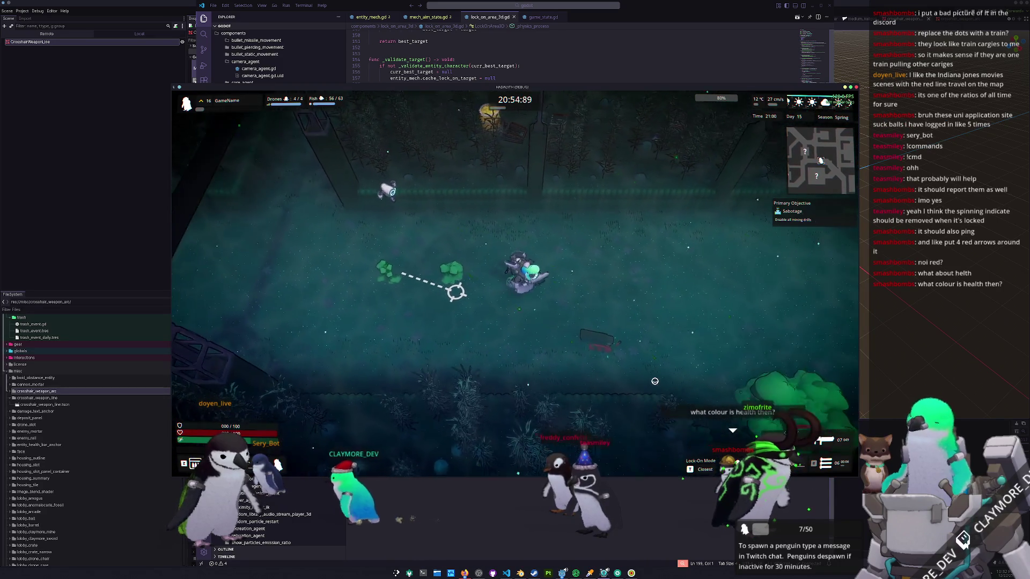
Dodge the red area attacks, head toward an enemy, then pause the game
key("d")
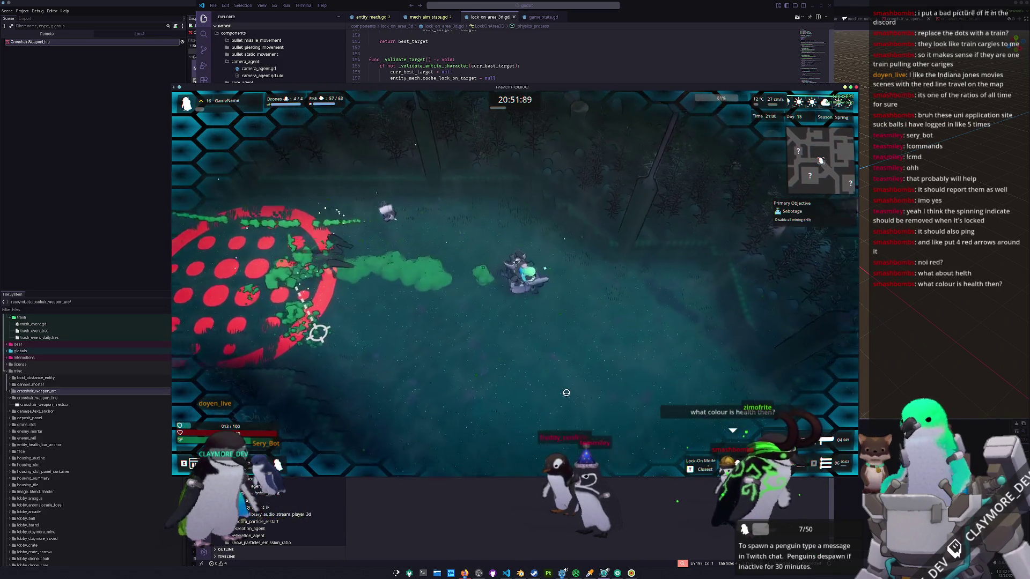
key("s")
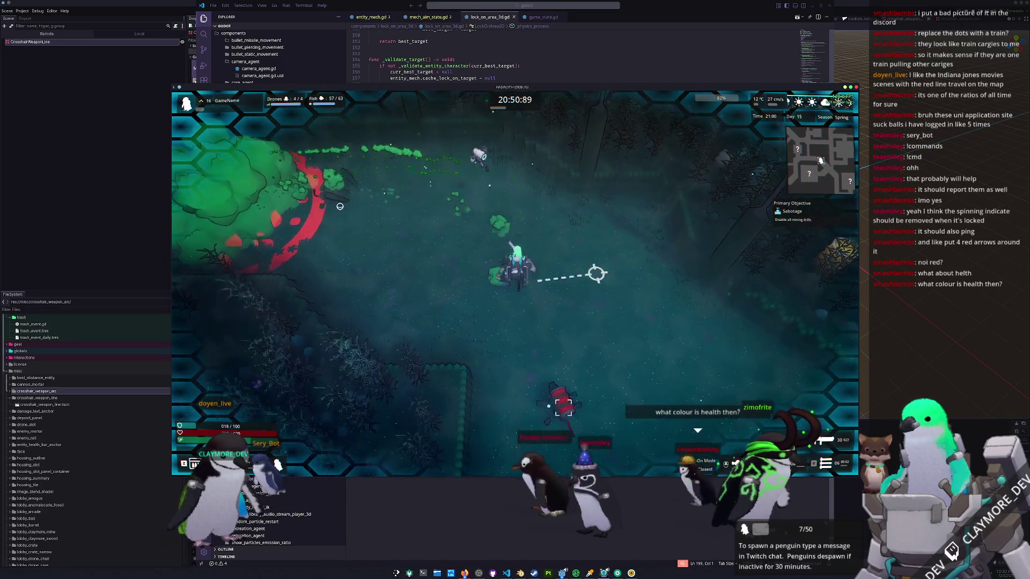
key("w")
key("a")
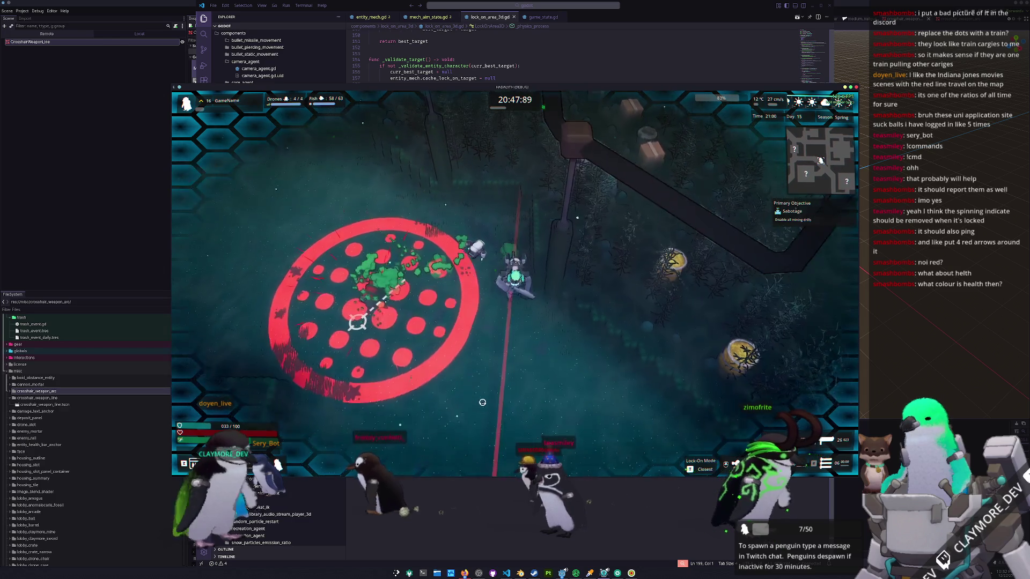
key("s")
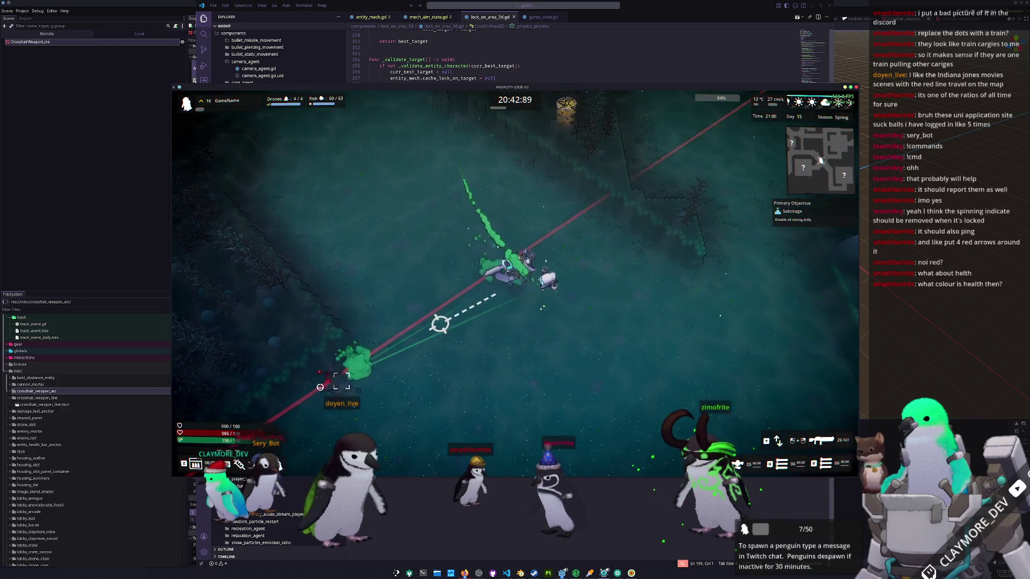
key("s")
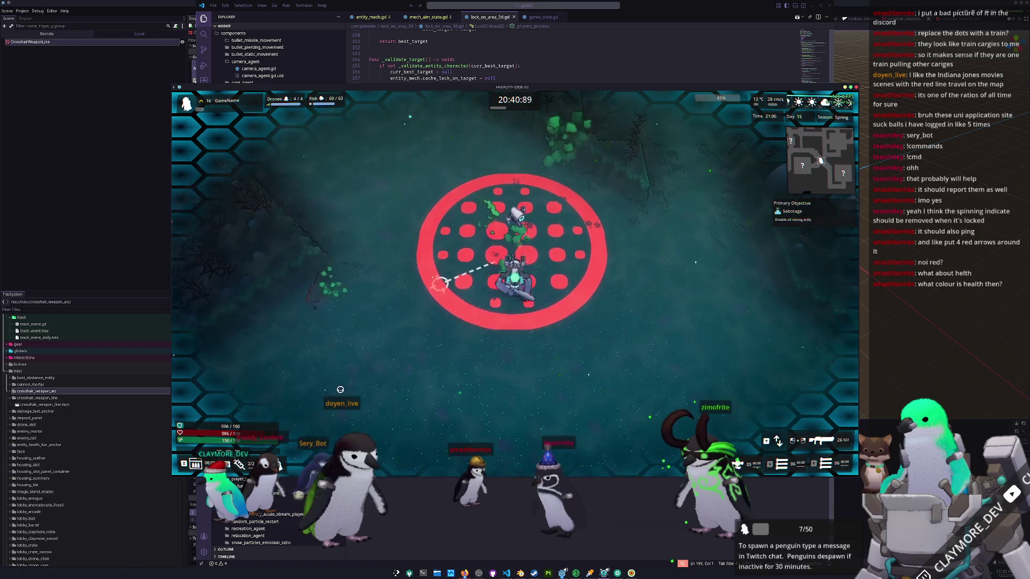
key("a")
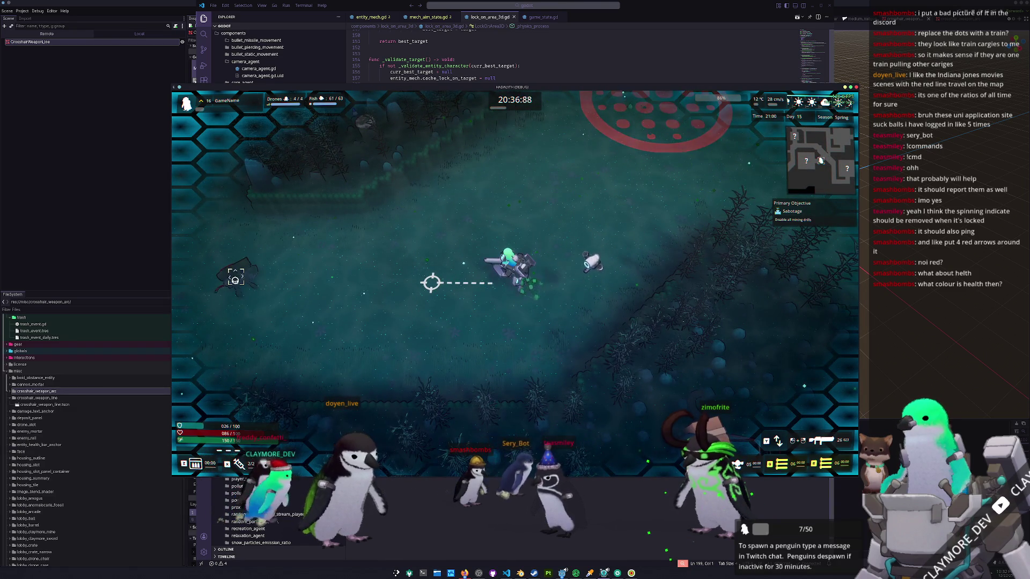
key("Escape")
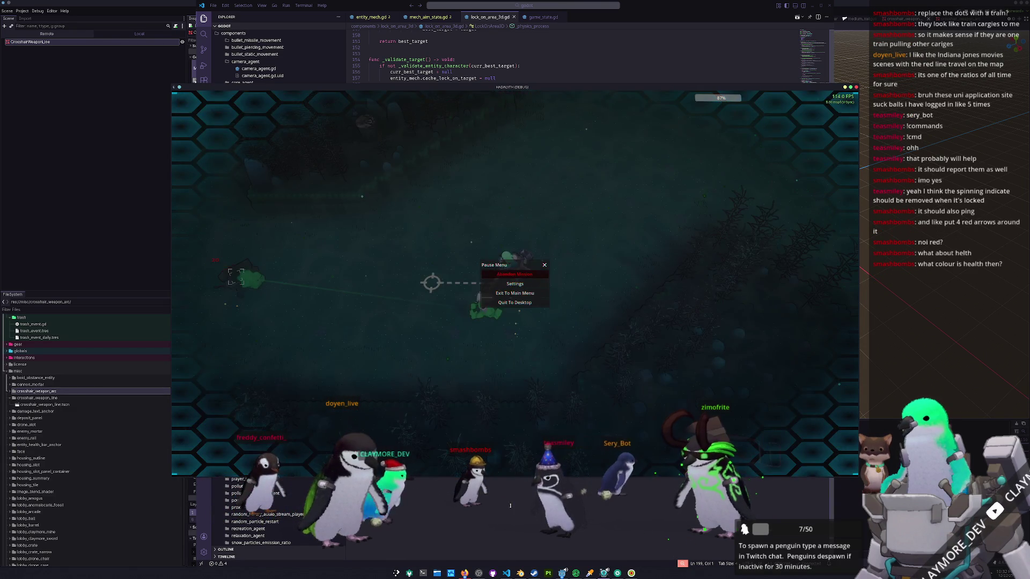
key("alt+Tab")
Find line 161 in _update_new_lock_on_indicator, where the indicator's visibility is set
left_click(424, 371)
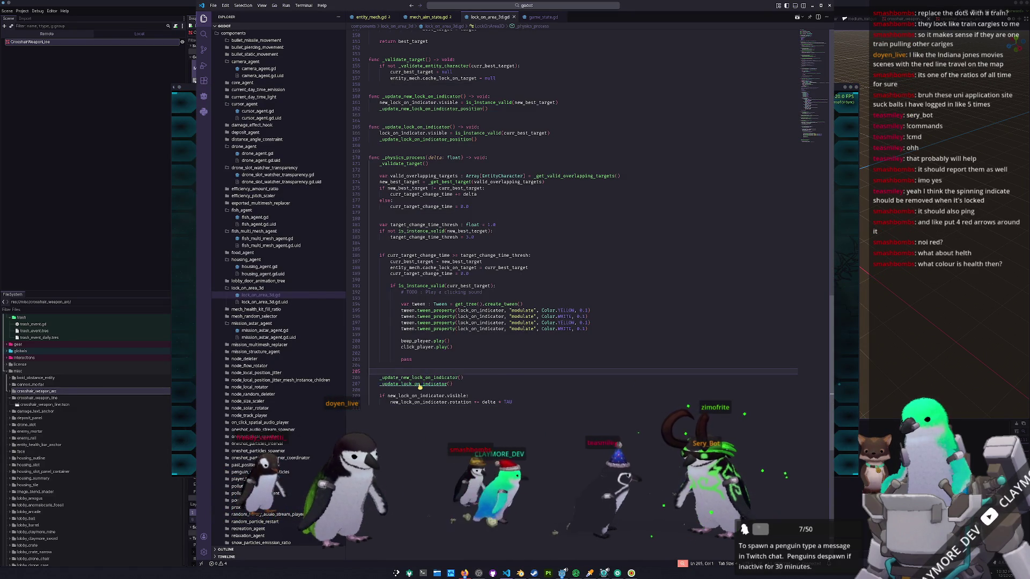
left_click(420, 388)
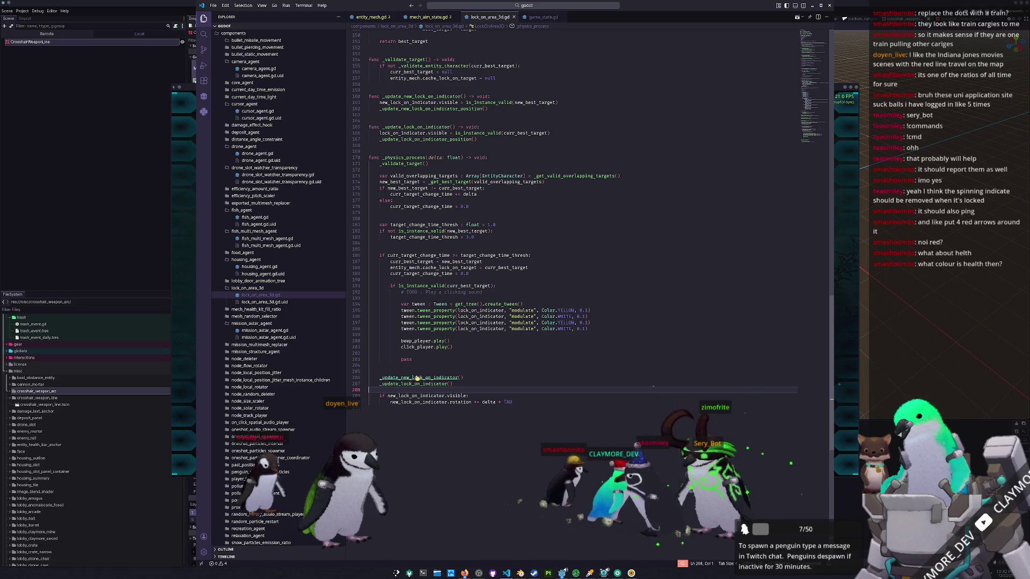
left_click(418, 378, "ctrl")
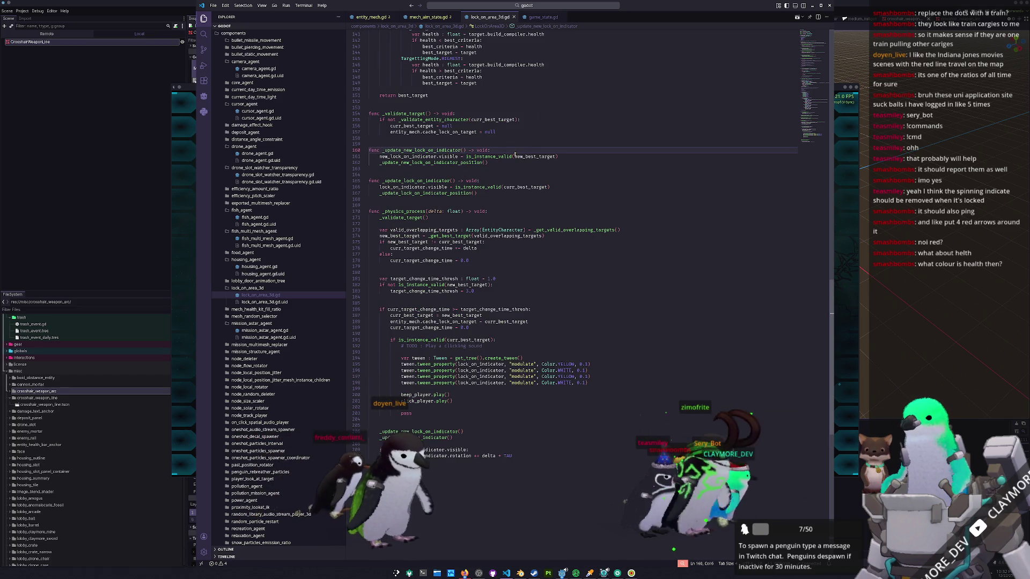
left_click(555, 156)
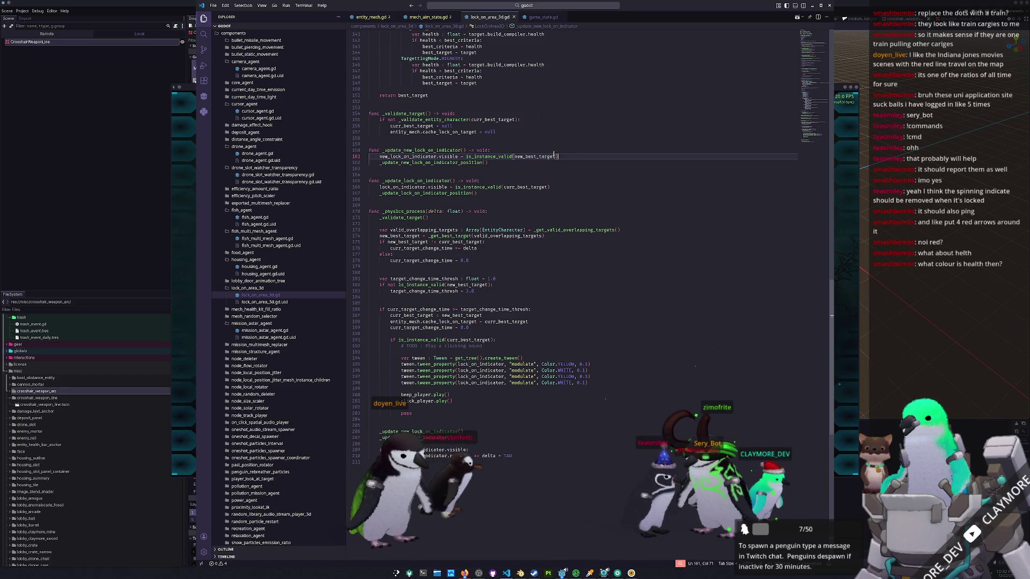
double_click(465, 162)
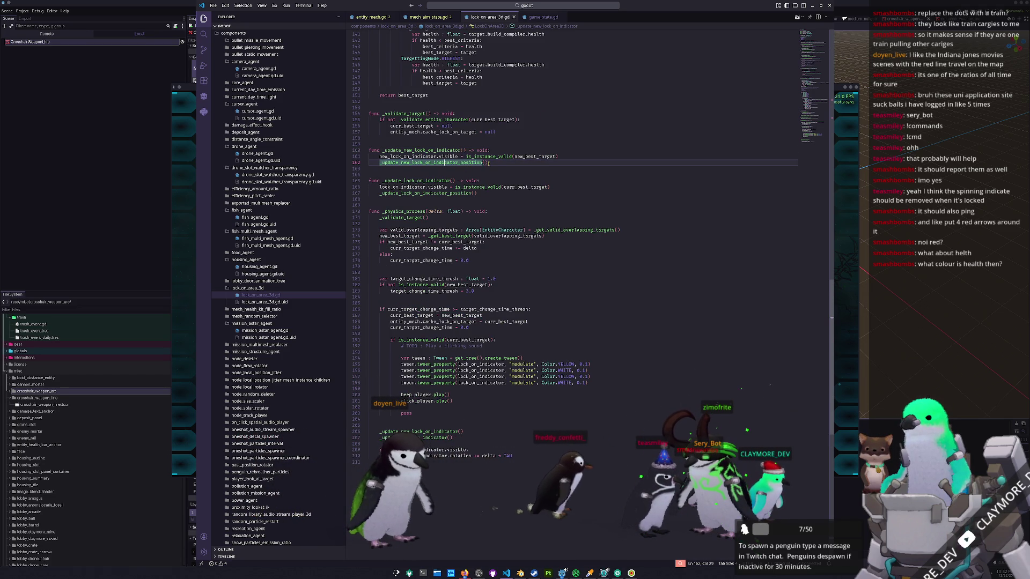
left_click(570, 157)
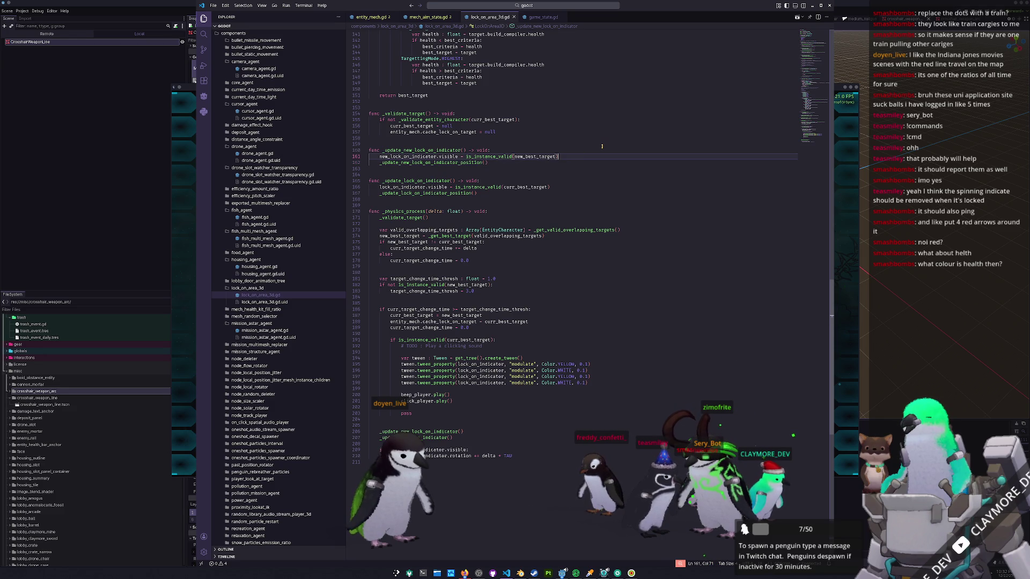
Add 'new_lock_on_indicator.visible = false if new_best_target == curr_best_target else new_lock_on_indicator.visible'
key("Return")
type("new_lock_on_")
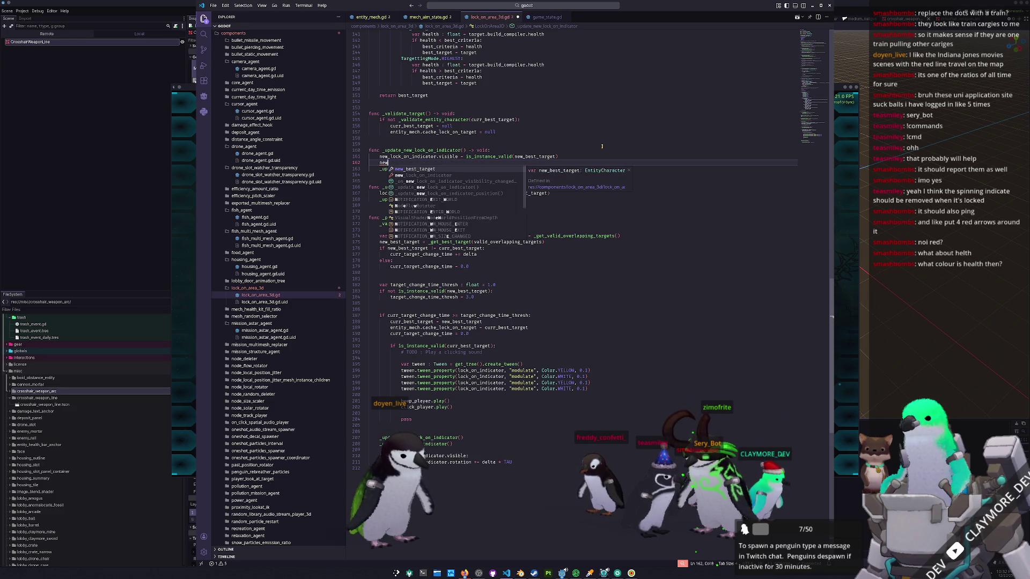
type("indicator.visi")
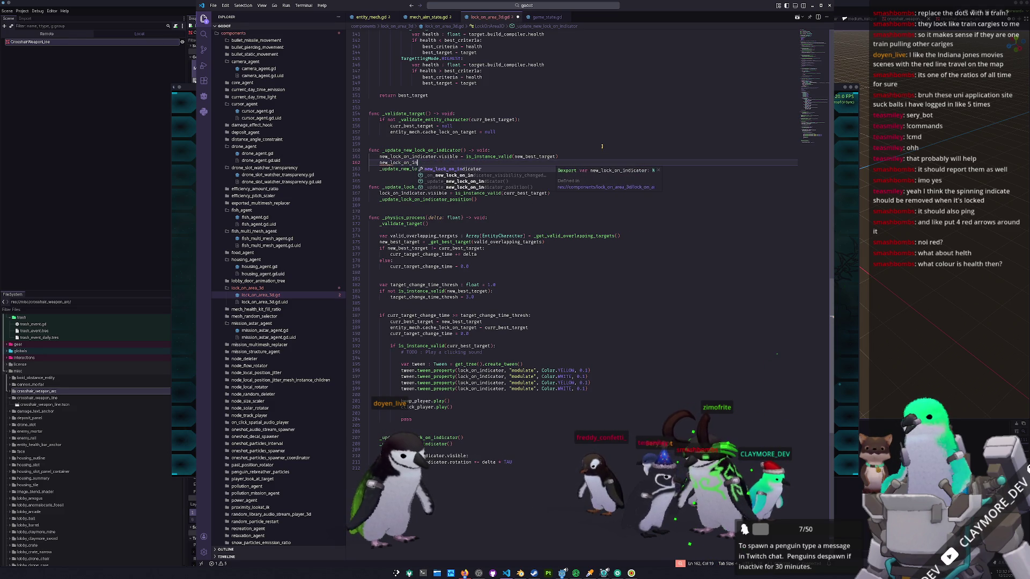
type("ble")
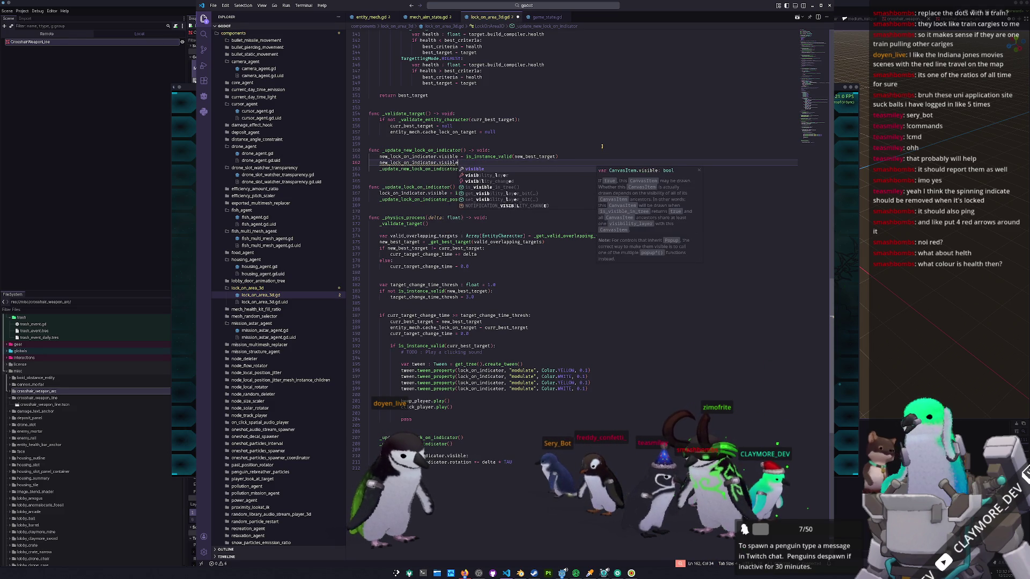
type(" = false i")
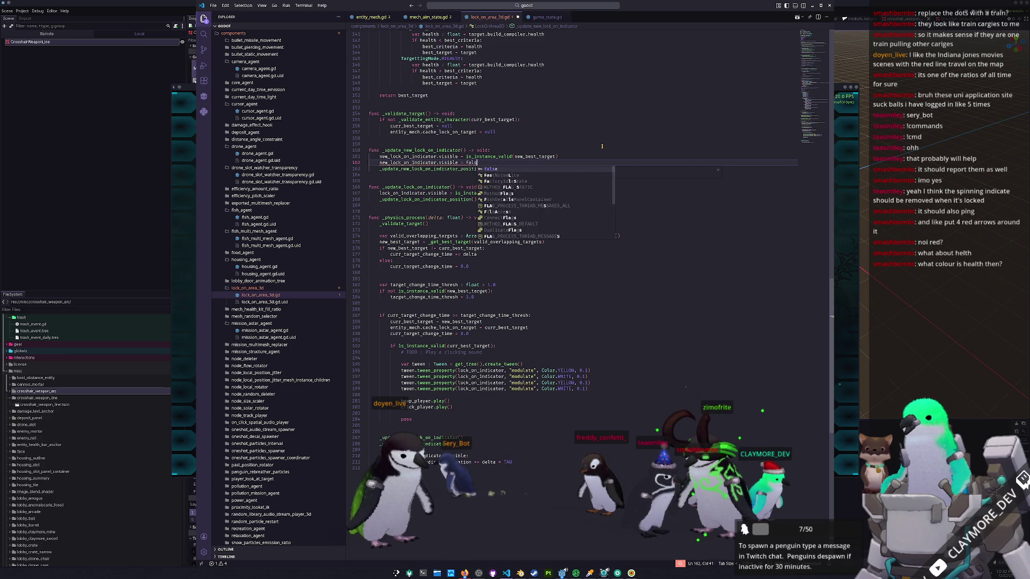
type("f new_best")
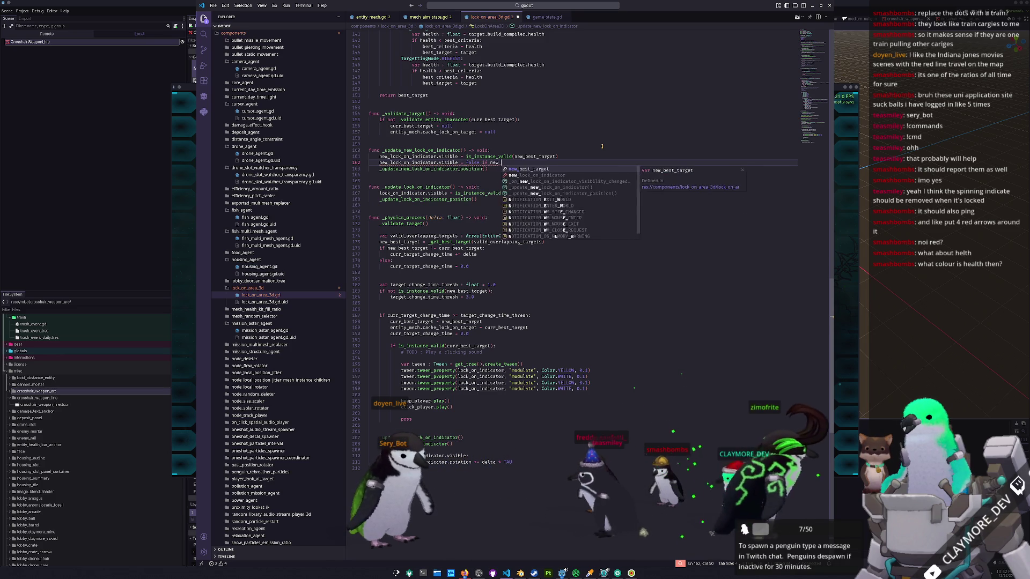
type("_target == curr_")
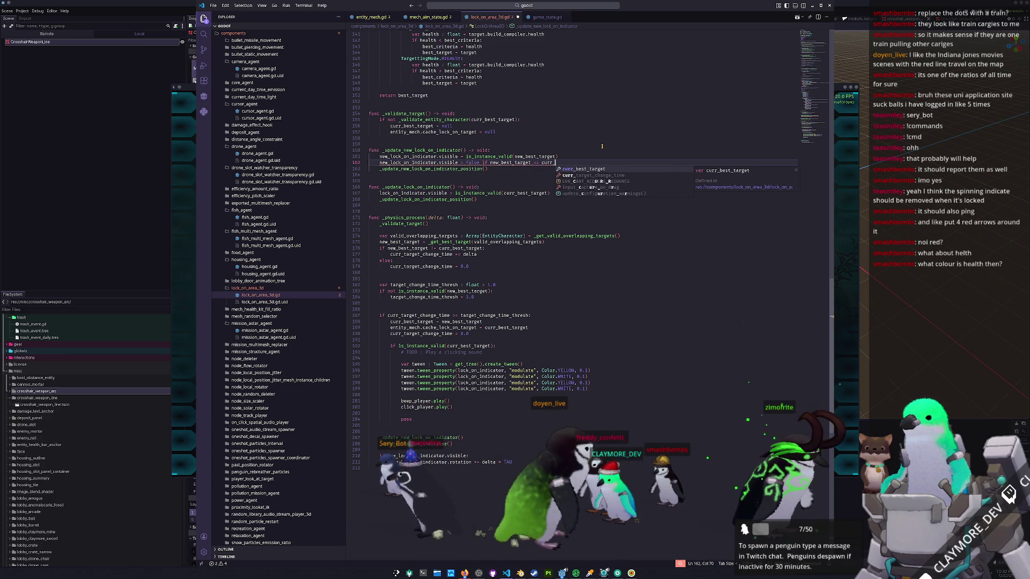
key("Return")
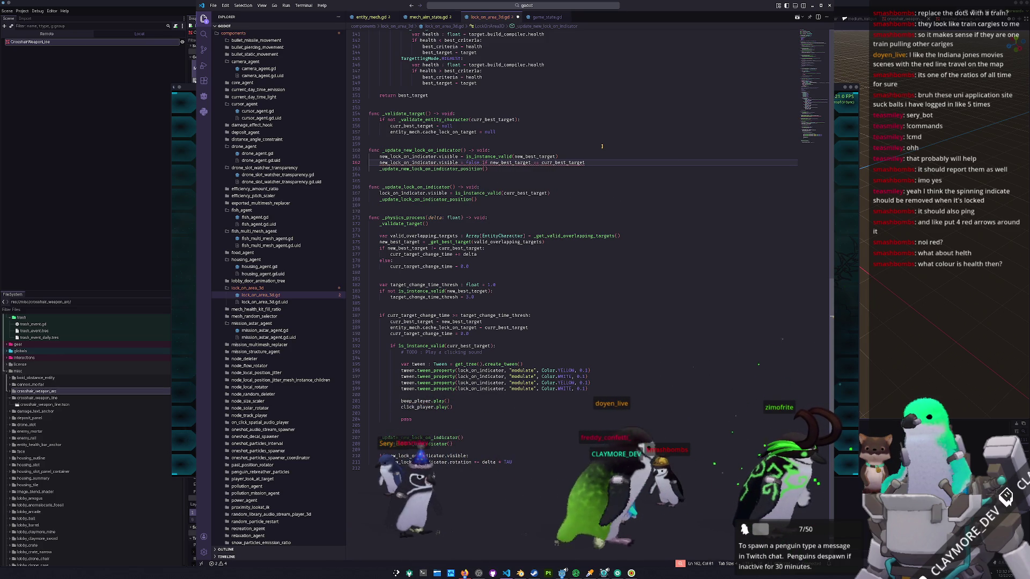
type("else ")
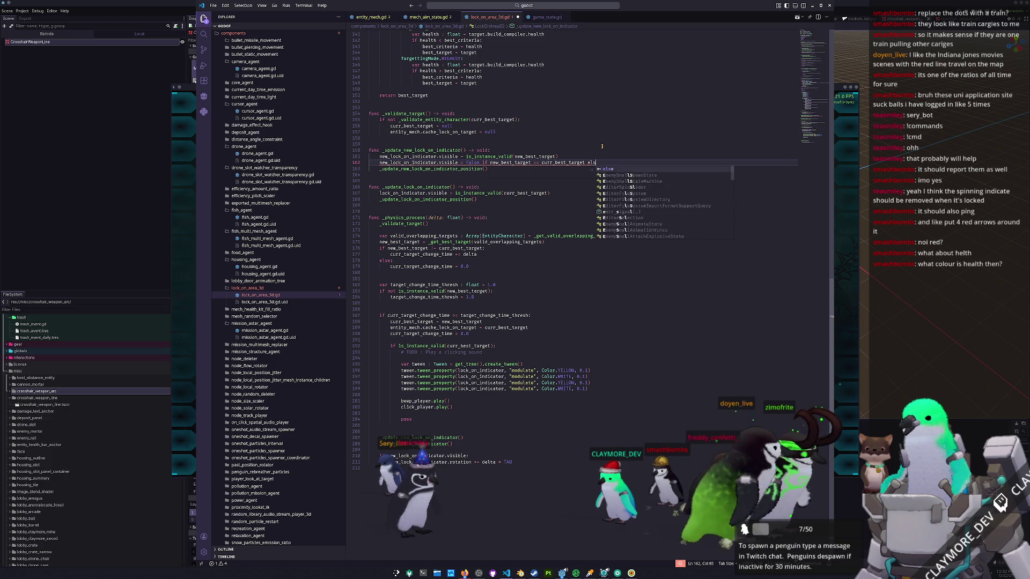
type("new_lock")
key("Return")
type(".visible")
key("Down")
key("Home")
key("Home")
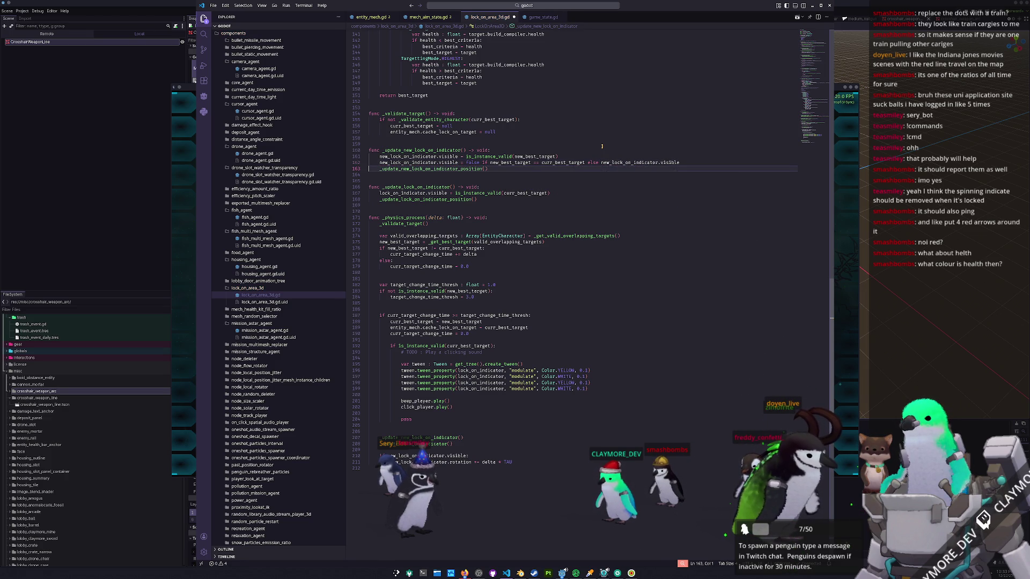
key("alt+Tab")
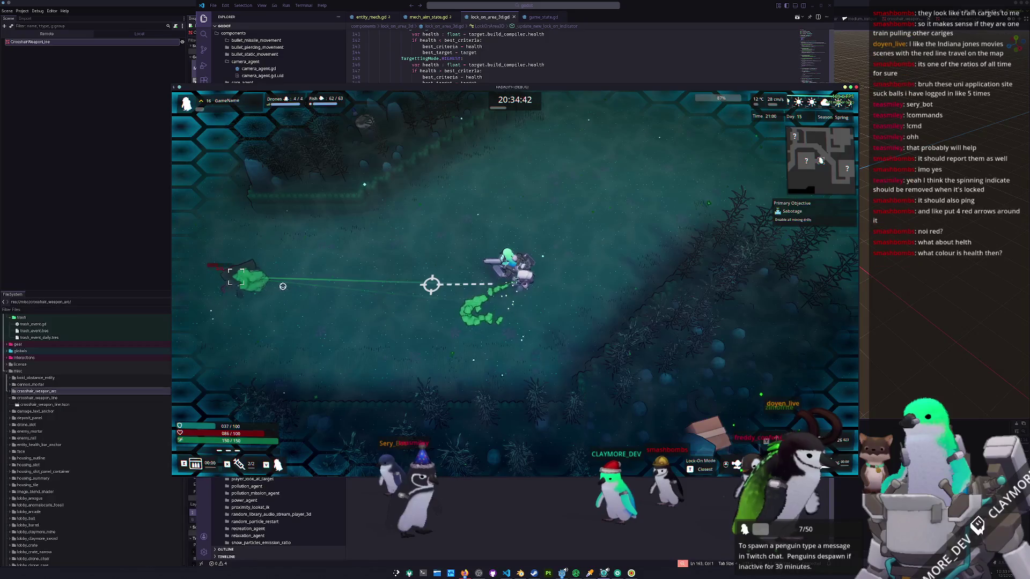
Move the mech left toward the drill and up the map to test lock-on, then pause
key("a")
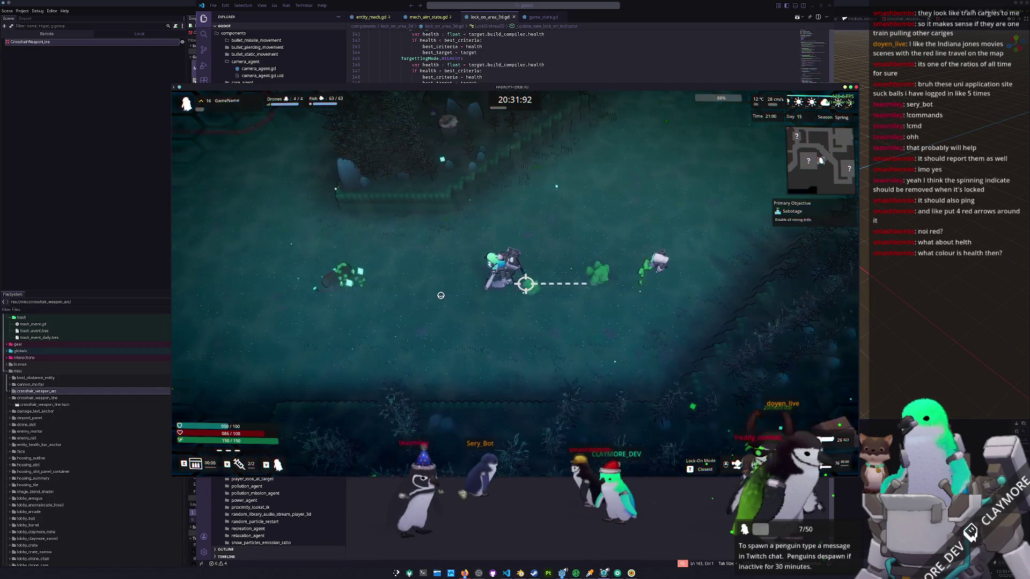
key("a")
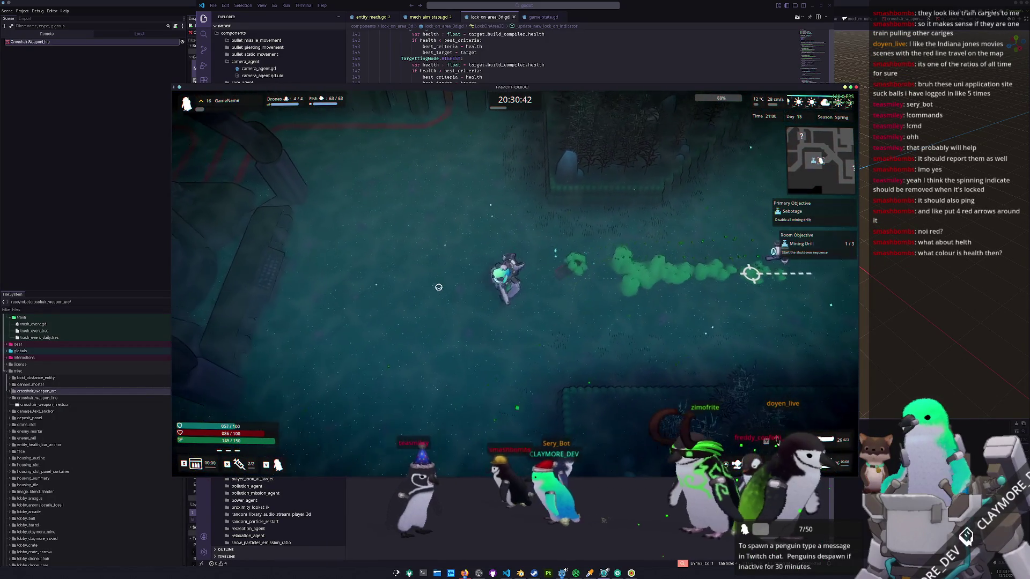
key("a")
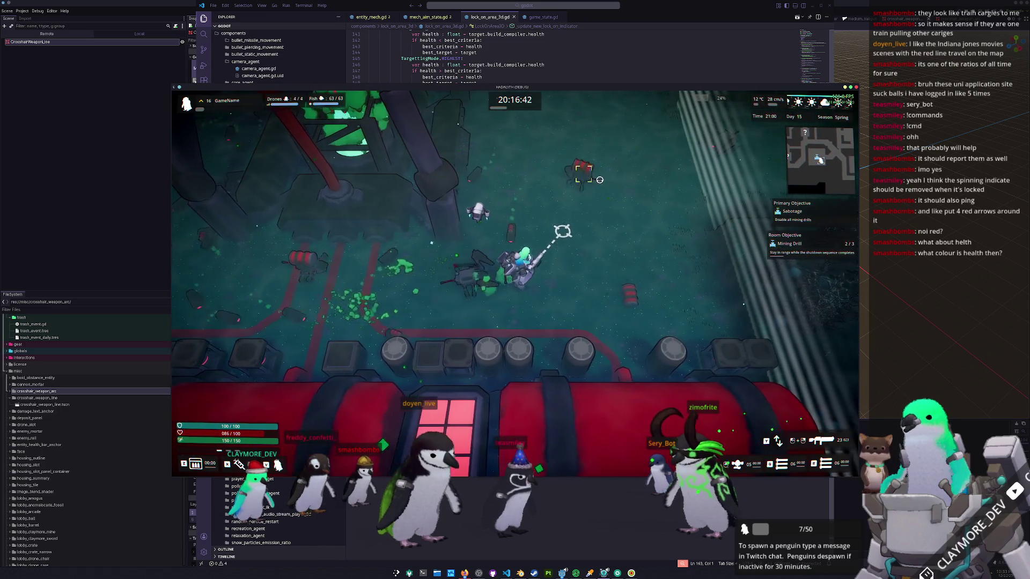
key("w")
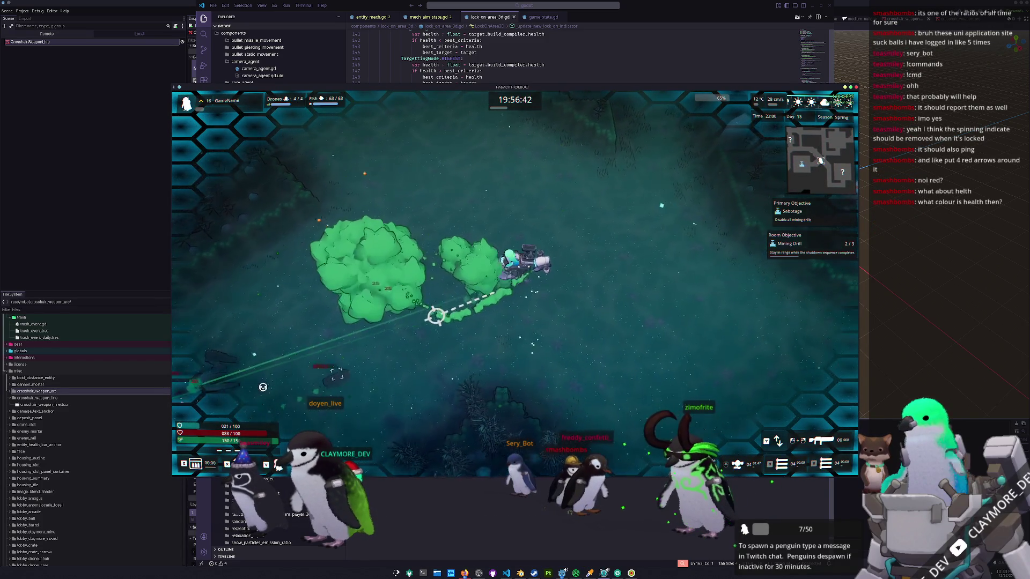
key("Escape")
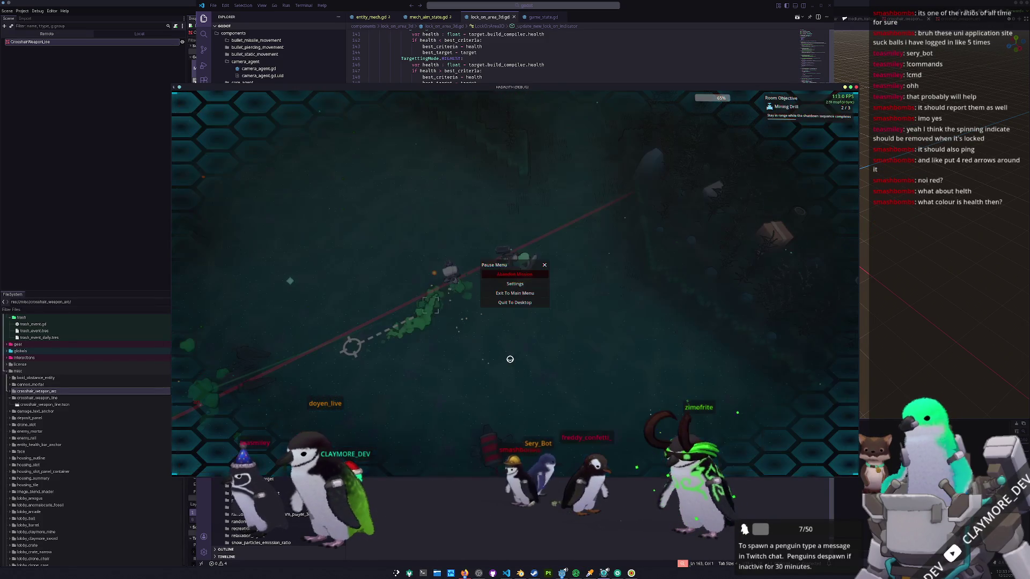
left_click(608, 493)
left_click(569, 340)
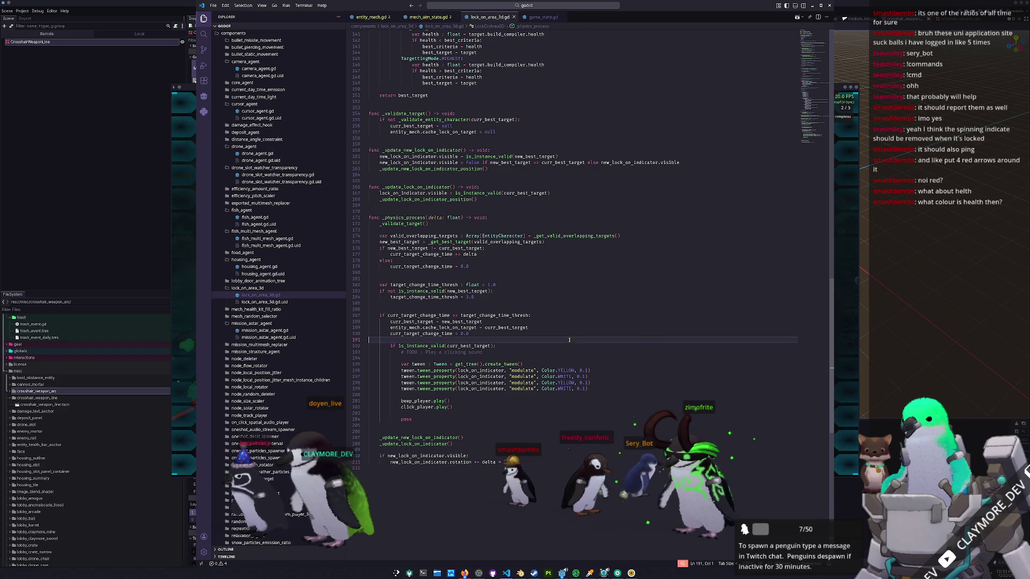
key("alt+Tab")
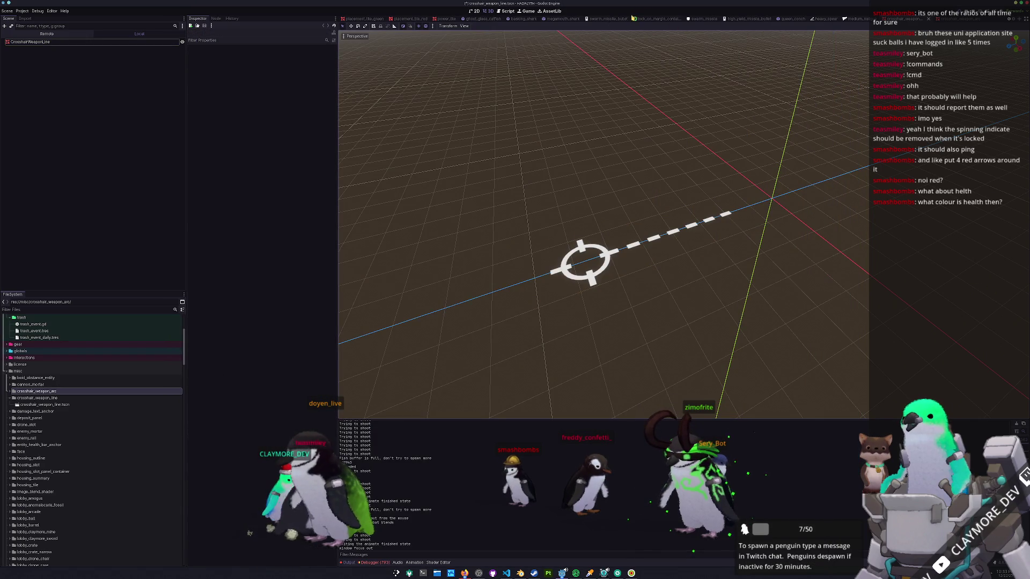
Zoom around the crosshair weapon line scene, then bring up the enemy_small scene
scroll(620, 20, "down", 10)
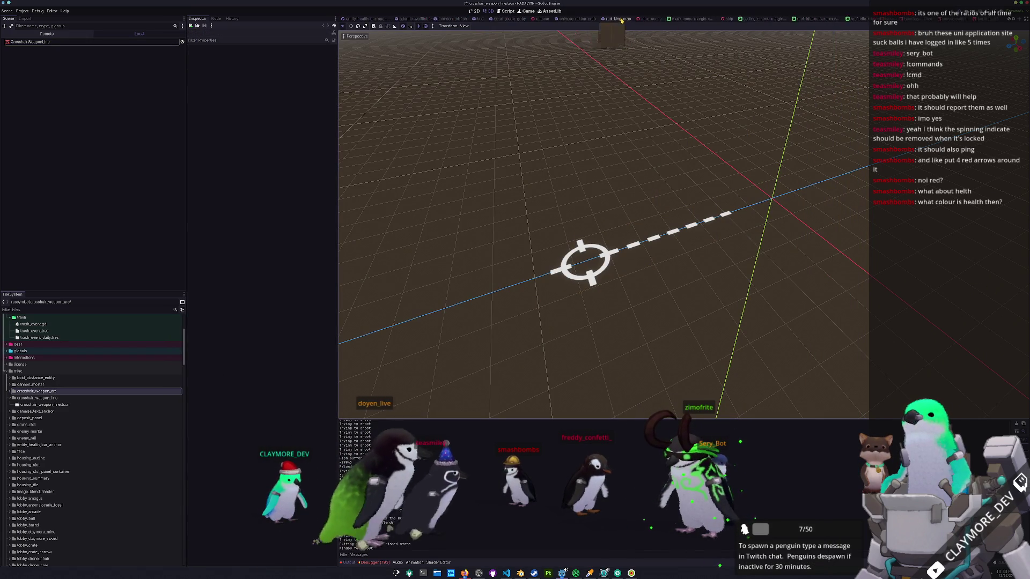
scroll(621, 20, "down", 10)
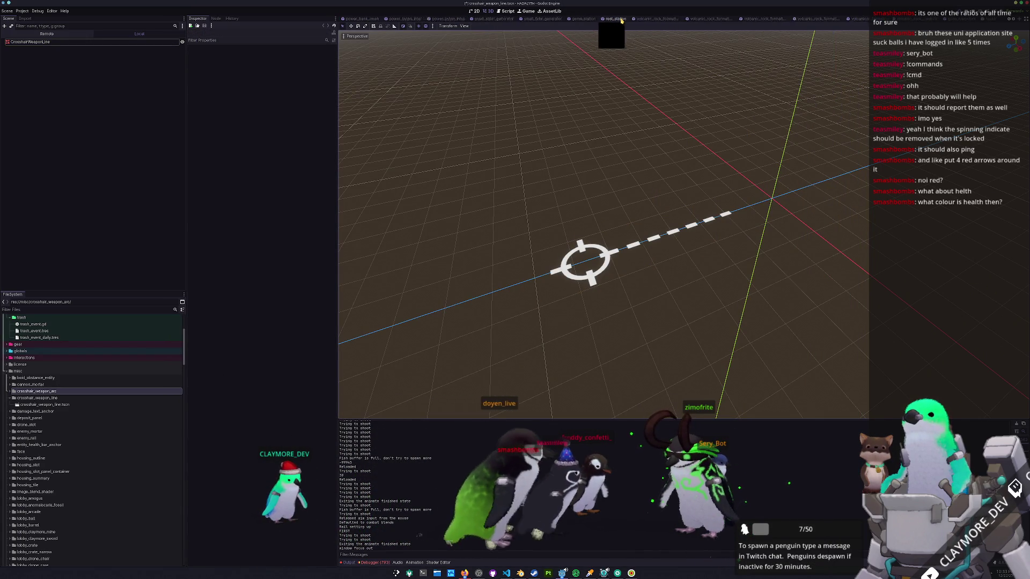
scroll(620, 20, "down", 10)
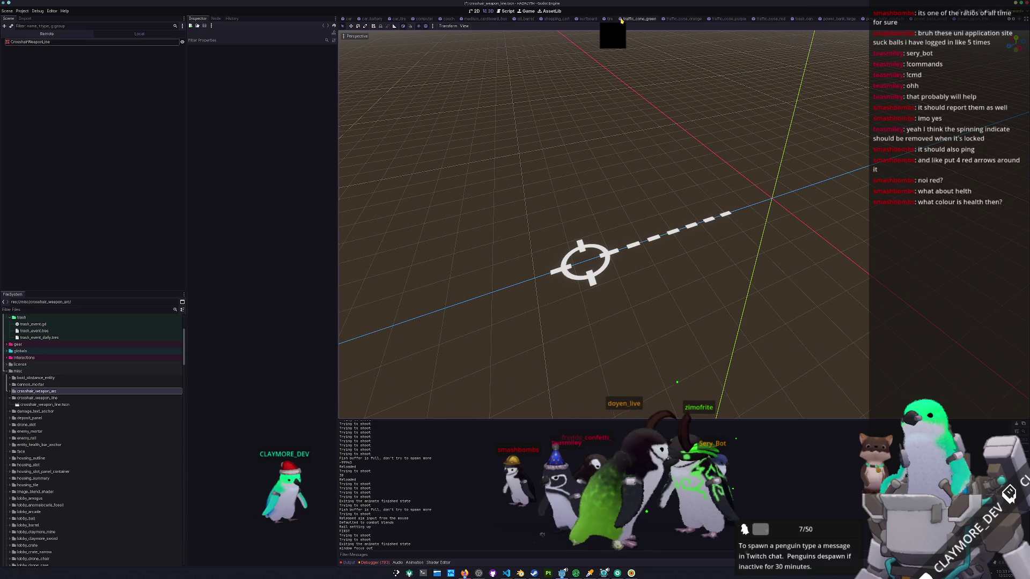
scroll(620, 19, "down", 10)
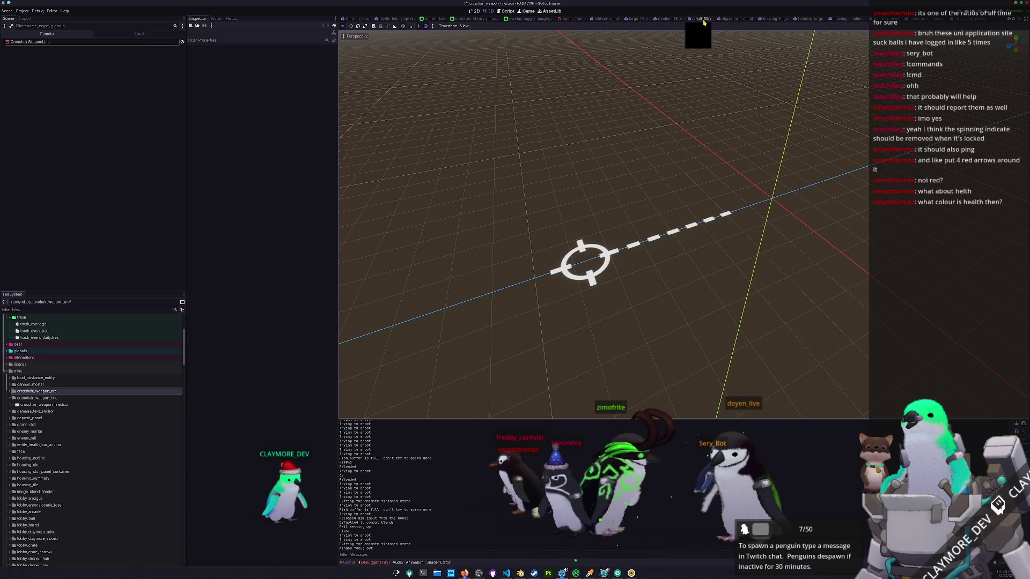
scroll(703, 20, "up", 5)
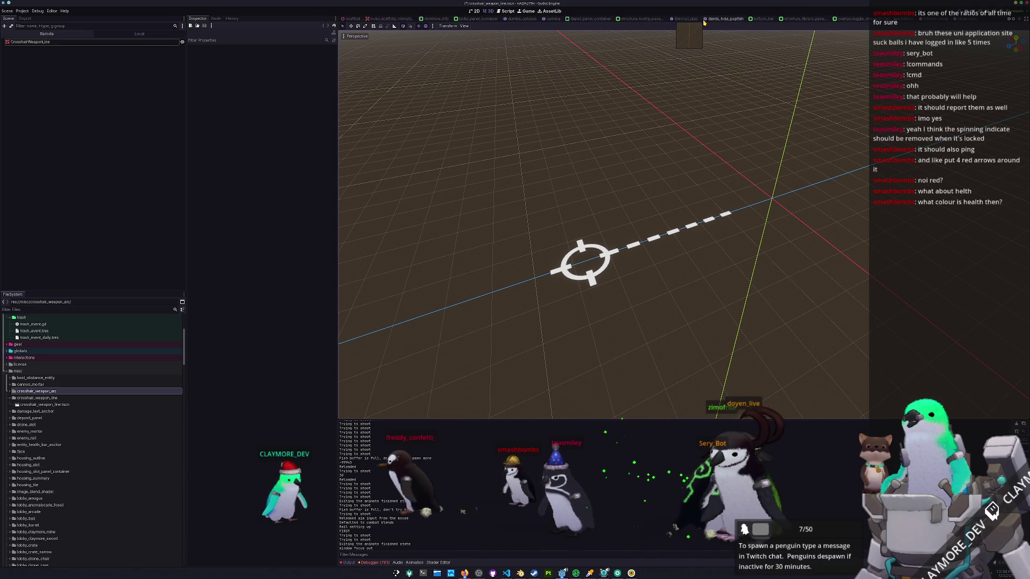
scroll(704, 20, "up", 5)
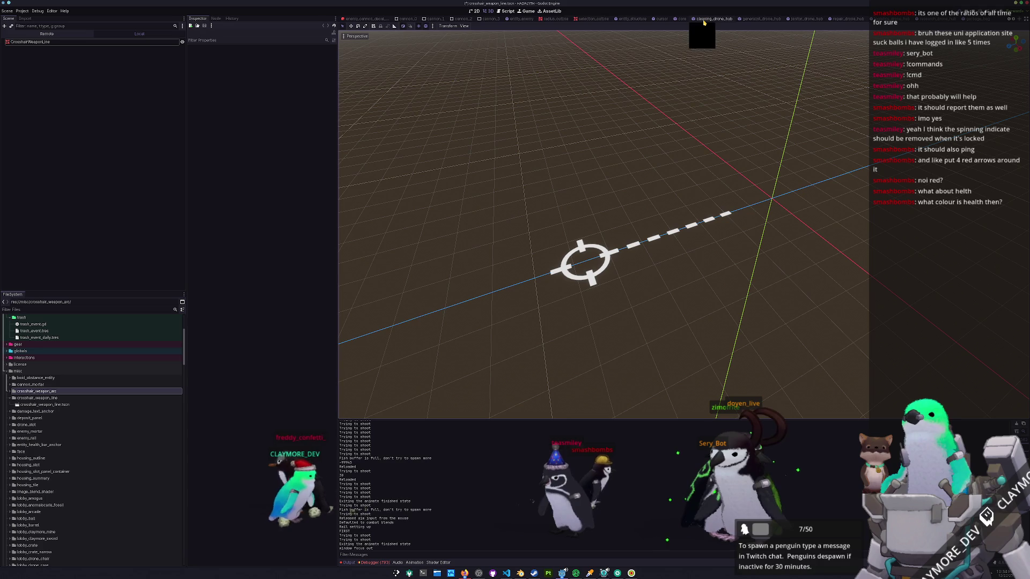
scroll(703, 21, "up", 5)
scroll(701, 20, "up", 5)
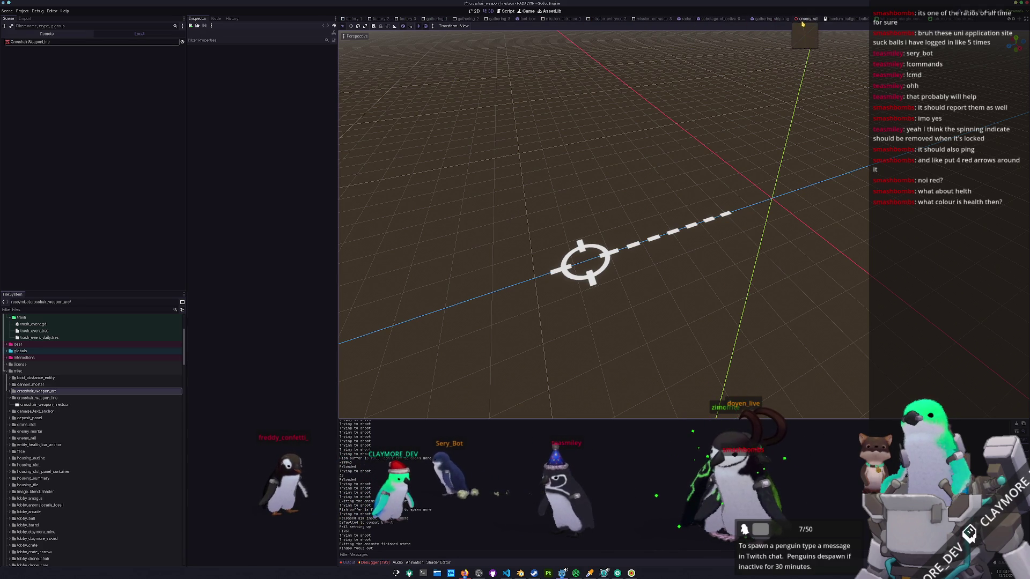
scroll(628, 20, "up", 5)
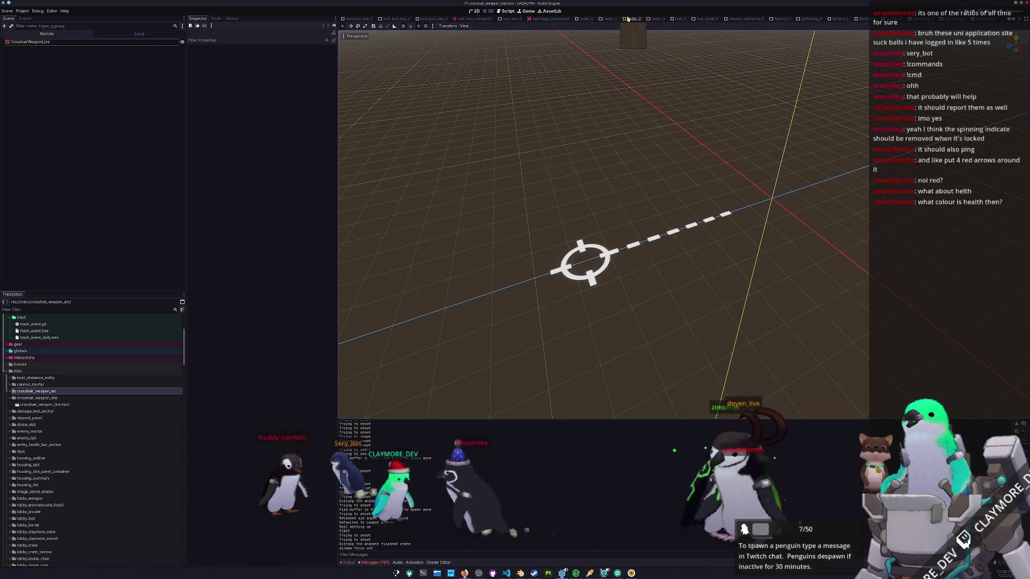
scroll(644, 20, "down", 5)
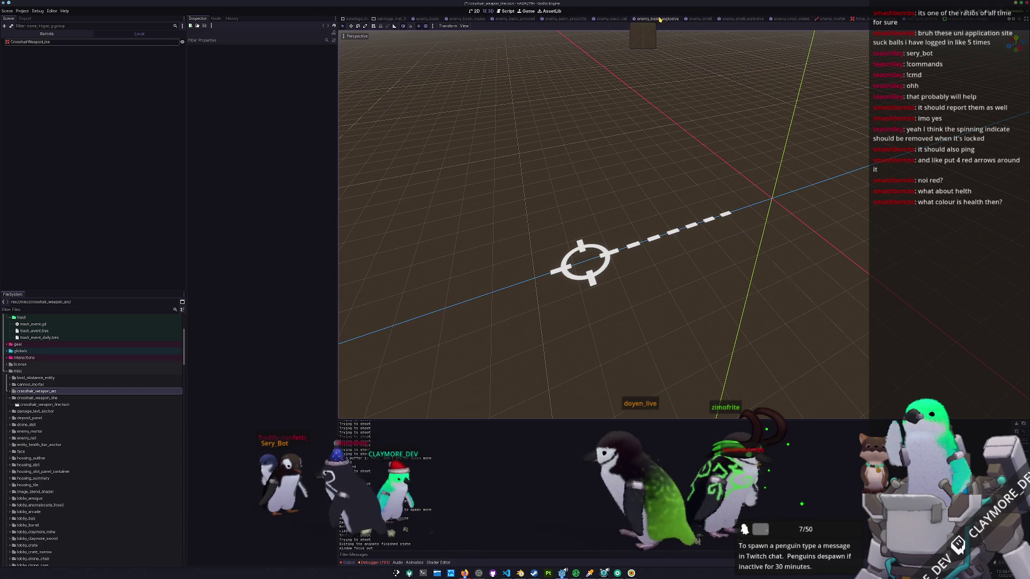
scroll(564, 20, "up", 3)
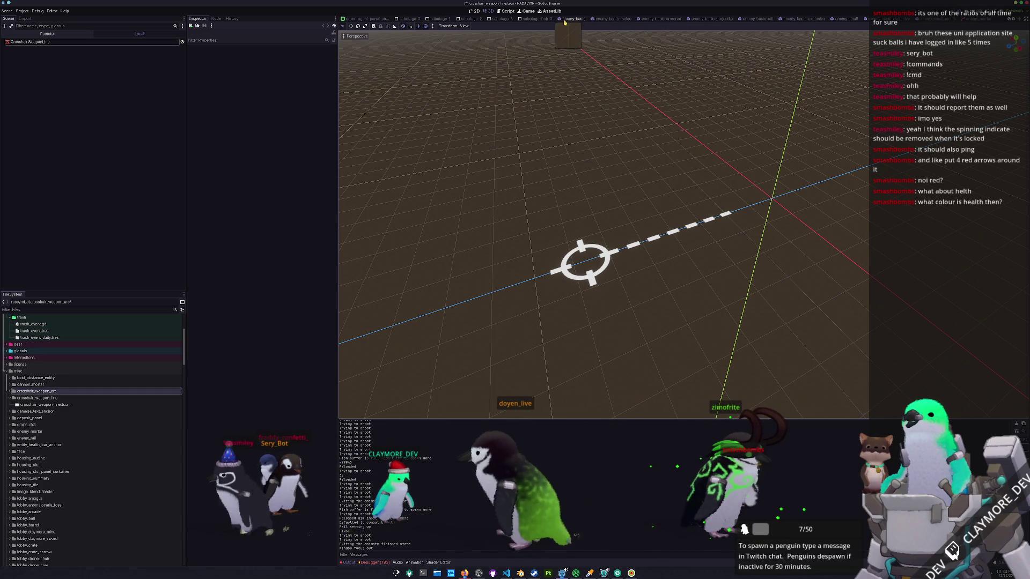
left_click(844, 22)
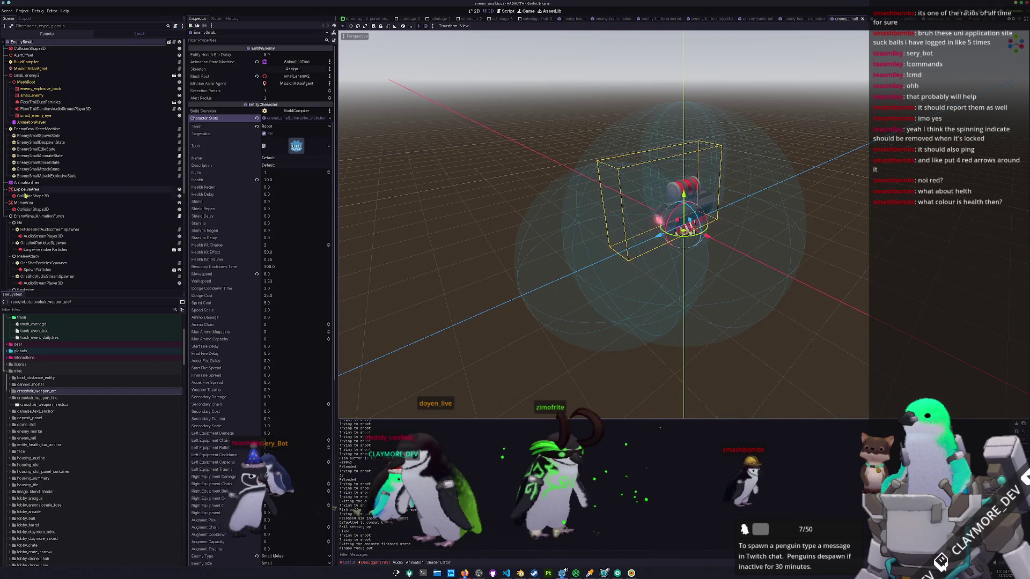
Add a MissionMultiMeshReplacer child node under the enemy's MeshRoot
left_click(26, 81)
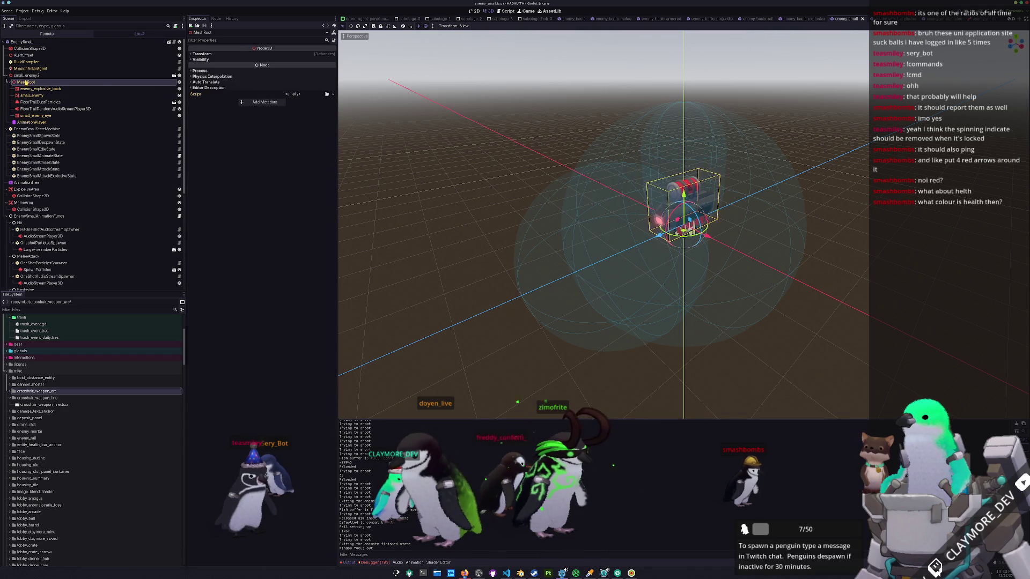
right_click(26, 82)
left_click(45, 83)
type("mission")
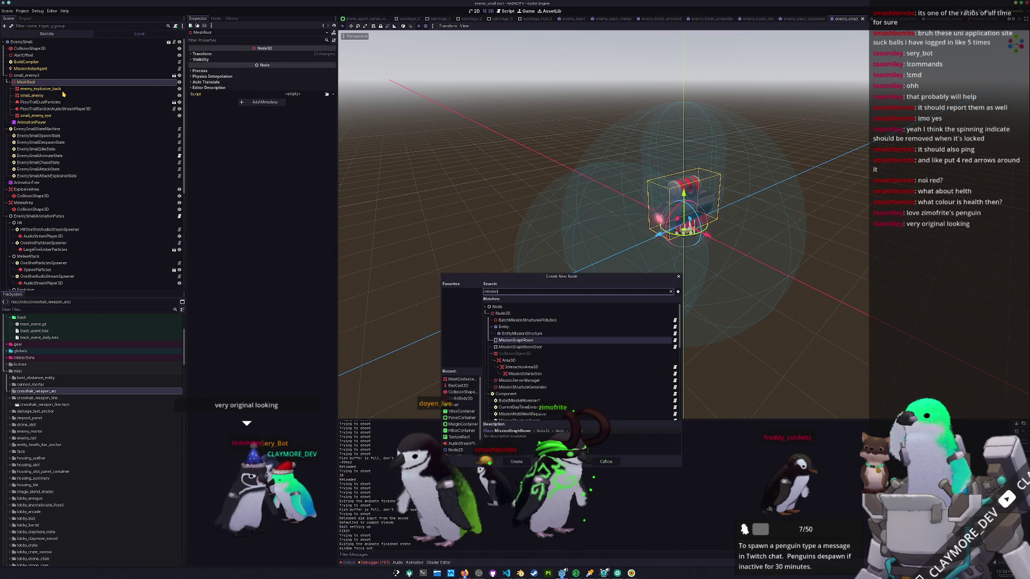
type("Multi")
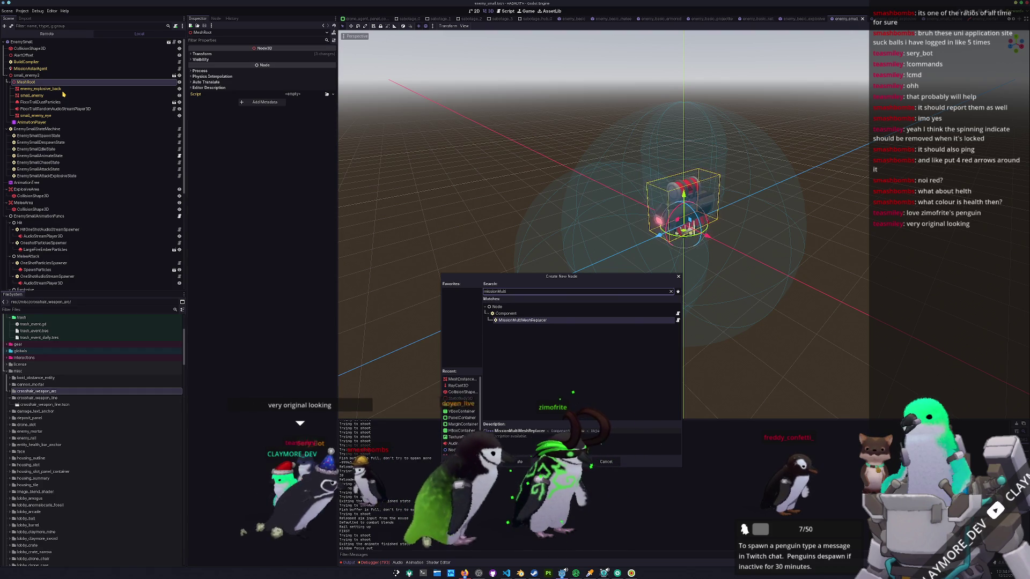
key("Return")
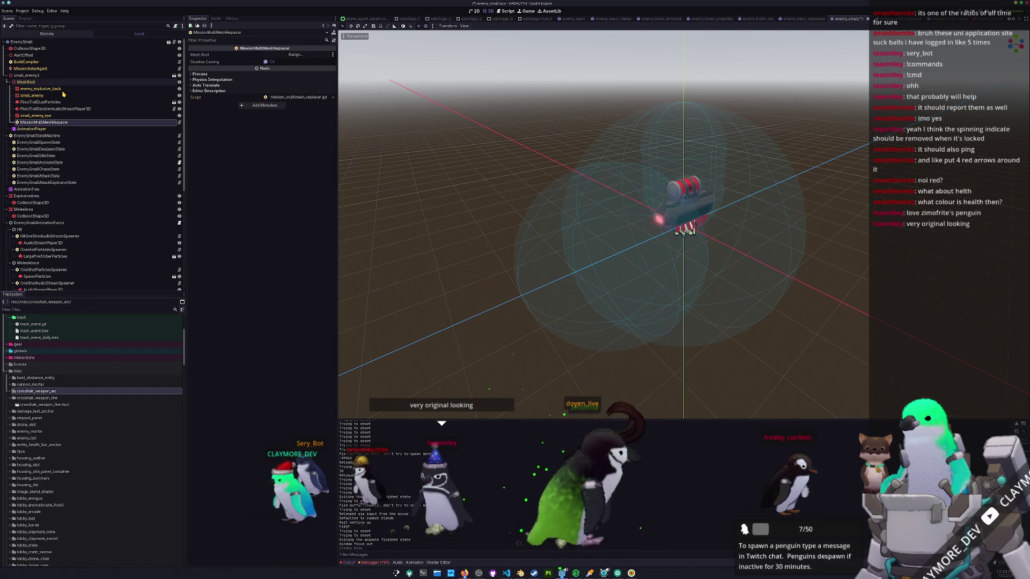
Set the replacer's Mesh Root to MeshRoot, disable shadow casting, and save
left_click(294, 54)
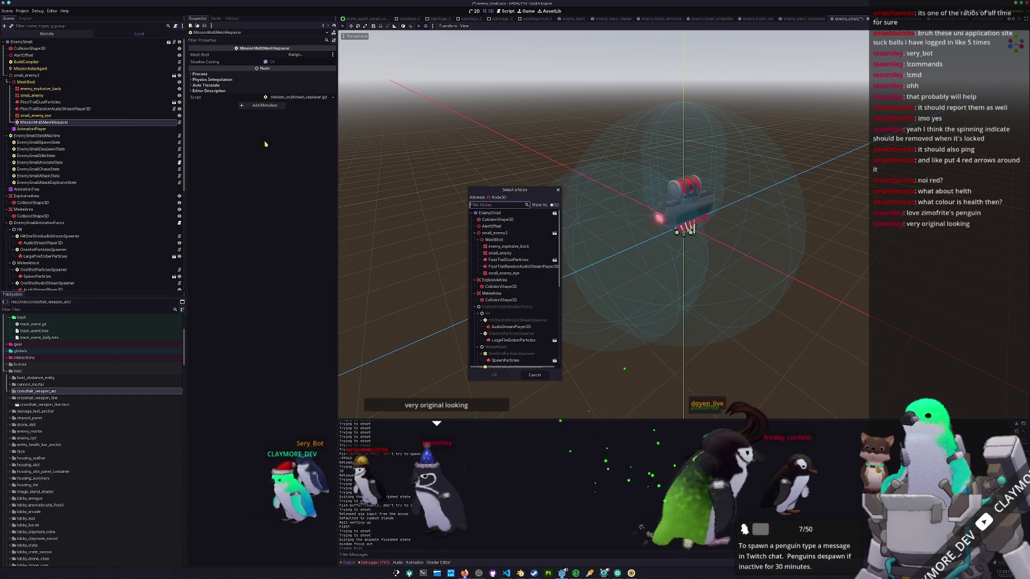
double_click(494, 240)
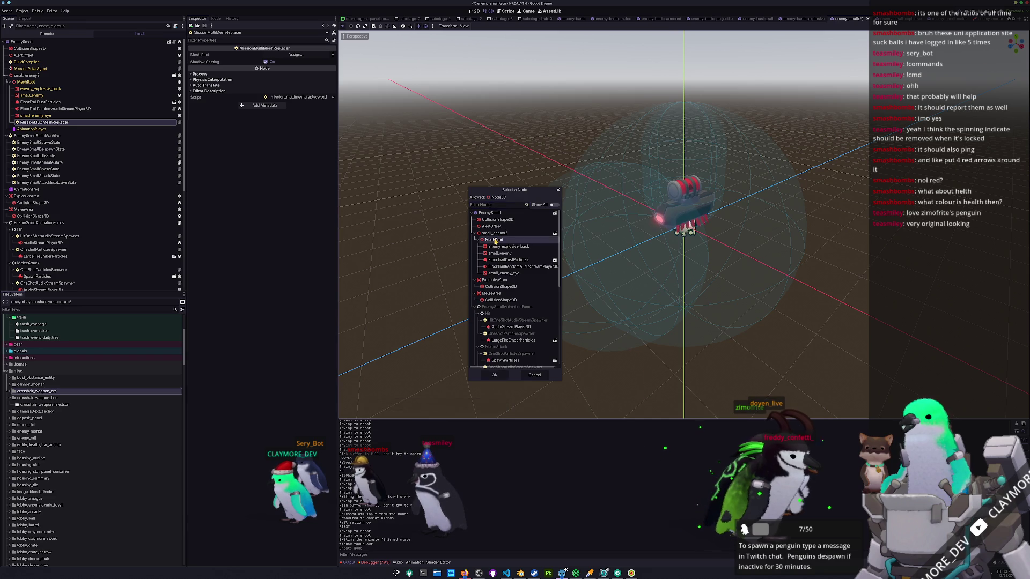
left_click(265, 61)
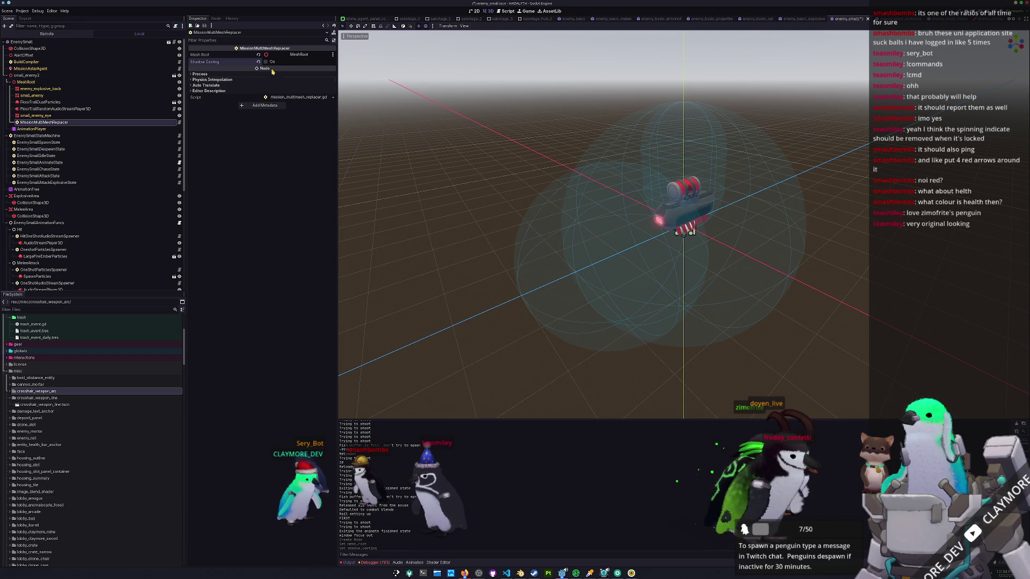
key("ctrl+s")
Move the replacer under small_enemy2 below AnimationPlayer and save the scene
left_click_drag(33, 122, 29, 75)
left_click(31, 122)
left_click(40, 129)
key("ctrl+s")
left_click(488, 179)
key("ctrl+s")
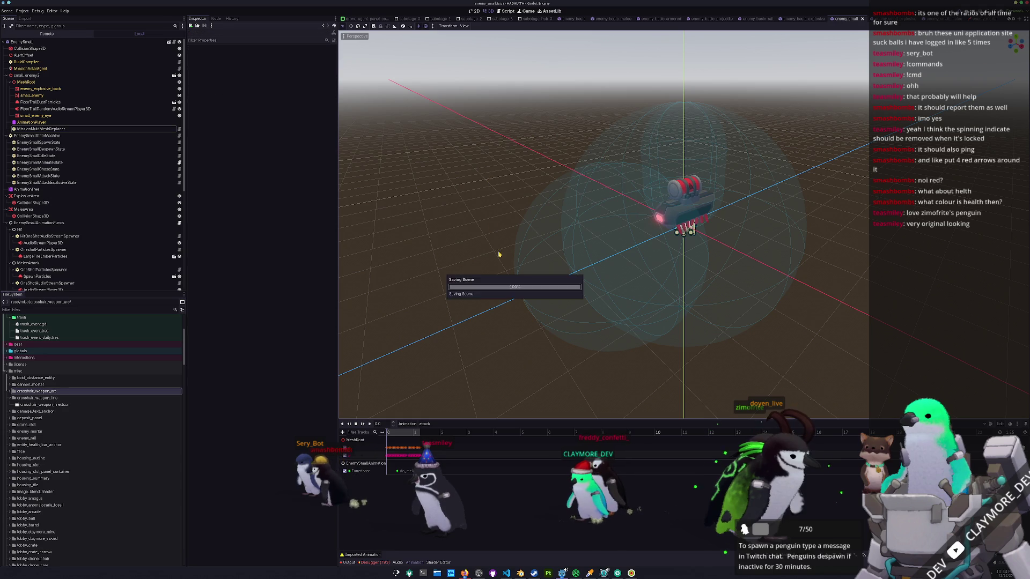
scroll(493, 233, "up", 2)
scroll(493, 233, "down", 2)
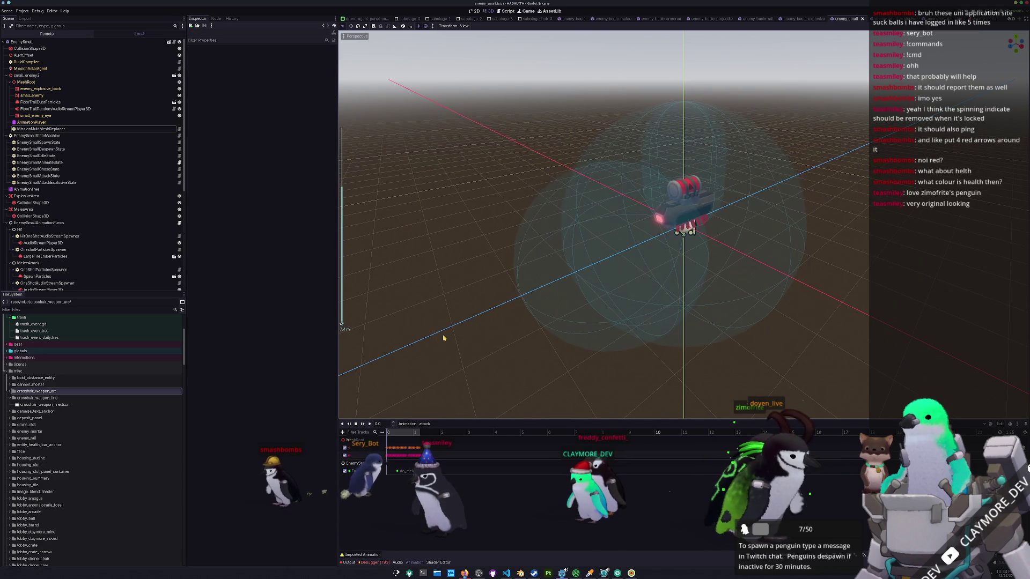
key("alt+Tab")
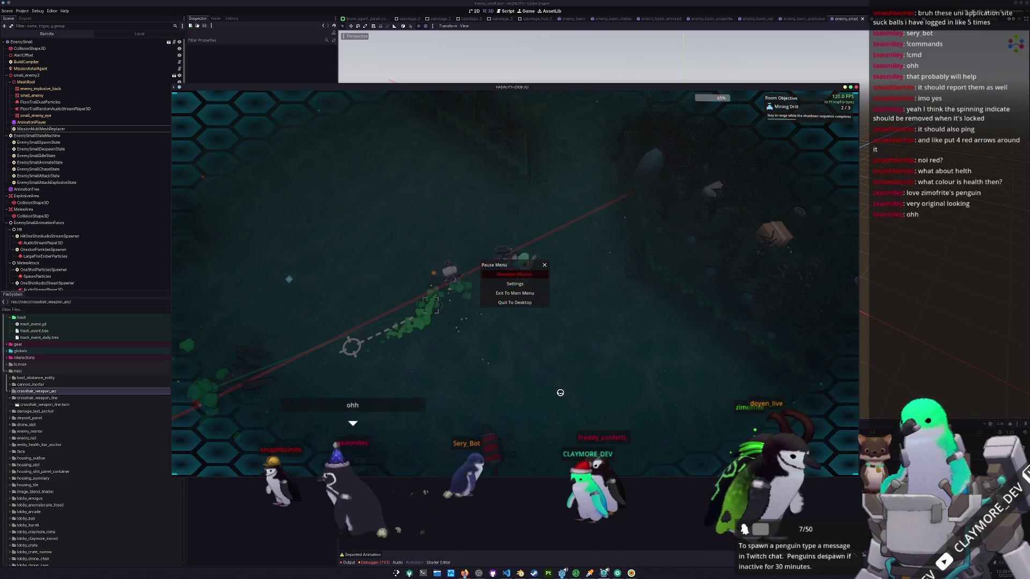
key("Escape")
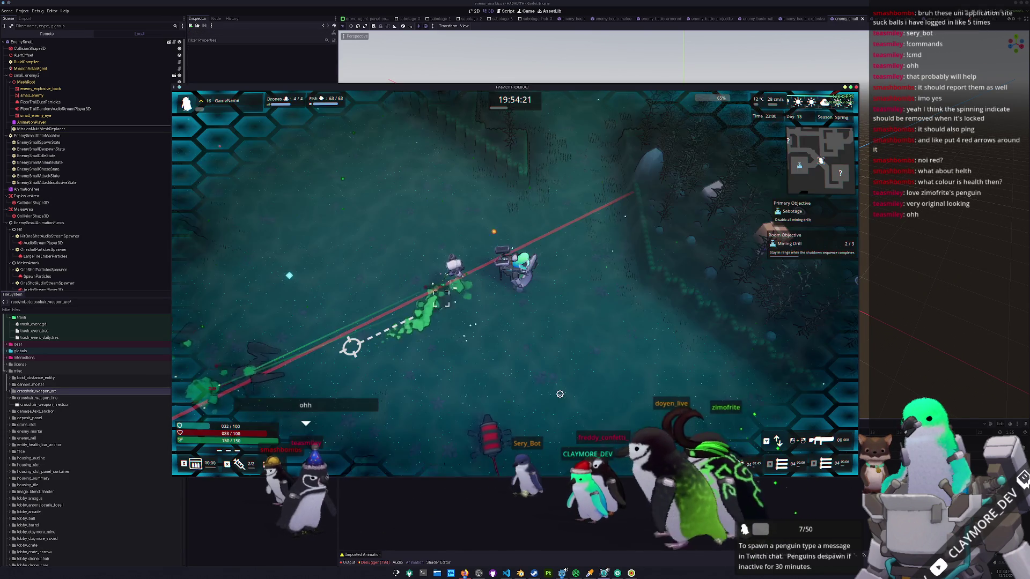
key("w")
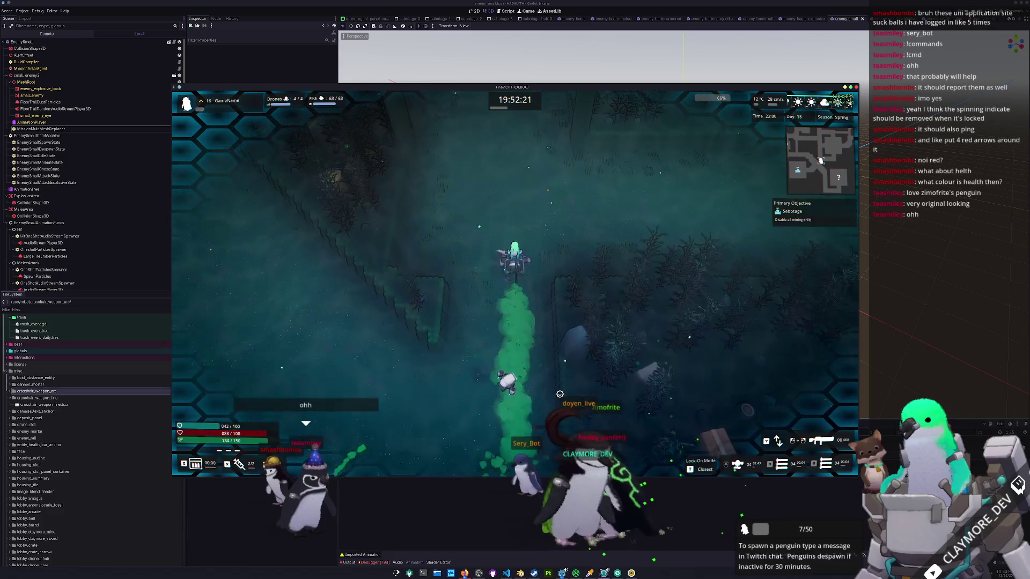
key("w")
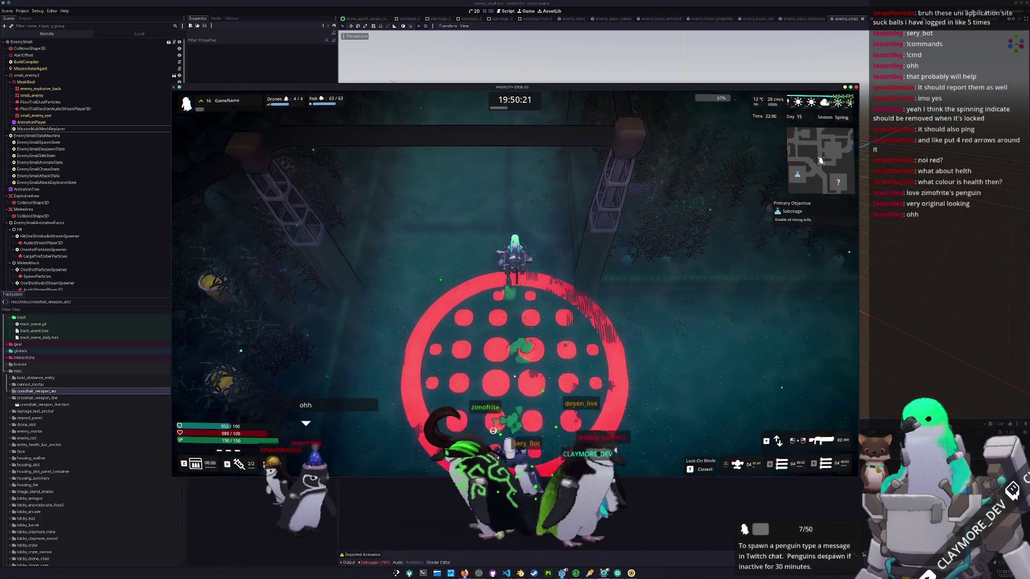
key("w")
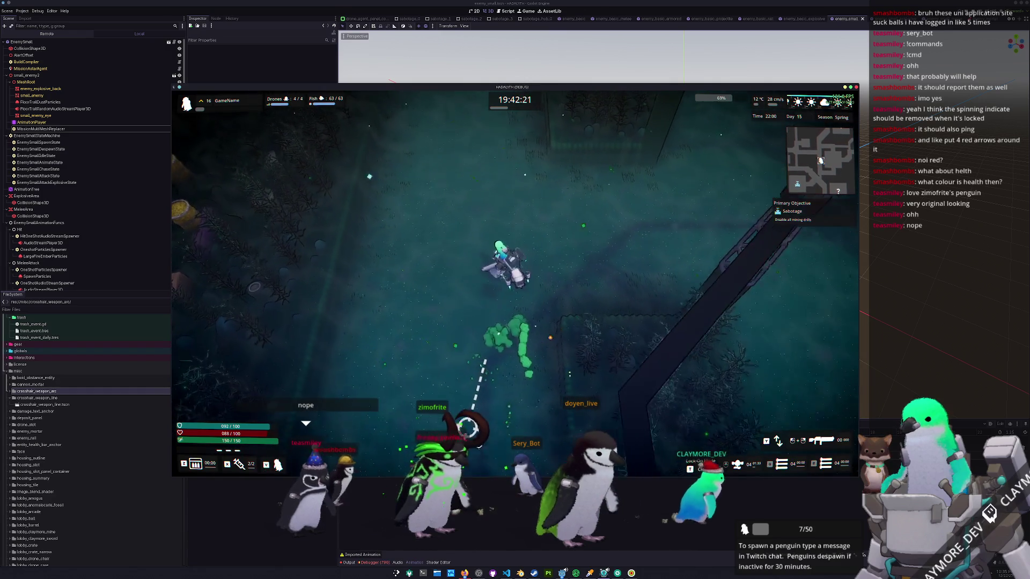
key("d")
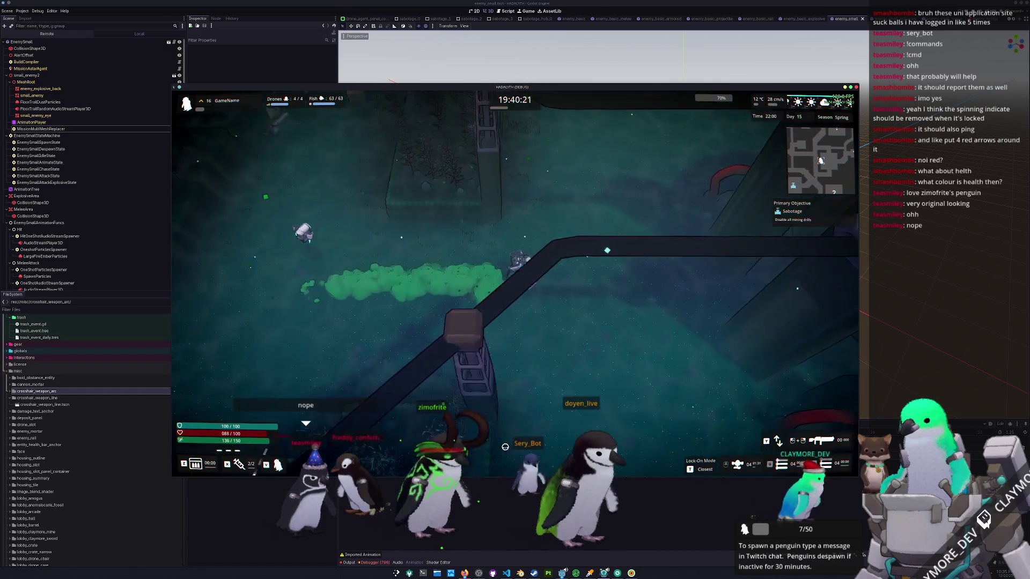
key("d")
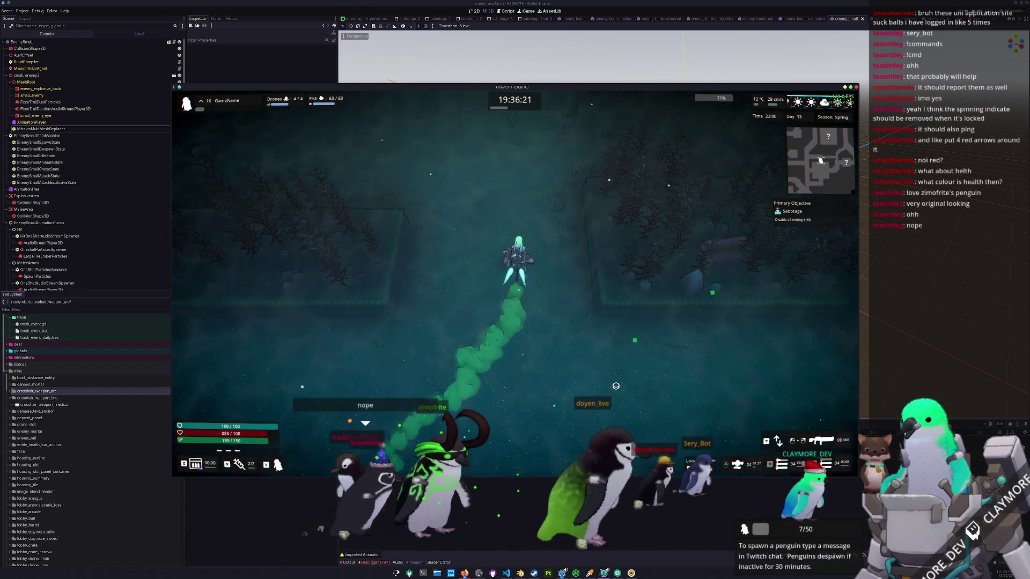
key("d")
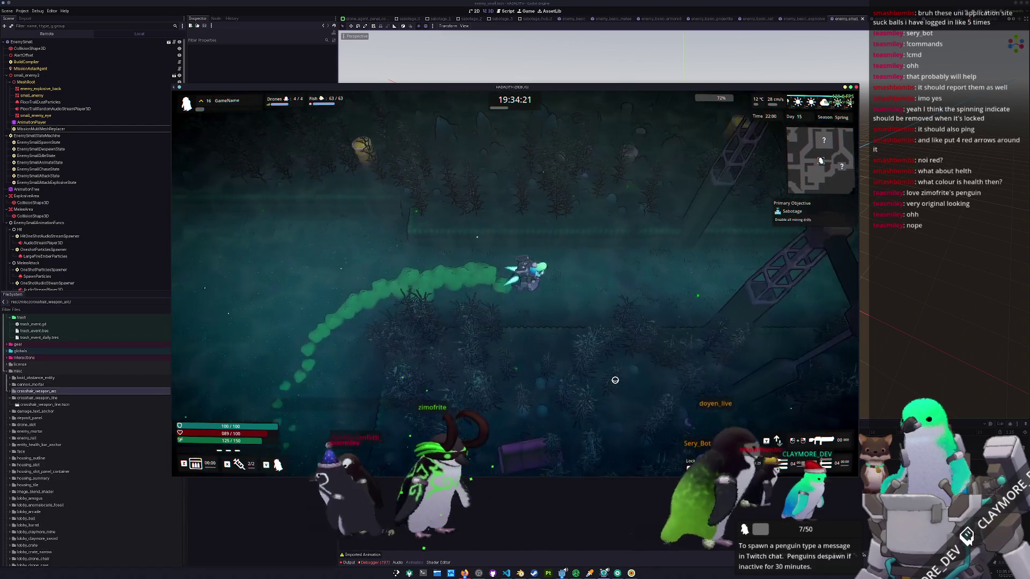
key("d")
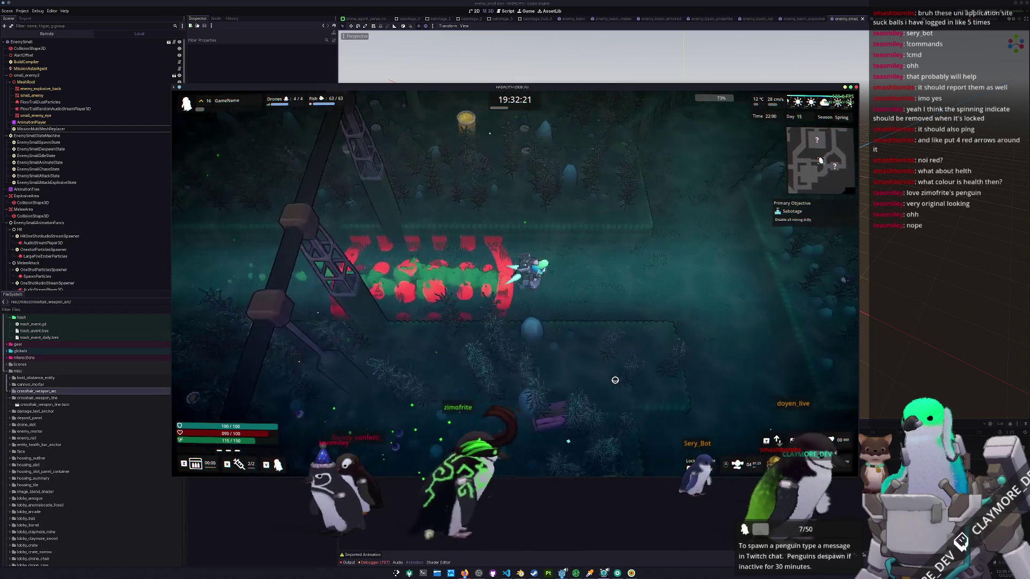
key("w")
key("w")
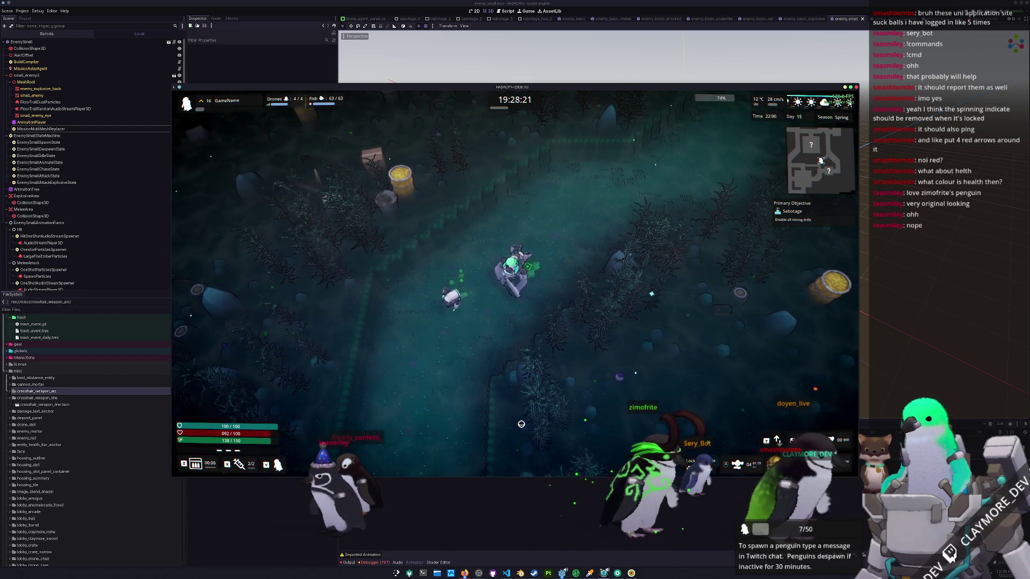
key("Escape")
key("F8")
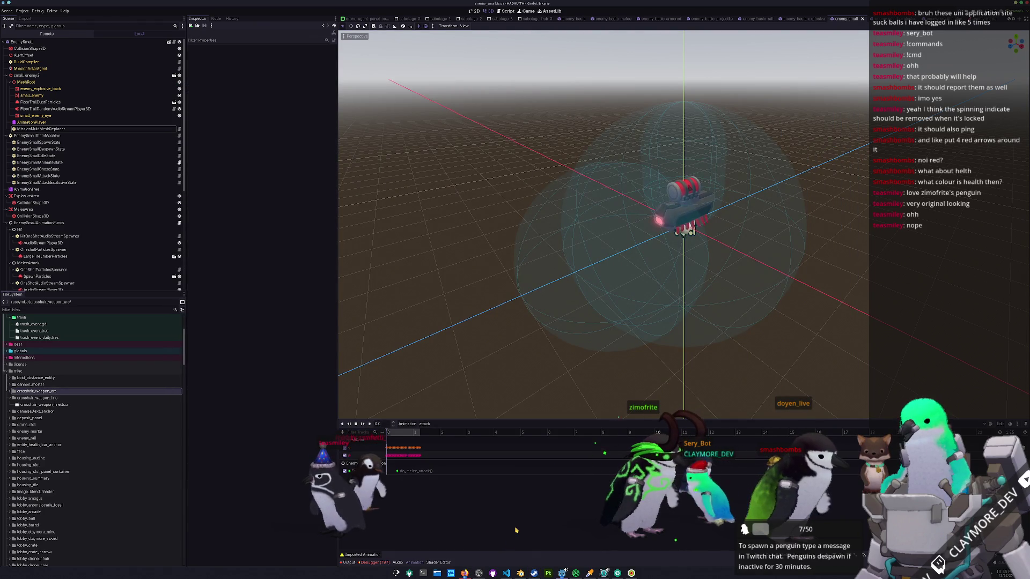
Scroll through the aim-state script around lines 39–94 to review its functions
left_click(507, 573)
scroll(422, 303, "up", 20)
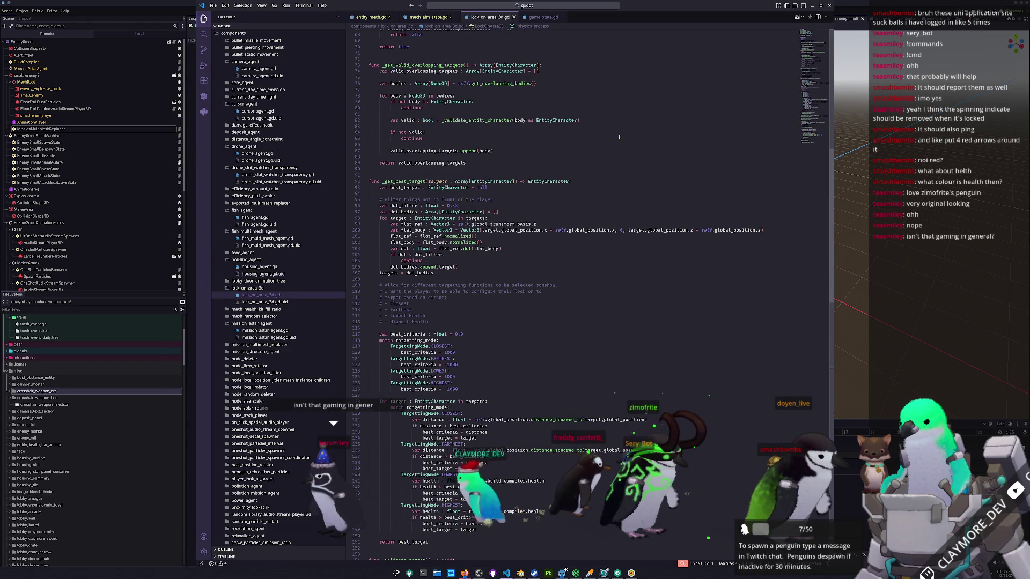
left_click(444, 194)
scroll(444, 198, "up", 4)
scroll(444, 198, "up", 4)
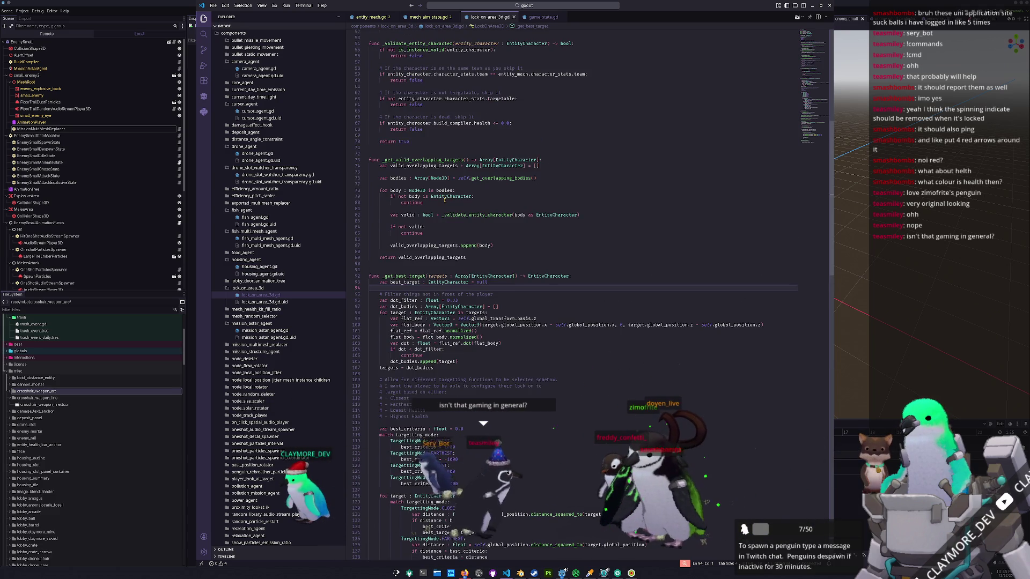
scroll(429, 200, "up", 4)
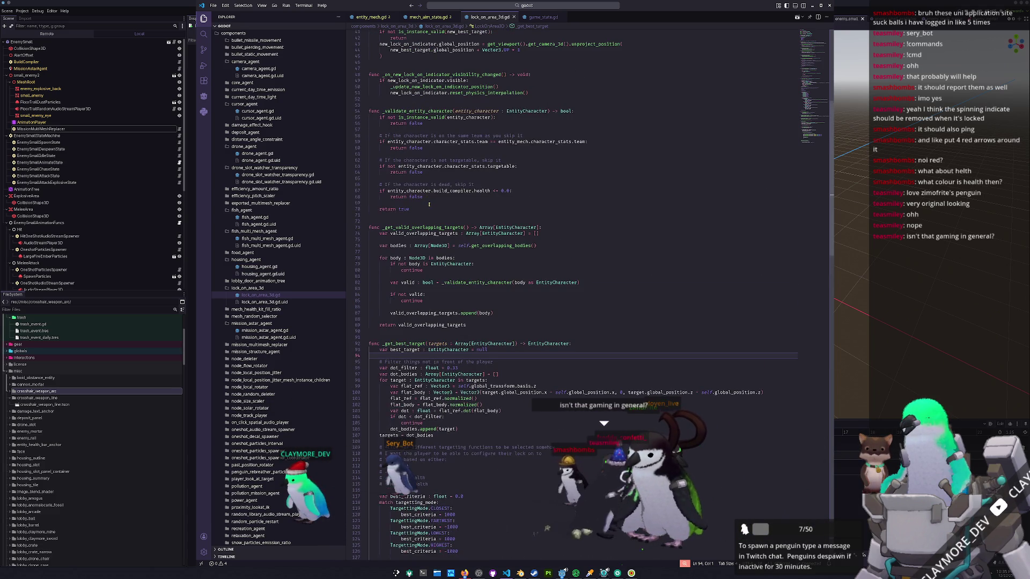
scroll(569, 199, "up", 6)
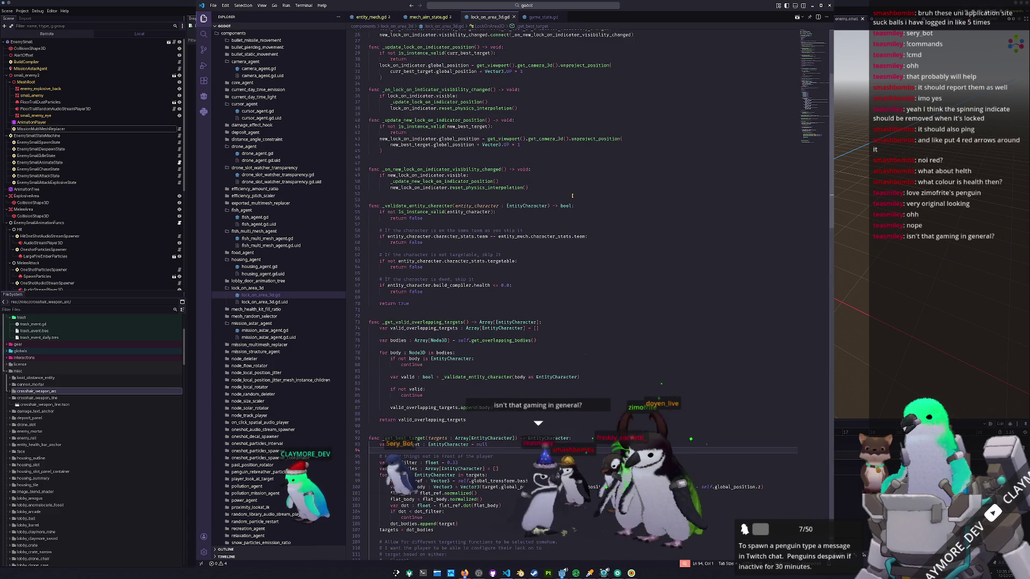
scroll(564, 195, "up", 6)
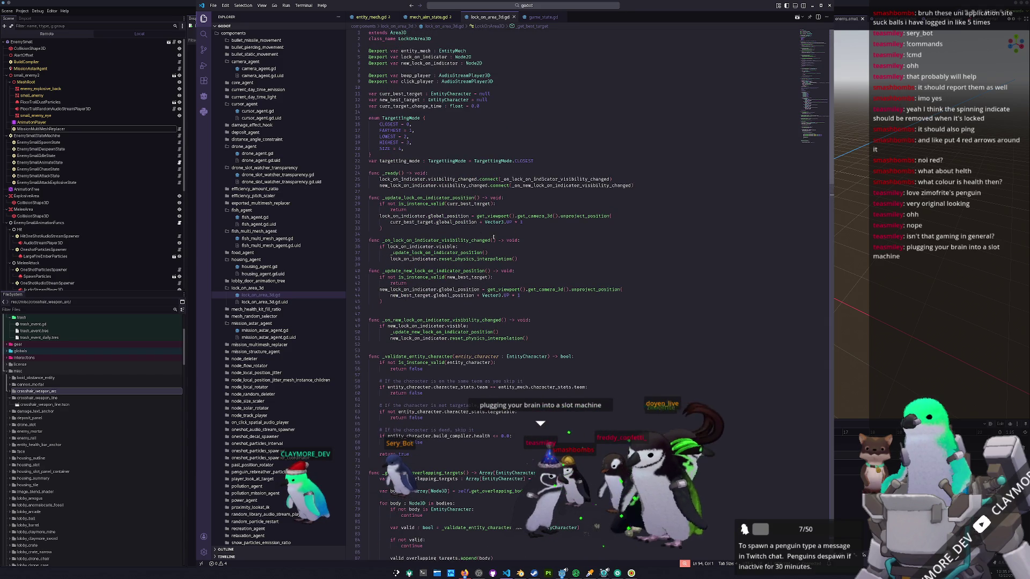
left_click(494, 240)
left_click(416, 264)
scroll(416, 264, "down", 2)
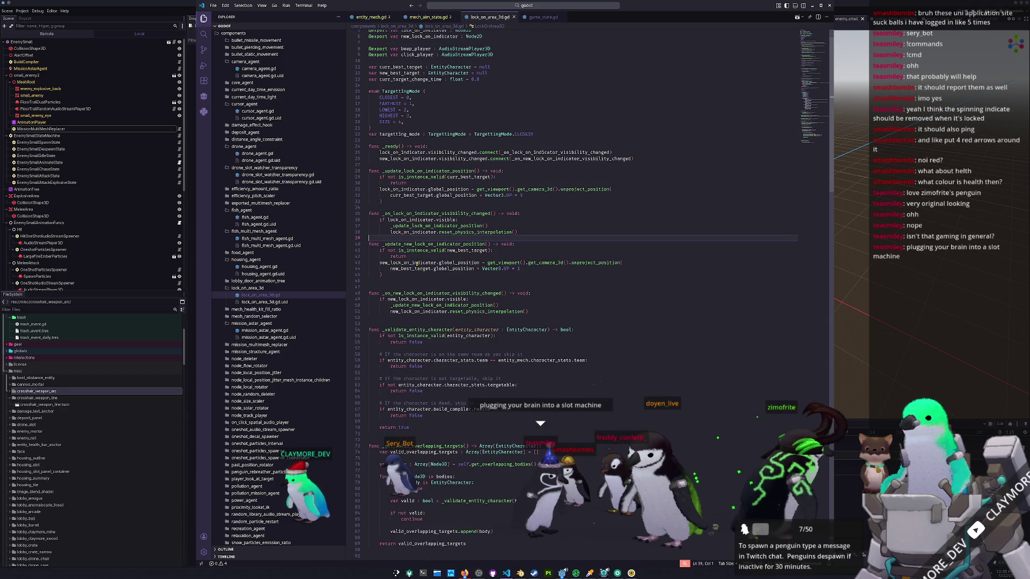
left_click(446, 281)
scroll(445, 286, "down", 2)
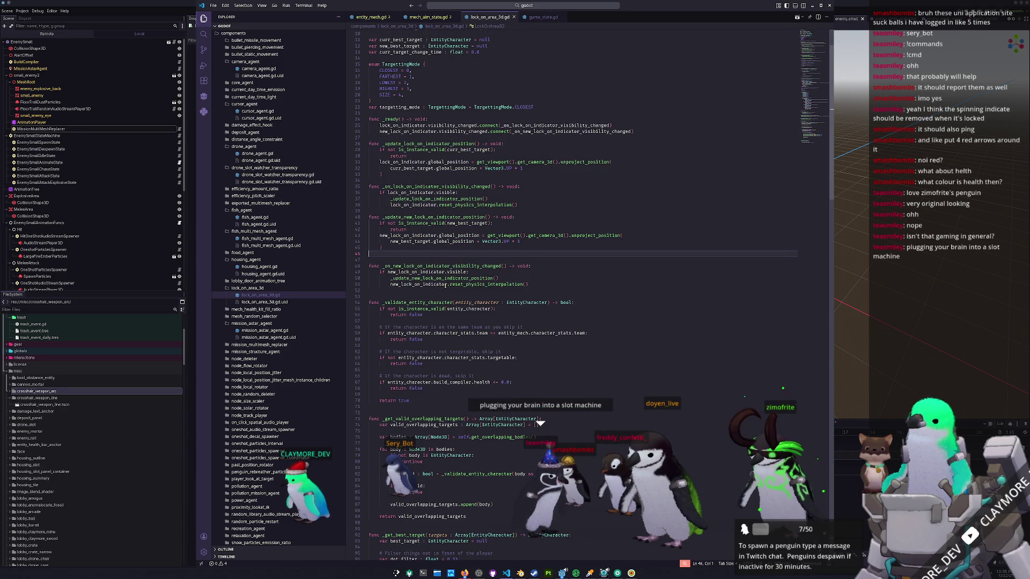
scroll(540, 423, "down", 15)
left_click(483, 411)
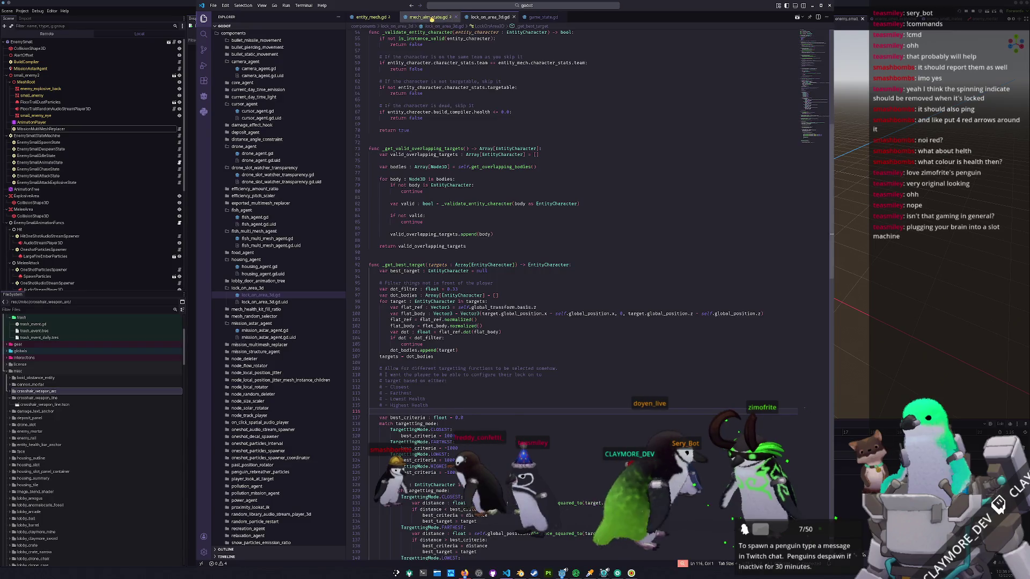
Review the crosshair setup code in entity_mech.gd
left_click(376, 17)
left_click(524, 322)
scroll(524, 292, "down", 2)
scroll(525, 292, "down", 14)
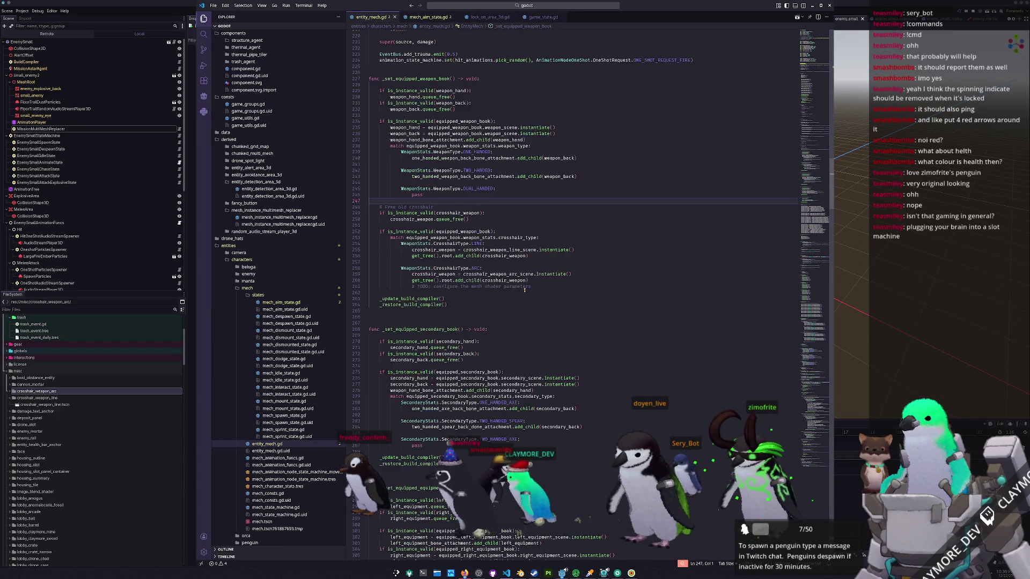
scroll(515, 287, "down", 10)
scroll(515, 290, "down", 20)
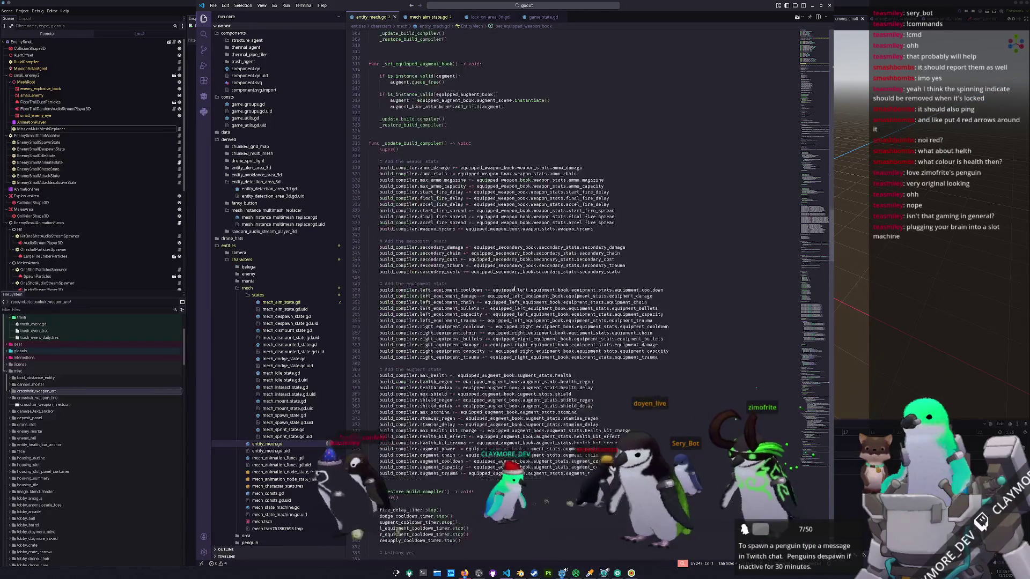
scroll(525, 299, "up", 17)
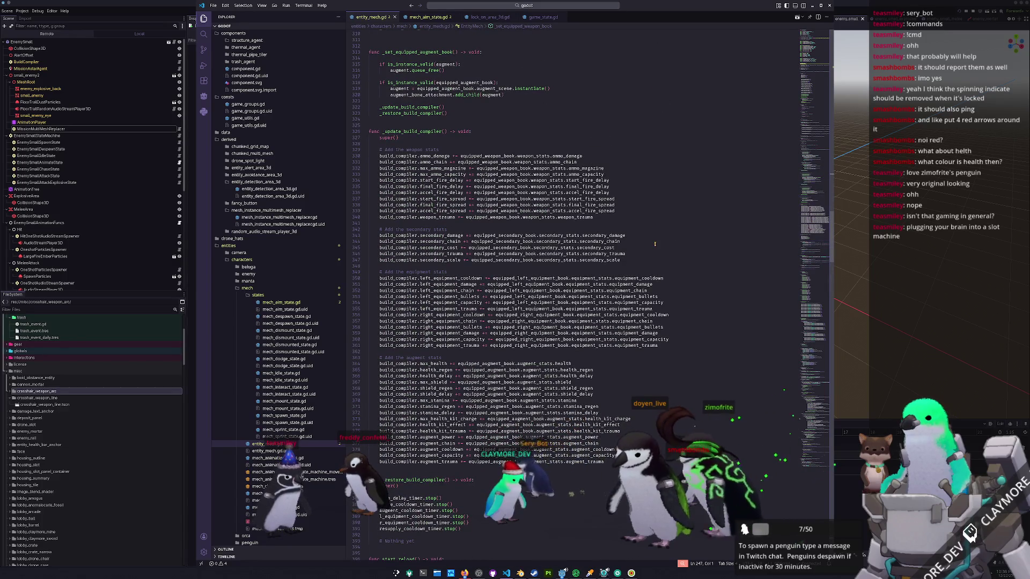
In mech_aim_state.gd, check _update_crosshair and go to the end of enter_state
left_click(429, 17)
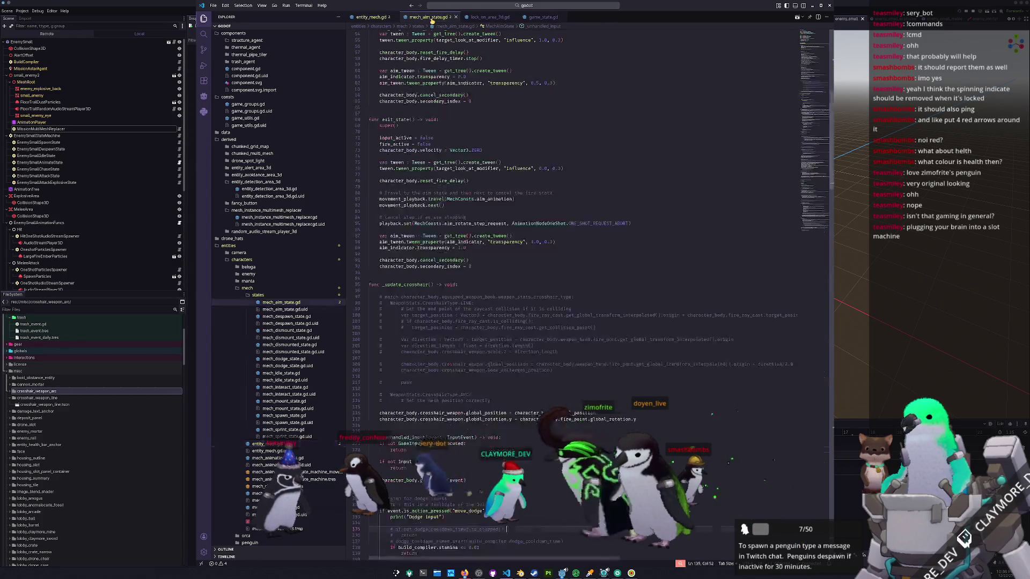
scroll(529, 224, "down", 3)
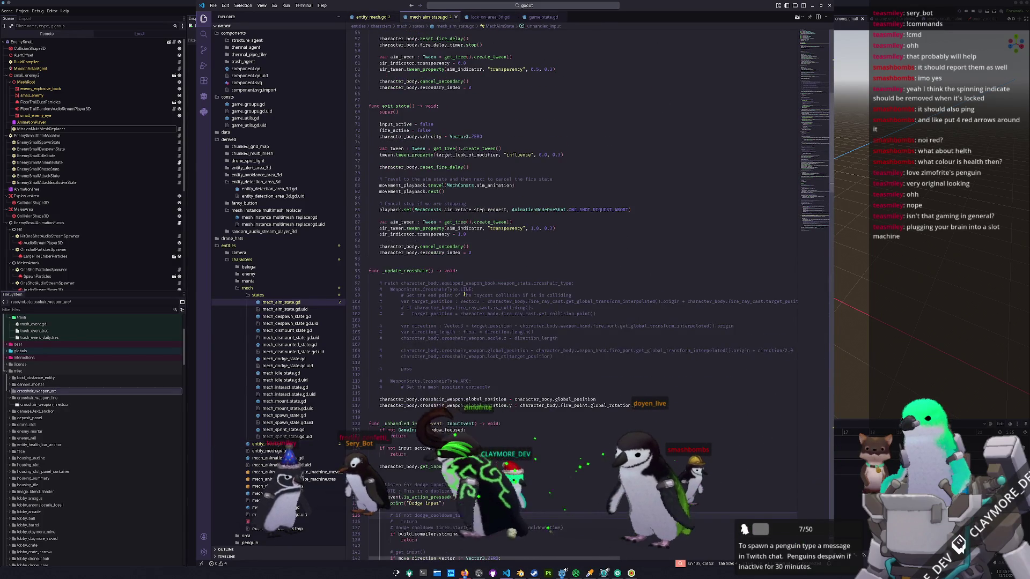
left_click(432, 393)
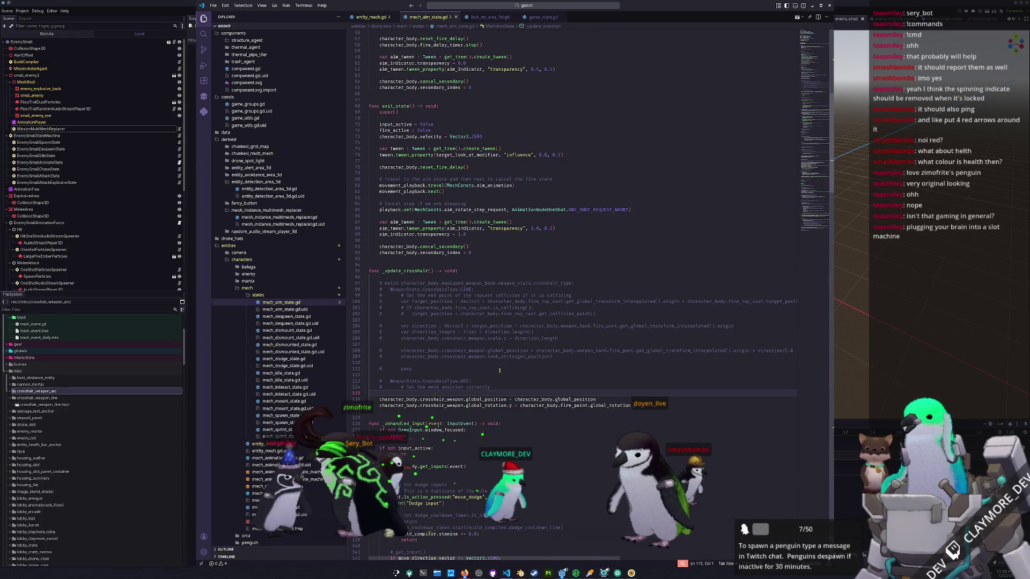
scroll(499, 370, "up", 17)
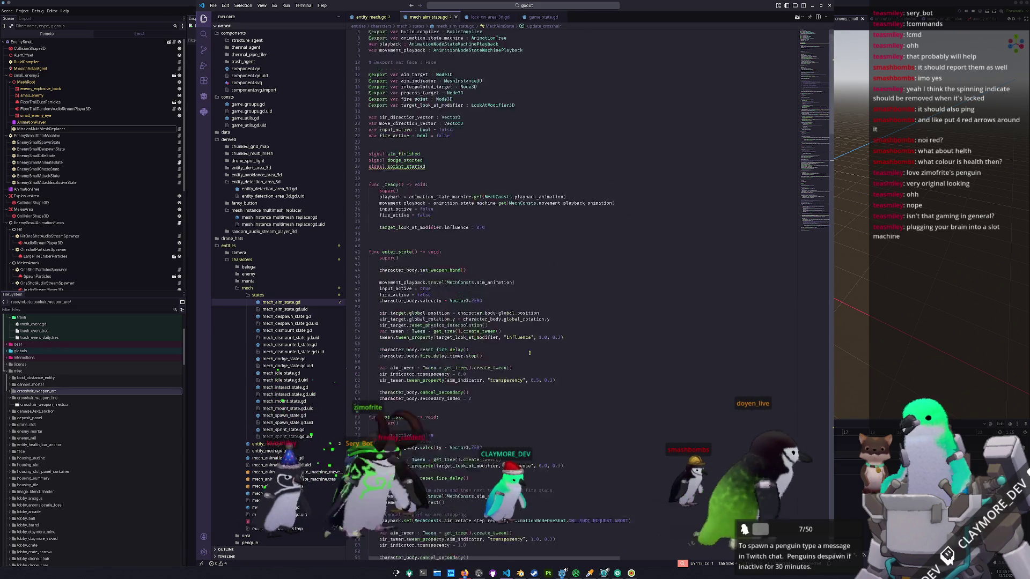
scroll(529, 352, "up", 2)
left_click(412, 301)
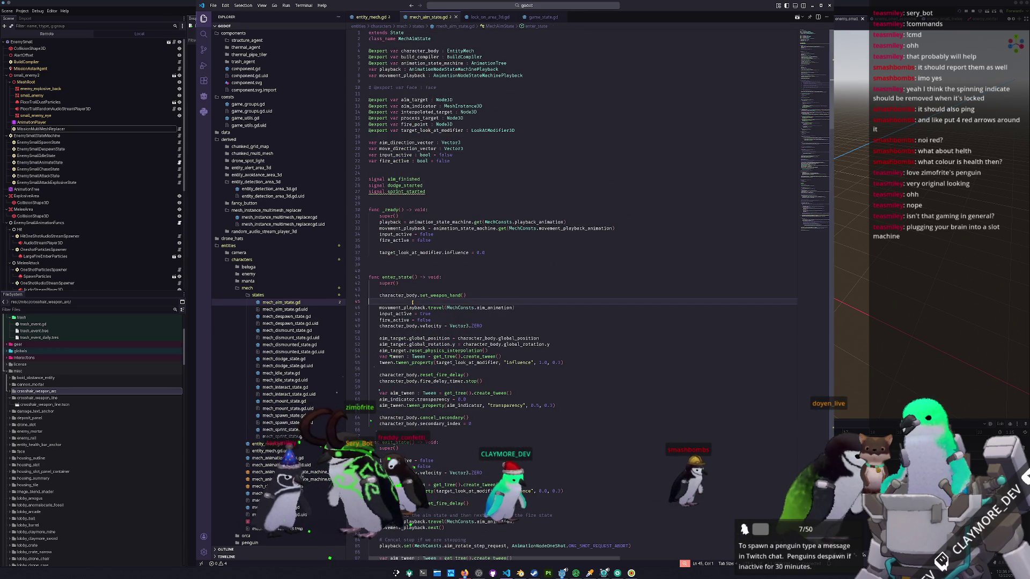
scroll(403, 375, "down", 3)
left_click(403, 375)
scroll(418, 279, "up", 2)
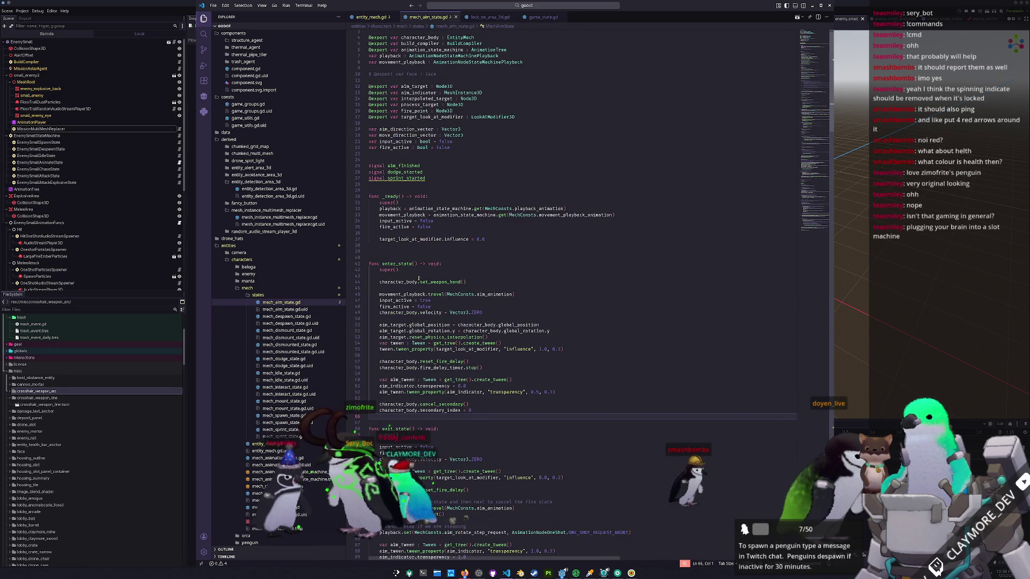
scroll(613, 301, "down", 3)
Append _update_crosshair() and character_body.crosshair_weapon.reset_physics_interpolation() to enter_state
key("Return")
key("Tab")
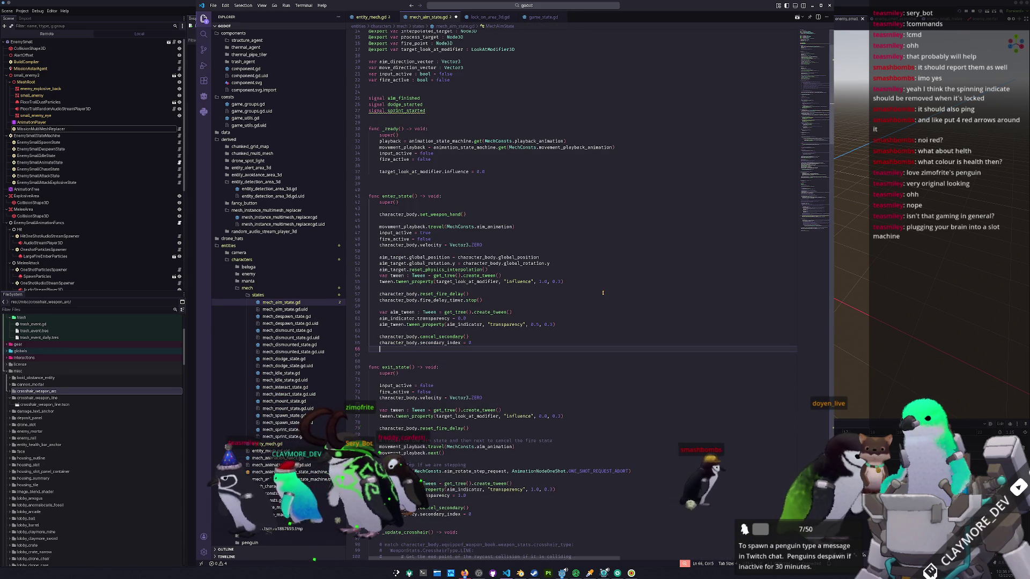
type("_upda")
key("Return")
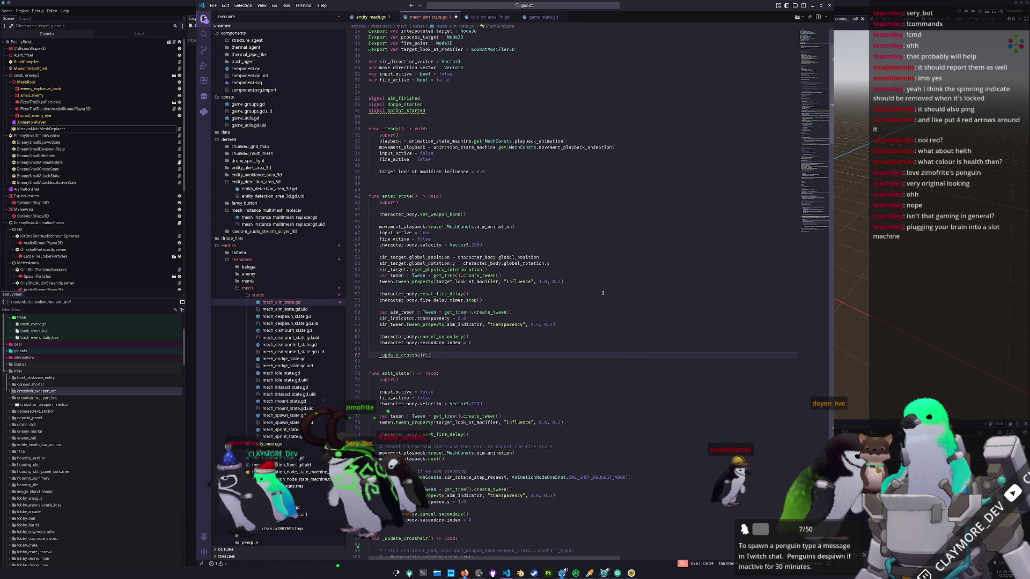
key("Return")
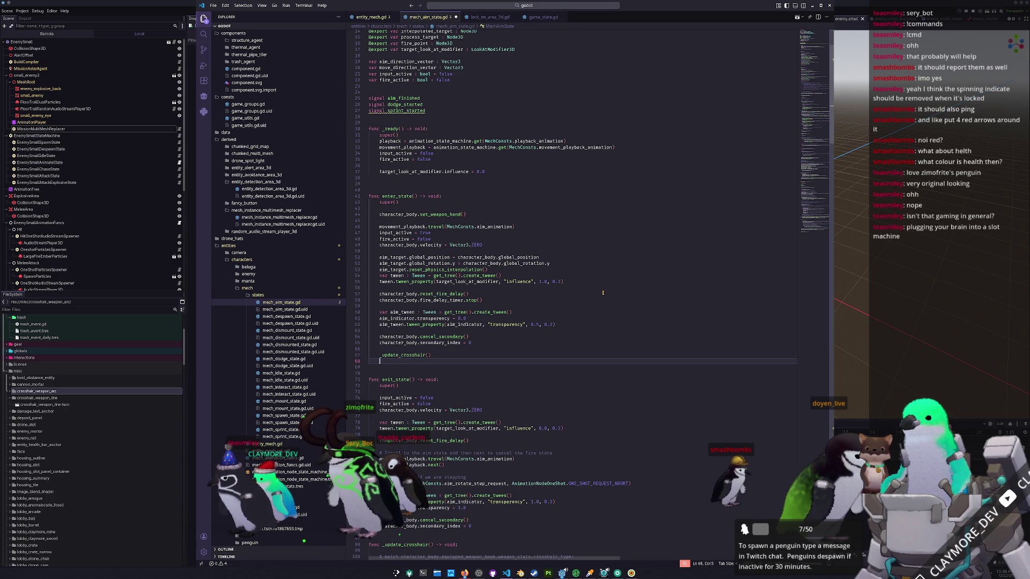
type("character_body.")
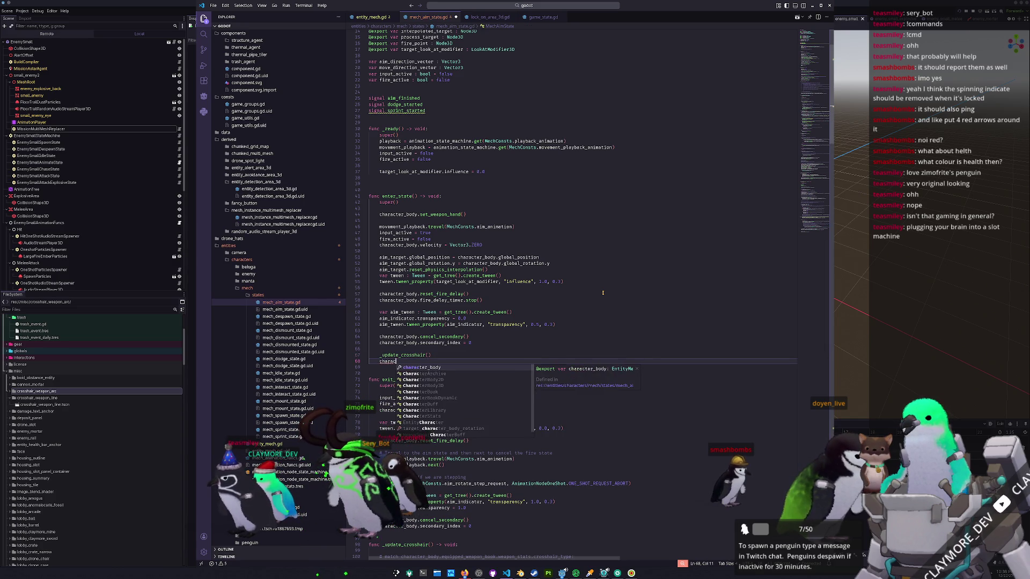
type("crosshair_weapon.re")
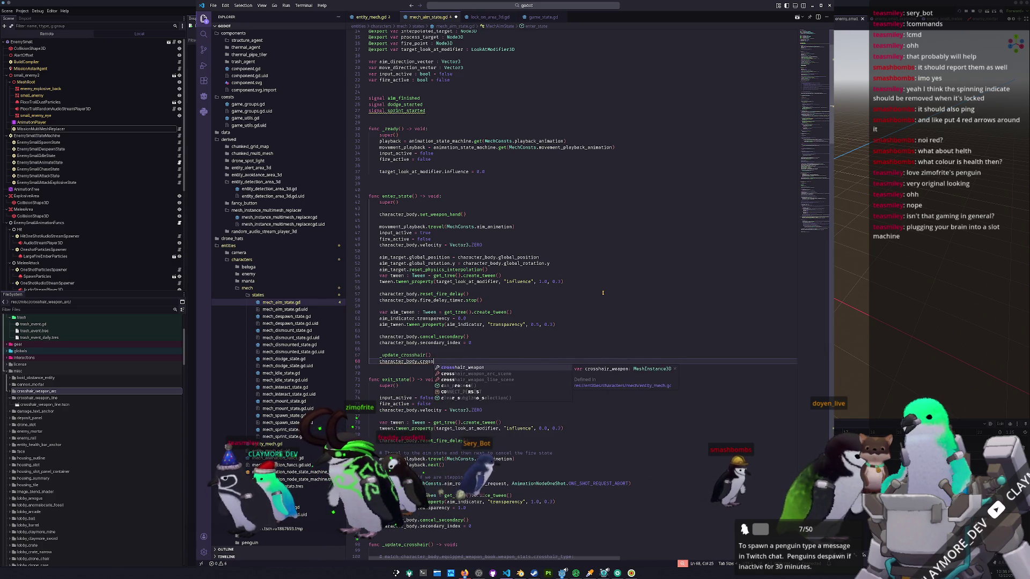
type("set")
key("Return")
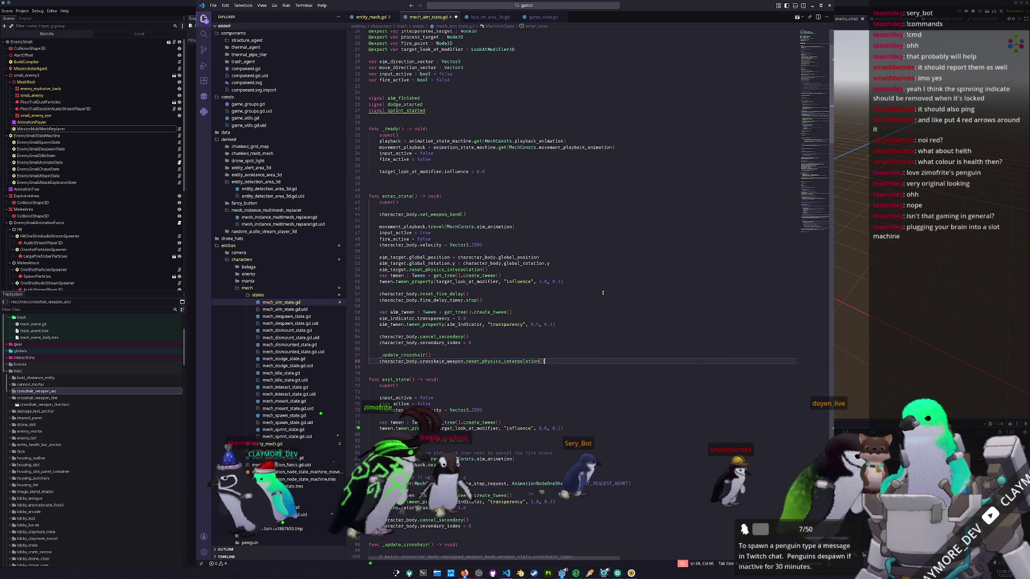
key("Down")
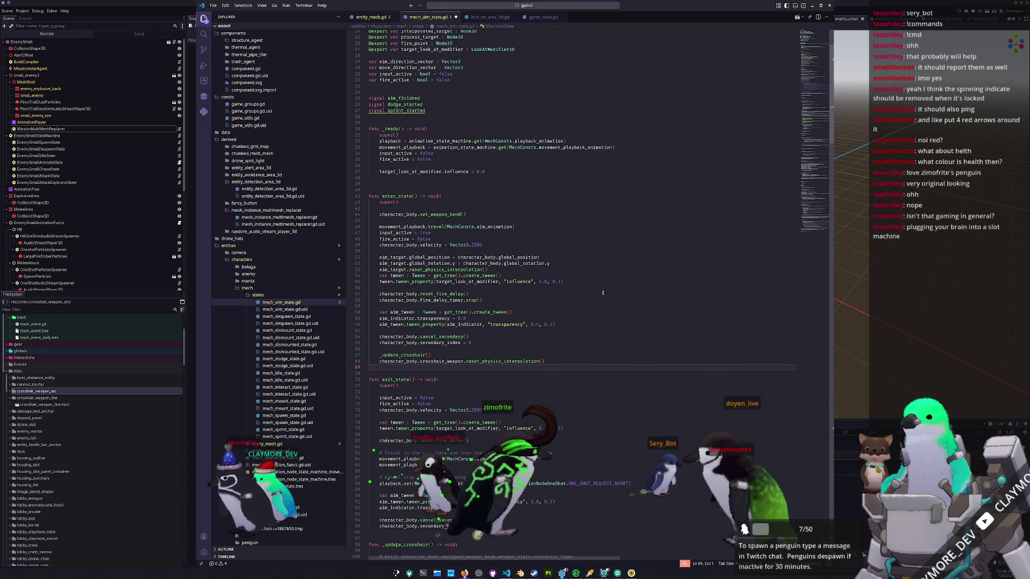
scroll(590, 317, "down", 4)
key("shift+Up")
key("shift+Up")
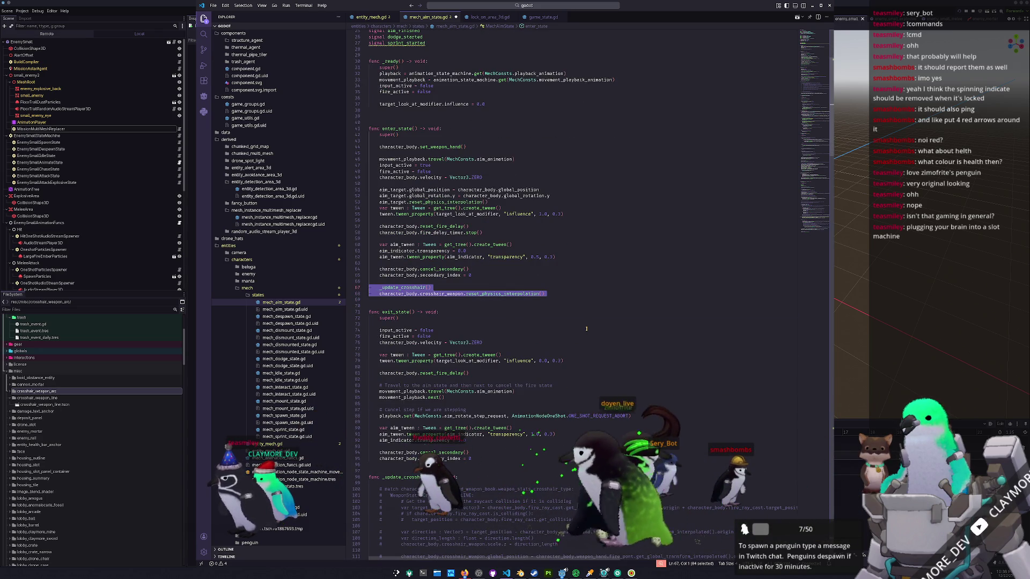
Paste the two crosshair lines into exit_state and add character_body.crosshair_weapon.transparency = 1.0
scroll(426, 428, "down", 2)
key("ctrl+c")
left_click(426, 428)
key("ctrl+v")
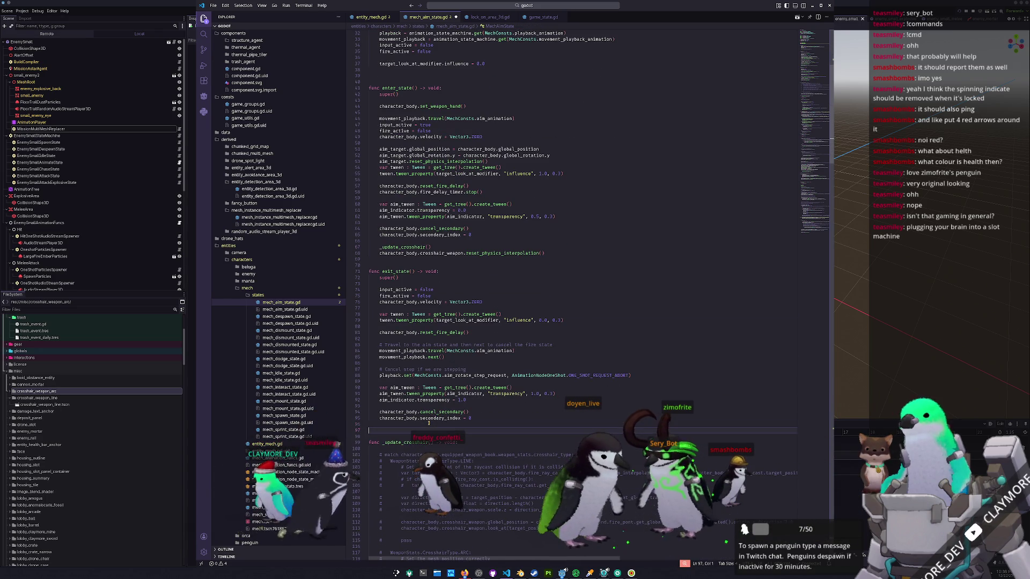
type("character")
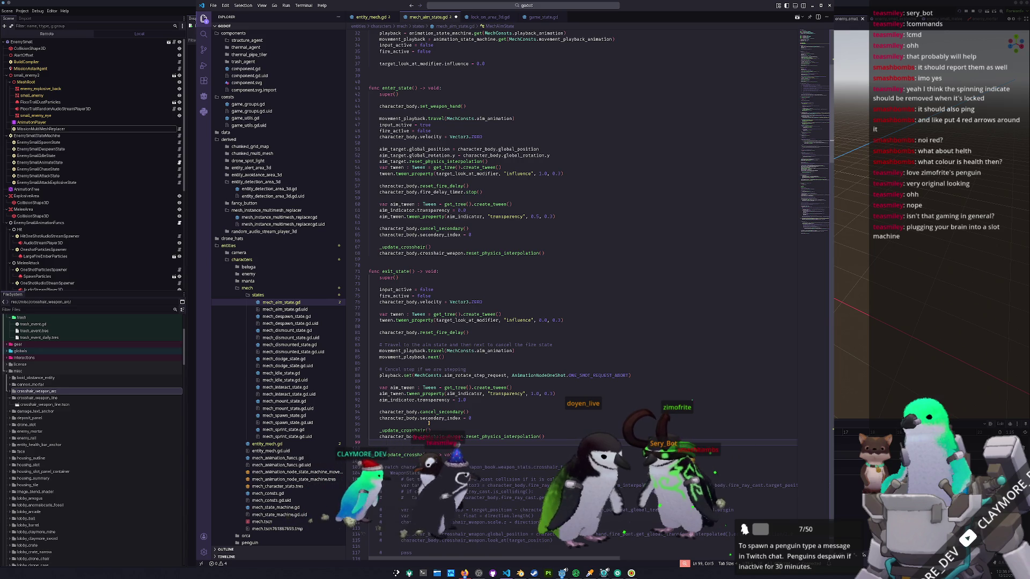
type("_body.cross")
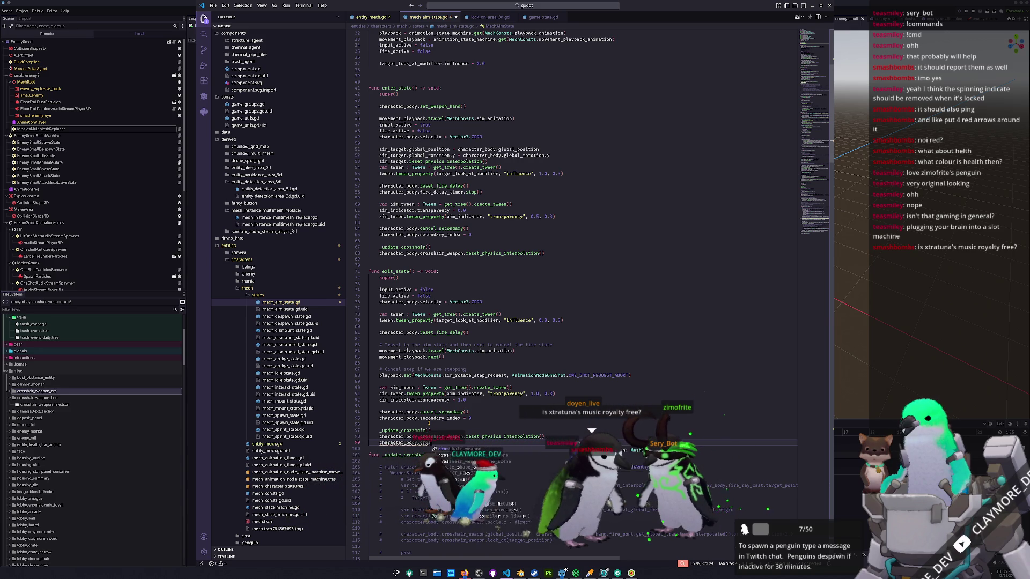
type("hair_weapon.trans")
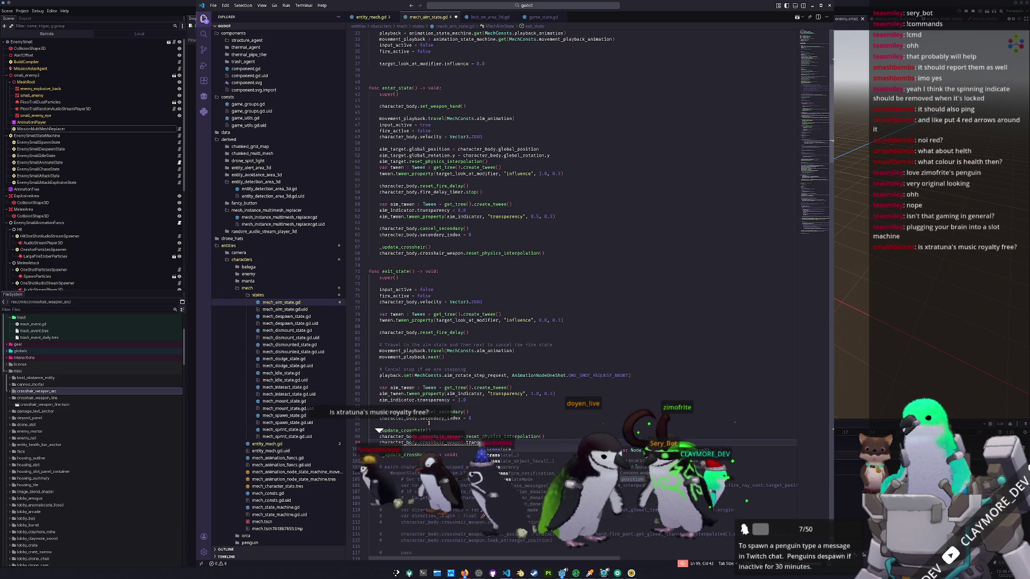
type("parency = 0")
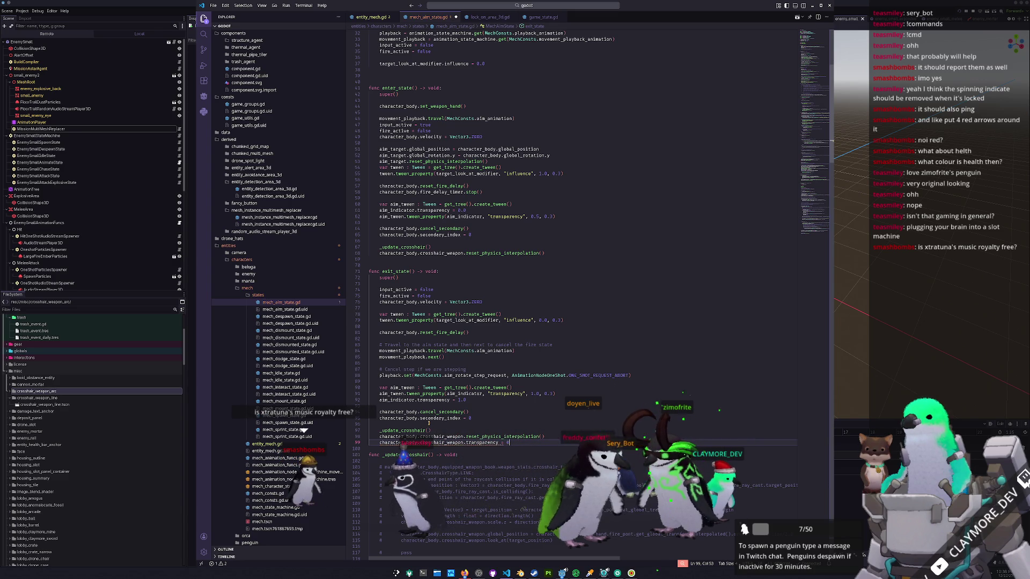
Copy the transparency line into enter_state with a lower 0.x value, then run the game
key("ctrl+shift+Left")
key("ctrl+shift+Left")
key("ctrl+shift+Left")
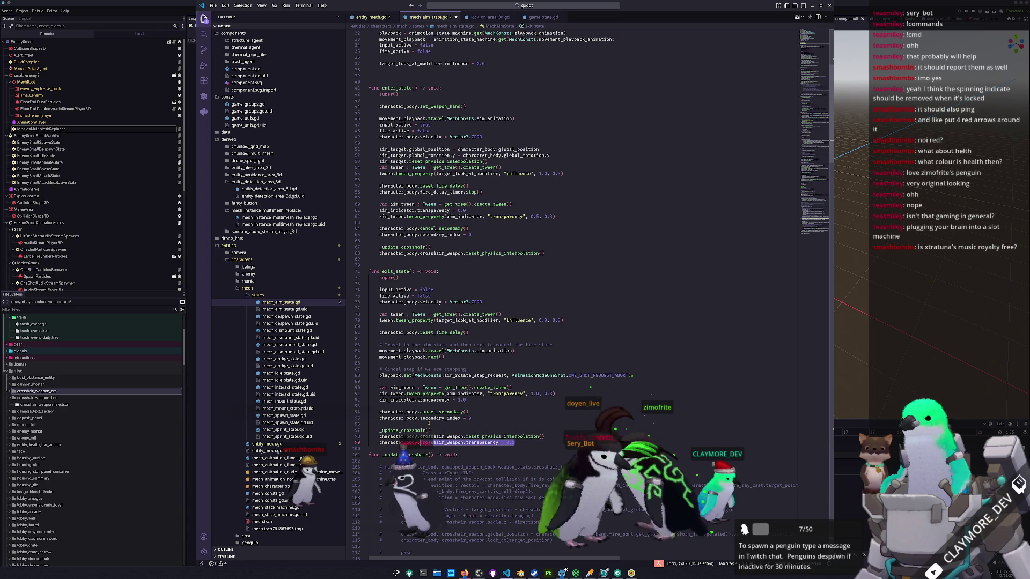
key("ctrl+shift+Left")
key("ctrl+shift+Left")
key("ctrl+shift+Left")
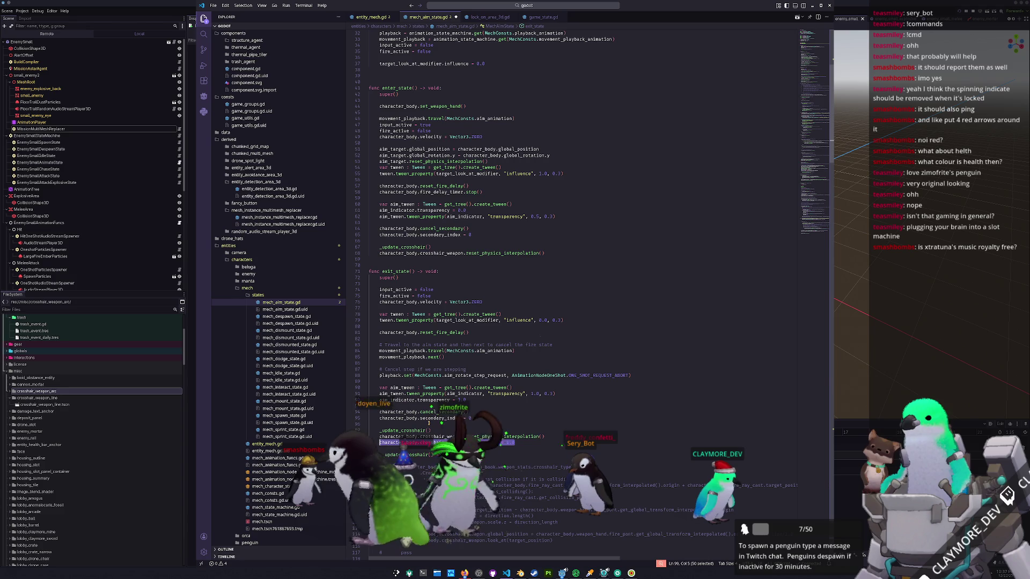
key("Left")
key("Up")
key("Up")
key("Up")
key("Up")
key("Up")
key("Up")
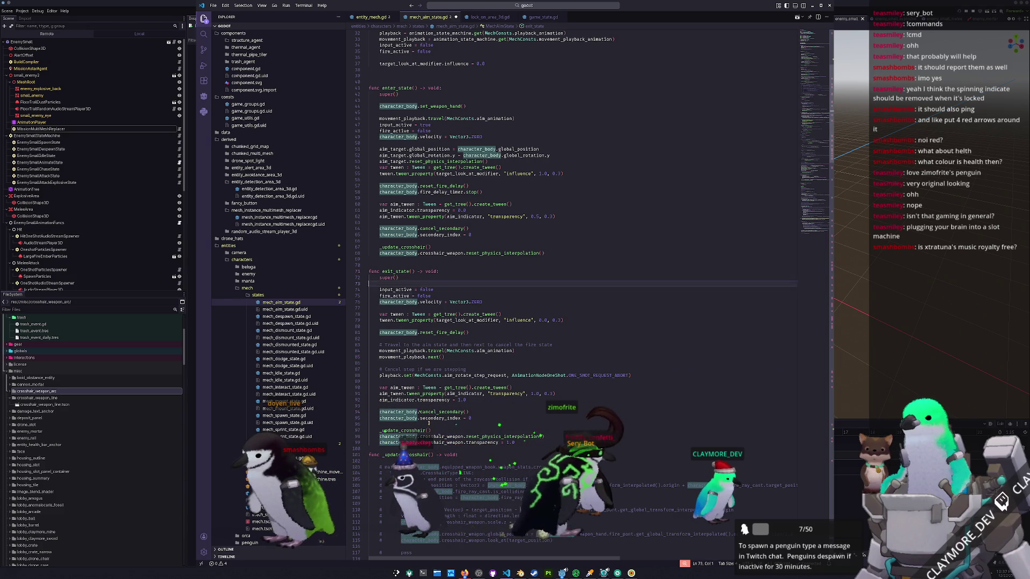
key("ctrl+v")
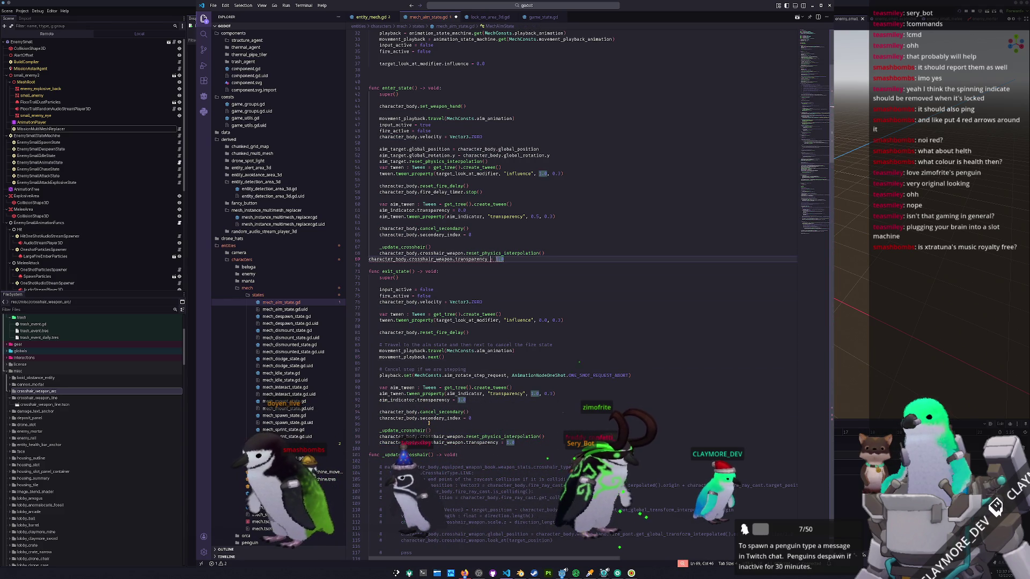
key("Home")
key("Tab")
key("End")
key("shift+Left")
key("shift+Left")
key("shift+Left")
type("0.")
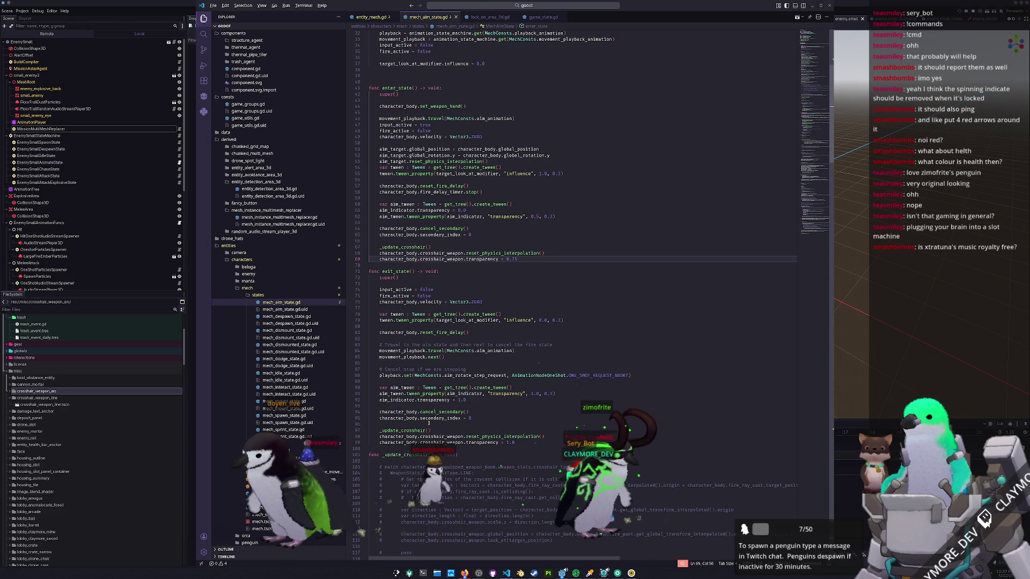
key("alt+Tab")
key("F5")
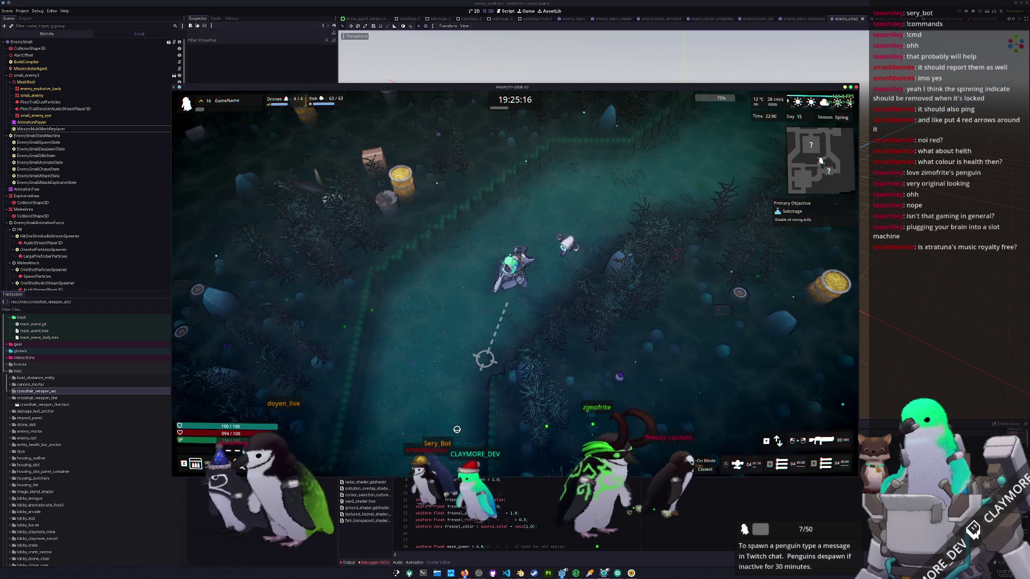
key("w")
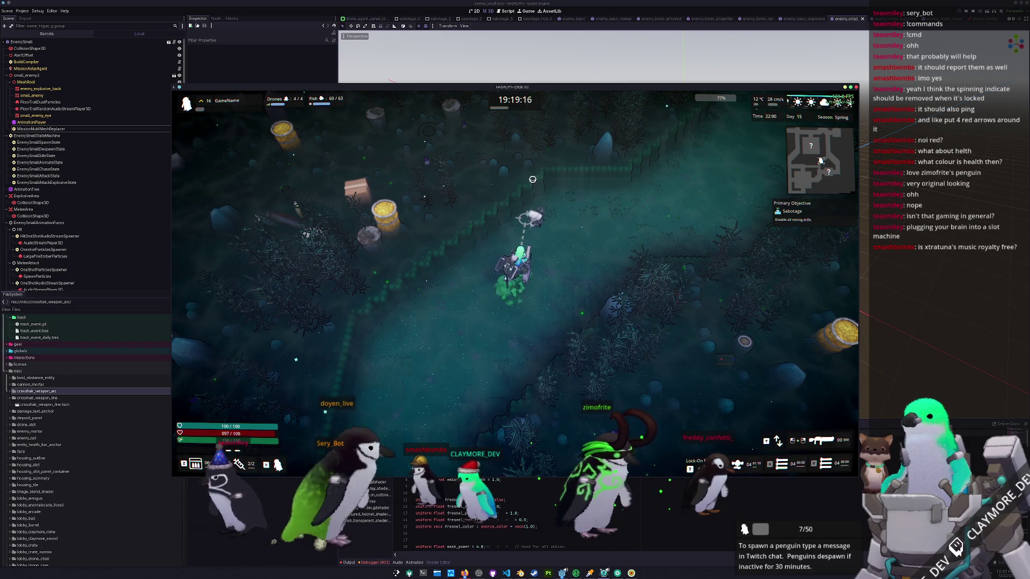
key("d")
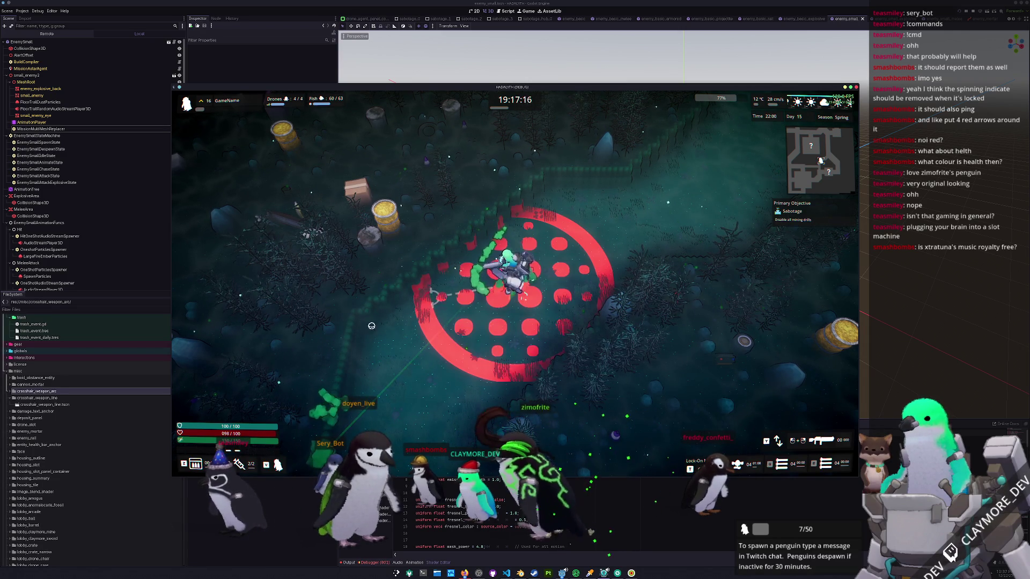
key("d")
key("w")
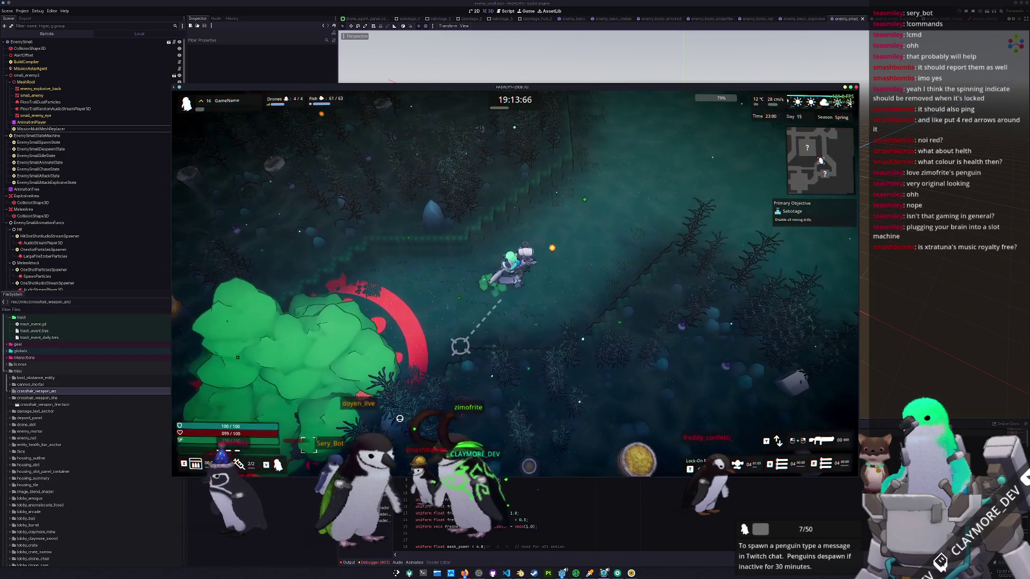
key("d")
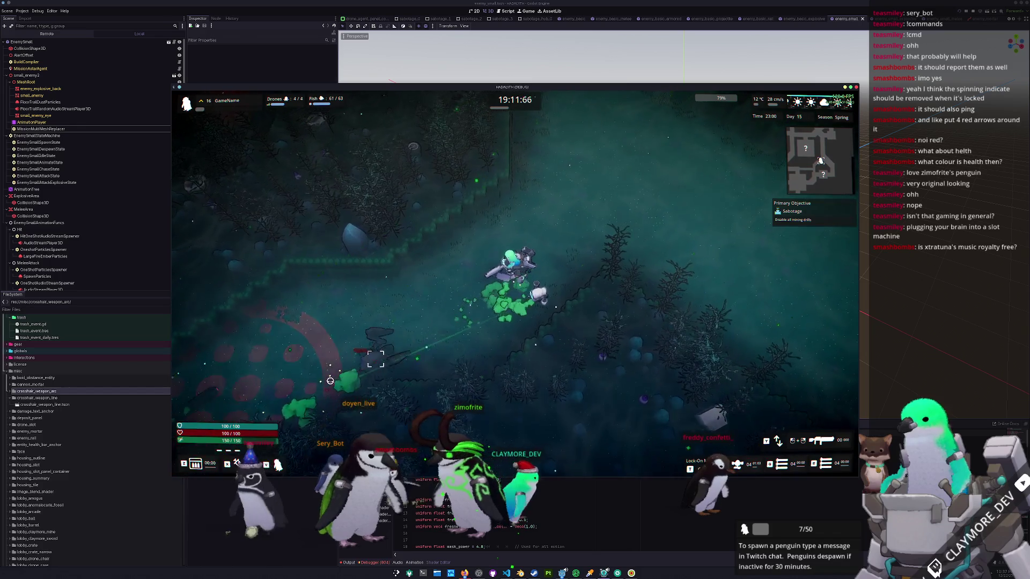
key("w")
key("d")
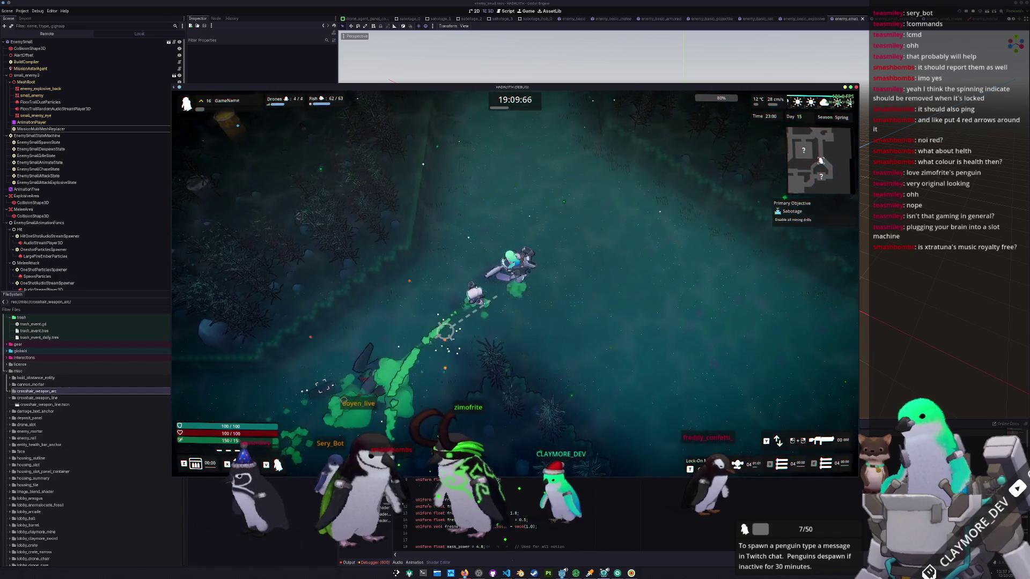
key("w")
key("d")
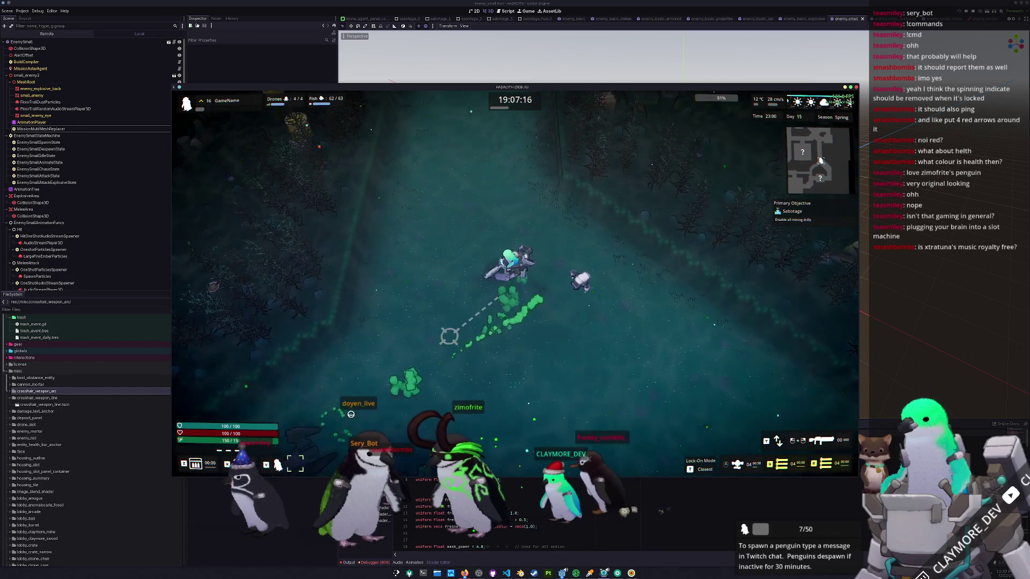
key("w")
key("d")
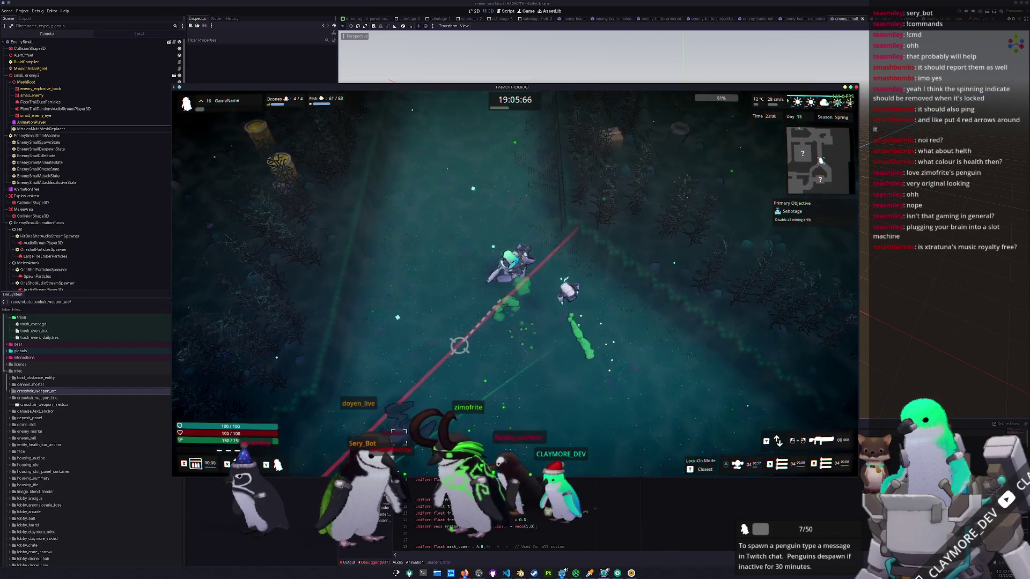
key("w")
key("a")
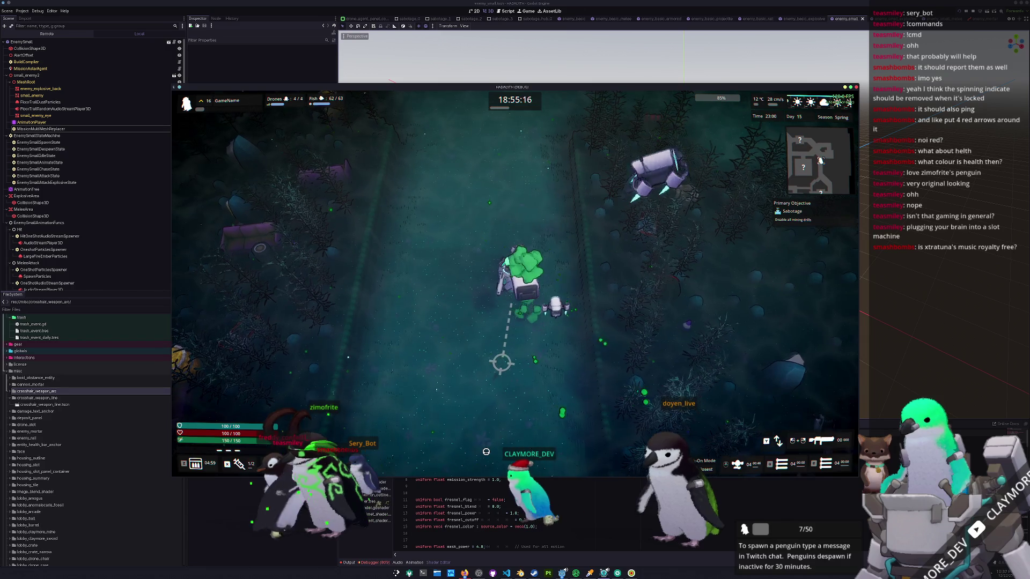
key("s")
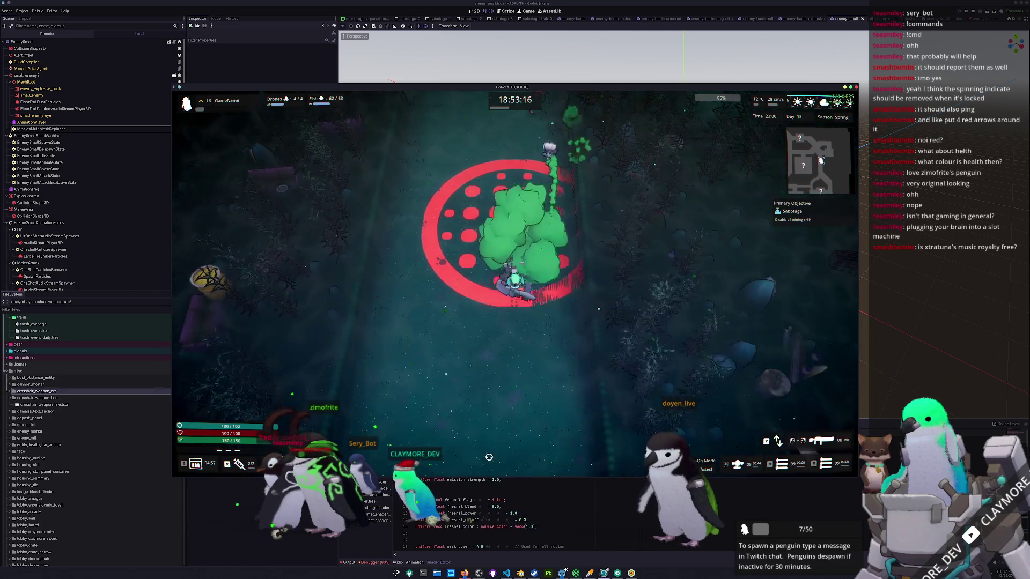
key("a")
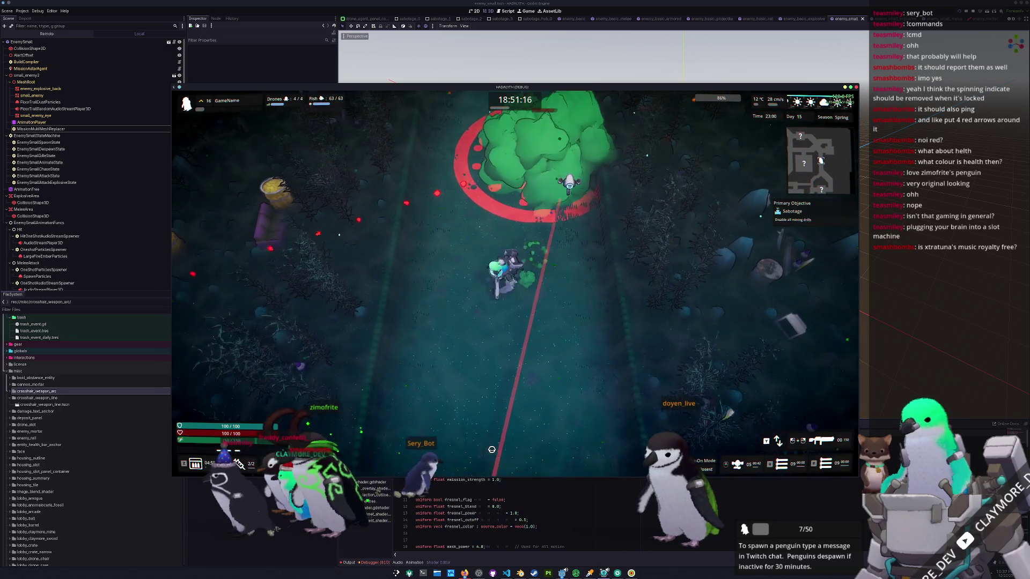
key("s")
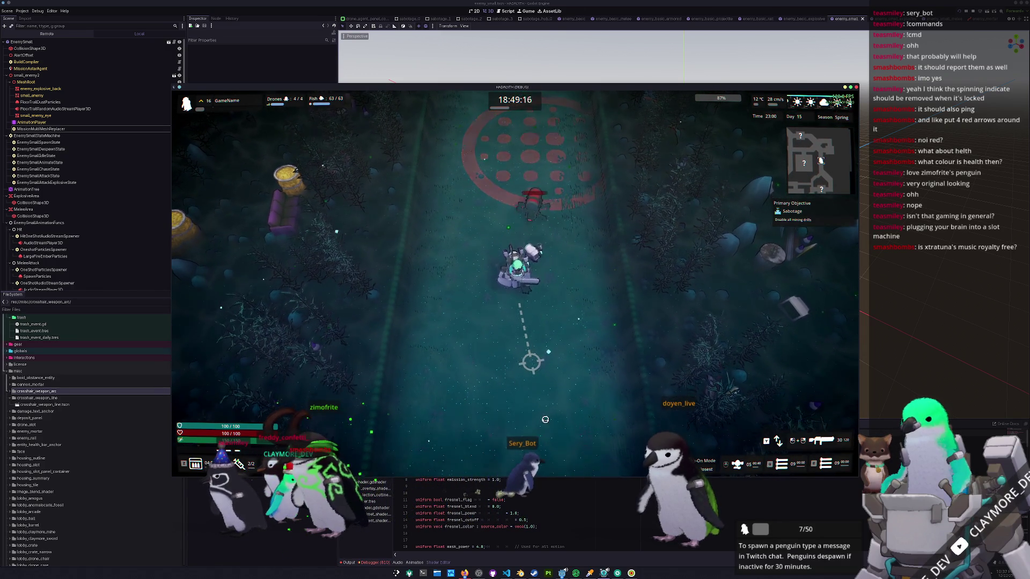
key("s")
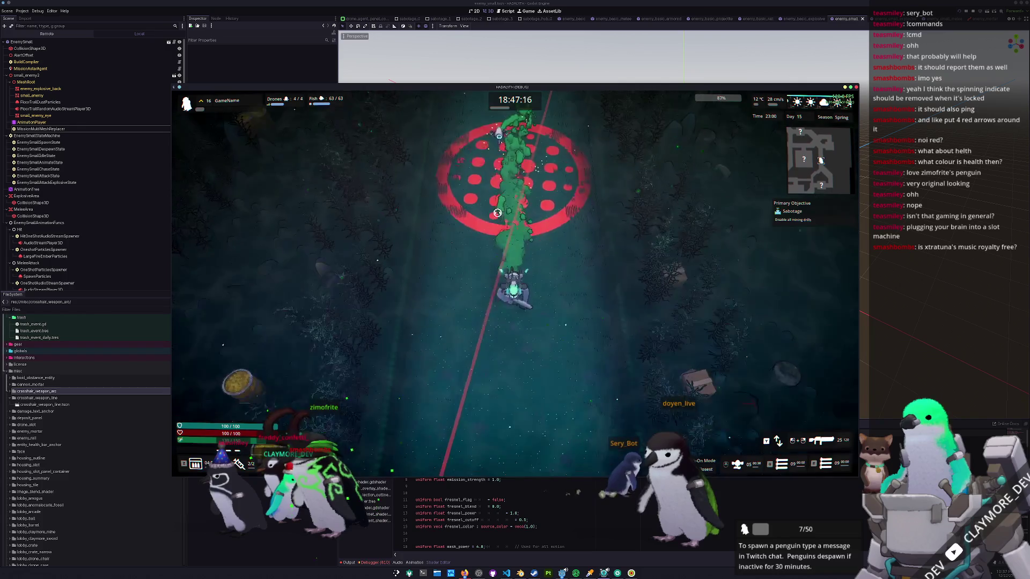
key("Escape")
key("Escape")
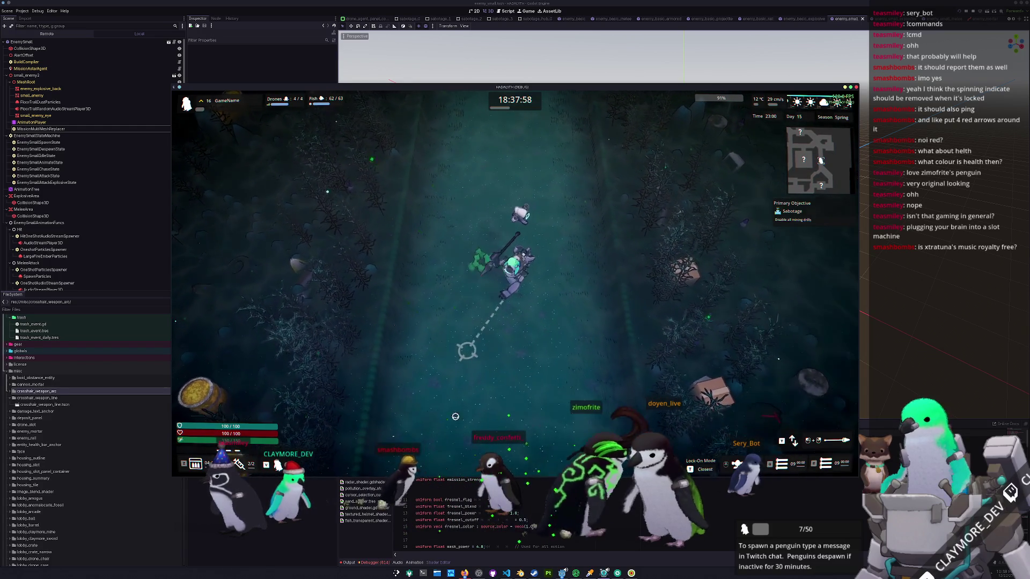
Walk the mech around with WASD, dodging the red attack circles, to test the crosshair
key("d")
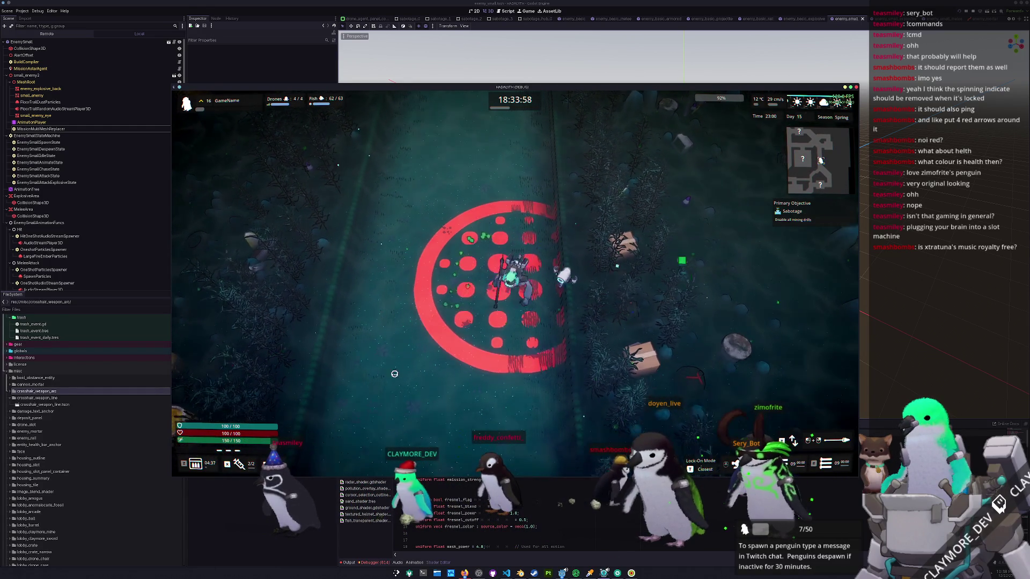
key("s")
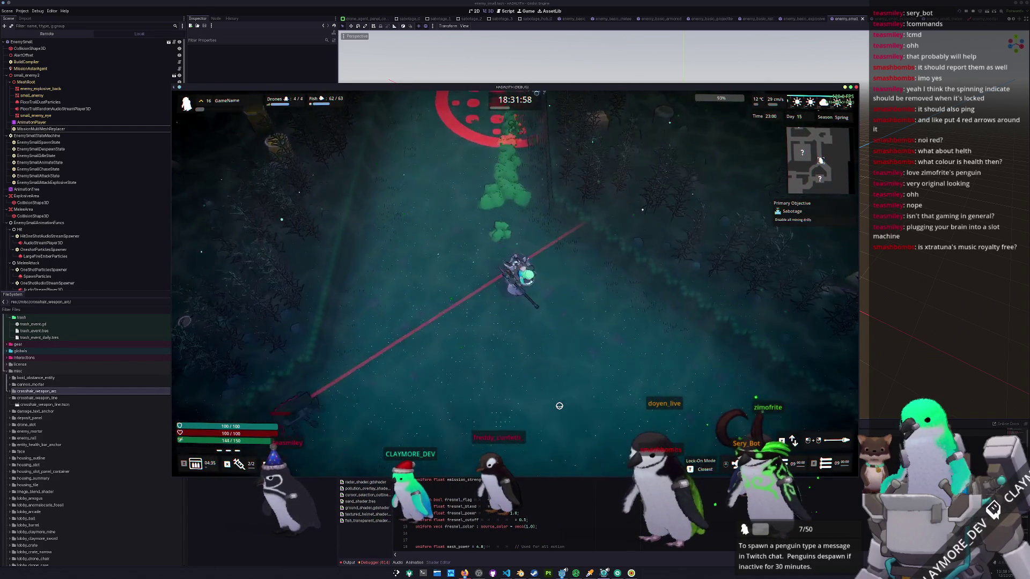
key("d")
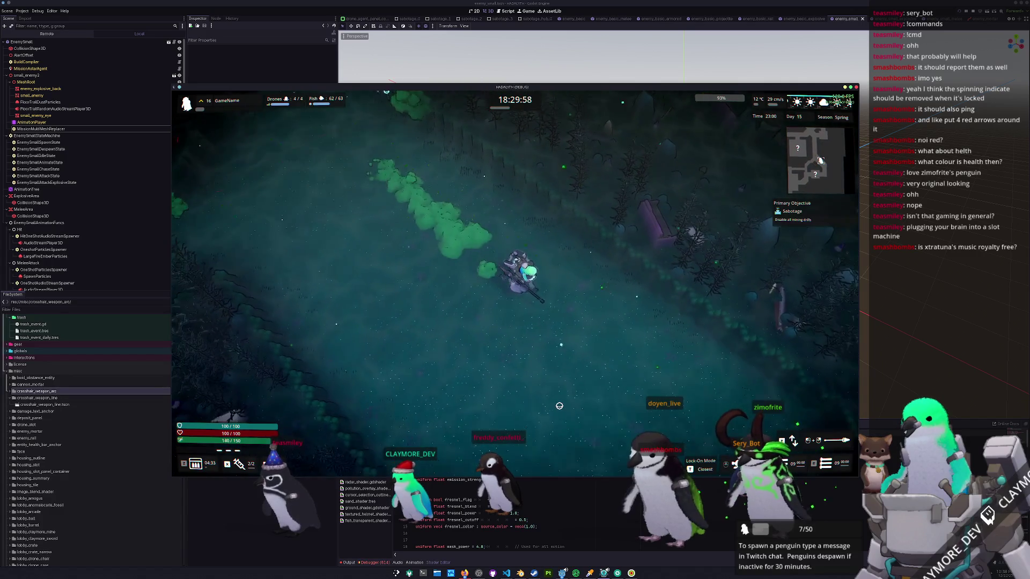
key("s")
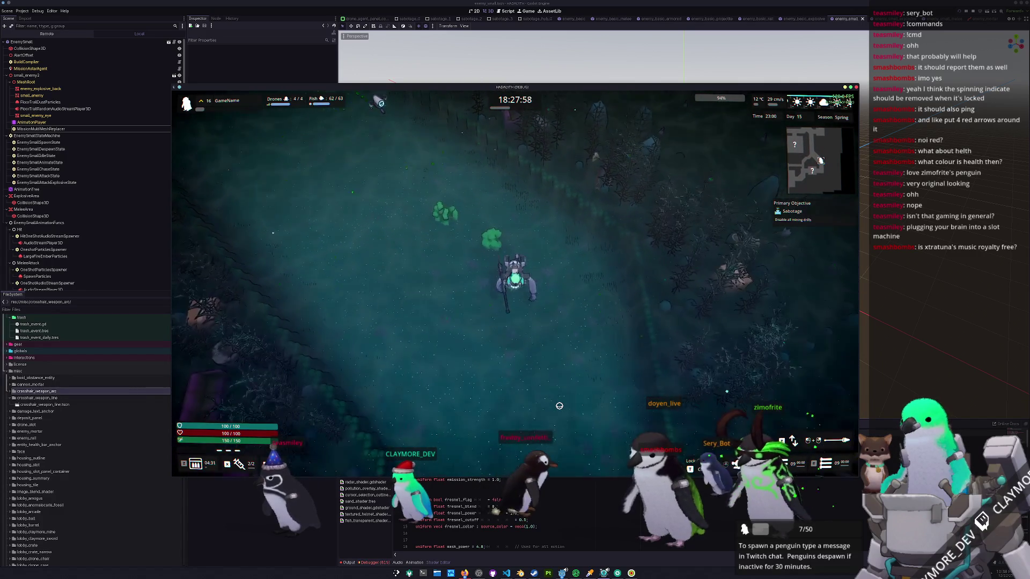
key("s")
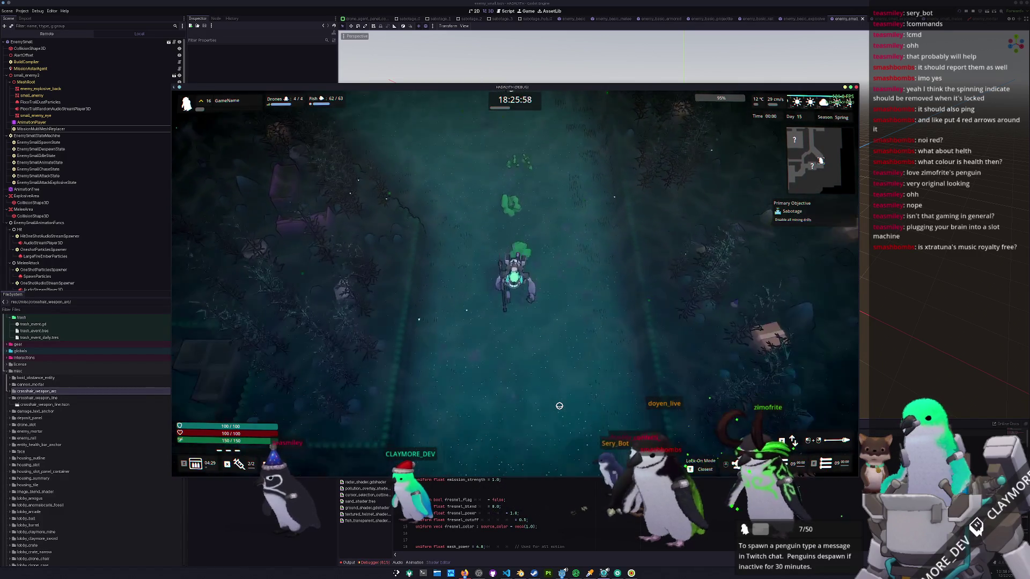
key("a")
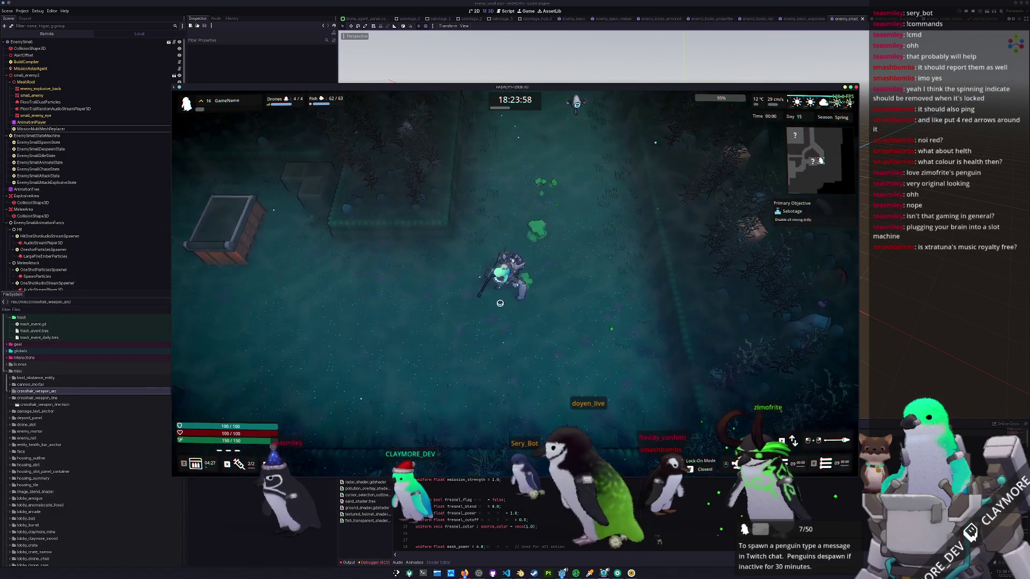
key("a")
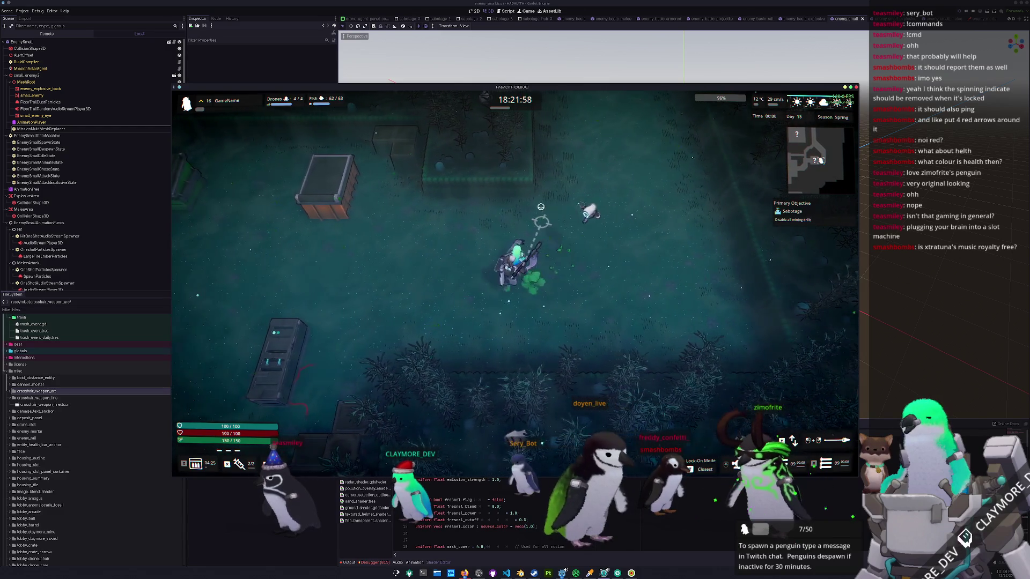
key("a")
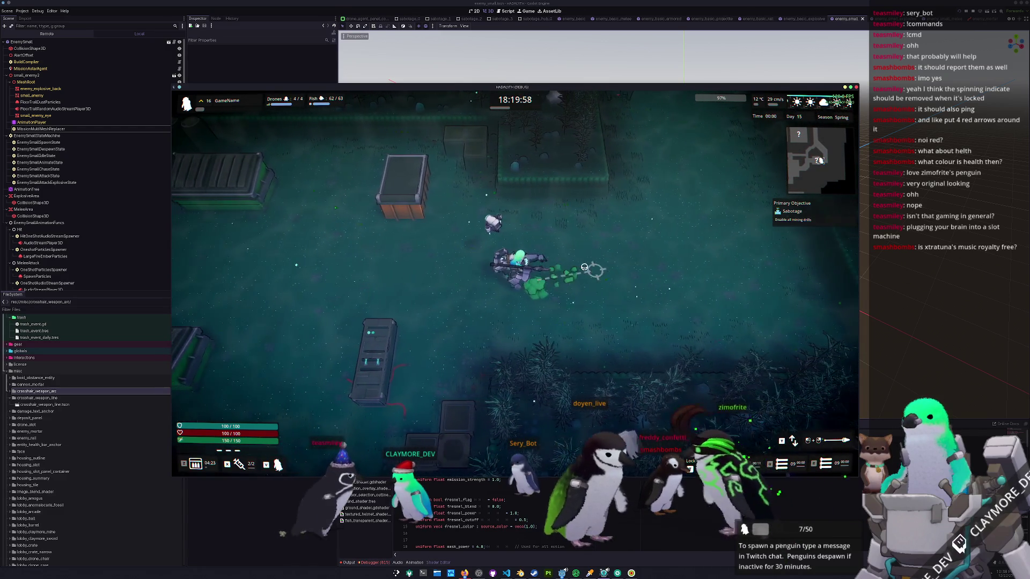
key("a")
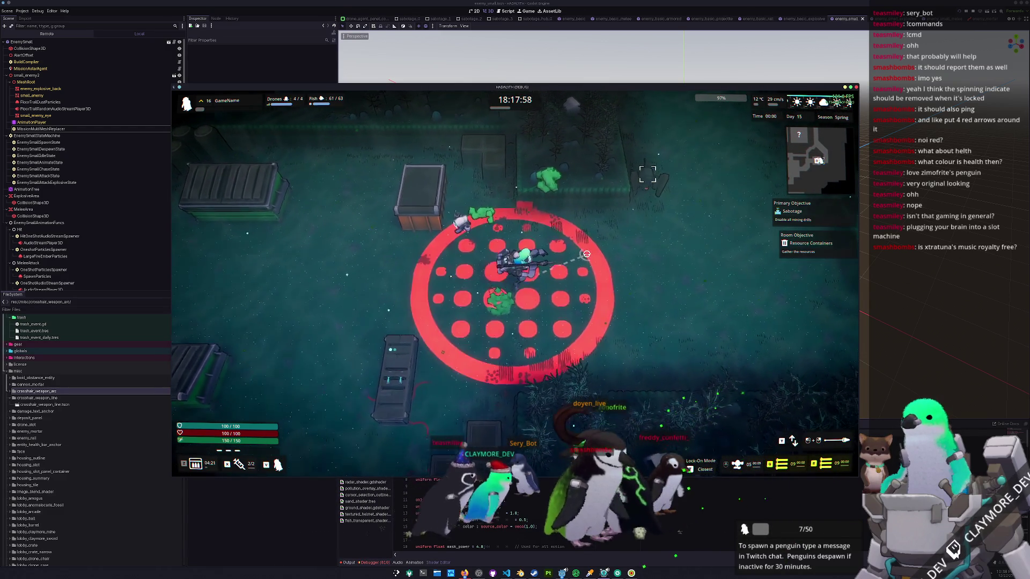
key("d")
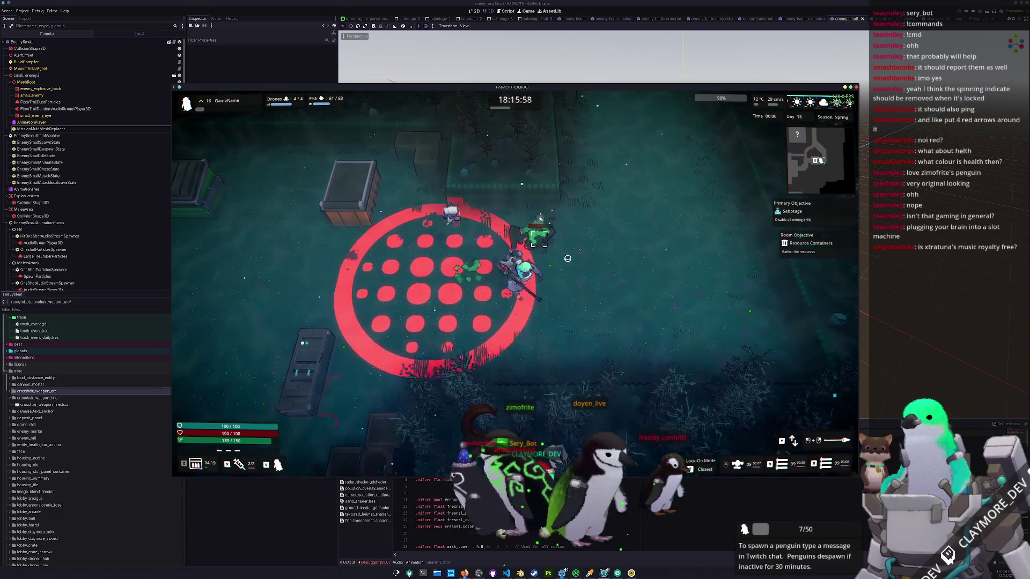
key("d")
key("s")
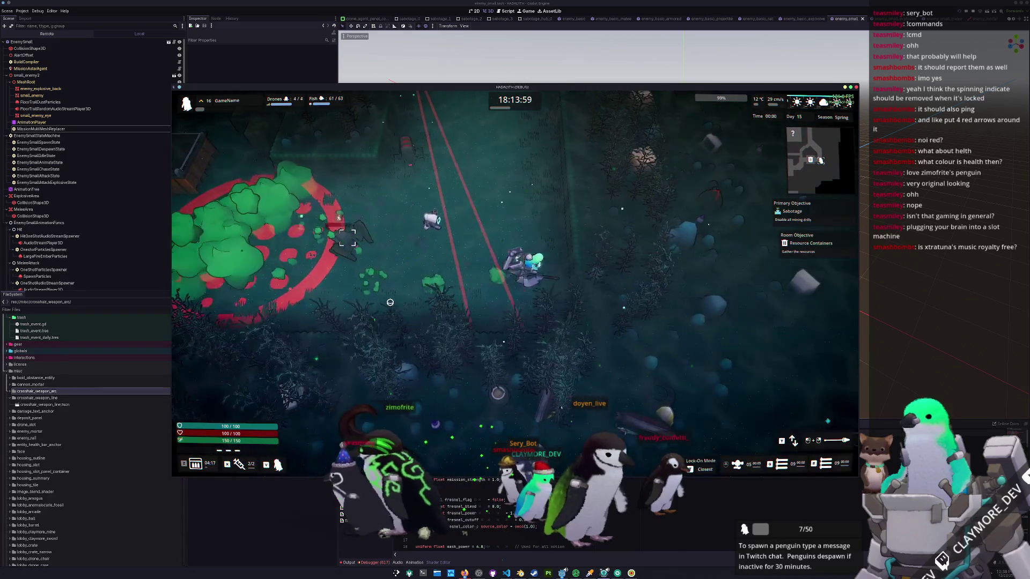
key("w")
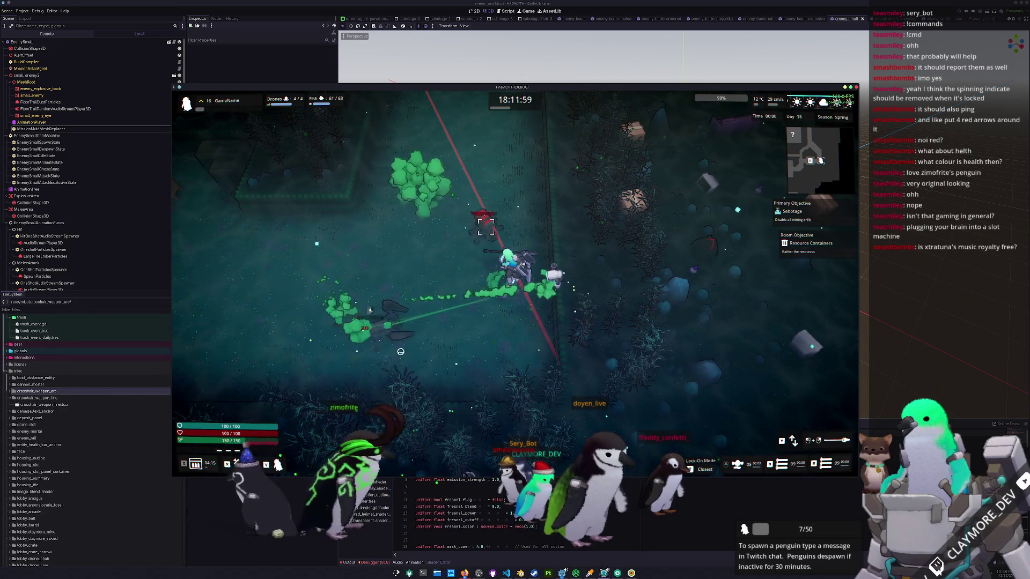
key("a")
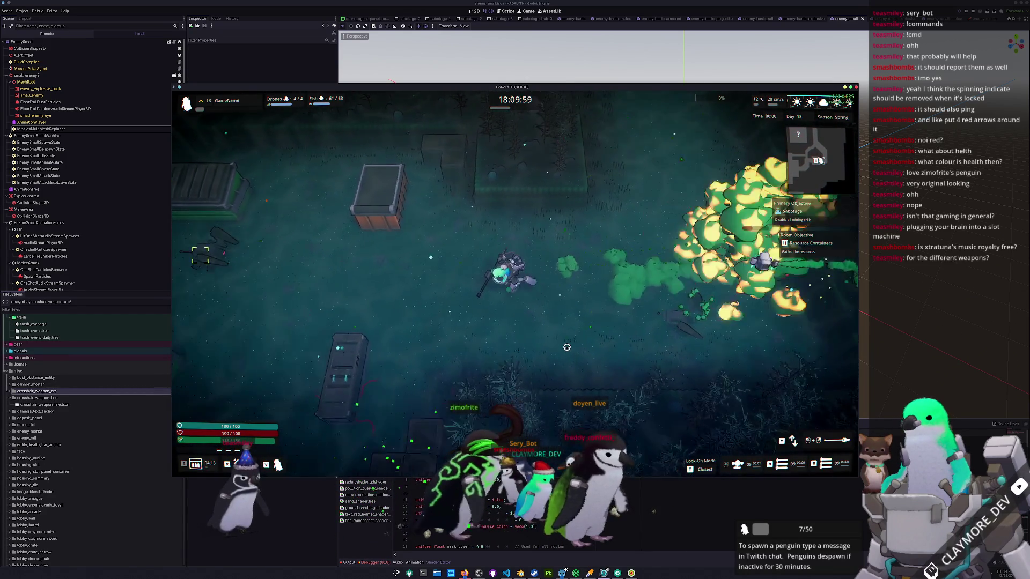
key("a")
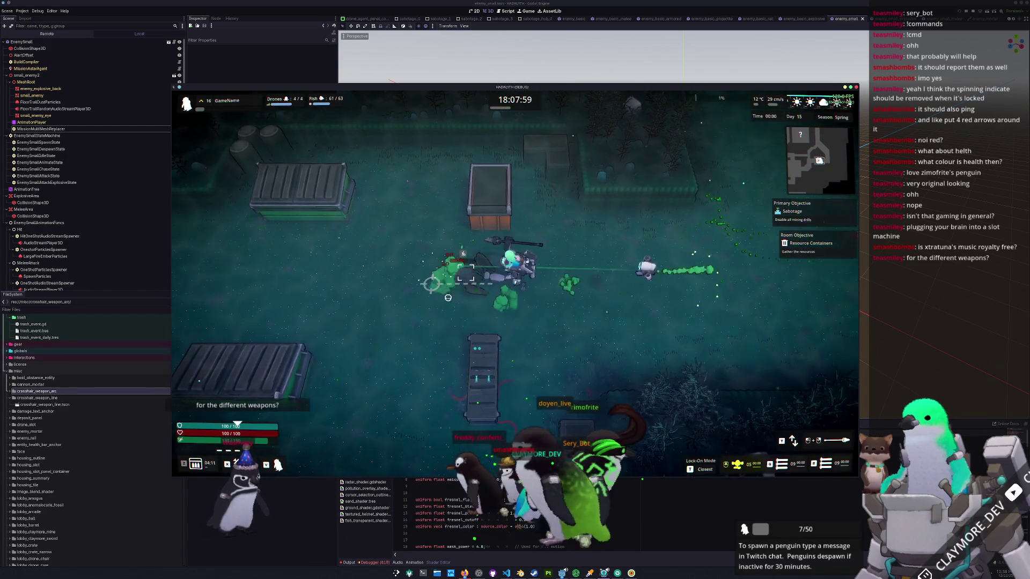
Keep moving around the drones while aiming at them, then pause the game
key("d")
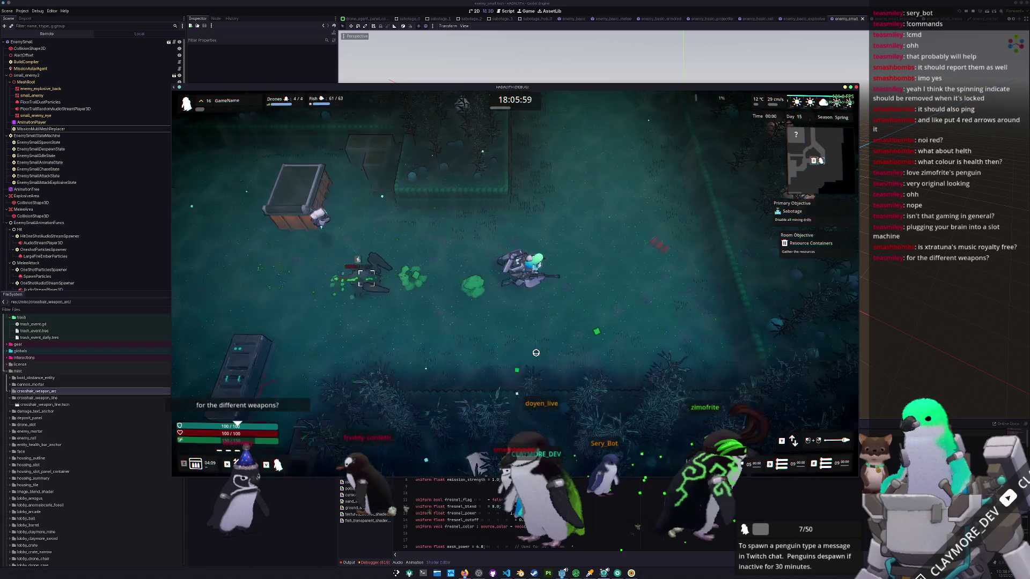
key("w")
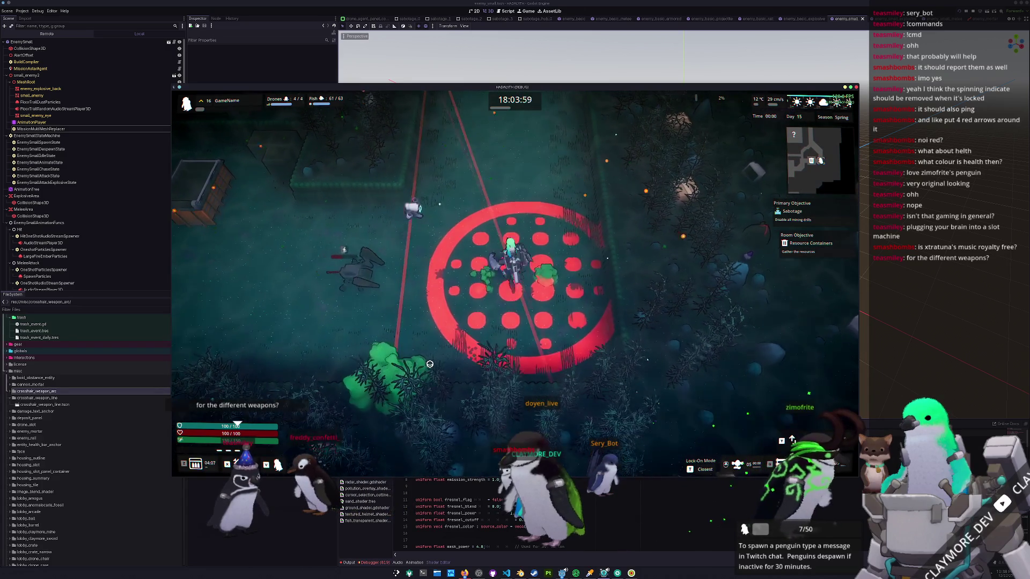
key("s")
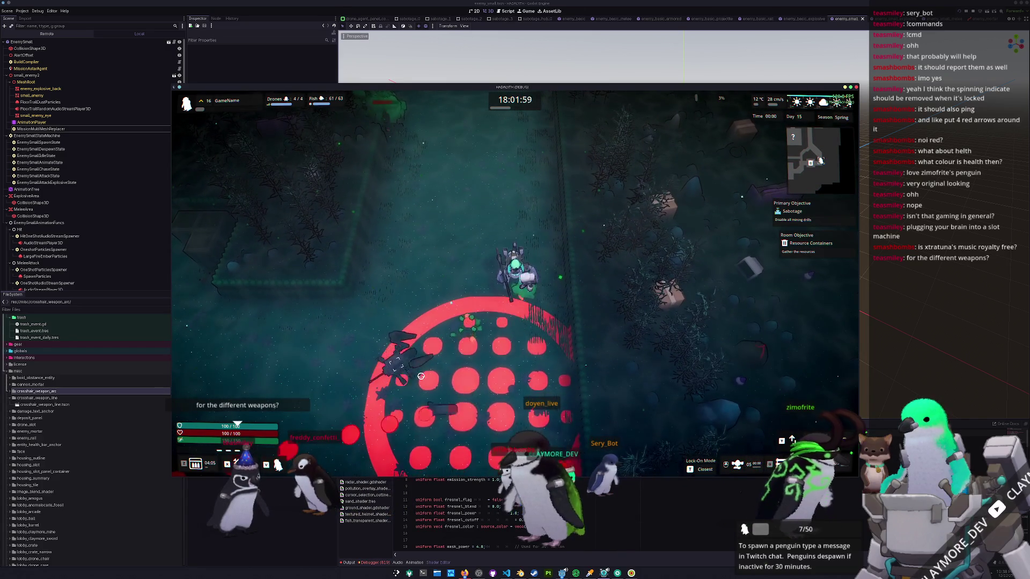
key("w")
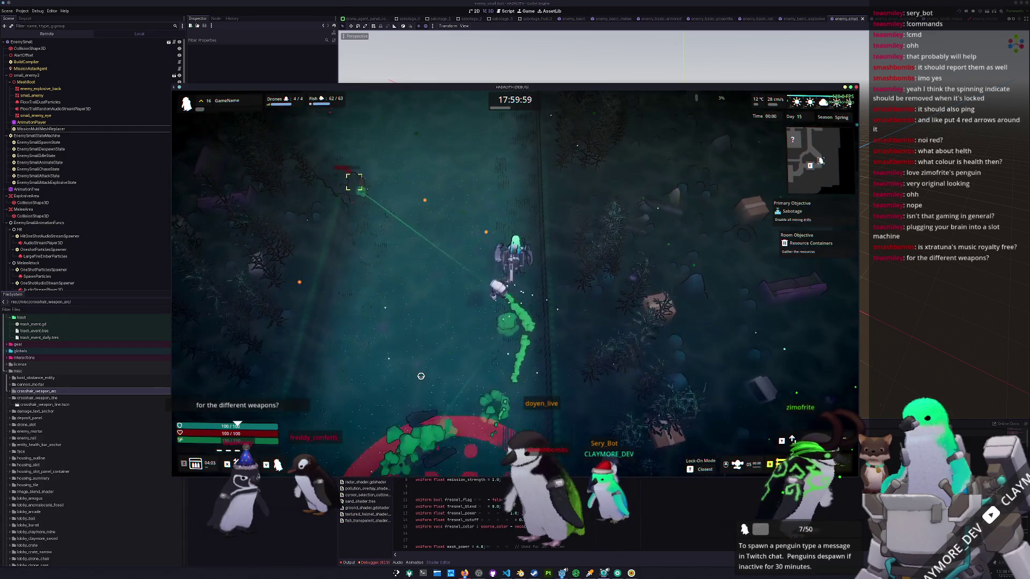
key("w")
key("a")
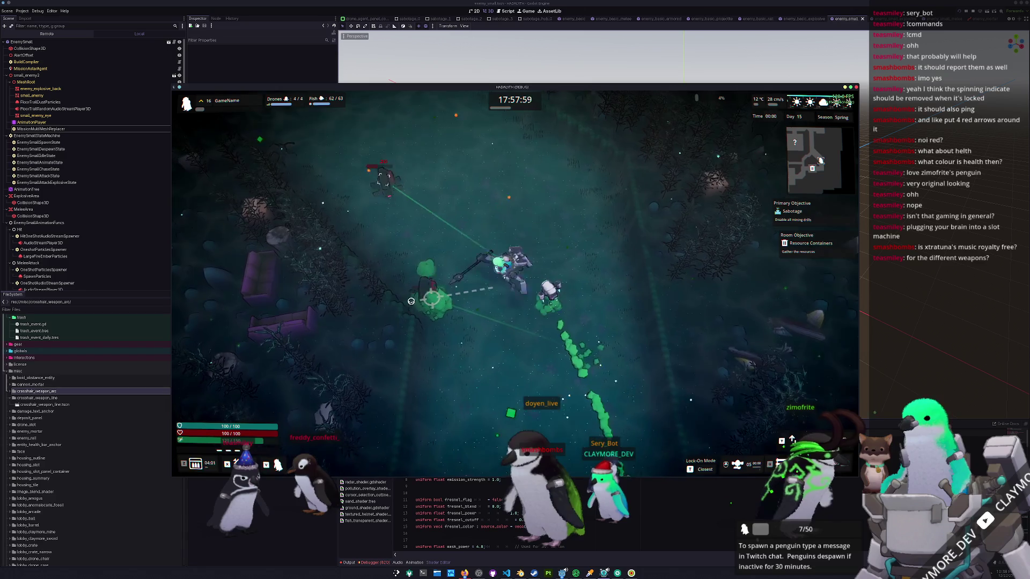
key("w")
key("a")
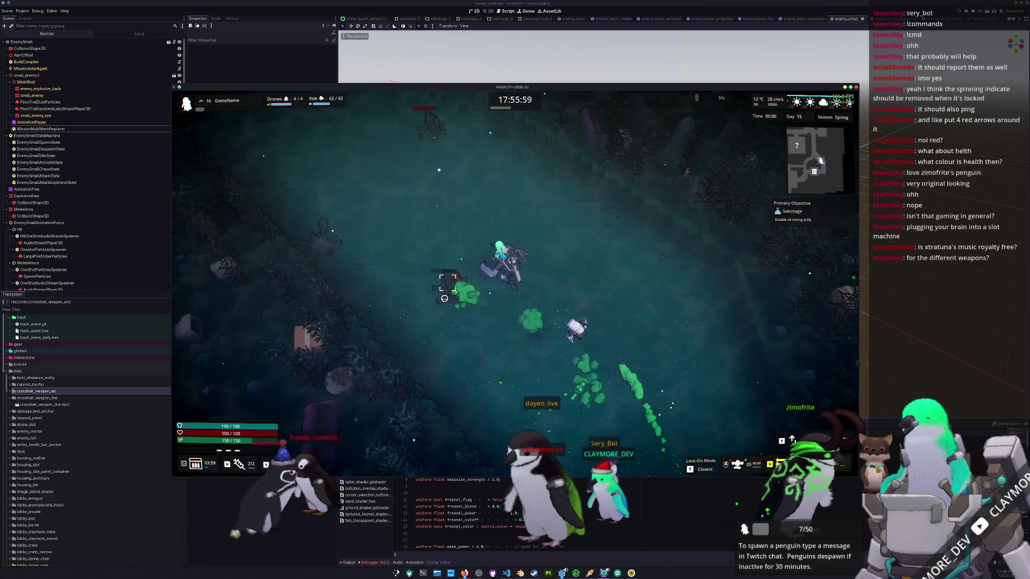
key("w")
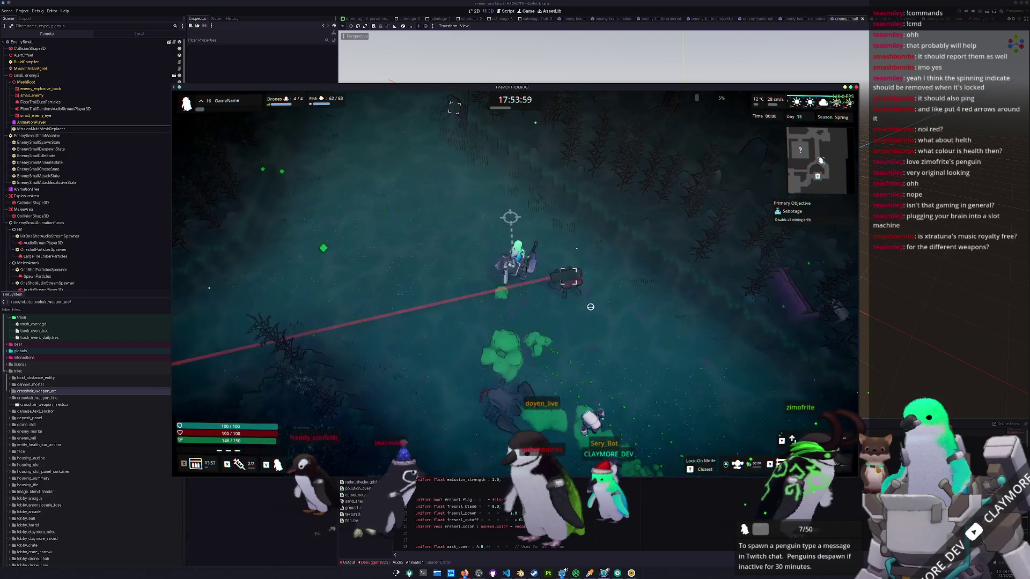
key("s")
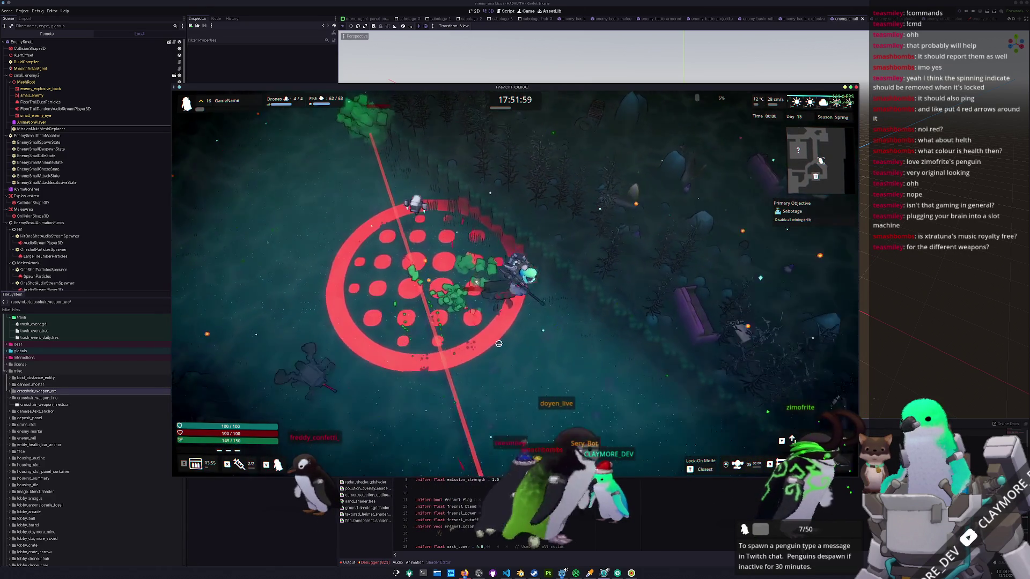
key("a")
key("w")
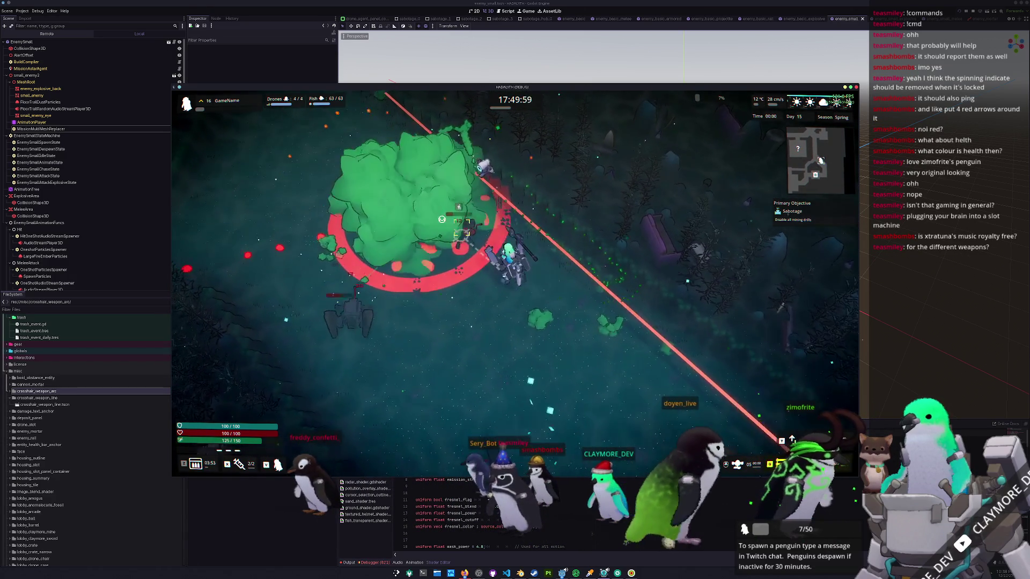
key("s")
key("d")
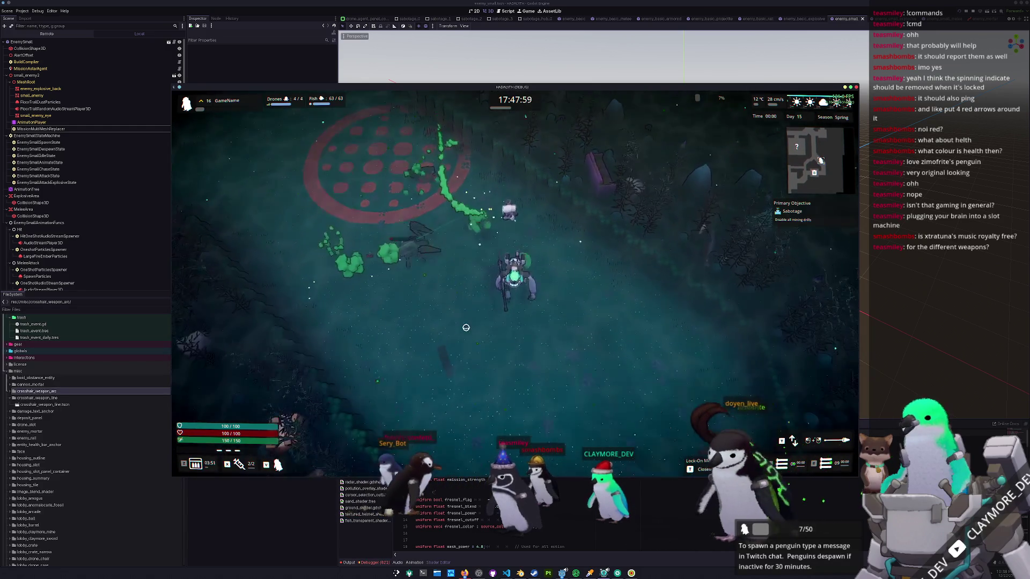
key("a")
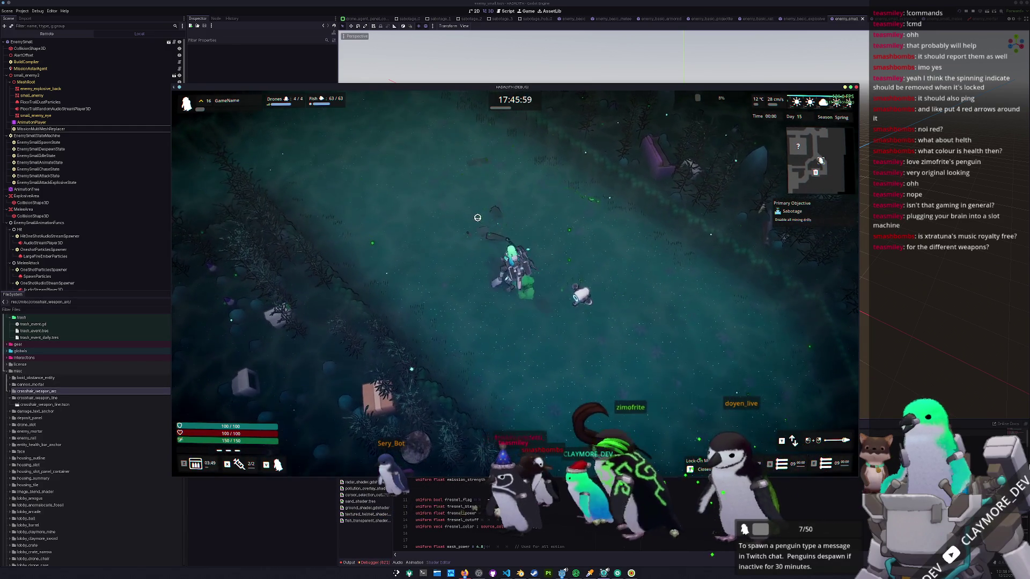
key("Escape")
Check the Audio volume settings from the Pause Menu, then close the menus to resume
left_click(507, 284)
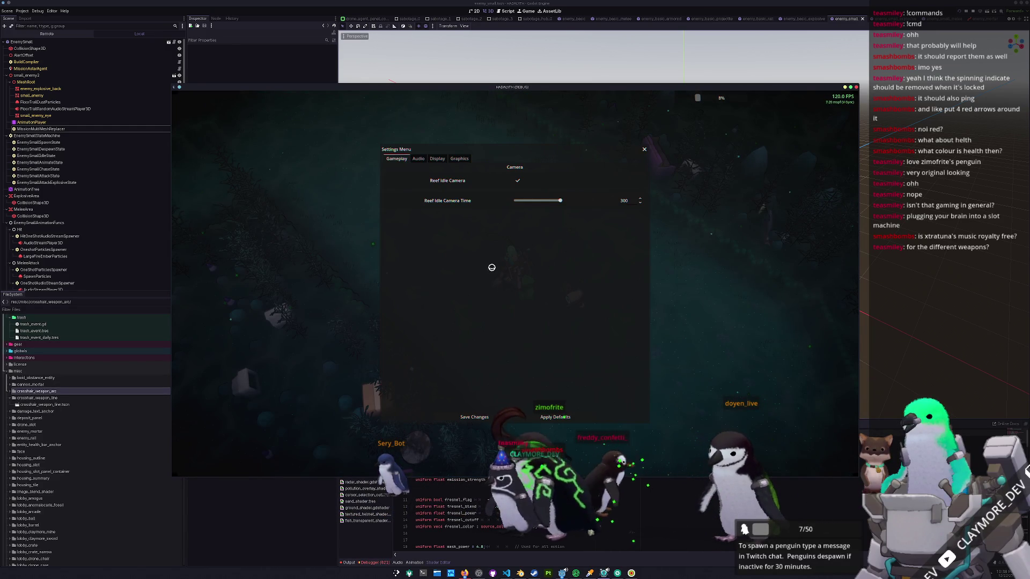
left_click(417, 159)
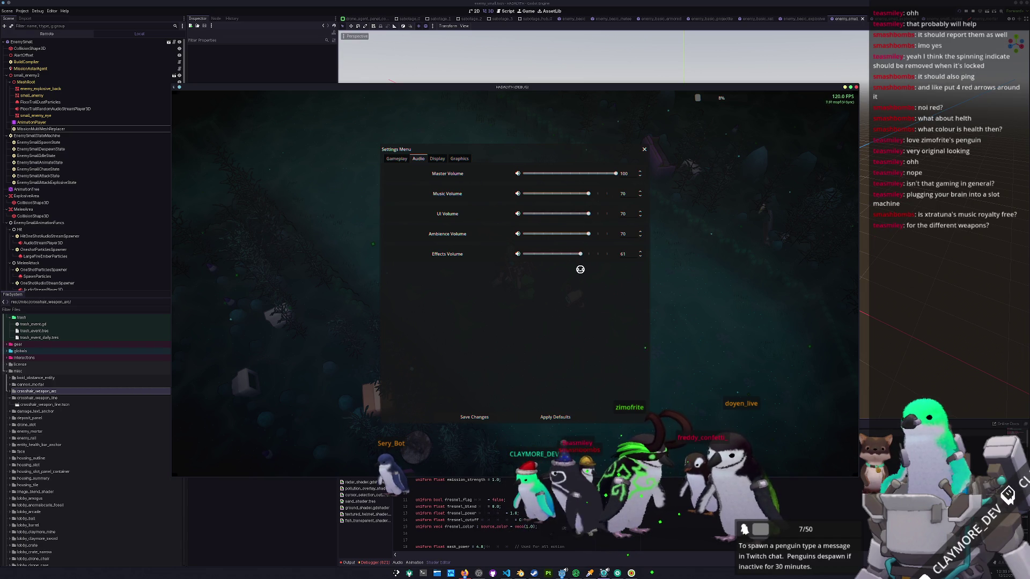
key("Escape")
key("Escape")
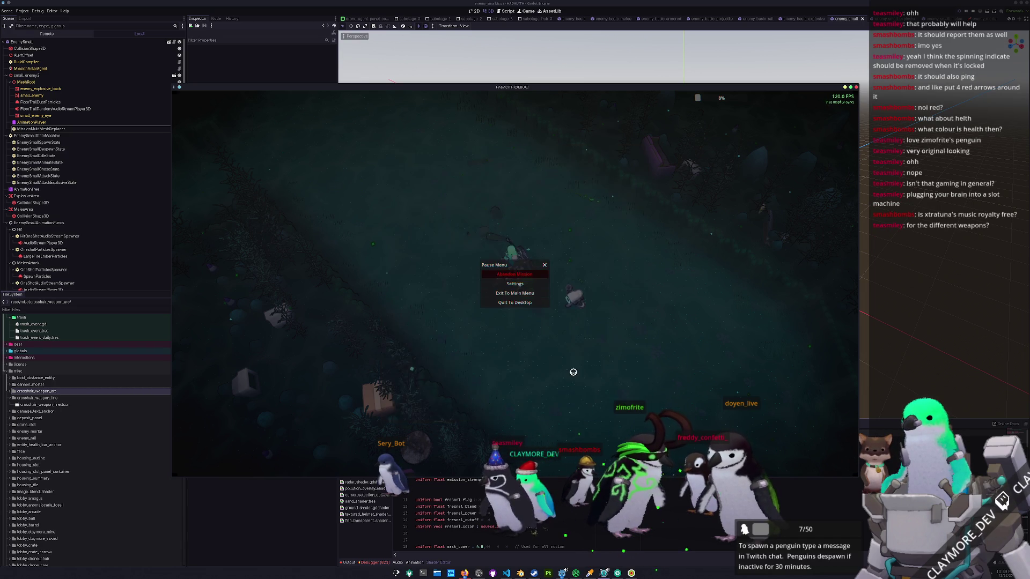
Walk the character south then west testing the crosshair, pause, and bring up Blender
key("s")
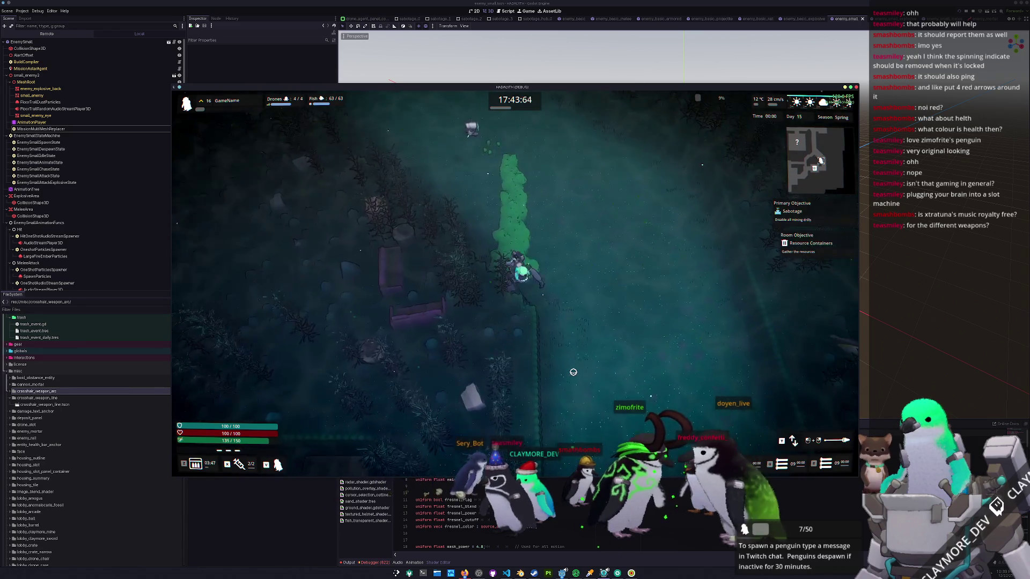
key("s")
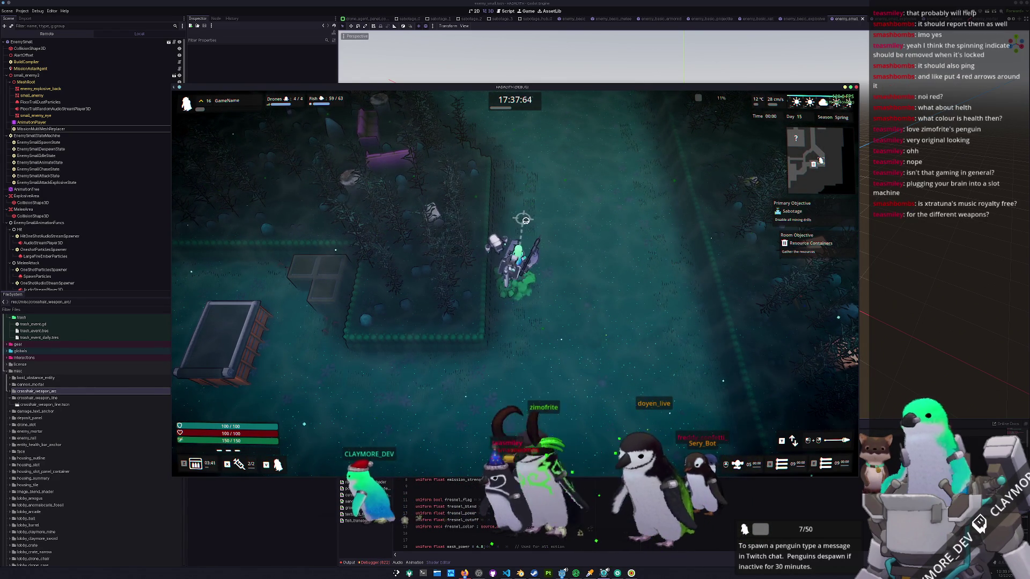
key("s")
key("a")
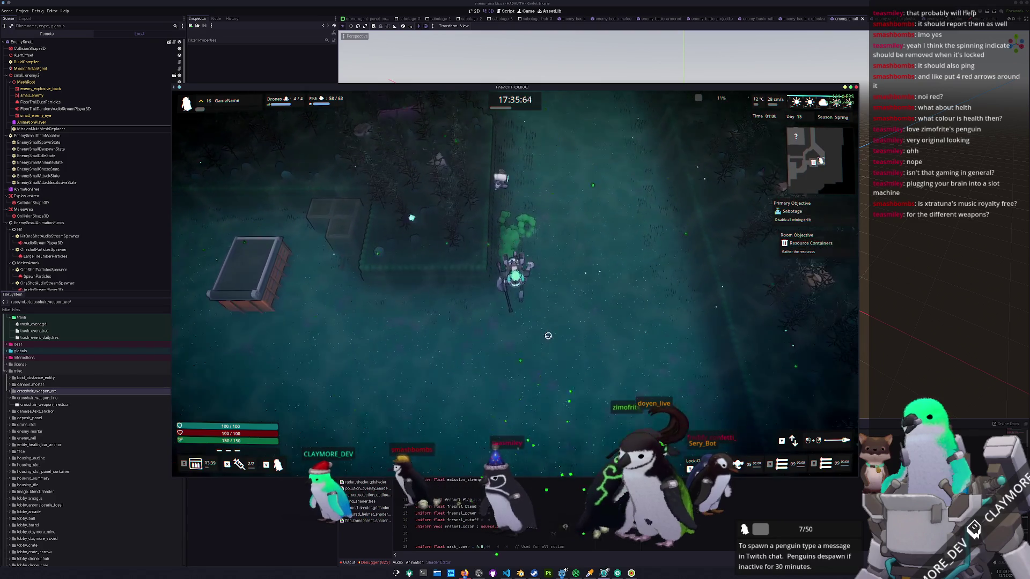
key("a")
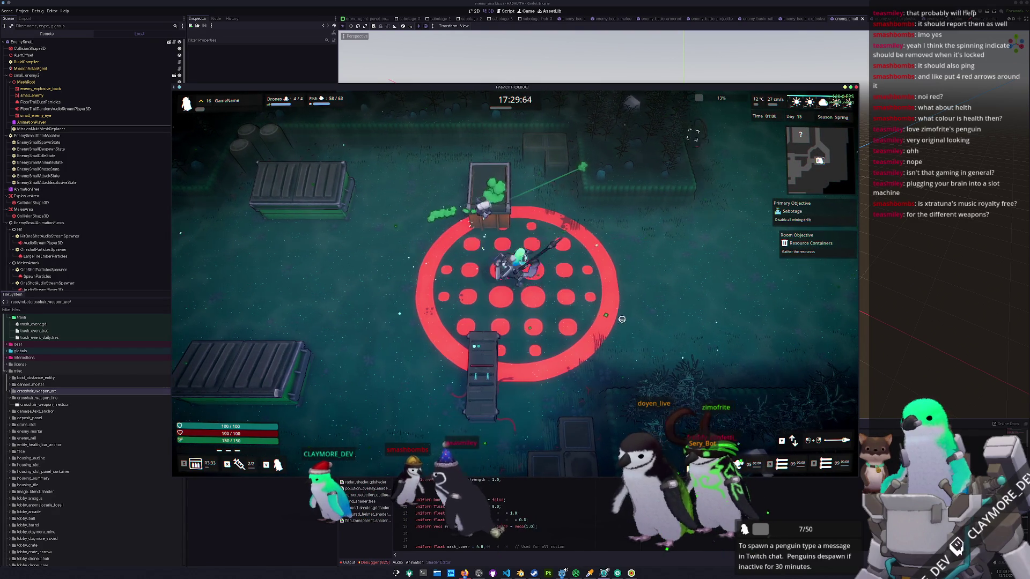
key("a")
key("a")
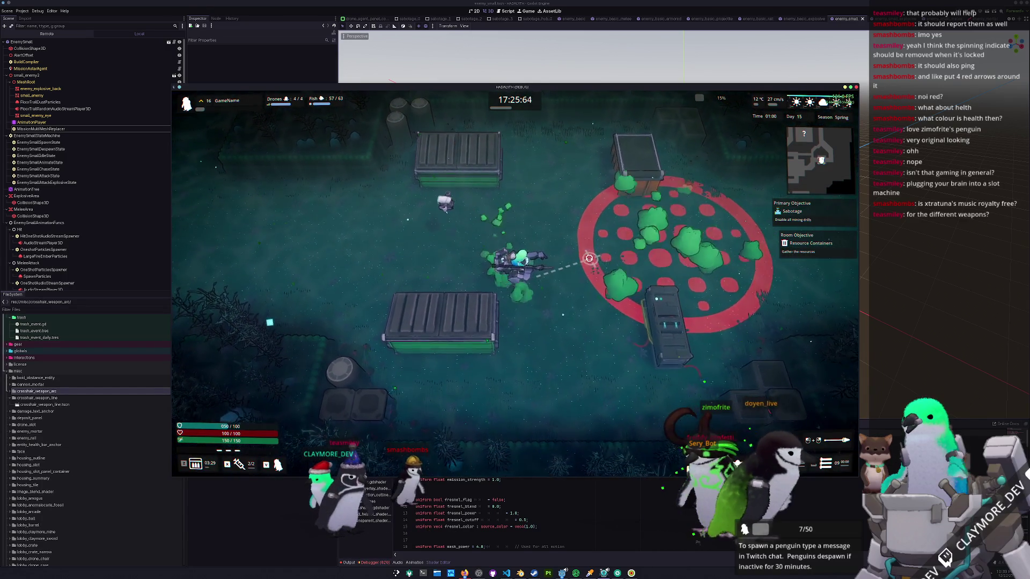
key("a")
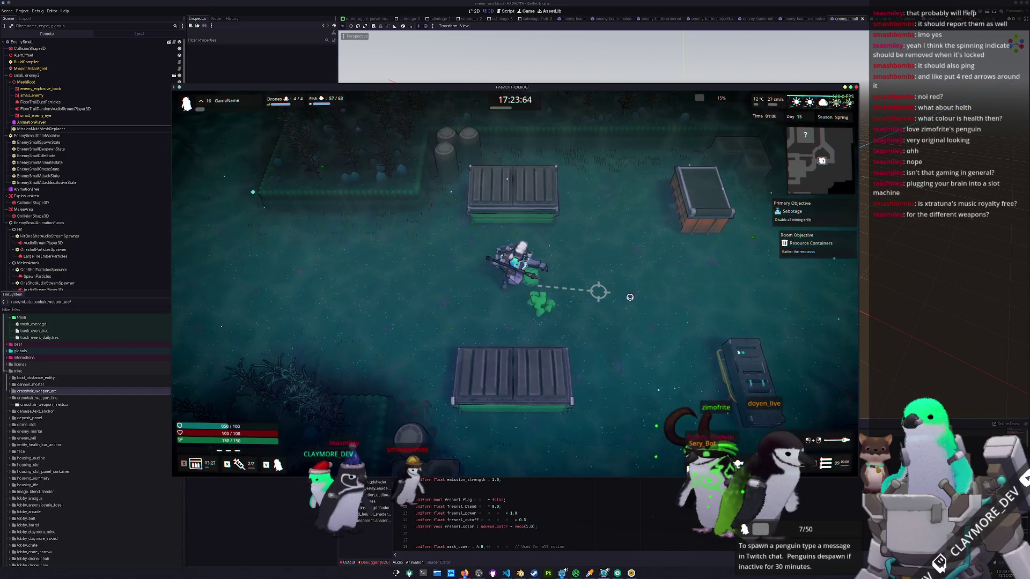
key("a")
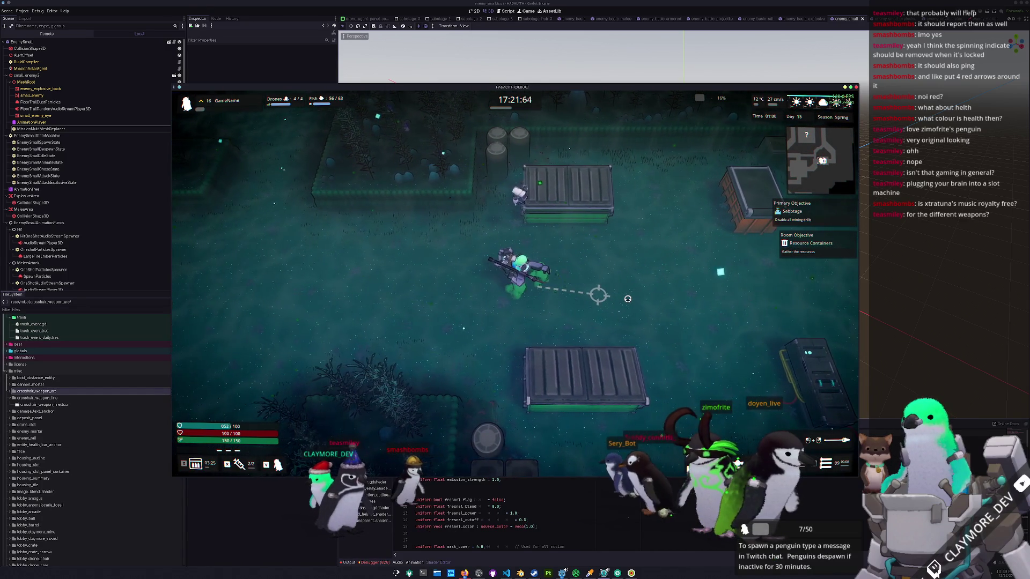
key("a")
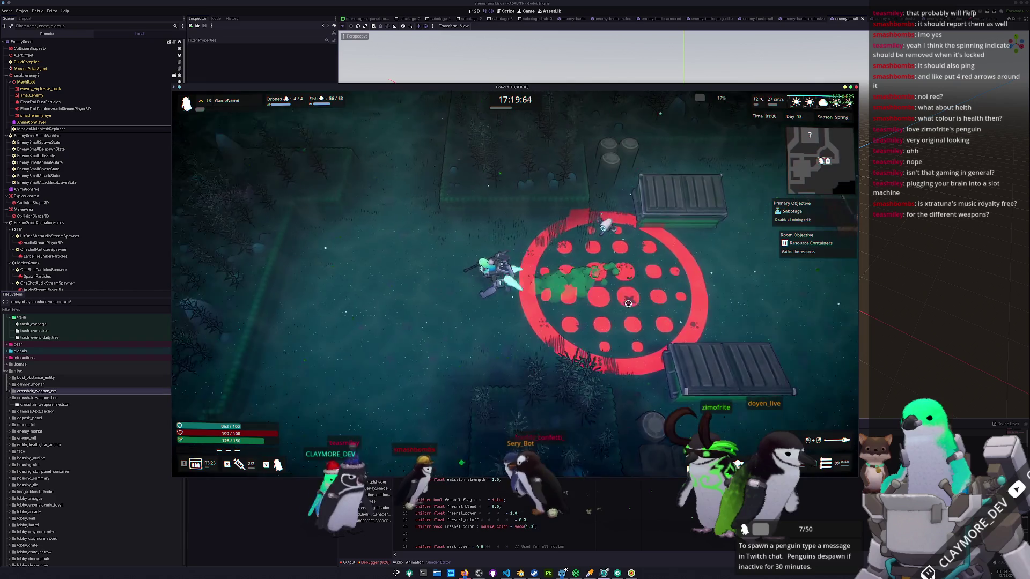
key("Escape")
left_click(523, 573)
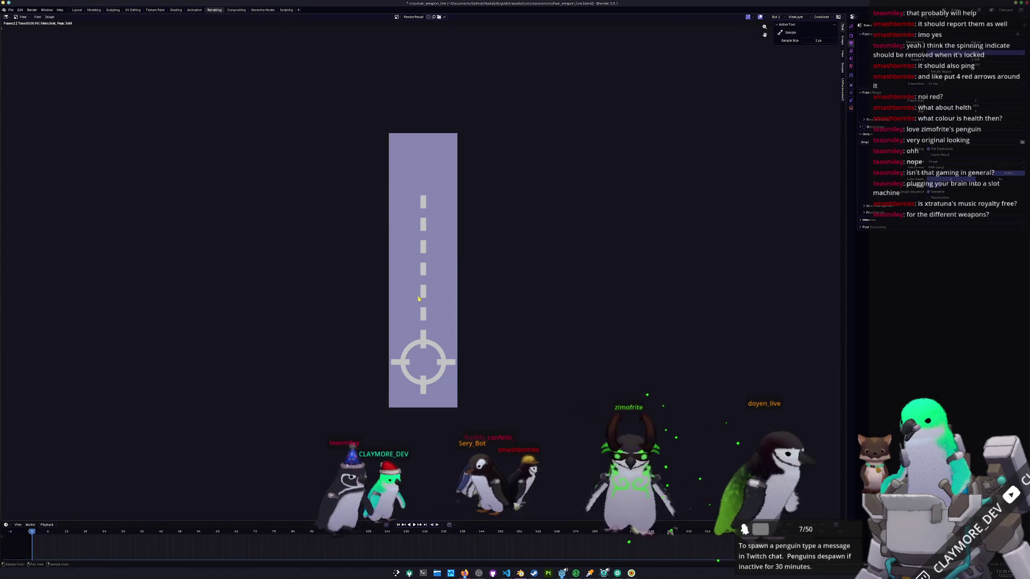
In the Layout workspace, select the crosshair circle and move it up along Y
left_click(80, 11)
left_click(474, 377)
key("g")
key("y")
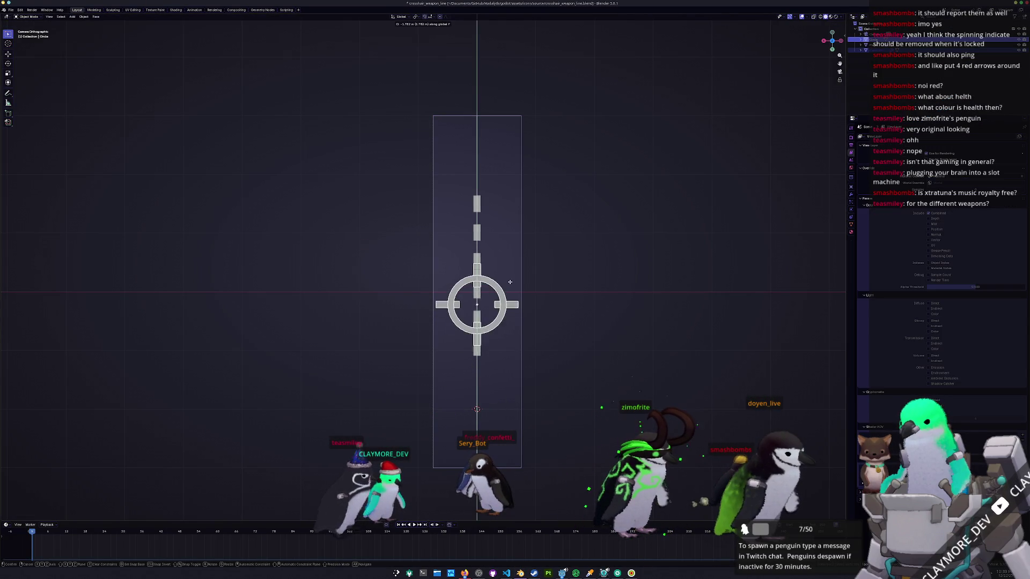
left_click(510, 277)
Undo the move and the dashed line of planes, leaving the lone reticle in the render
key("ctrl+z")
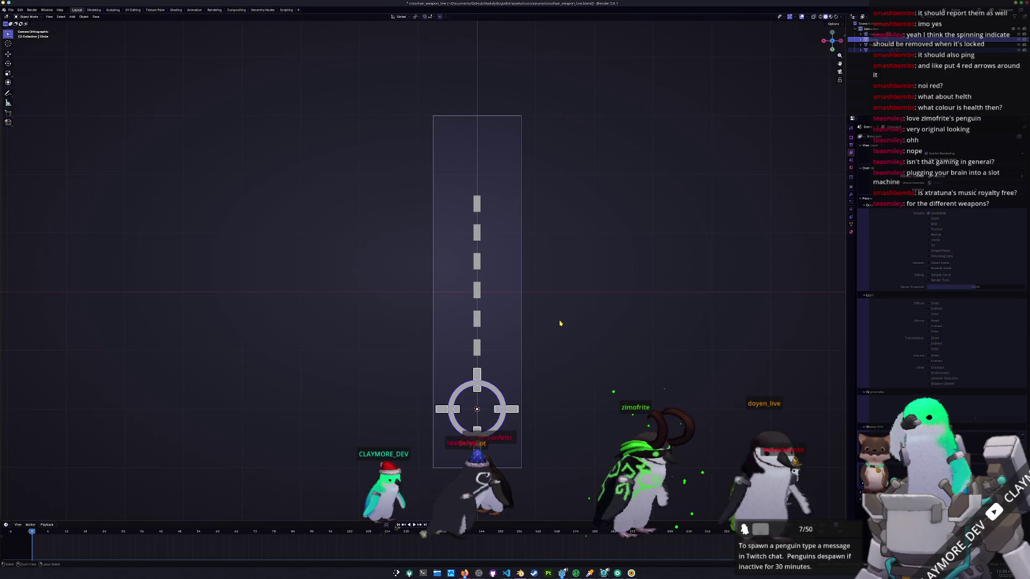
key("ctrl+z")
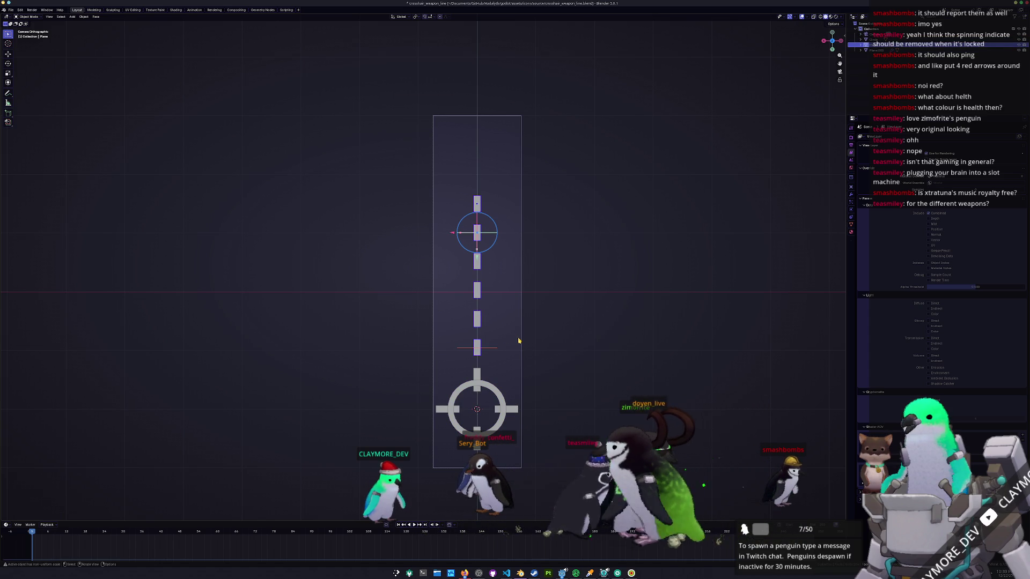
key("ctrl+z")
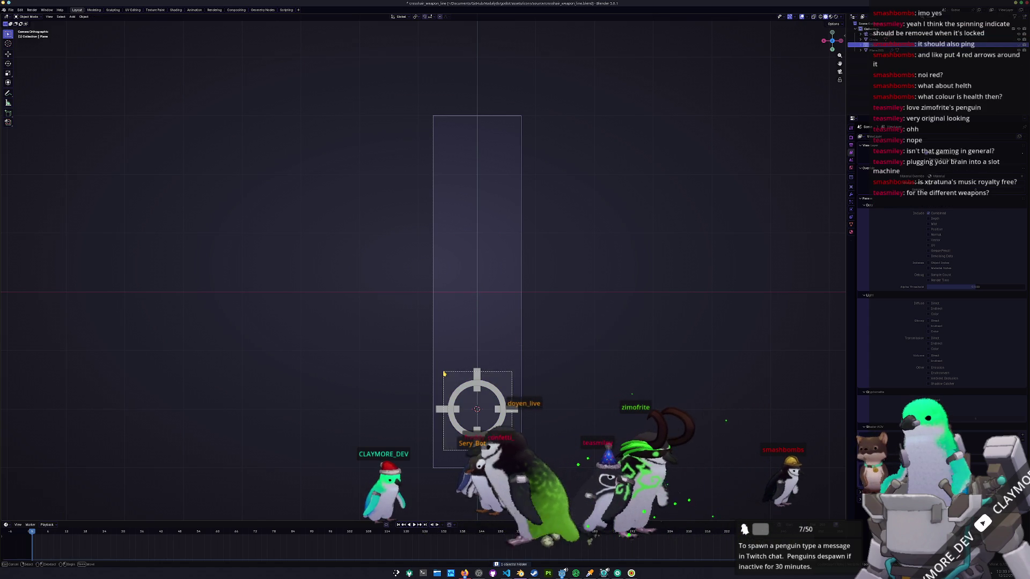
key("ctrl+z")
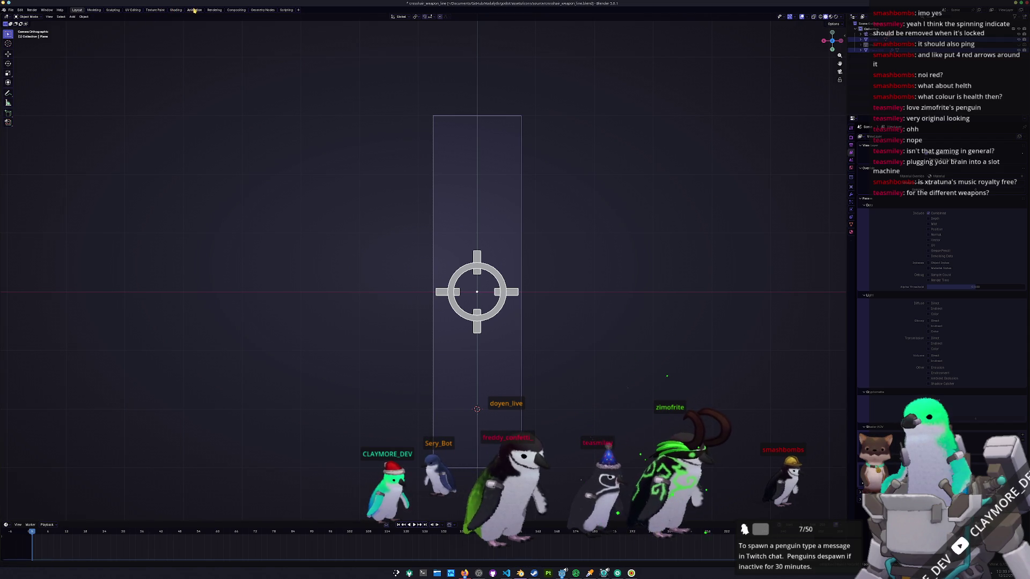
left_click(215, 10)
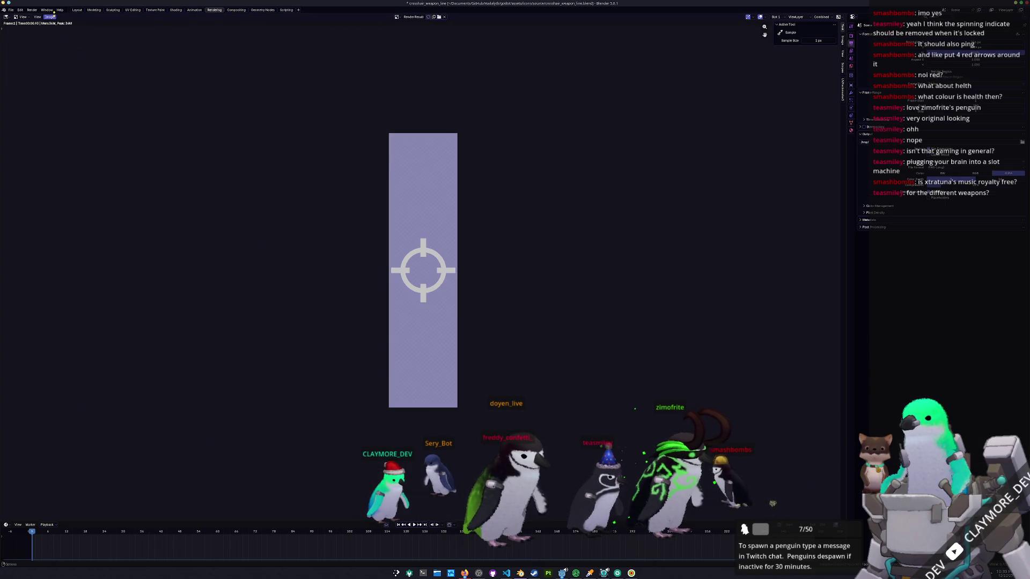
left_click(49, 17)
Save the render as a new image named crosshair_secondary_point.png
left_click(65, 68)
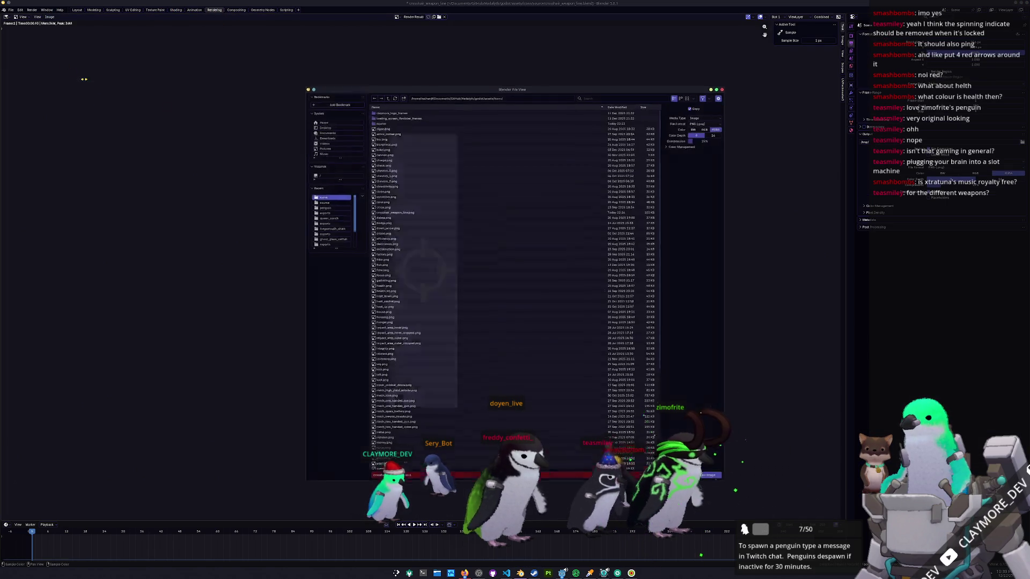
scroll(464, 406, "down", 3)
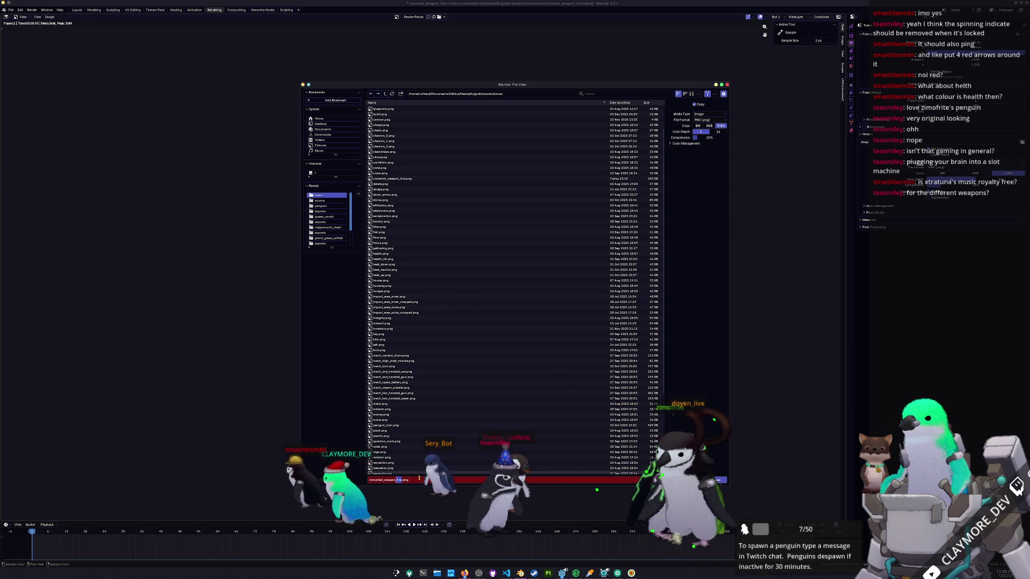
type("secondary_")
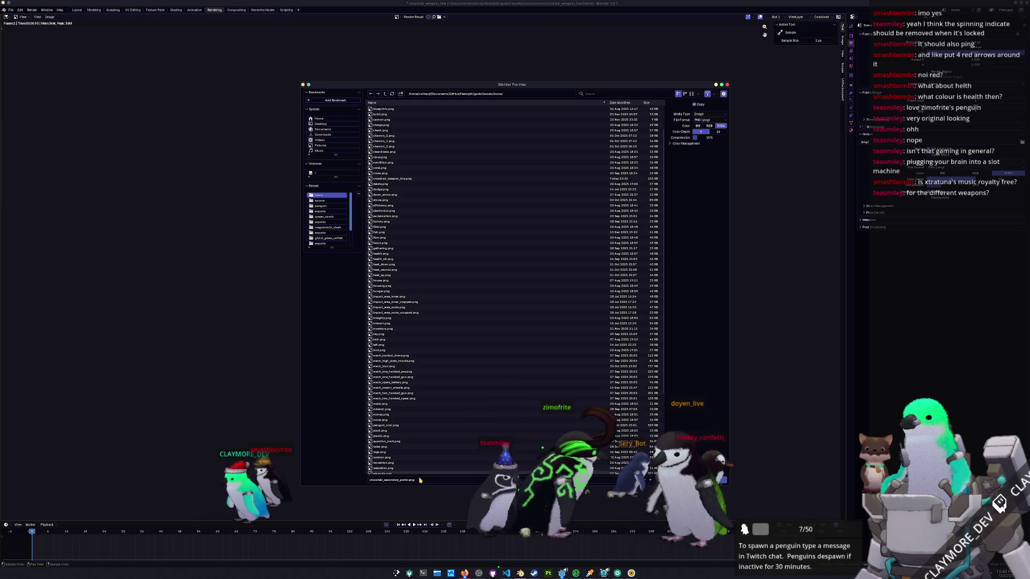
key("Return")
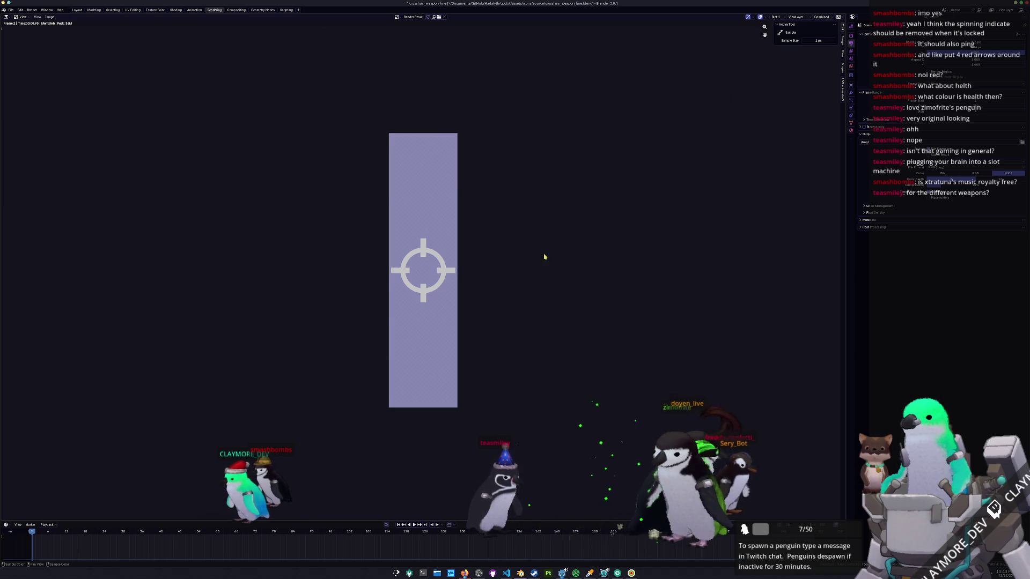
Back in Layout, undo to the centred reticle without the dashed line
left_click(78, 10)
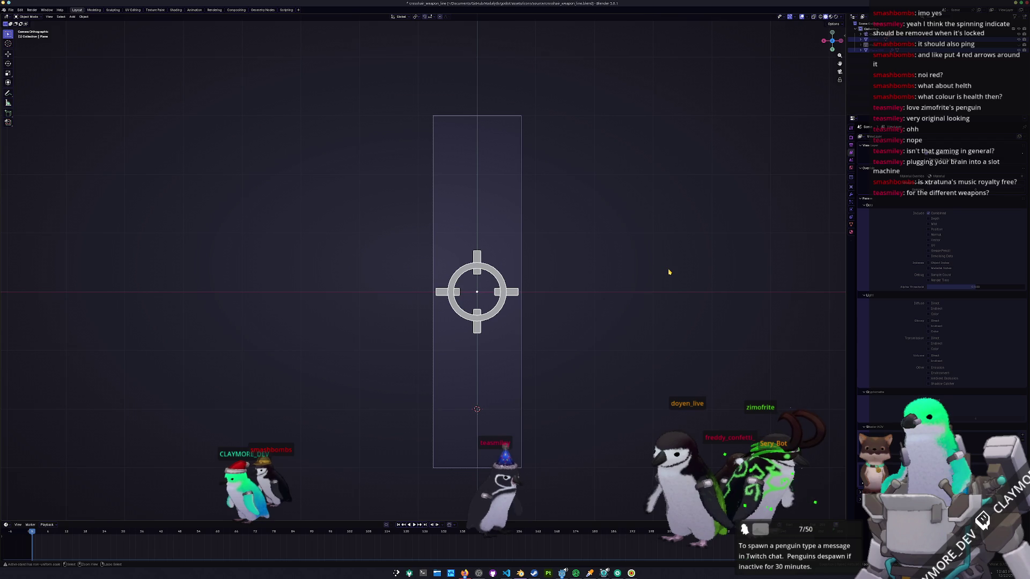
key("ctrl+z")
key("ctrl+z")
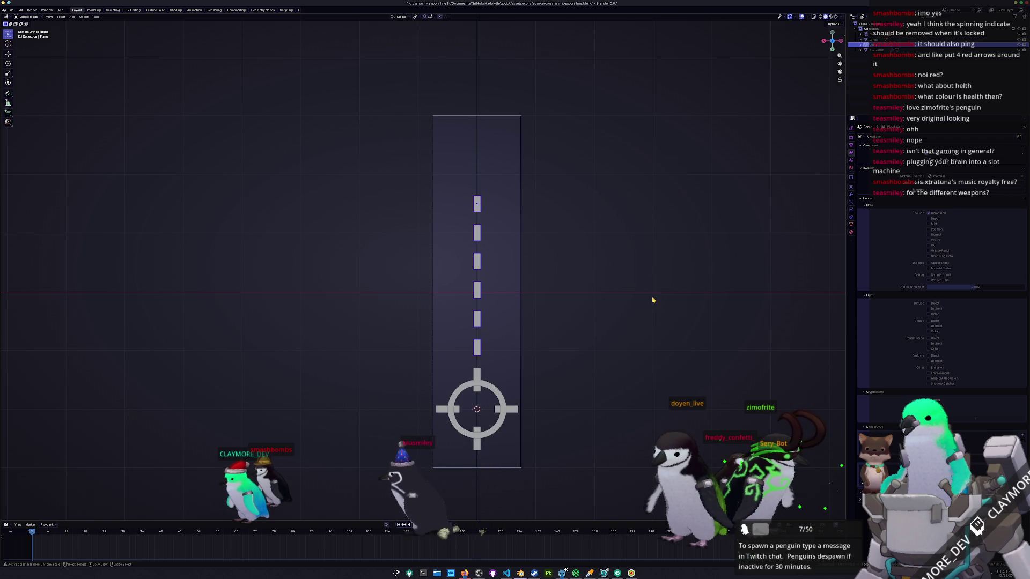
key("ctrl+z")
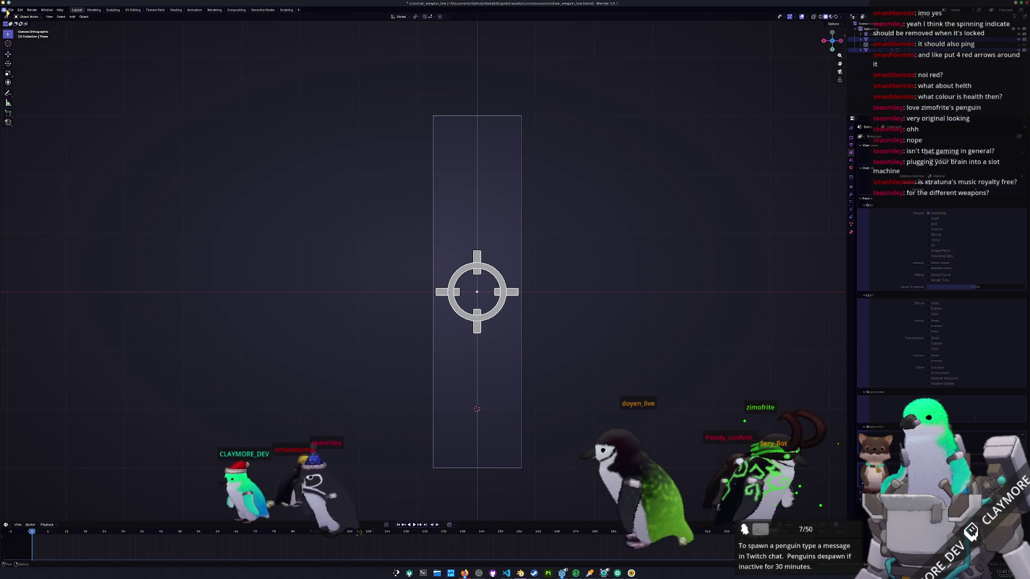
Save the scene as a new file crosshair_secondary_point.blend
left_click(8, 10)
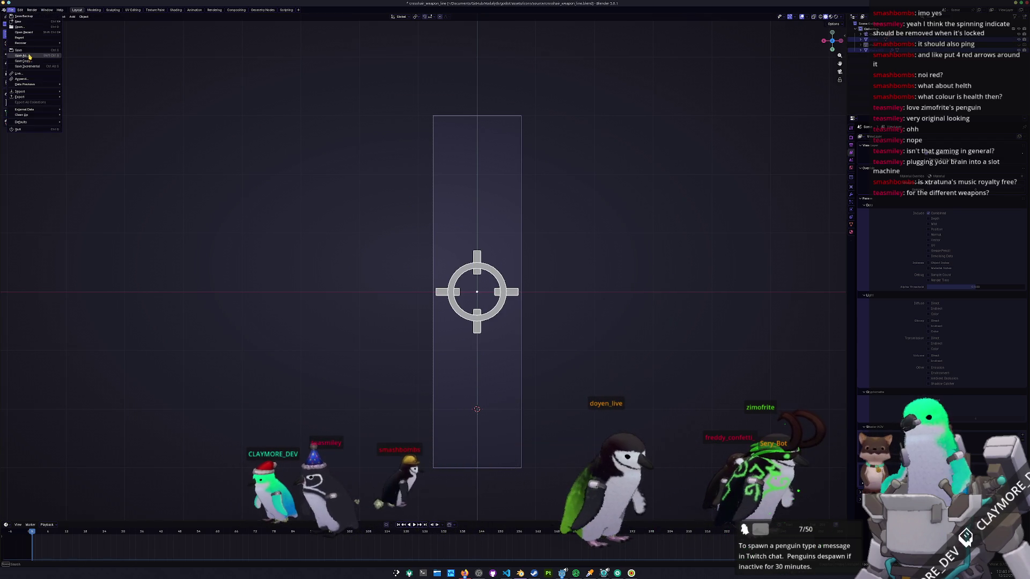
left_click(23, 56)
left_click(420, 481)
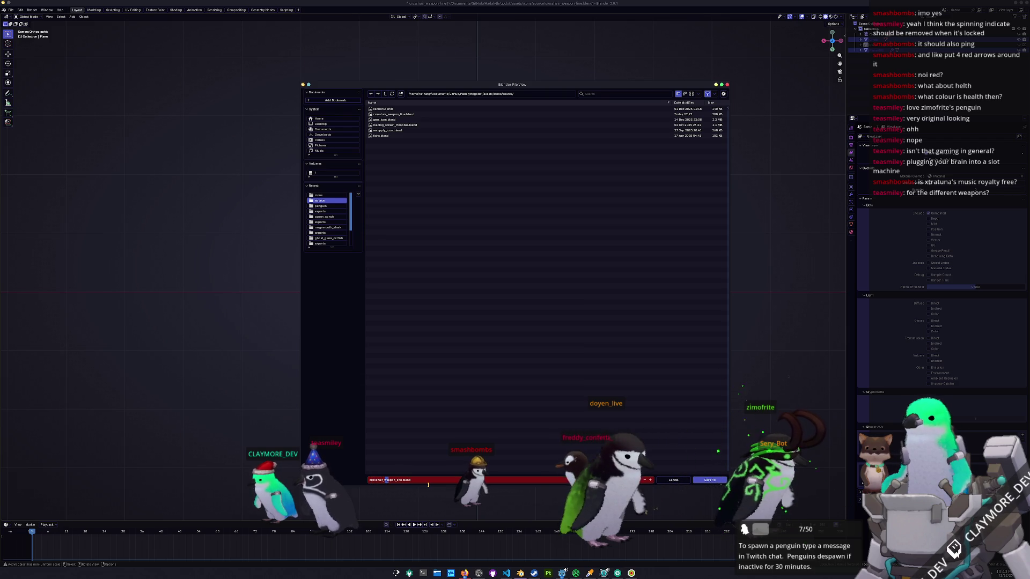
type("ndary_point")
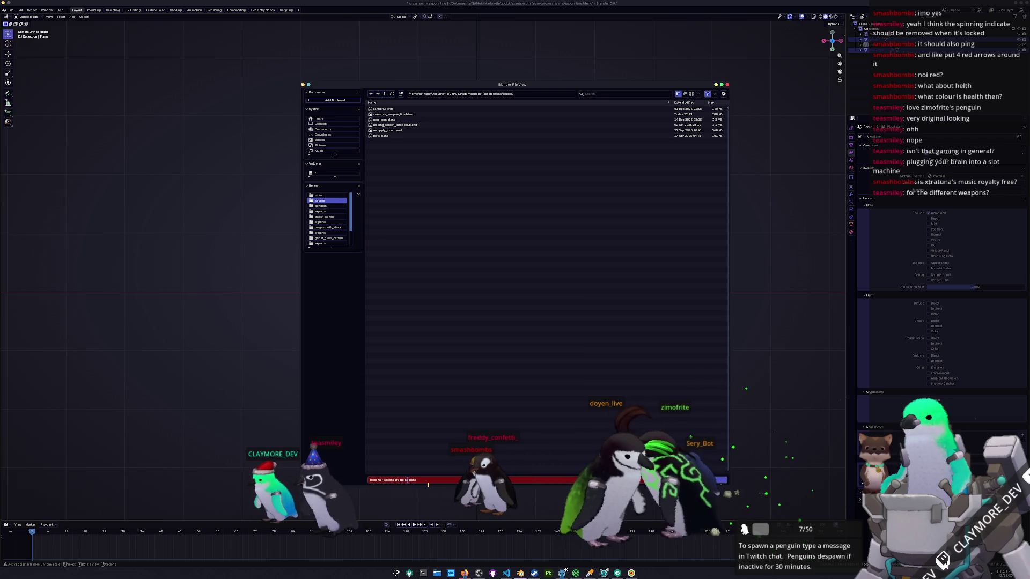
key("Return")
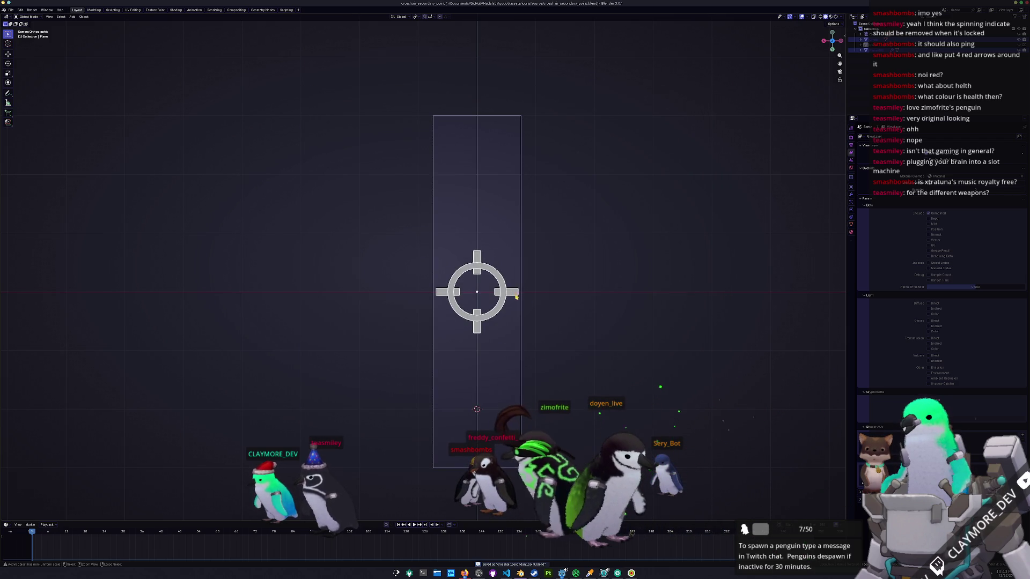
left_click(10, 10)
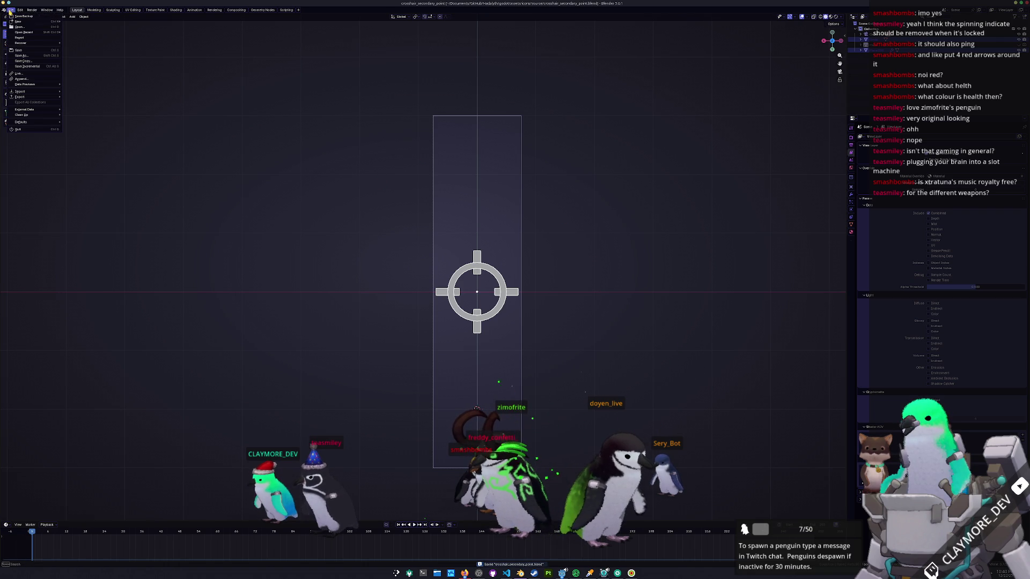
Reopen crosshair_weapon_line.blend from recent files and view the scene from the top
mouse_move(26, 32)
left_click(90, 38)
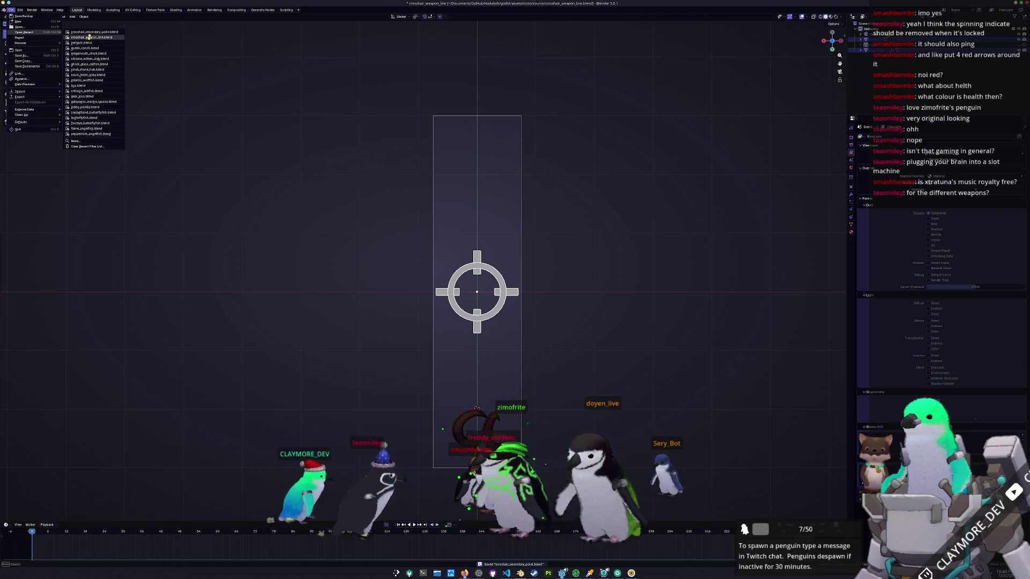
left_click_drag(533, 188, 542, 167)
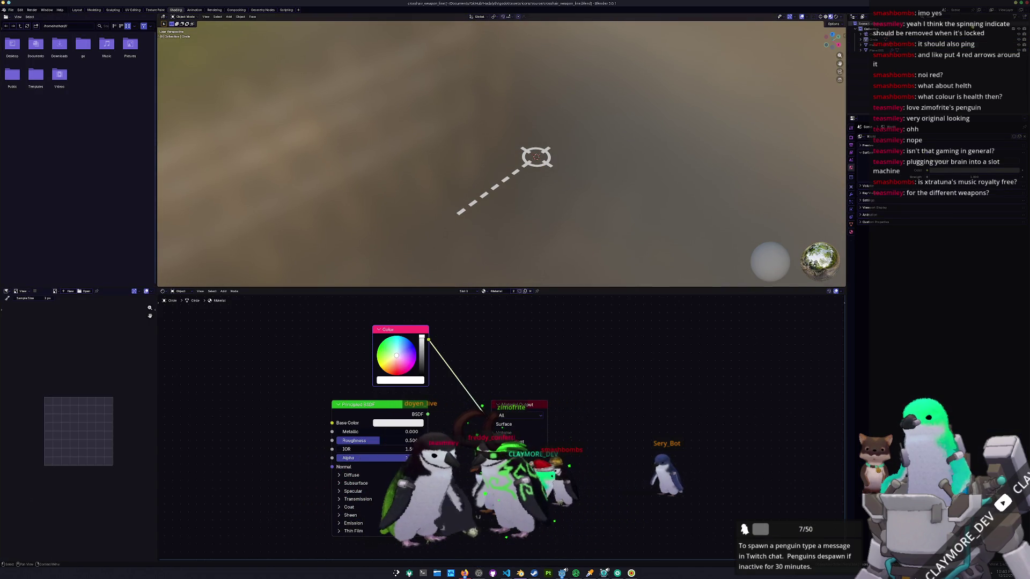
key("KP_7")
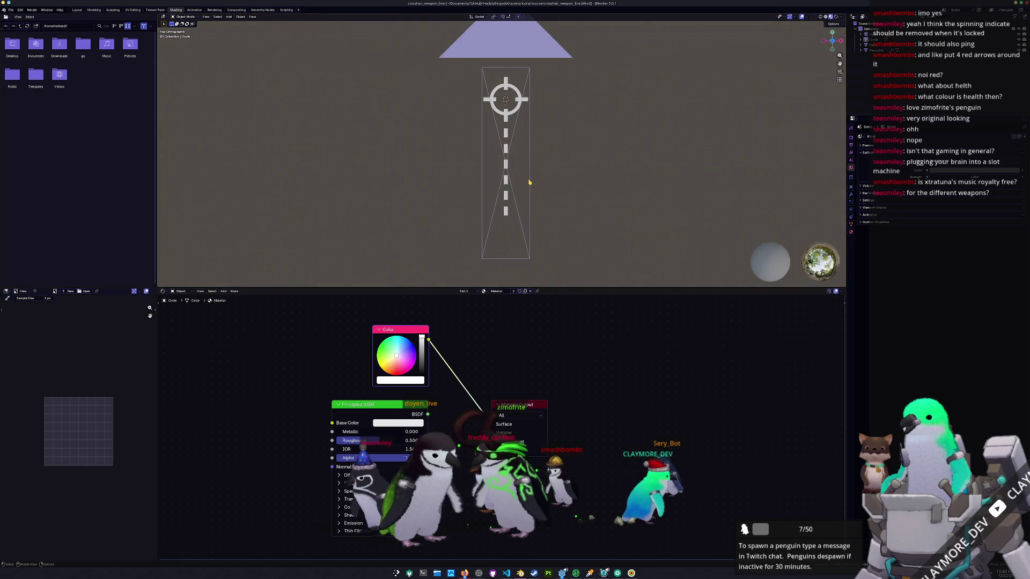
Rotate the camera 180° about Z, save the file, and stop the running game
left_click(530, 183)
key("KP_0")
type("r")
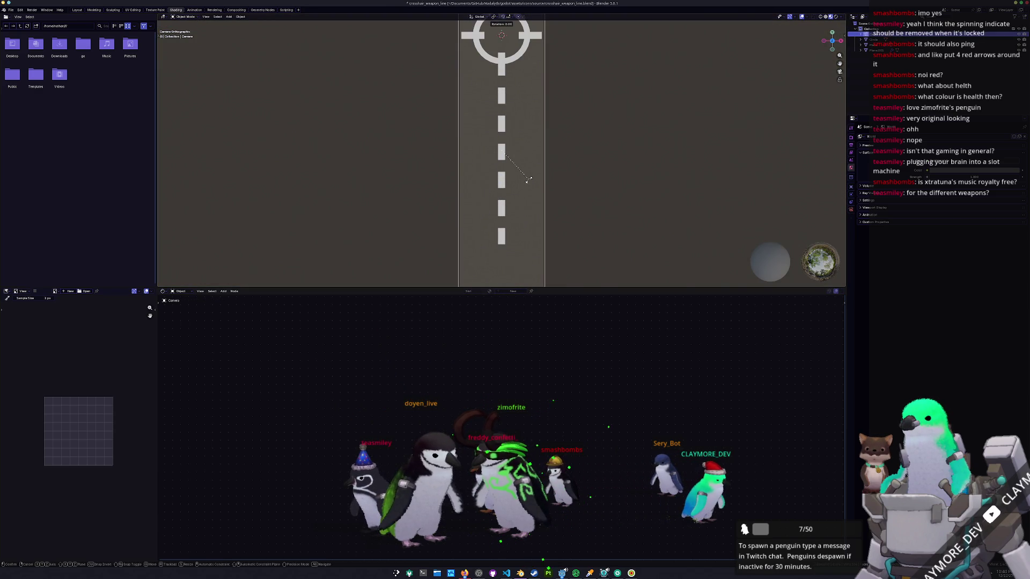
type("z180")
key("Return")
key("Home")
key("ctrl+s")
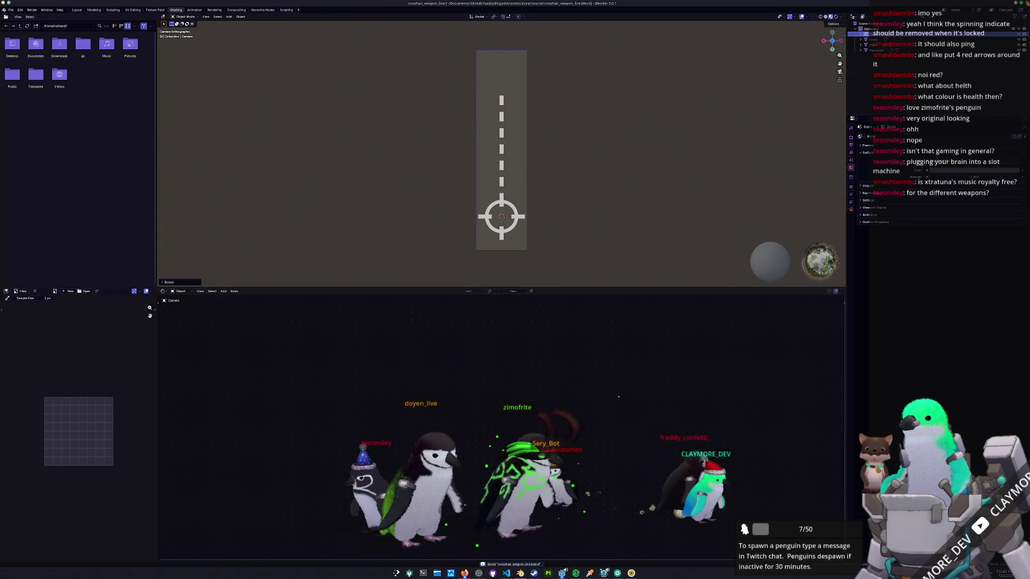
key("alt+Tab")
key("F8")
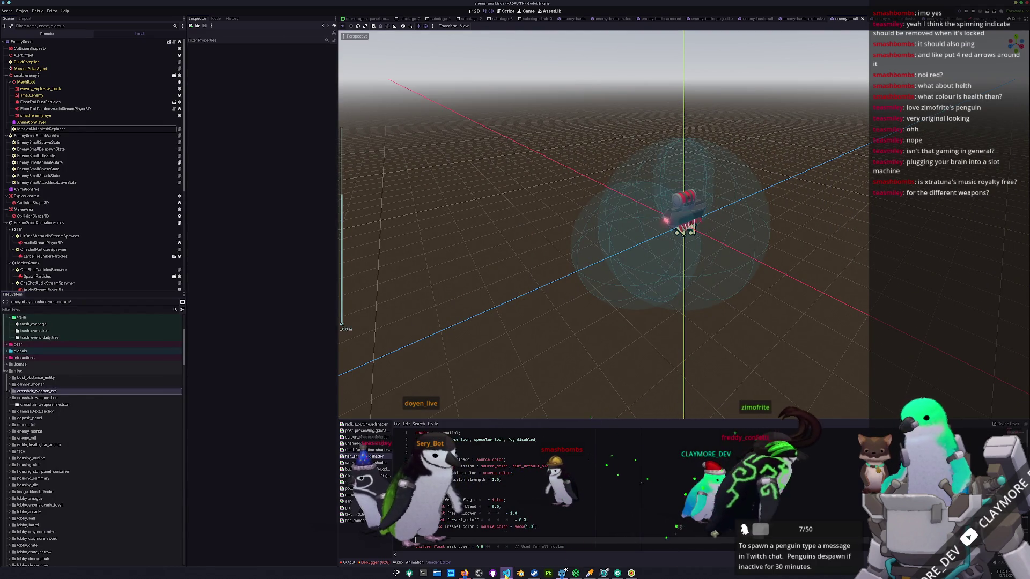
key("alt+Tab")
scroll(681, 205, "up", 2)
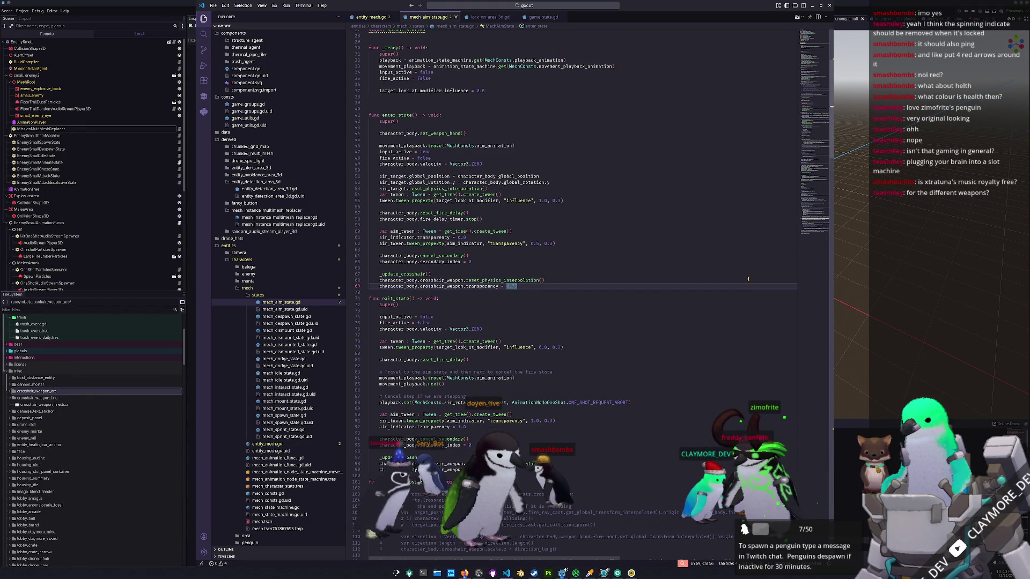
scroll(748, 278, "down", 4)
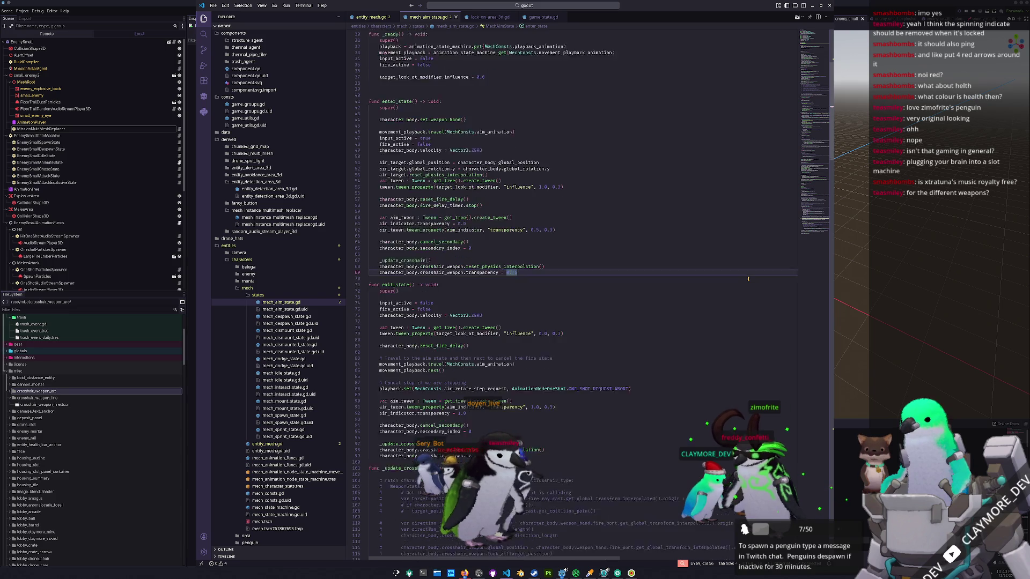
scroll(748, 279, "up", 1)
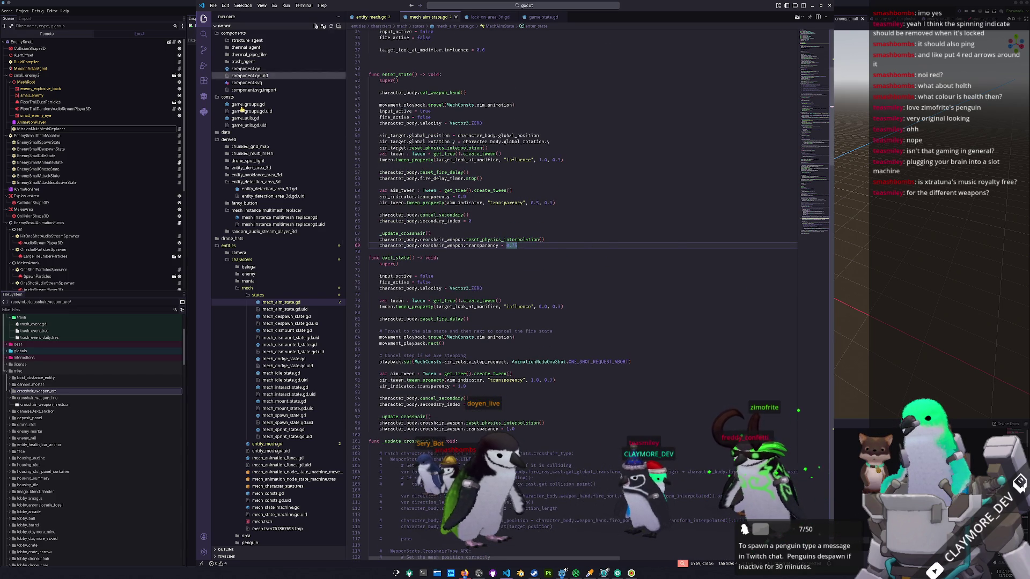
key("alt+Tab")
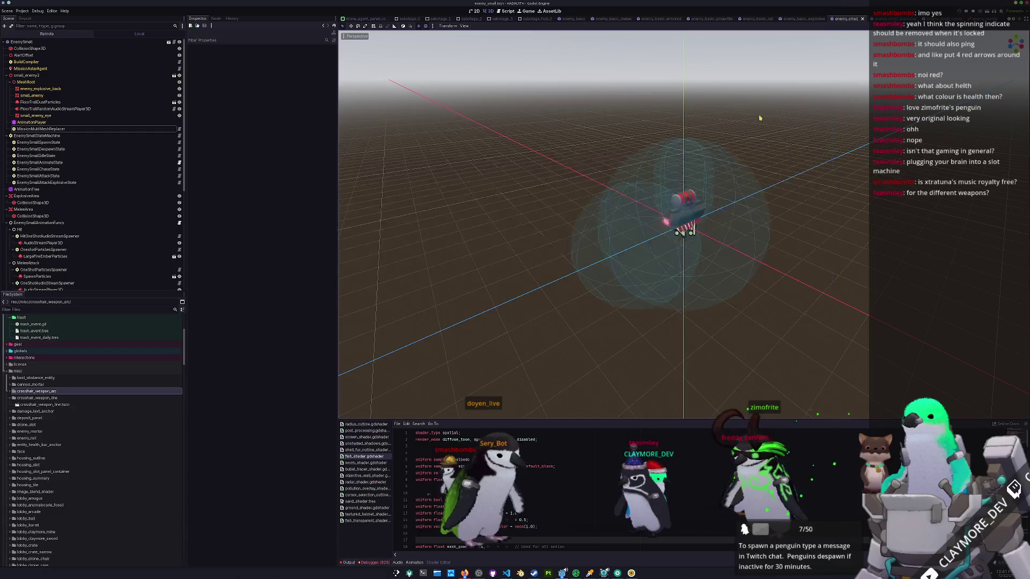
Collapse the crosshair_weapon_line folder and scroll the FileSystem dock down to the root-level files
double_click(41, 399)
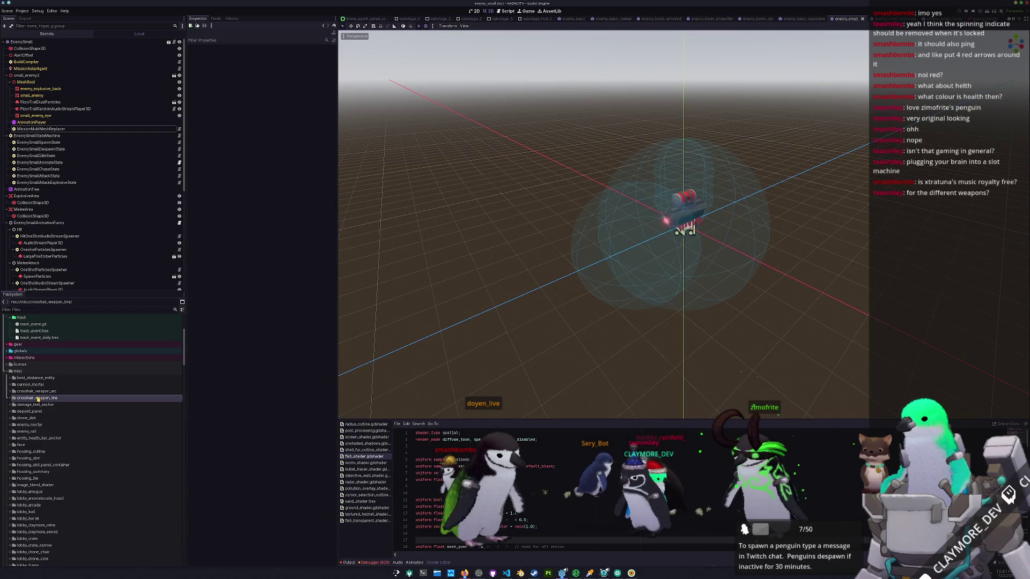
scroll(41, 400, "down", 5)
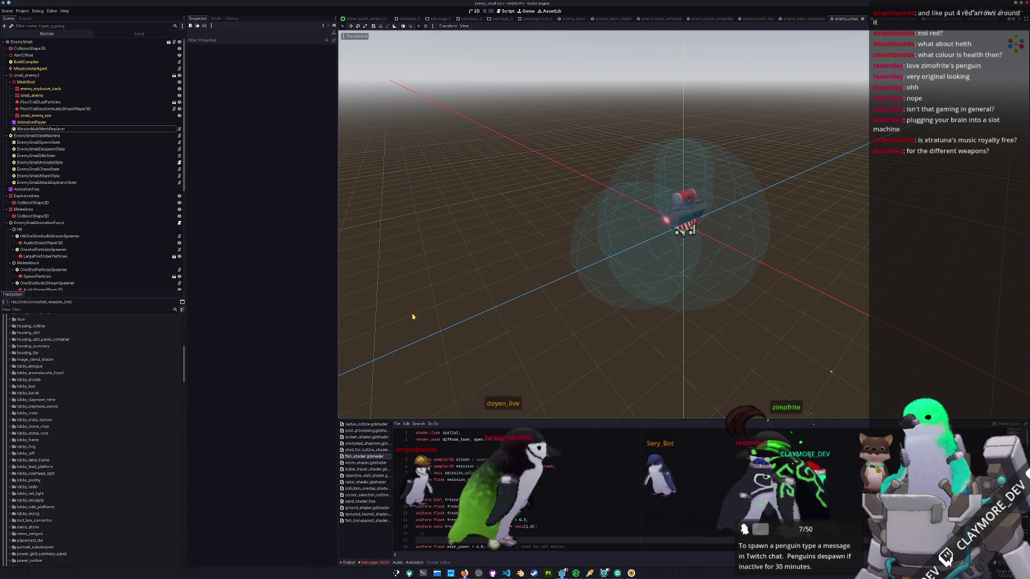
scroll(90, 470, "down", 20)
scroll(89, 469, "down", 15)
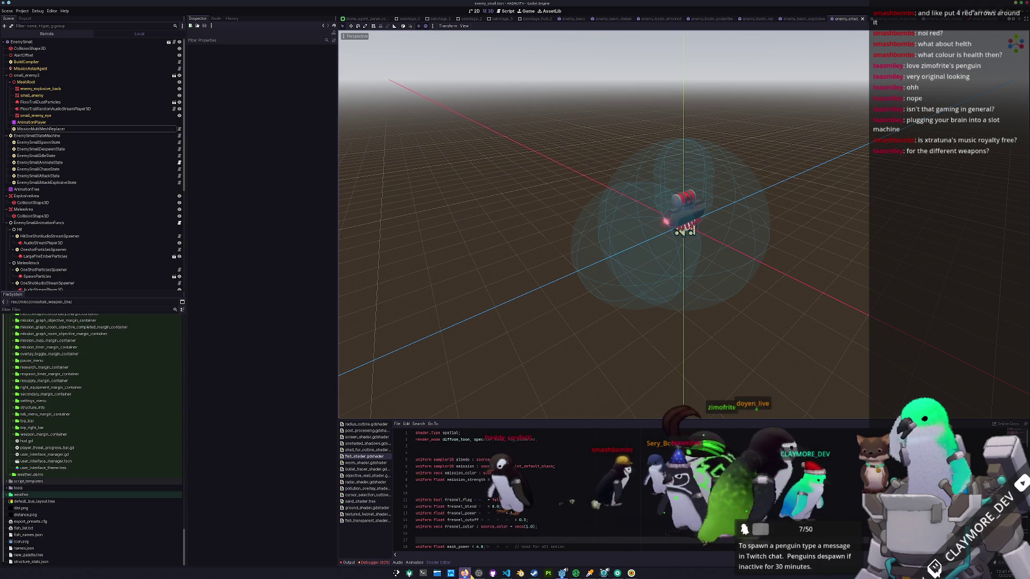
Open secondary_stats.gd and weapon_stats.gd in VS Code via file search
key("alt+Tab")
left_click(540, 7)
type("seconda")
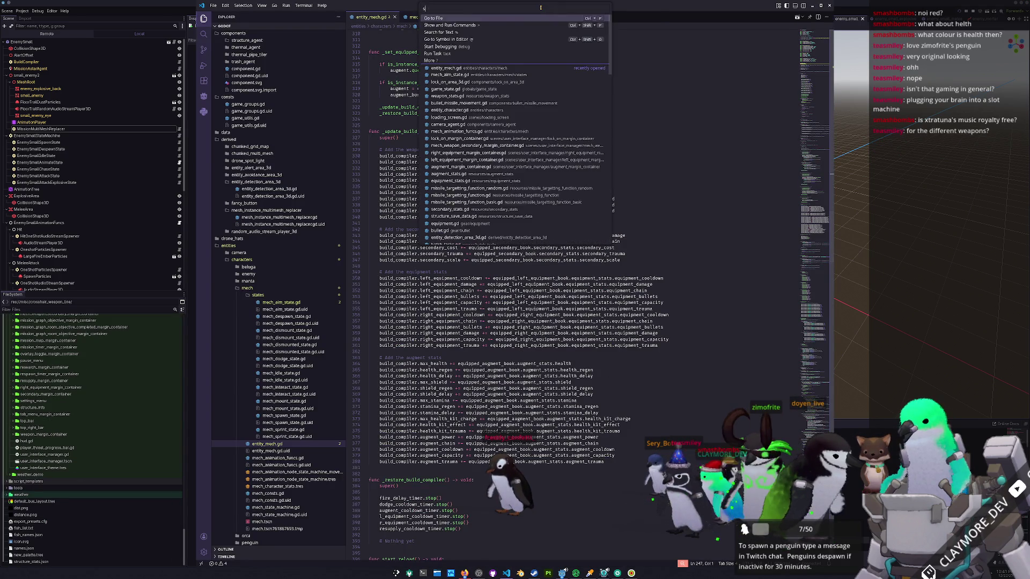
type("ry_stats")
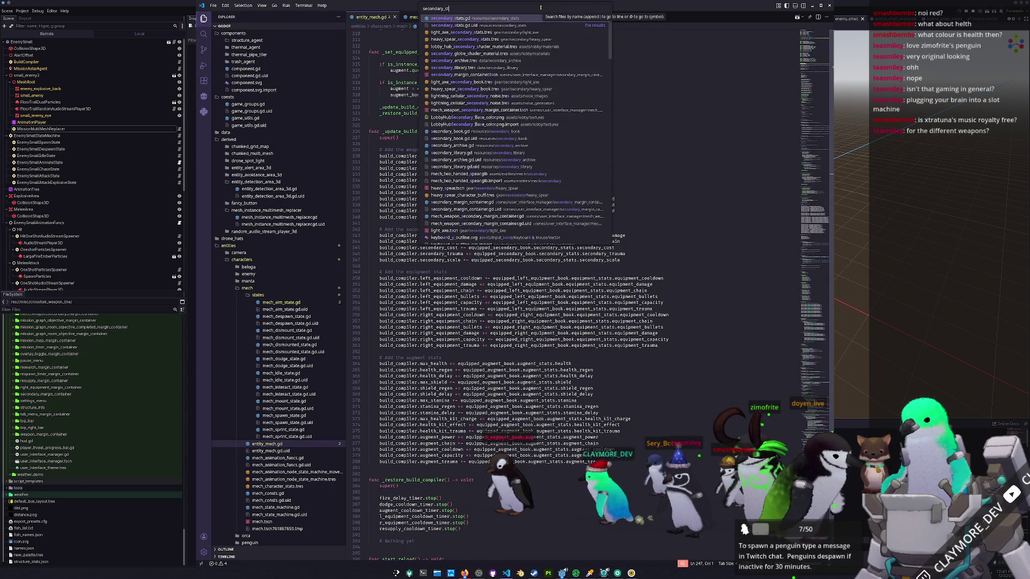
key("Return")
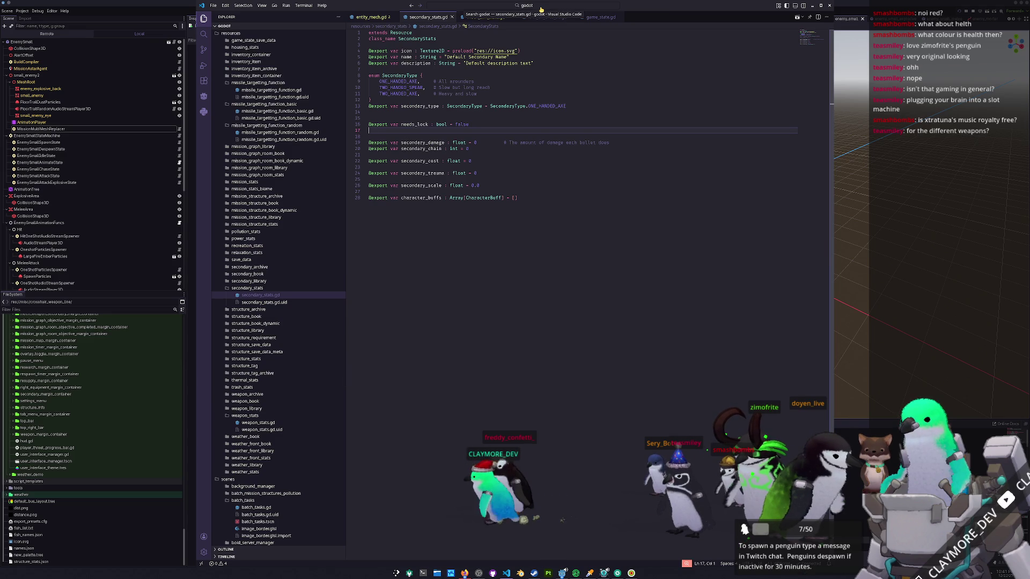
left_click(540, 7)
type("wea")
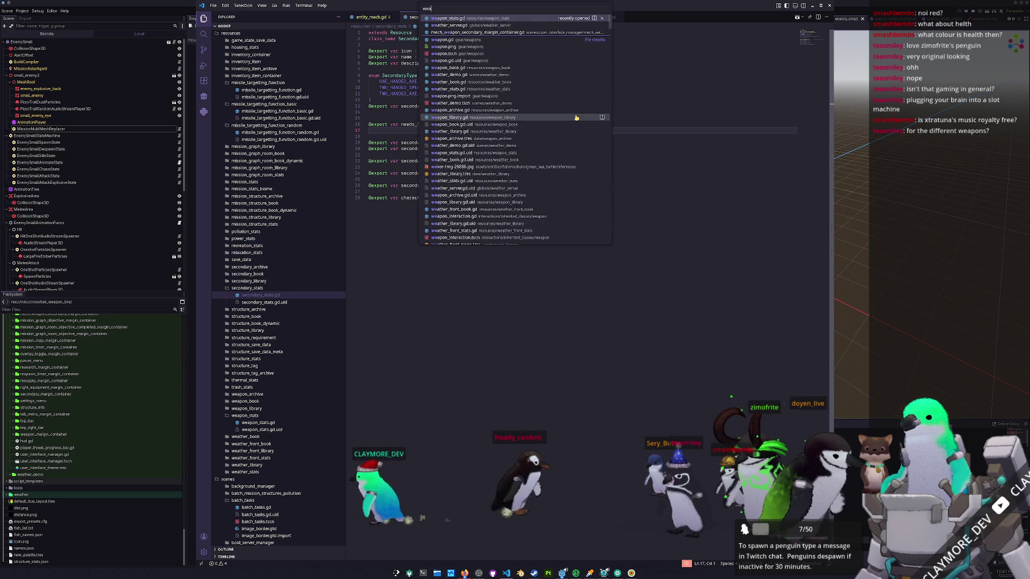
type("pon_stats")
key("Return")
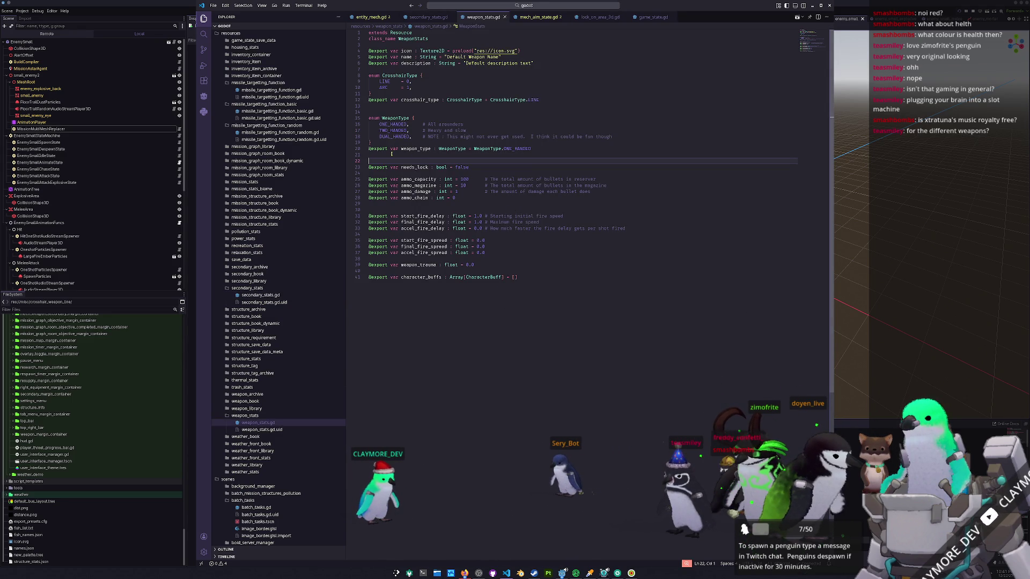
Copy the CrosshairType enum and crosshair_type export into secondary_stats.gd and save it
left_click_drag(380, 104, 370, 76)
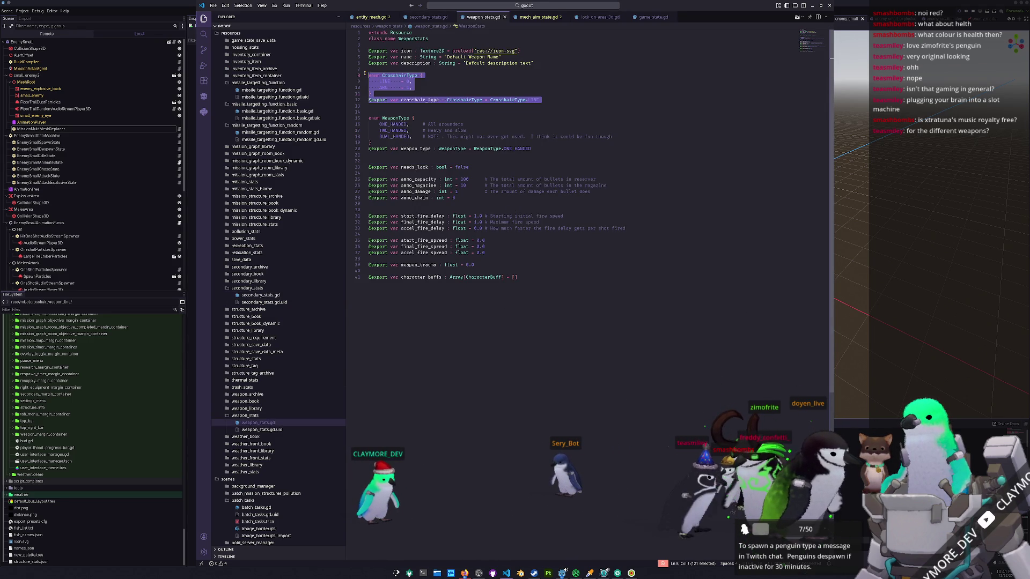
left_click(429, 17)
left_click(377, 72)
key("ctrl+v")
left_click(378, 69)
key("ctrl+s")
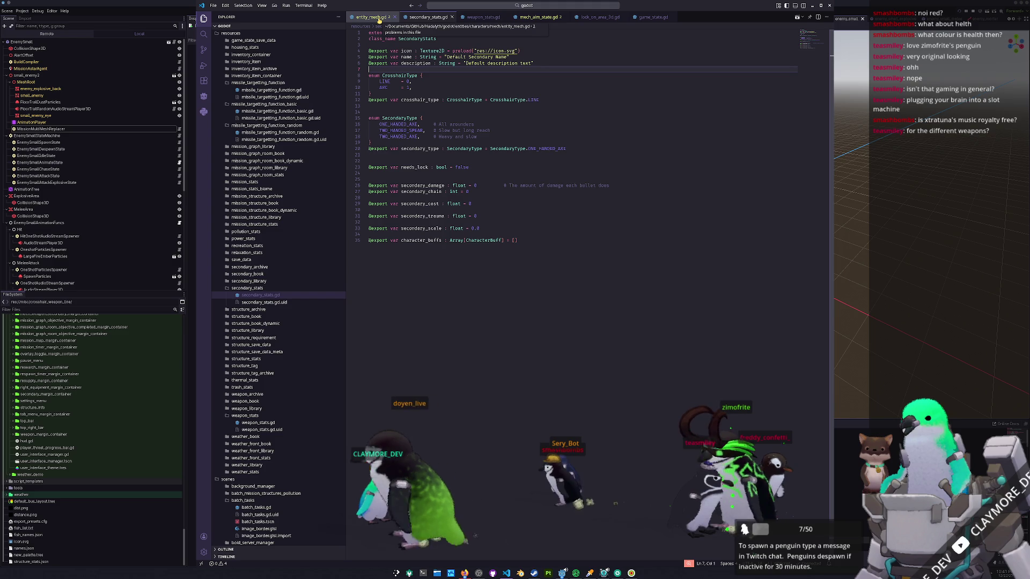
left_click(39, 471)
scroll(39, 472, "up", 5)
Duplicate crosshair_weapon_line as crosshair_secondary_point and open its copied crosshair_weapon_line.tscn
scroll(38, 472, "up", 10)
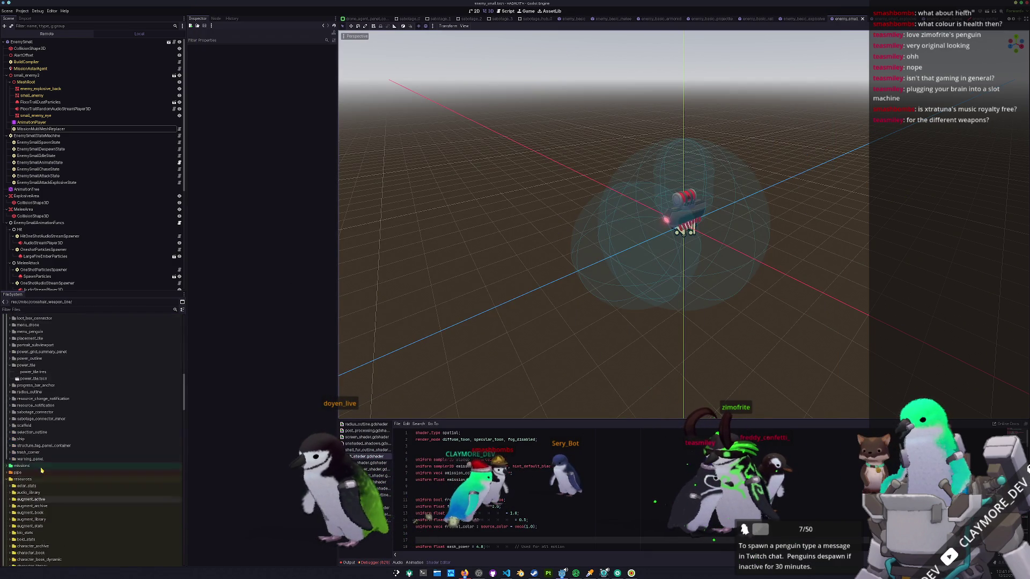
scroll(41, 469, "up", 10)
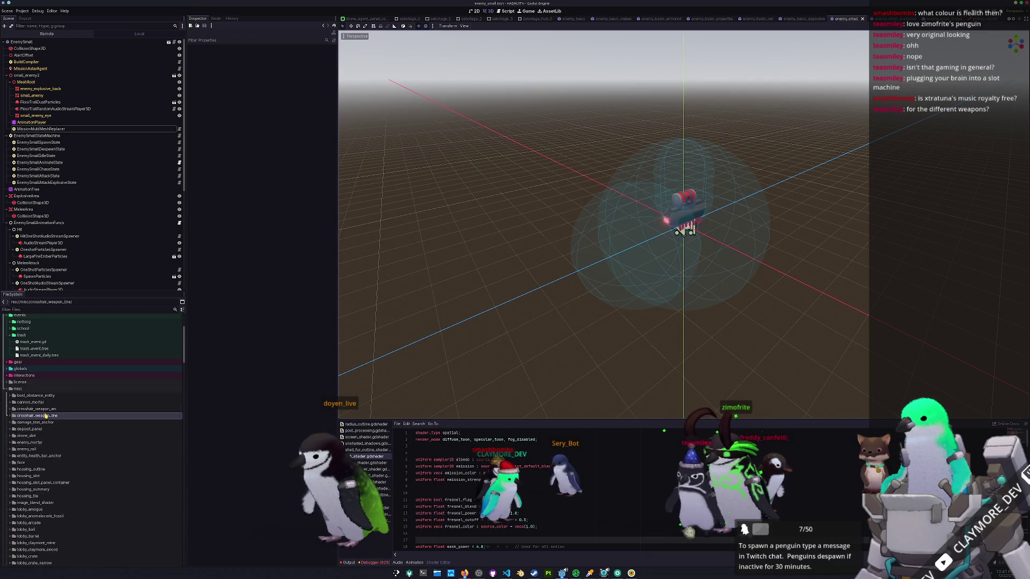
key("ctrl+d")
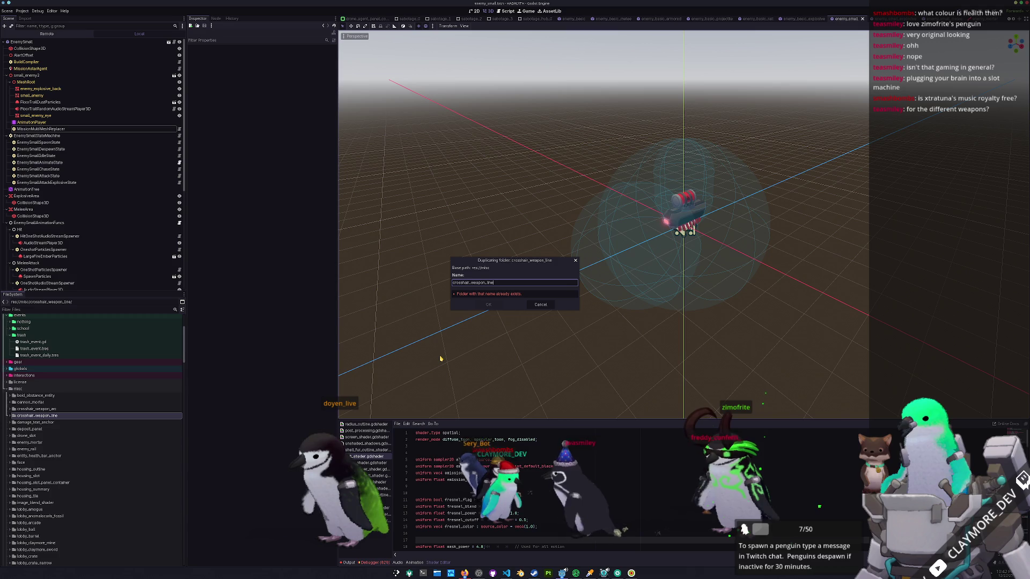
type("secondary_")
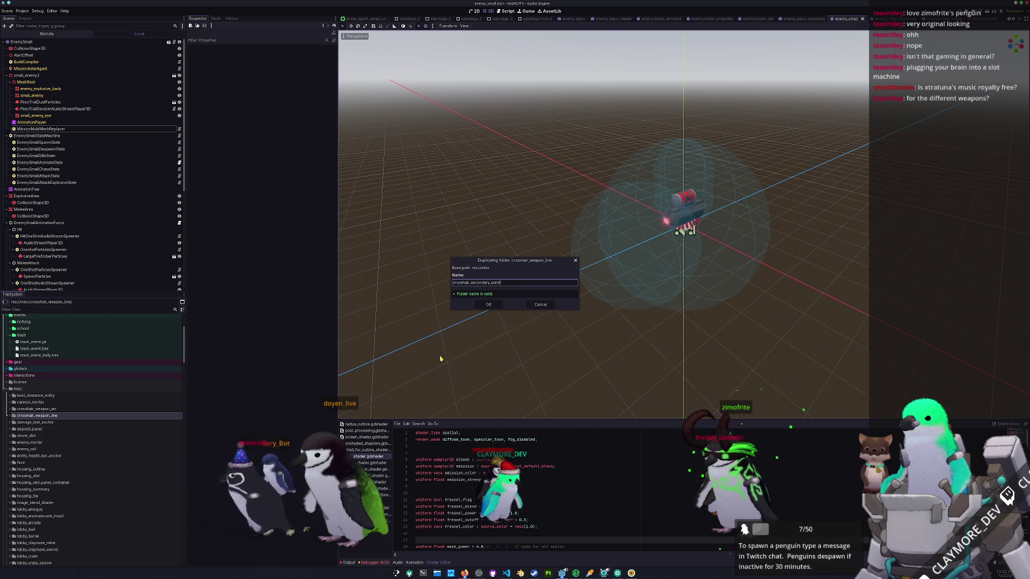
key("Return")
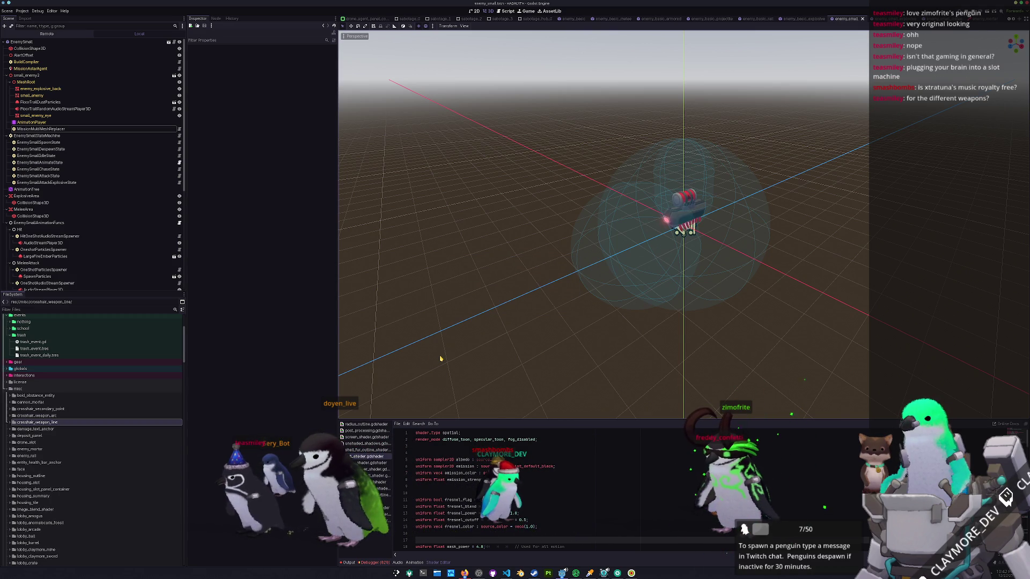
double_click(40, 416)
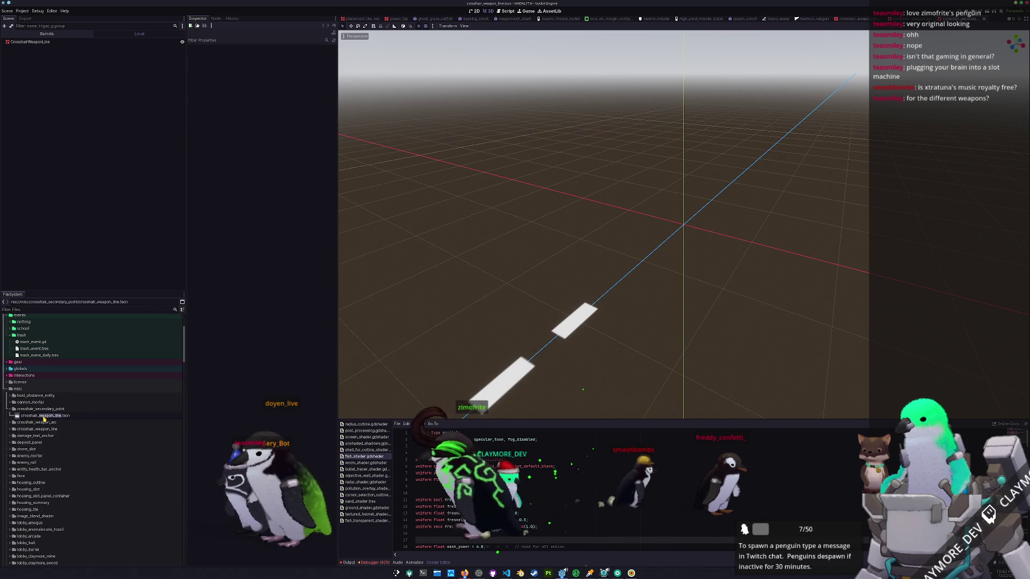
Rename the scene to crosshair_secondary_point.tscn and its root node to CrosshairSecondaryPoint
type("int")
key("Return")
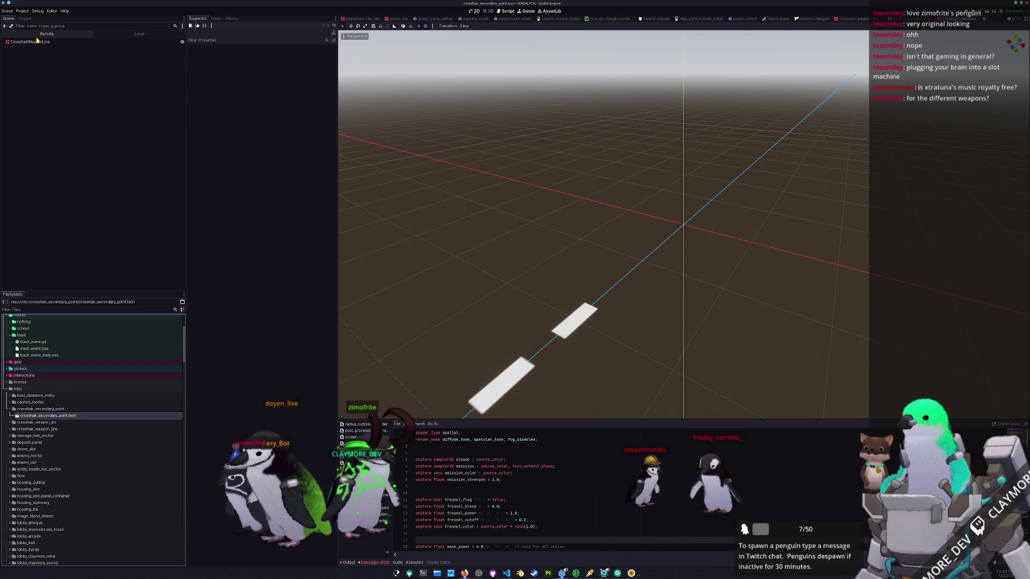
left_click(48, 43)
type("sshairSecondary")
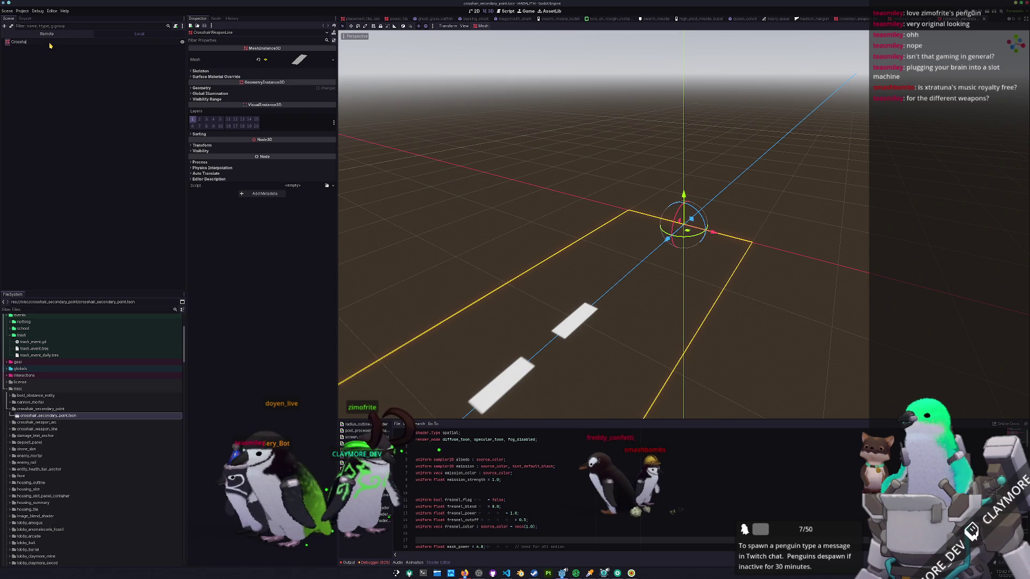
type("Point")
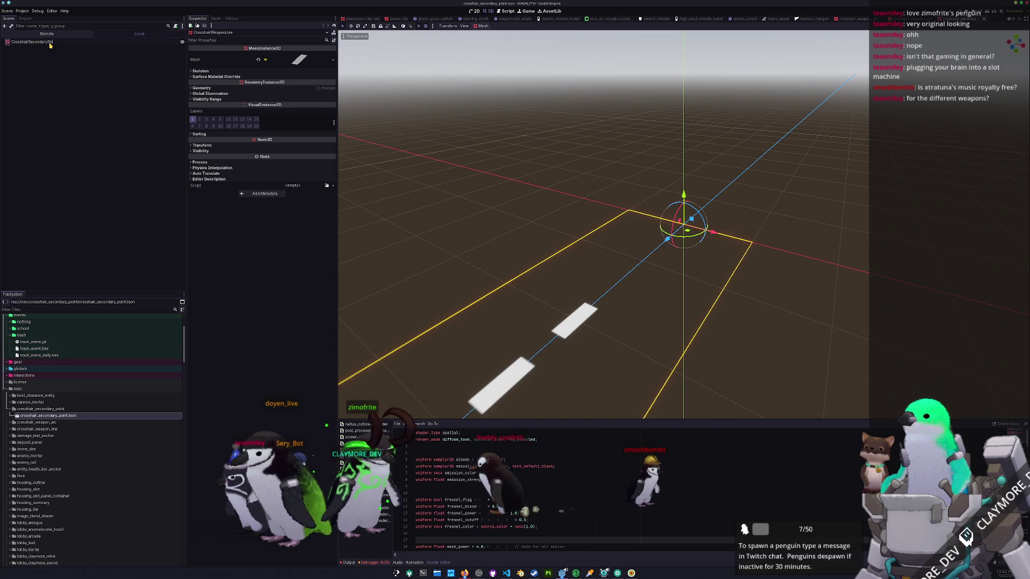
key("Return")
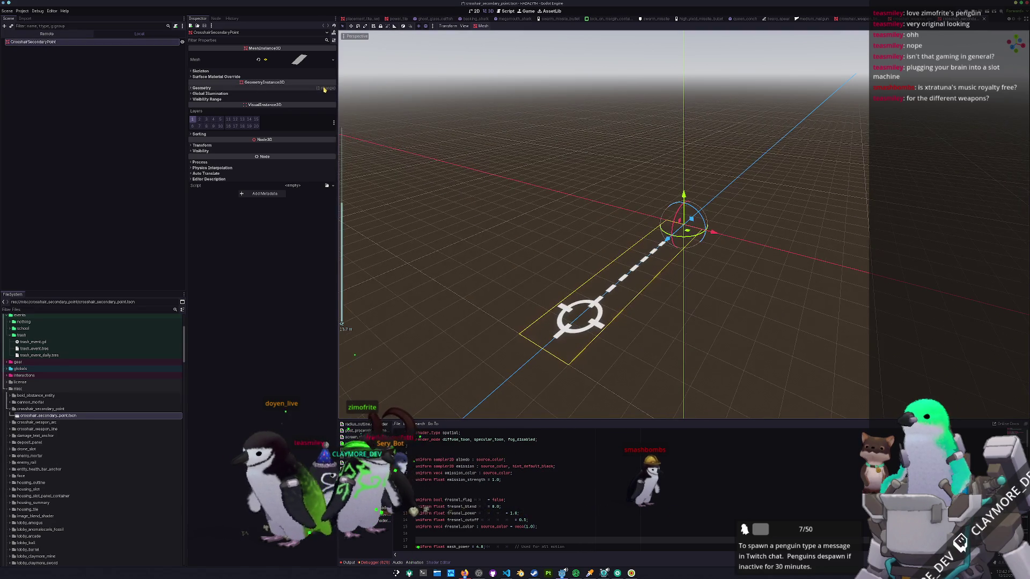
Make the mesh's material override unique and load the secondary crosshair texture as its albedo
left_click(201, 88)
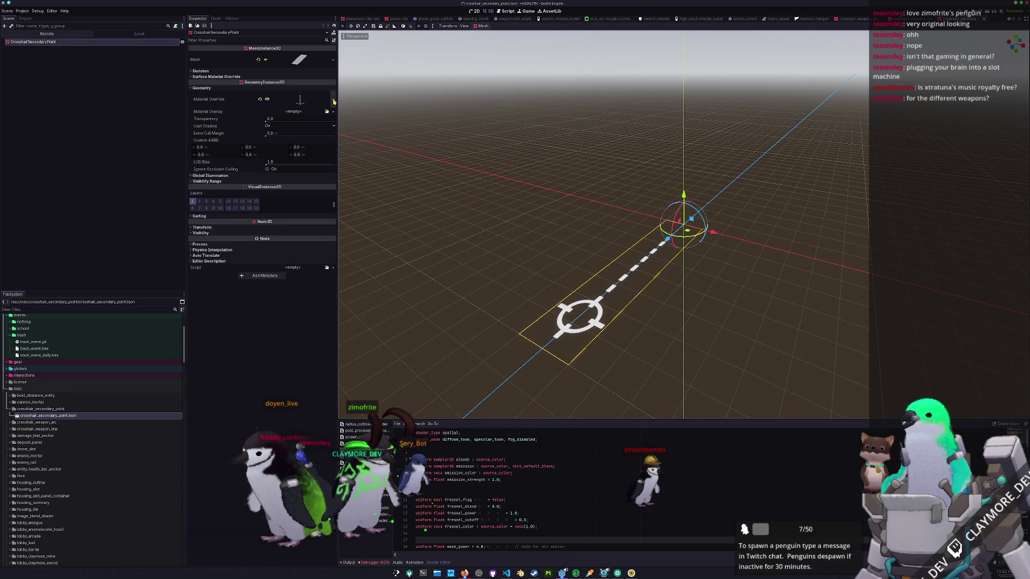
left_click(333, 100)
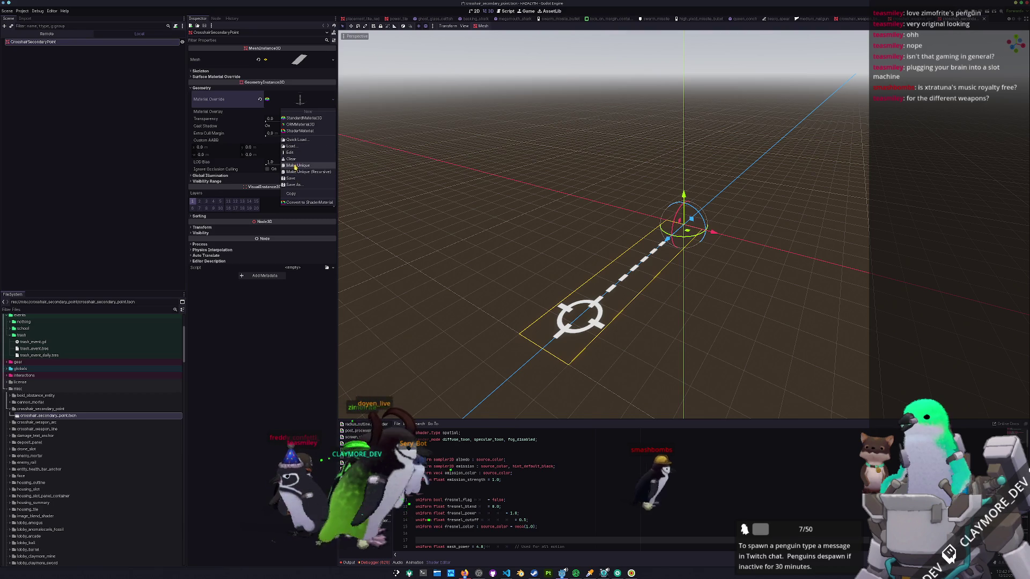
left_click(295, 166)
left_click(298, 100)
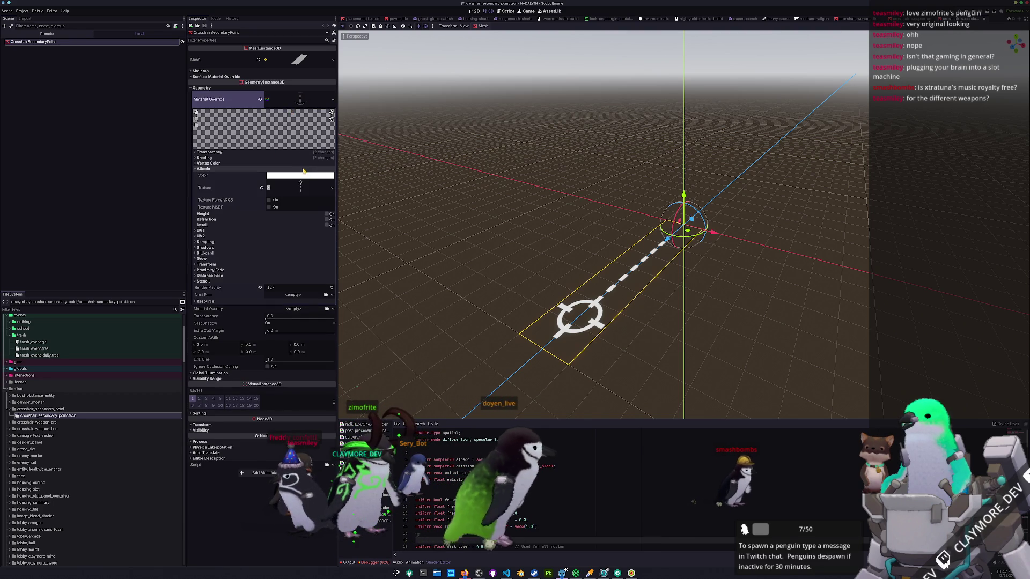
left_click(331, 188)
left_click(299, 325)
type("secondary")
key("Return")
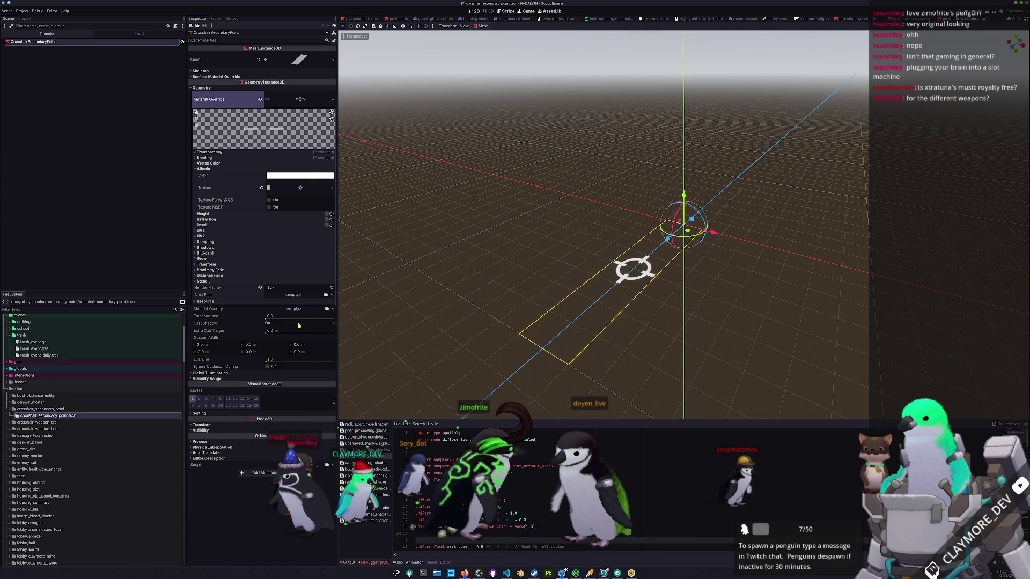
Check the retextured crosshair in the viewport, then duplicate the crosshair_secondary_point folder
scroll(525, 293, "up", 5)
left_click(506, 315)
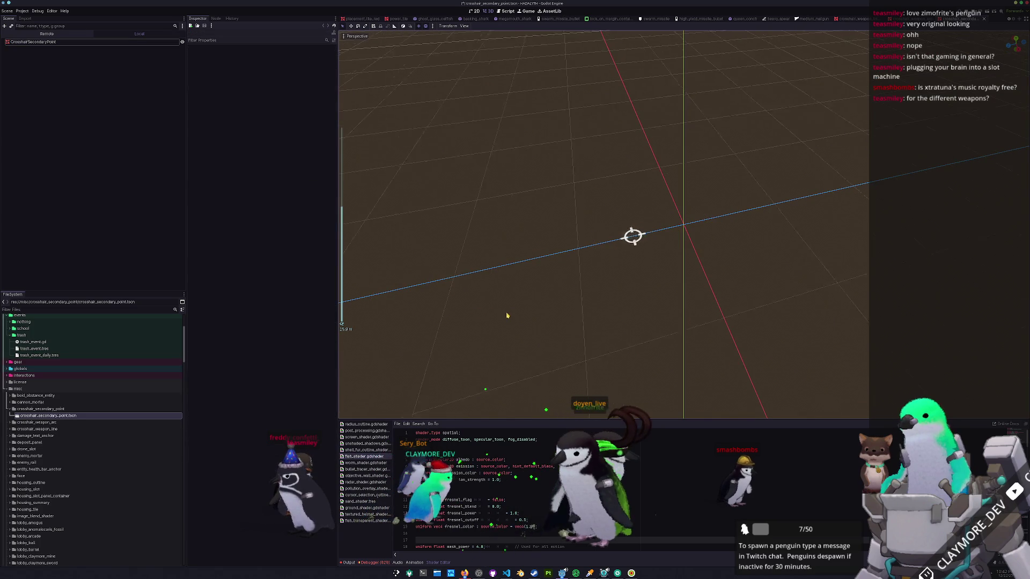
left_click(616, 246)
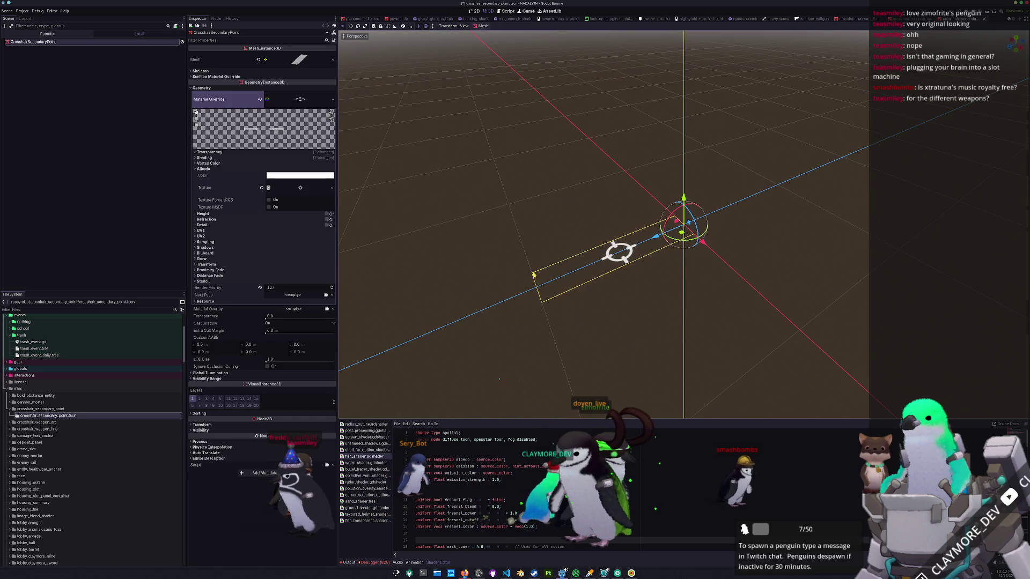
scroll(535, 275, "up", 2)
left_click(59, 71)
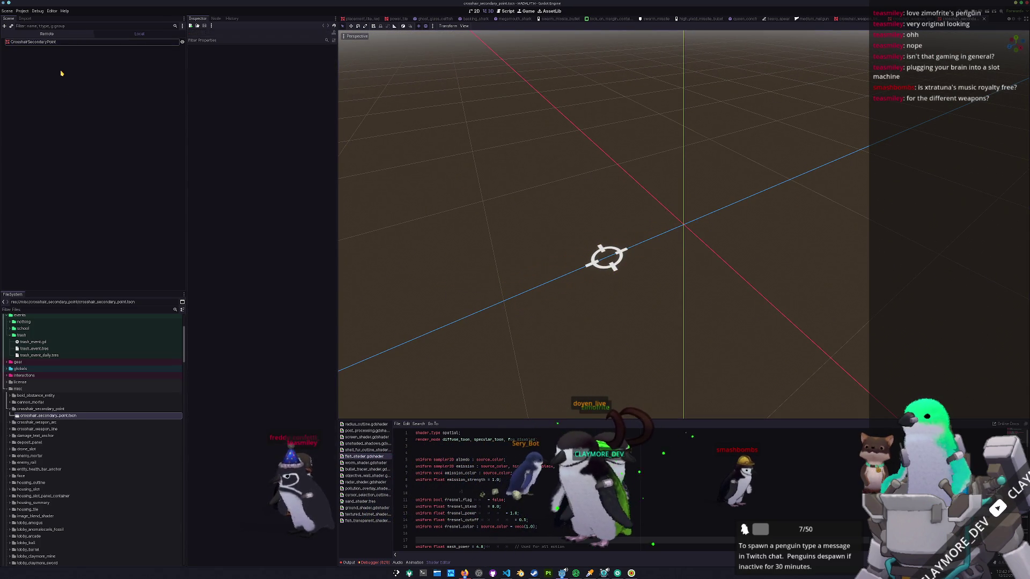
left_click(32, 42)
left_click(557, 176)
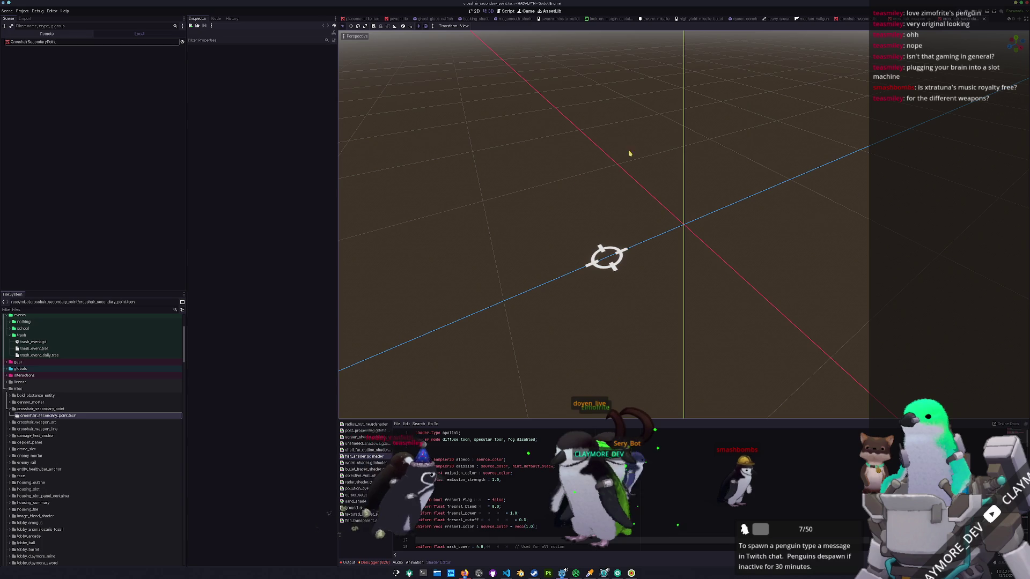
left_click(48, 408)
key("ctrl+d")
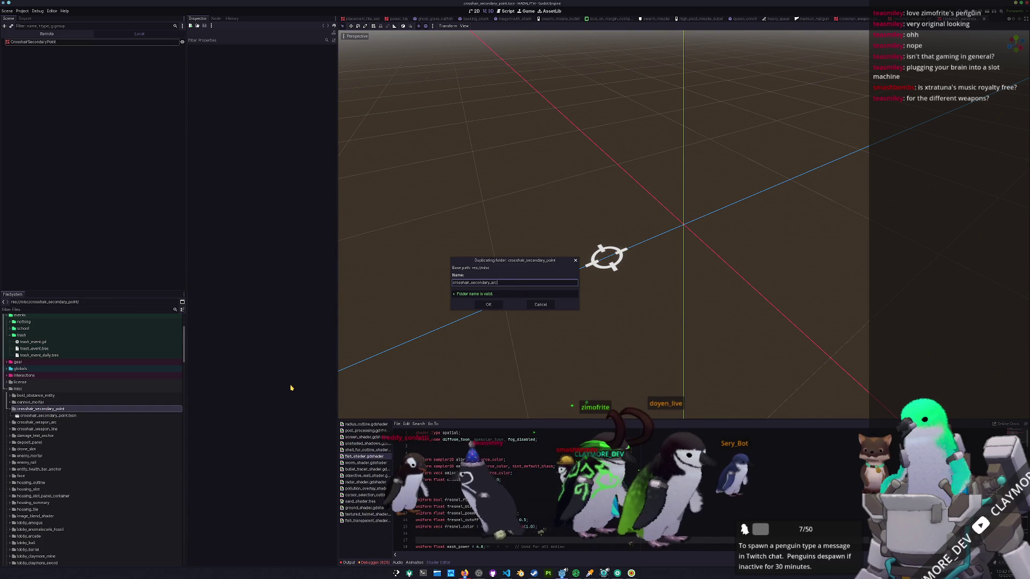
Name the duplicate folder crosshair_secondary_arc and rename its scene to crosshair_secondary_arc.tscn
key("Return")
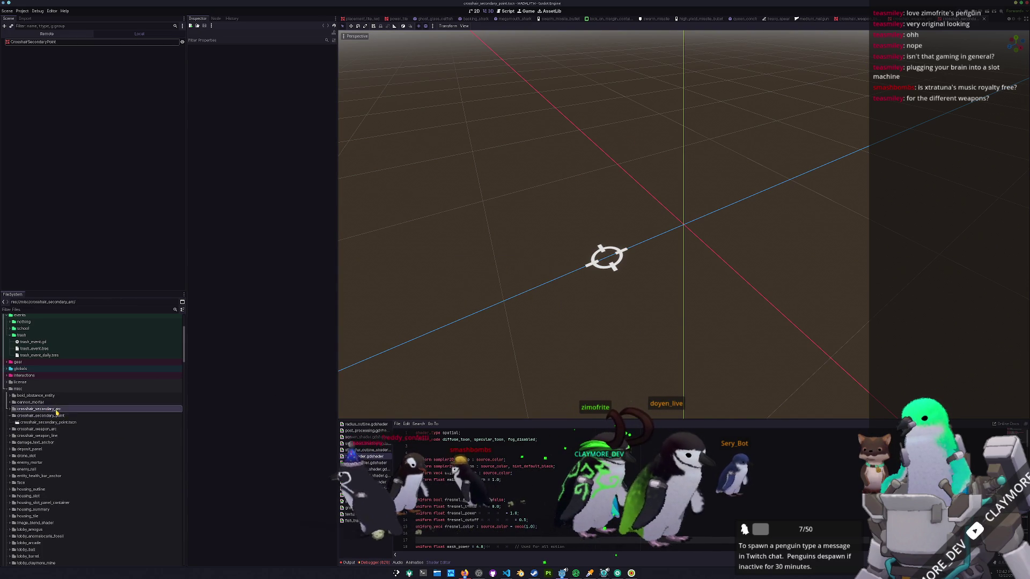
double_click(56, 416)
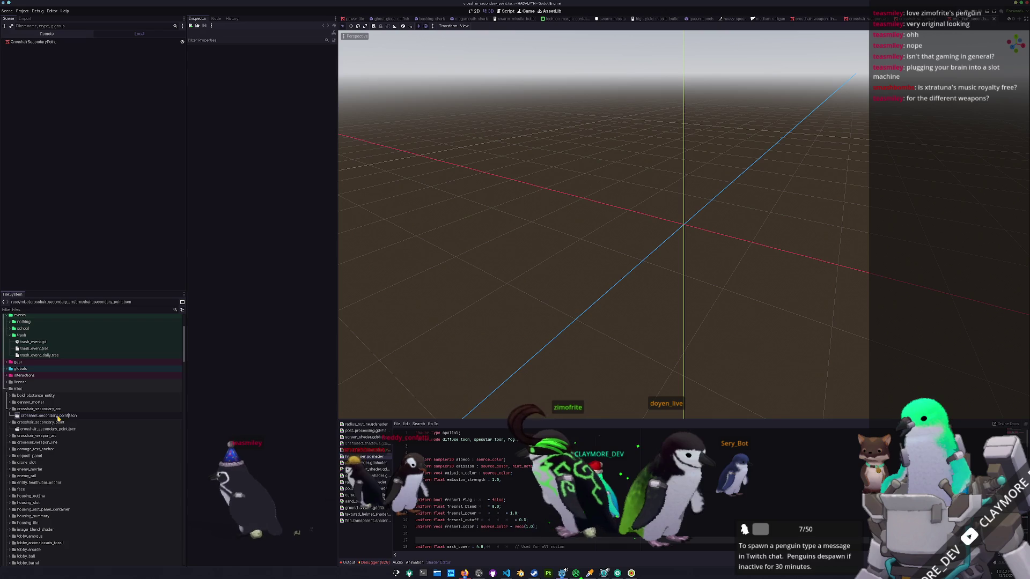
type("arc")
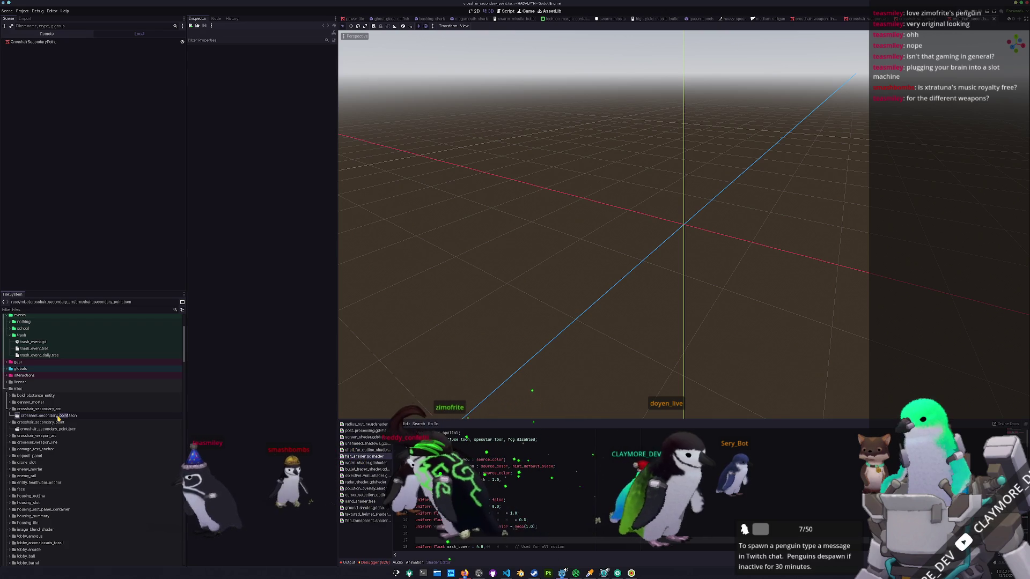
key("Return")
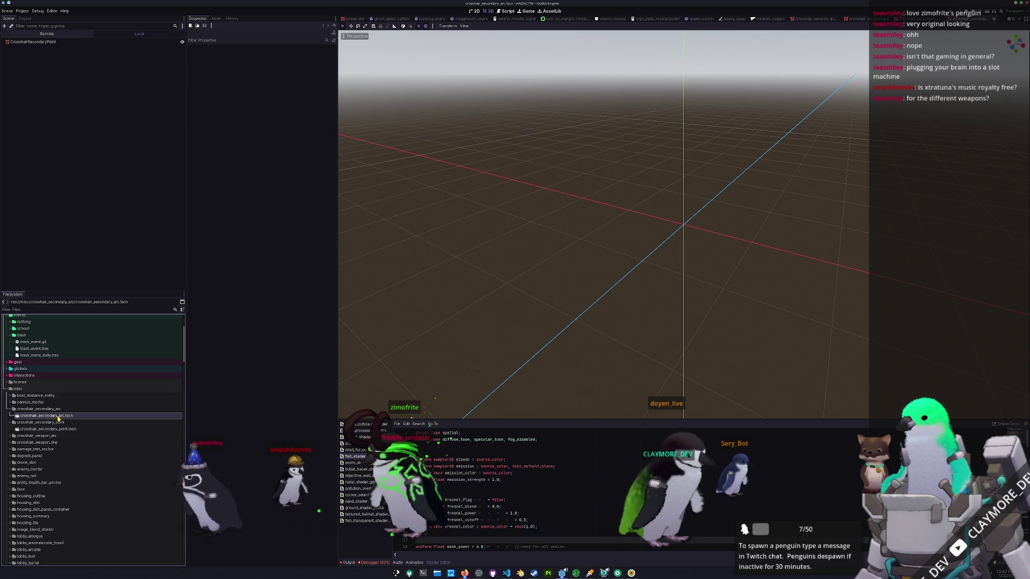
Rename the root node to CrosshairSecondaryArc, then switch to the Tasks board
left_click(63, 43)
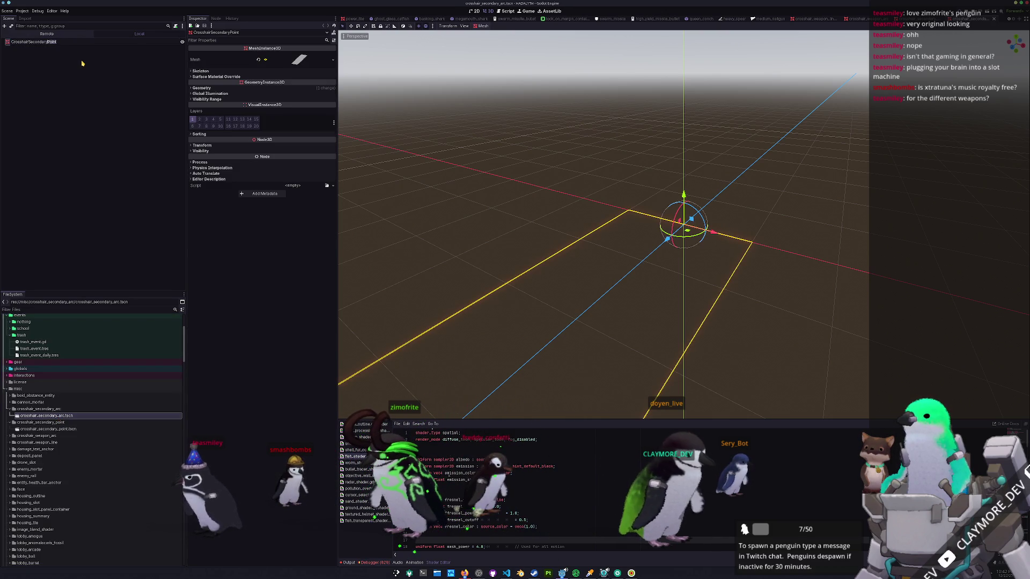
type("c")
key("Return")
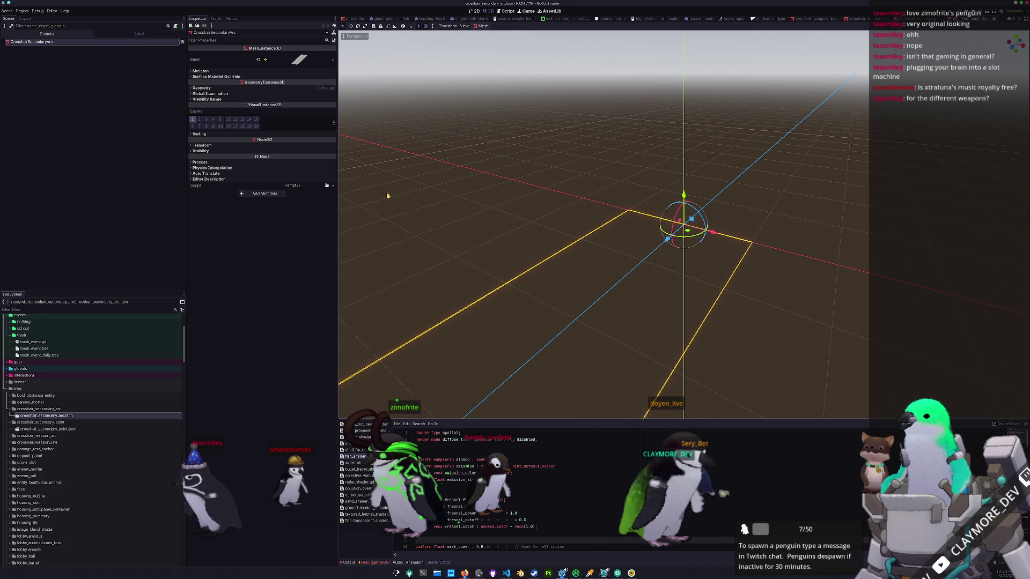
left_click(477, 218)
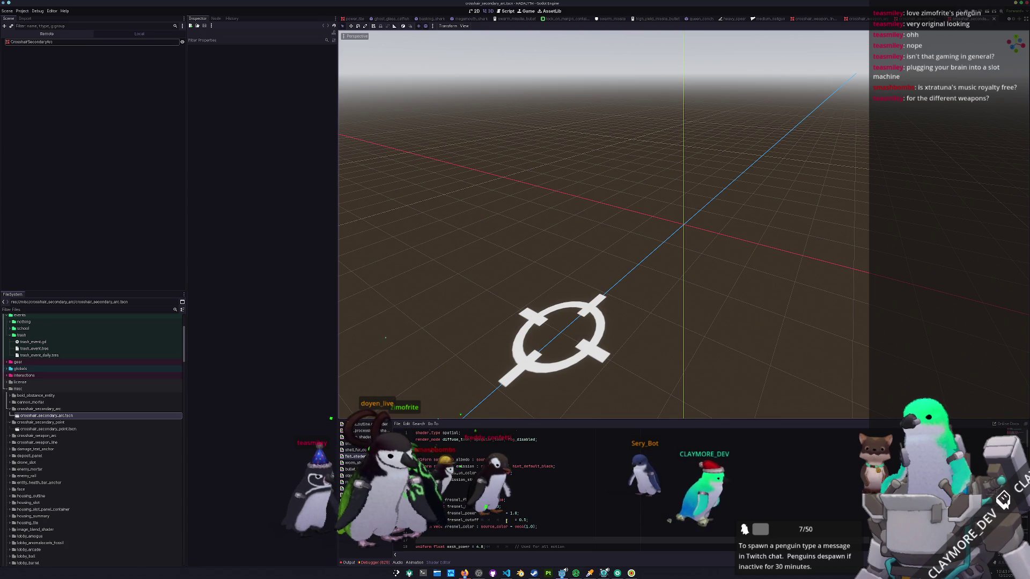
key("alt+Tab")
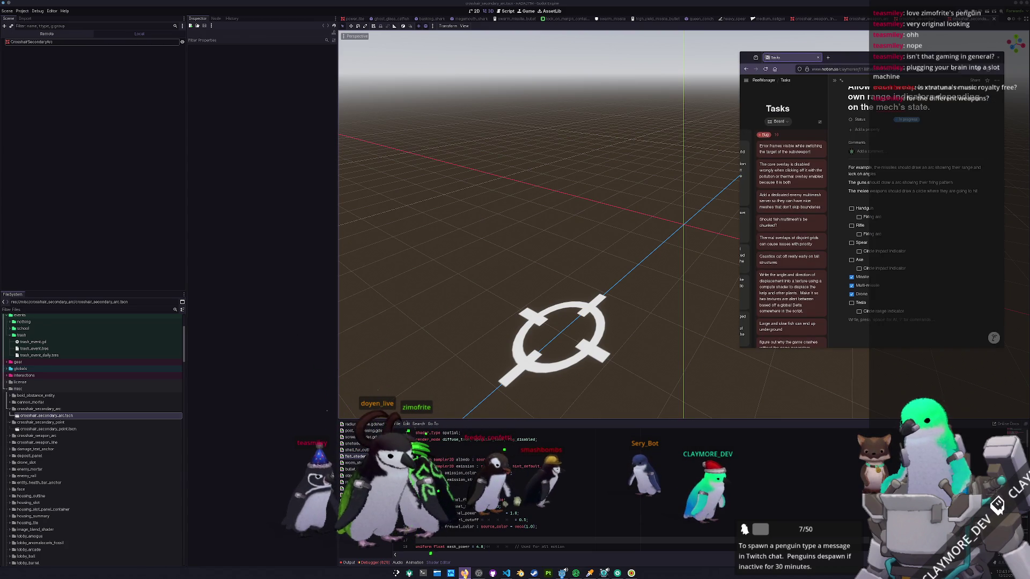
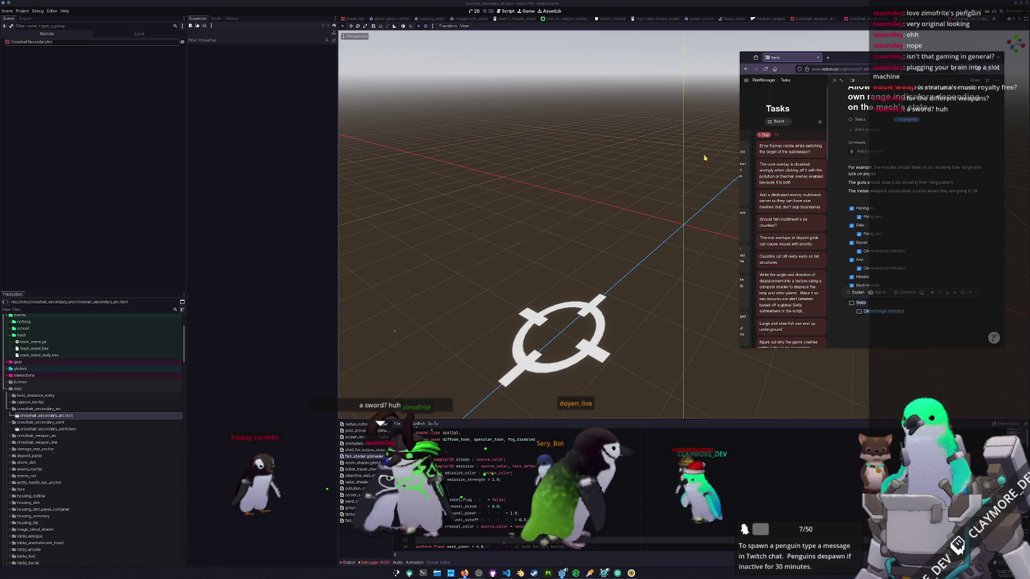
Arrange the workspace with entity_mech.gd snapped to the right half beside Godot
left_click(603, 246)
scroll(602, 246, "down", 3)
key("alt+Tab")
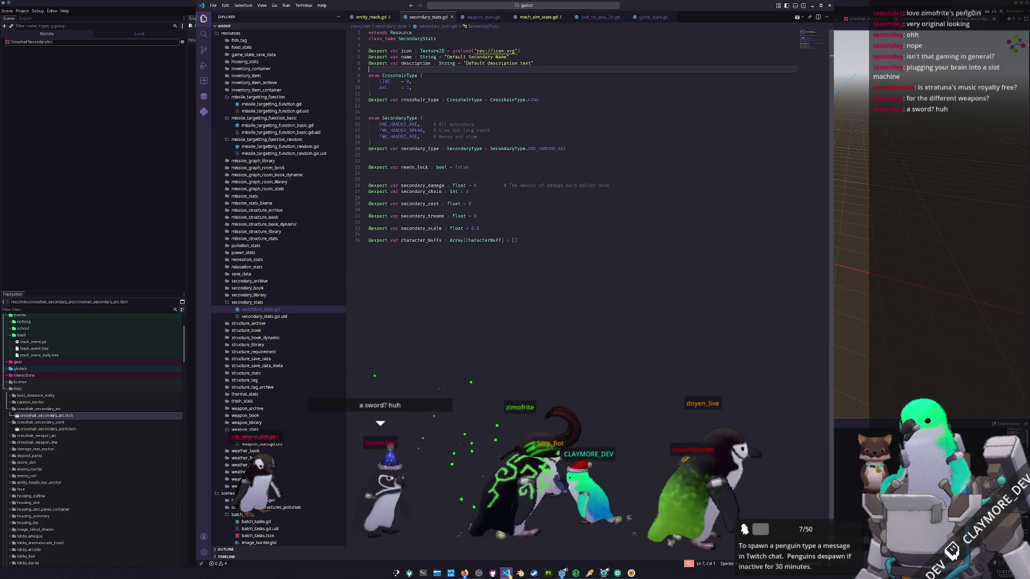
left_click(370, 17)
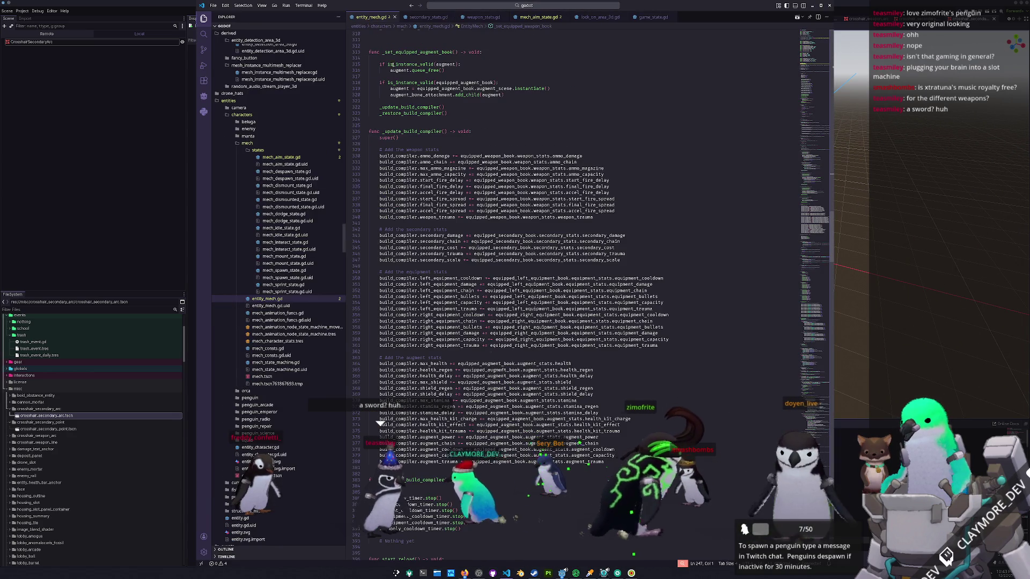
key("super+Right")
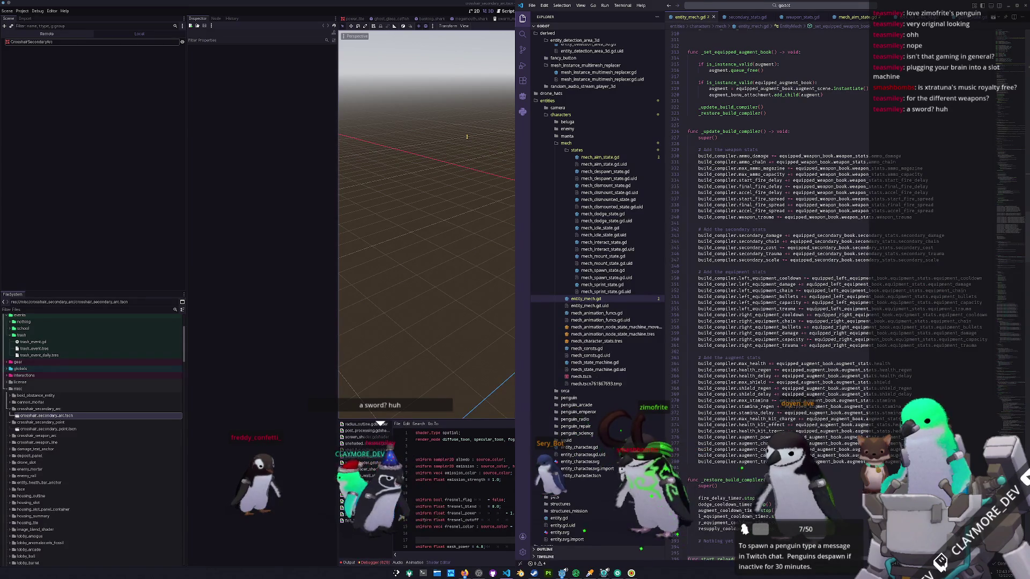
Clear CrosshairSecondaryArc's Material Override and Mesh, save the scene, and return to the code
left_click(359, 211)
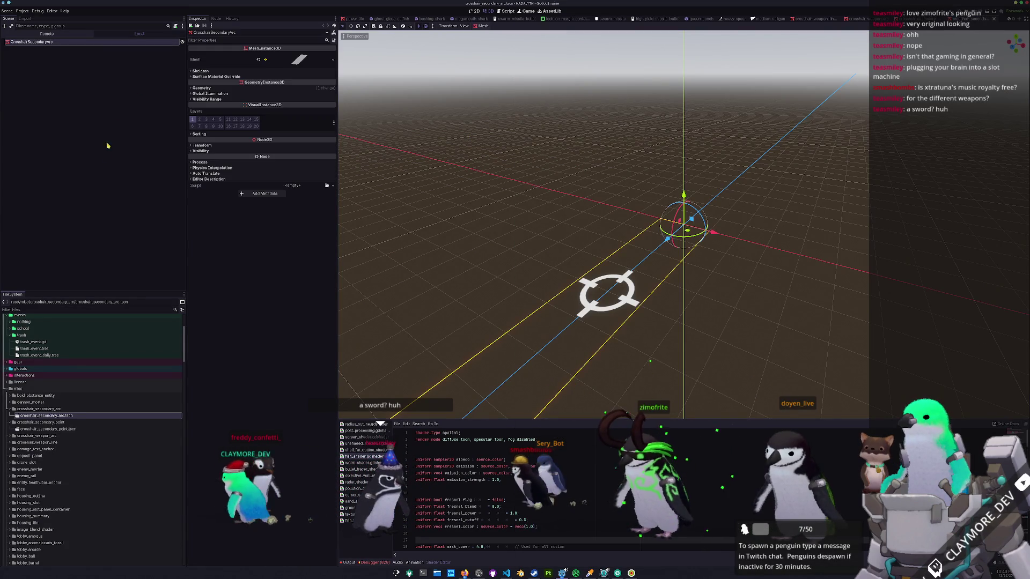
left_click(323, 89)
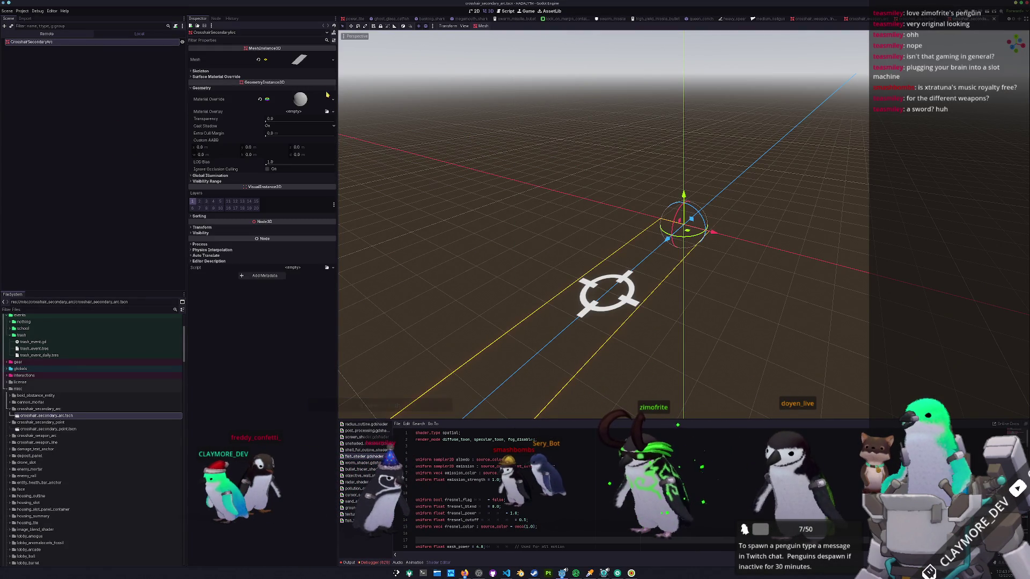
left_click(260, 99)
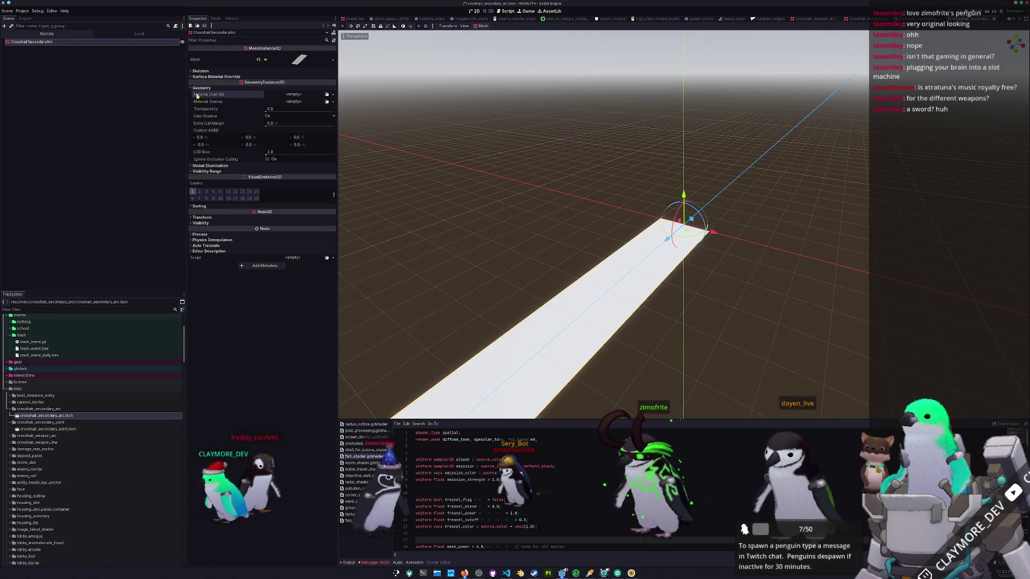
left_click(256, 60)
left_click(515, 198)
key("ctrl+s")
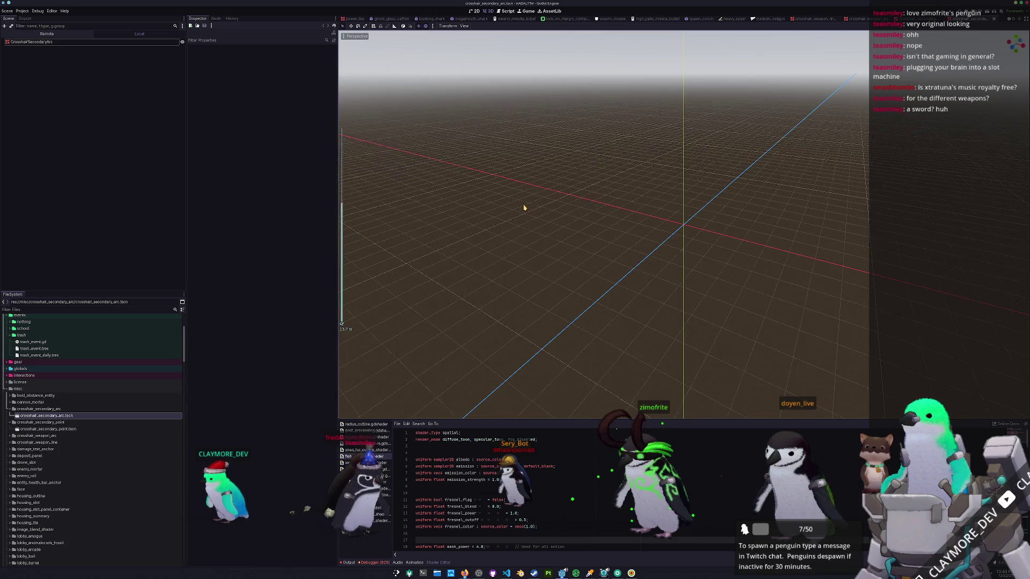
key("alt+Tab")
scroll(970, 176, "down", 5)
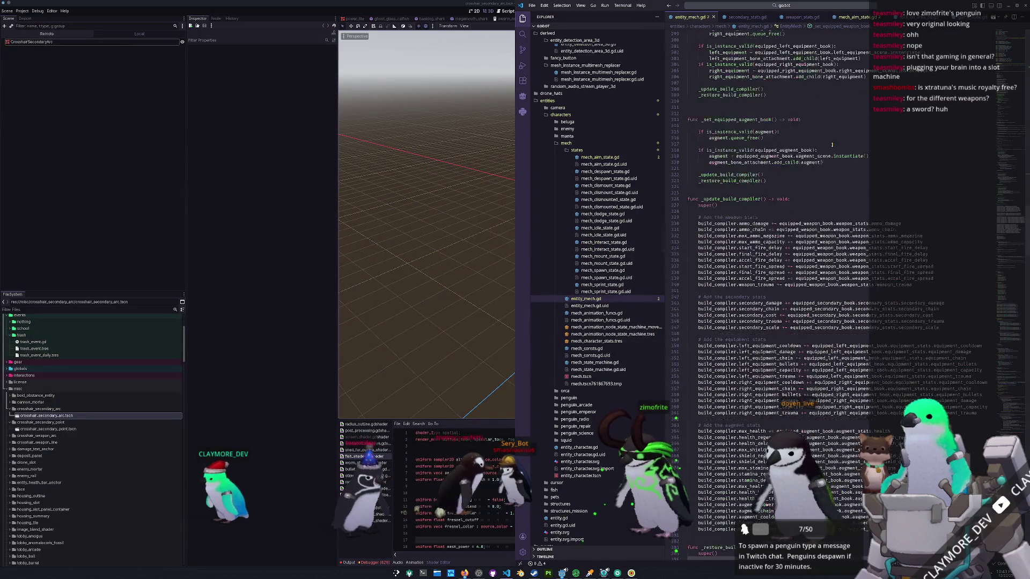
Below crosshair_weapon, declare crosshair_secondary_point_scene : PackedScene preloading res://misc/crosshair_secondary_point/crosshair_secondary_point.tscn
scroll(970, 176, "up", 3)
left_click(989, 43)
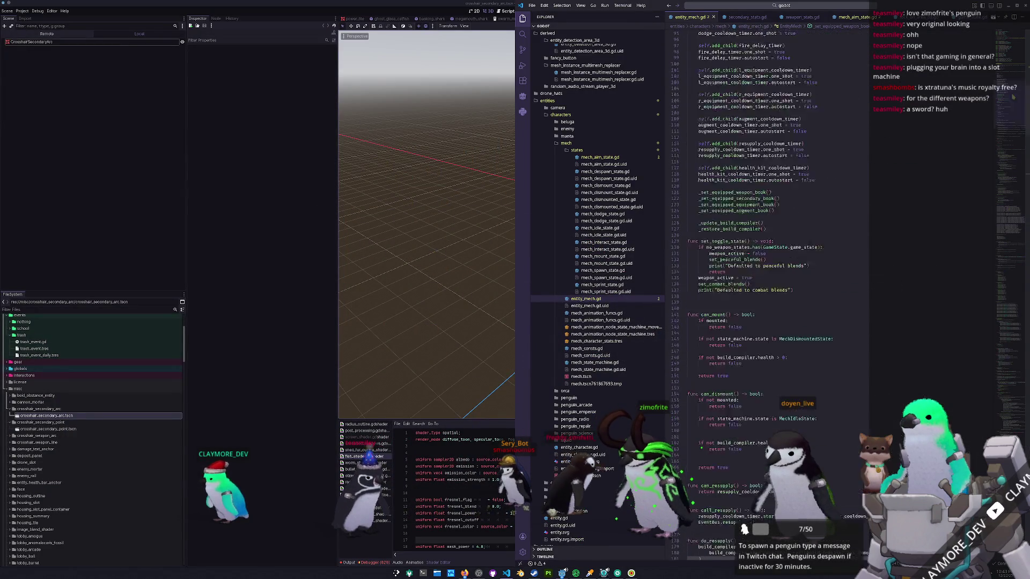
left_click(723, 137)
left_click(734, 156)
key("Return")
key("Return")
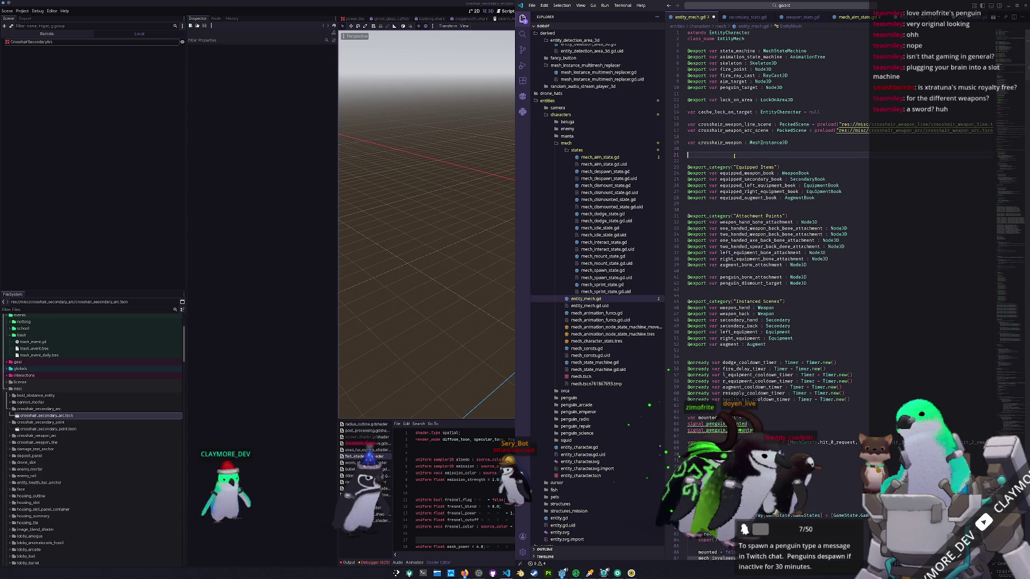
key("Up")
key("Up")
type("var crosshair")
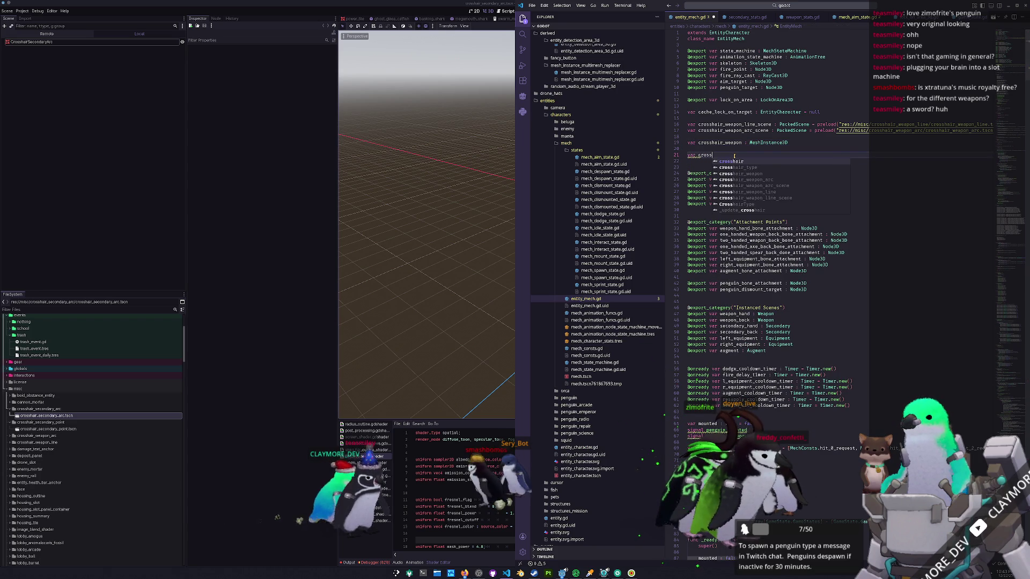
type("_secondary_point_scene ")
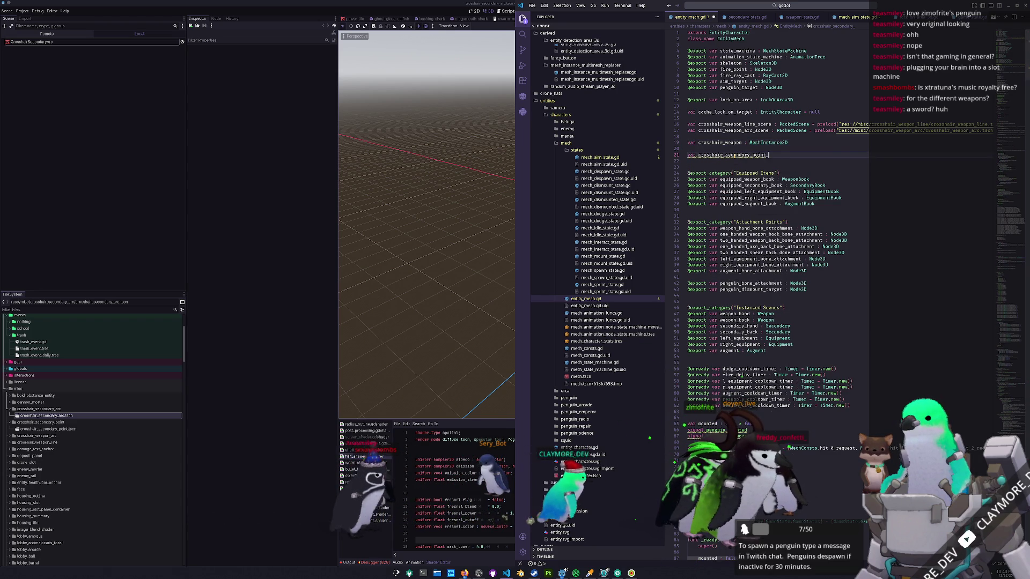
type(": Packed")
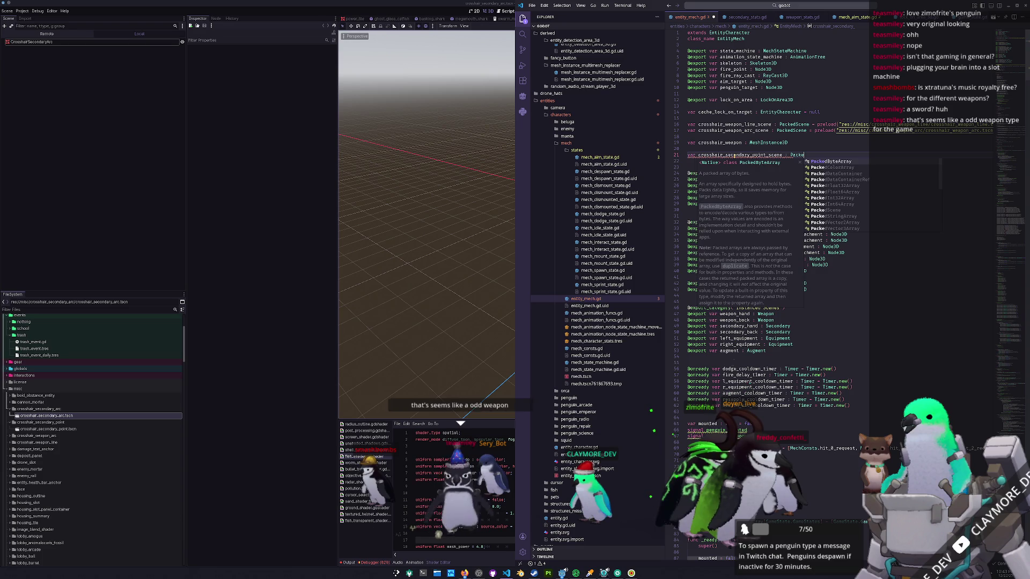
type("Scene")
key("Return")
type("preload(\"")
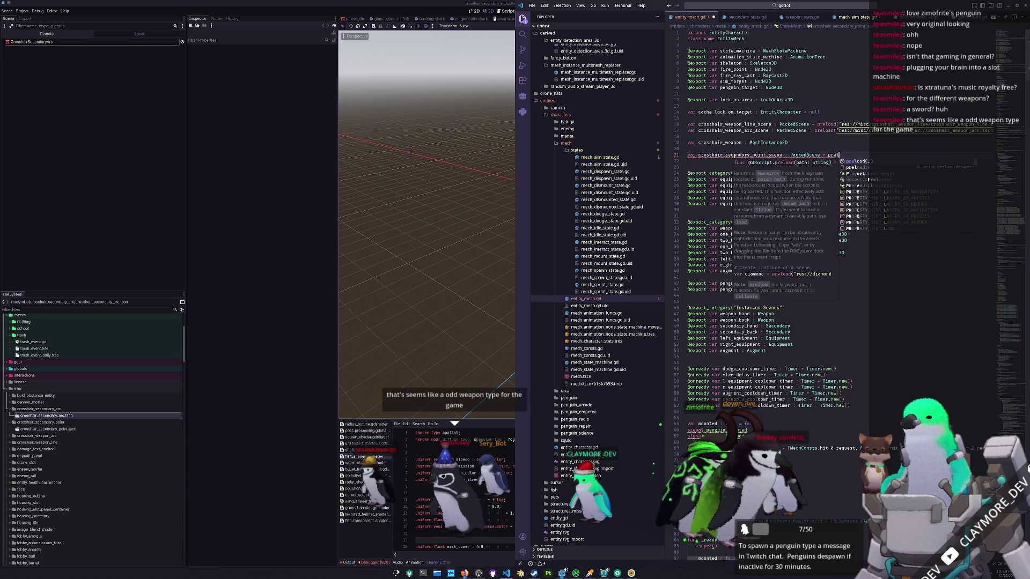
type("res://")
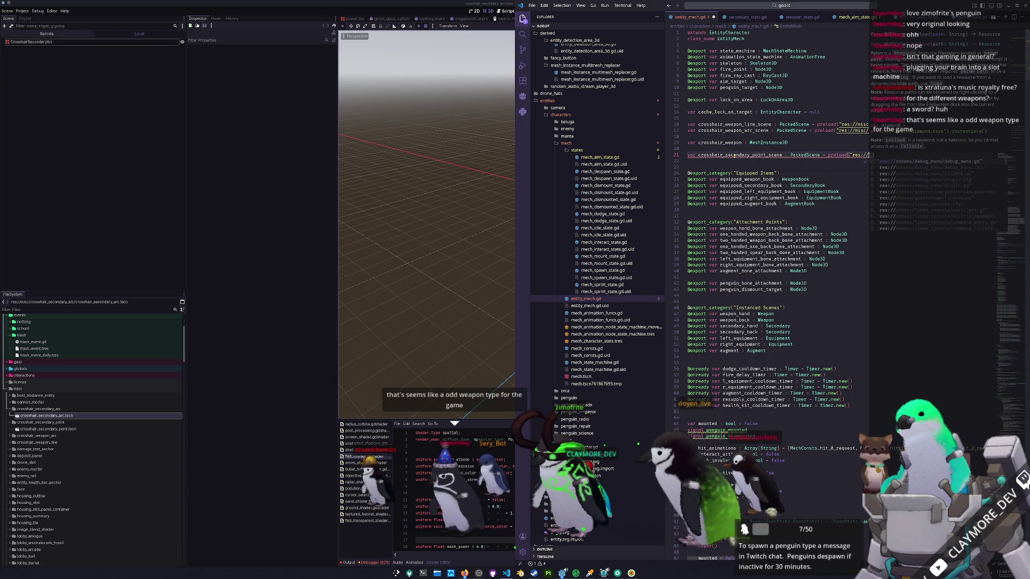
type("misc/cro")
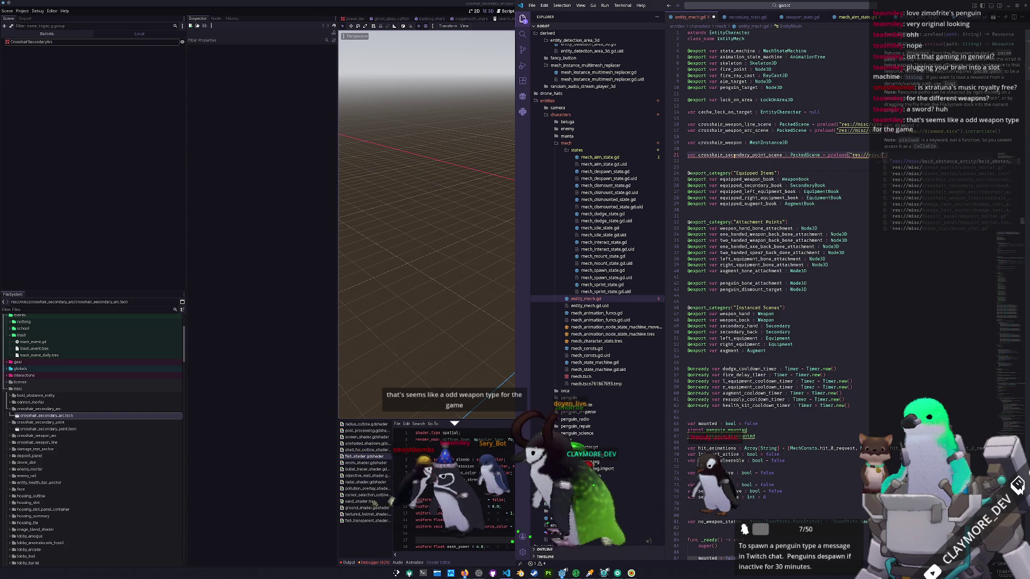
type("sshair_seco")
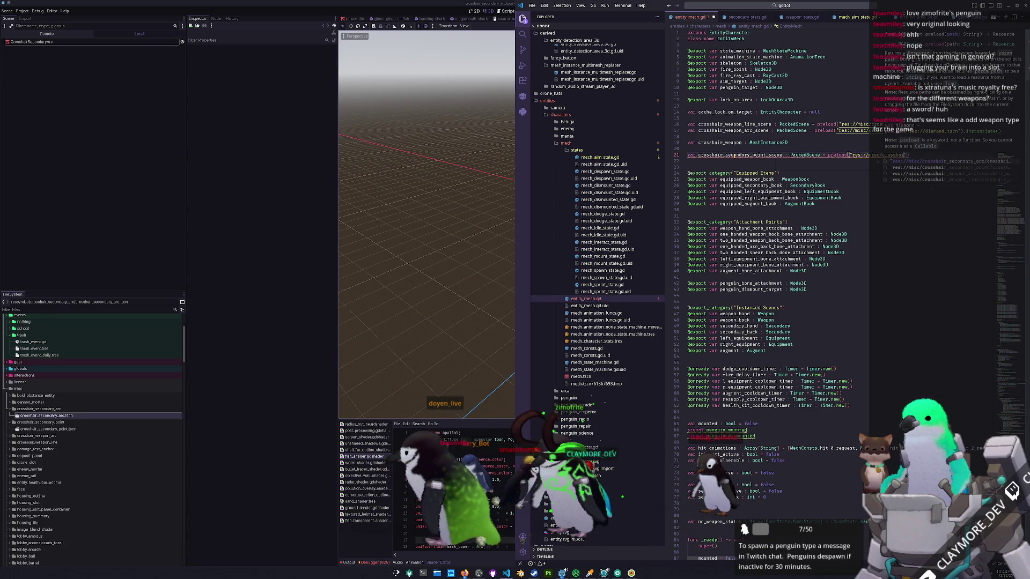
type("ndary_point")
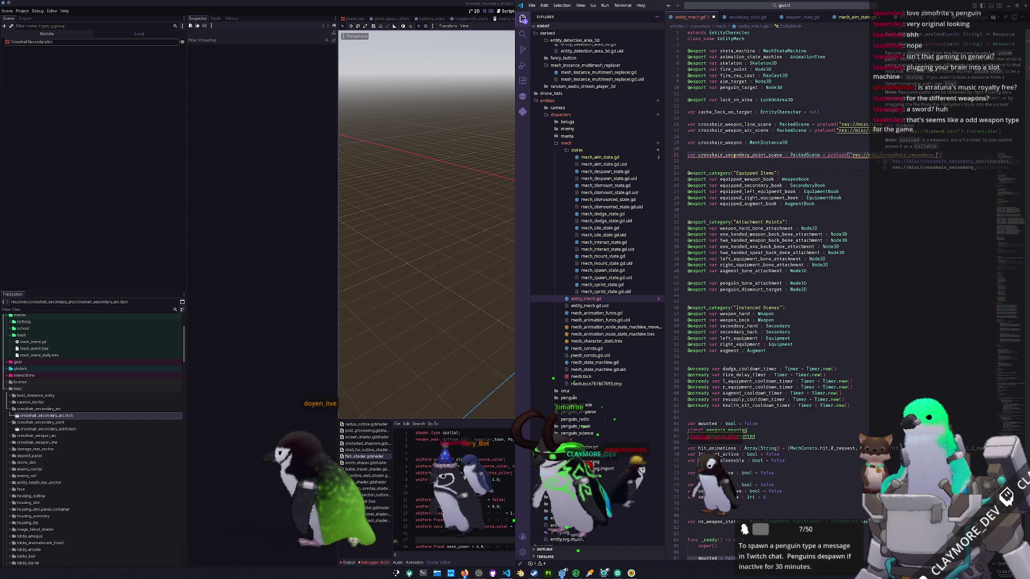
type("/crosshair")
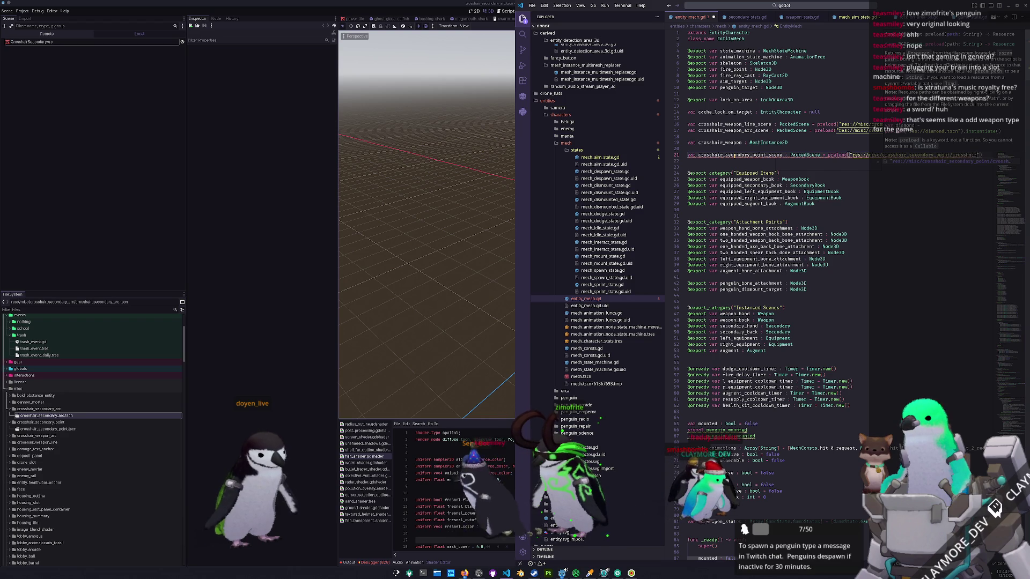
key("Return")
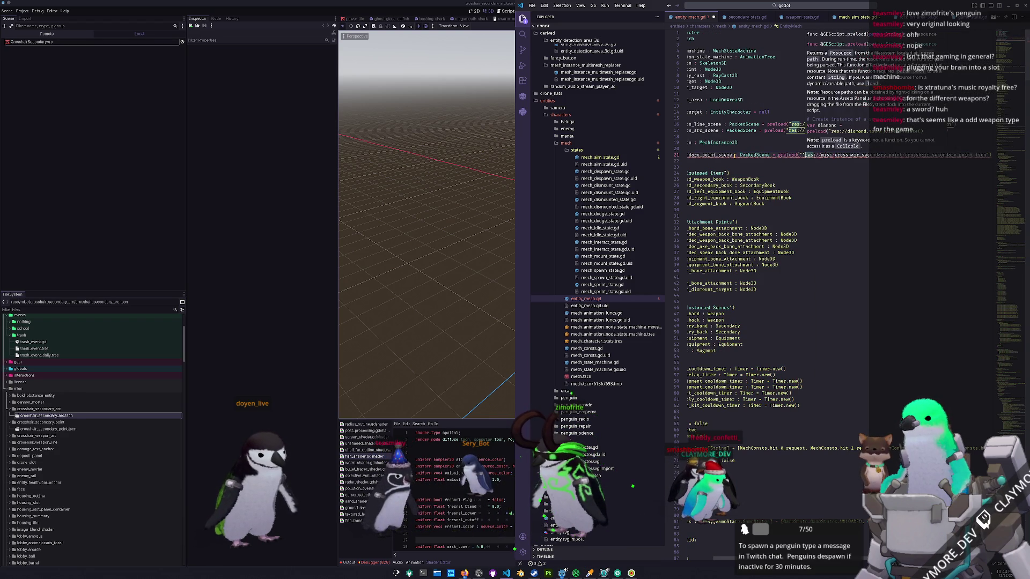
key("Down")
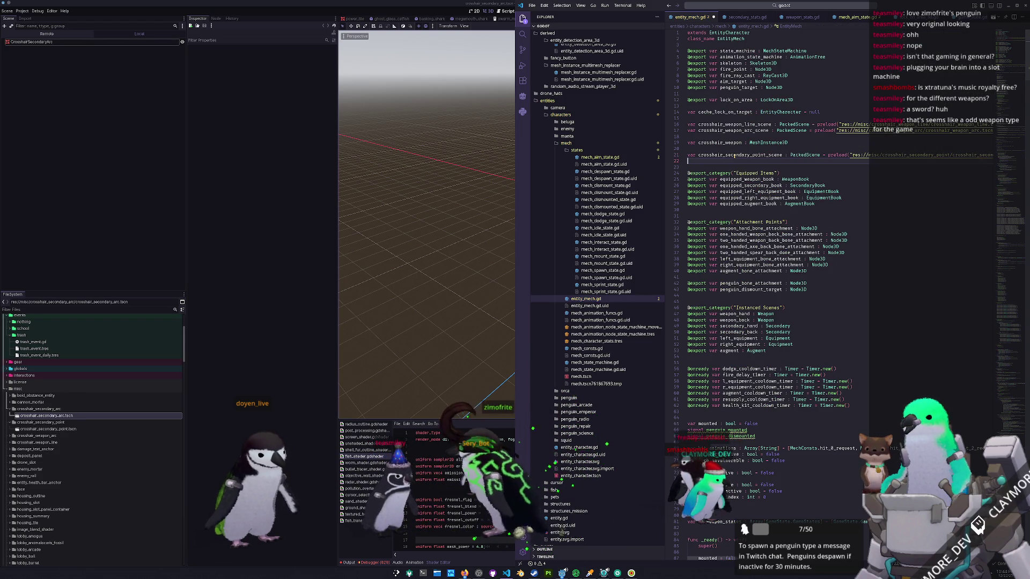
Add crosshair_secondary_arc_scene : PackedScene preloading the crosshair_secondary_arc.tscn scene from res://misc/
type("var crosshai")
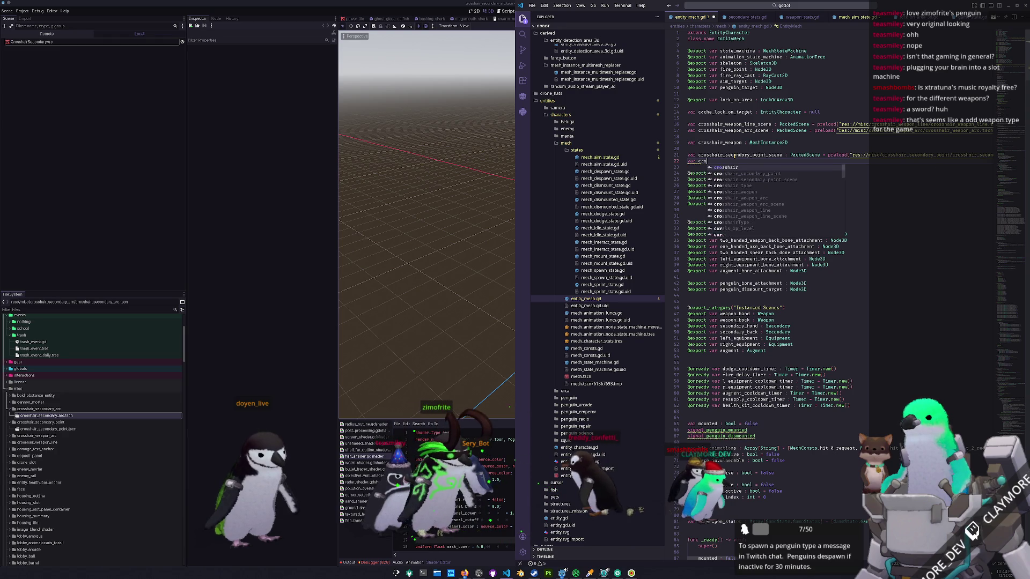
type("r_seconda")
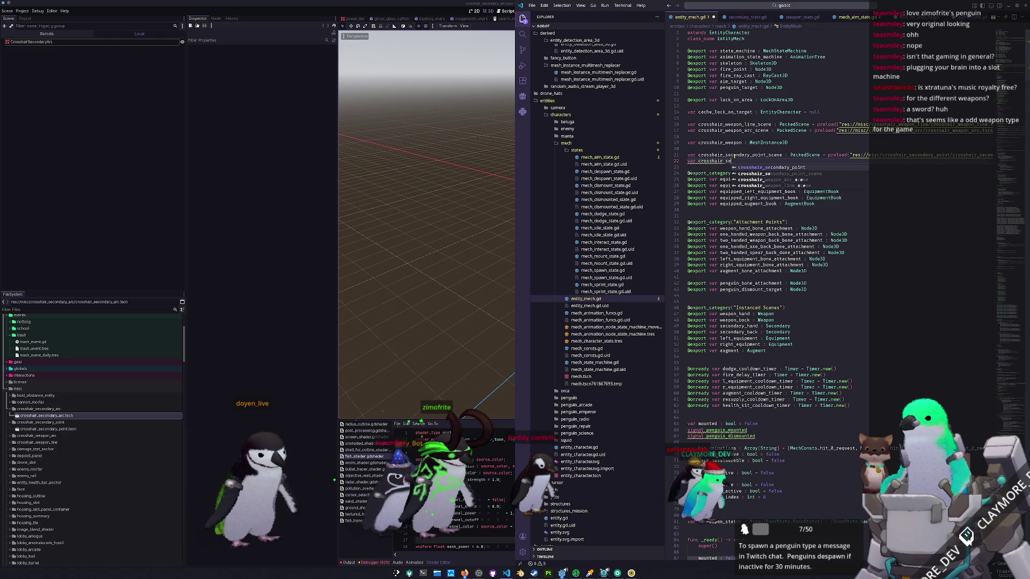
type("ry_")
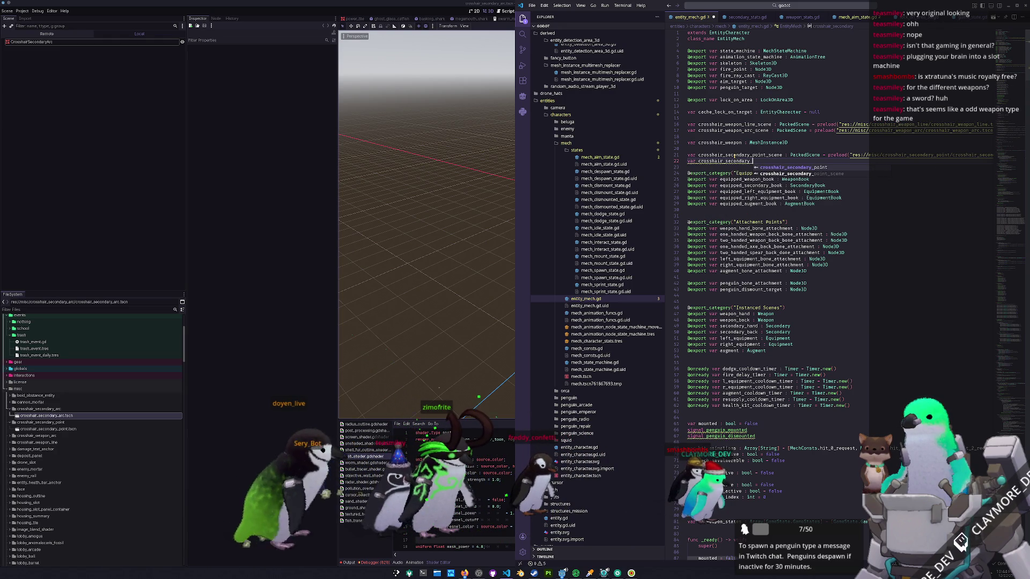
type("arc_scene ")
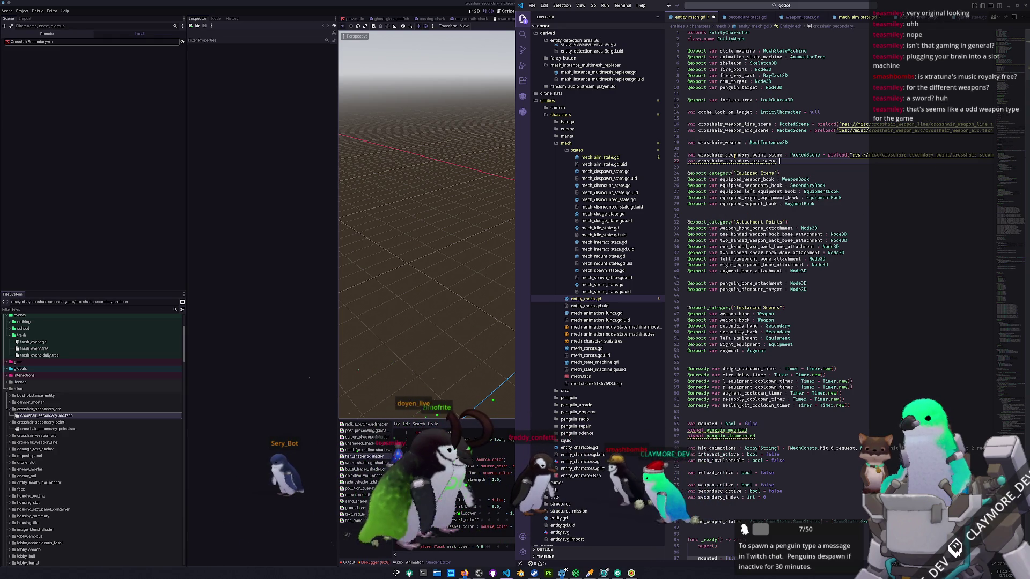
type(": PackedSce")
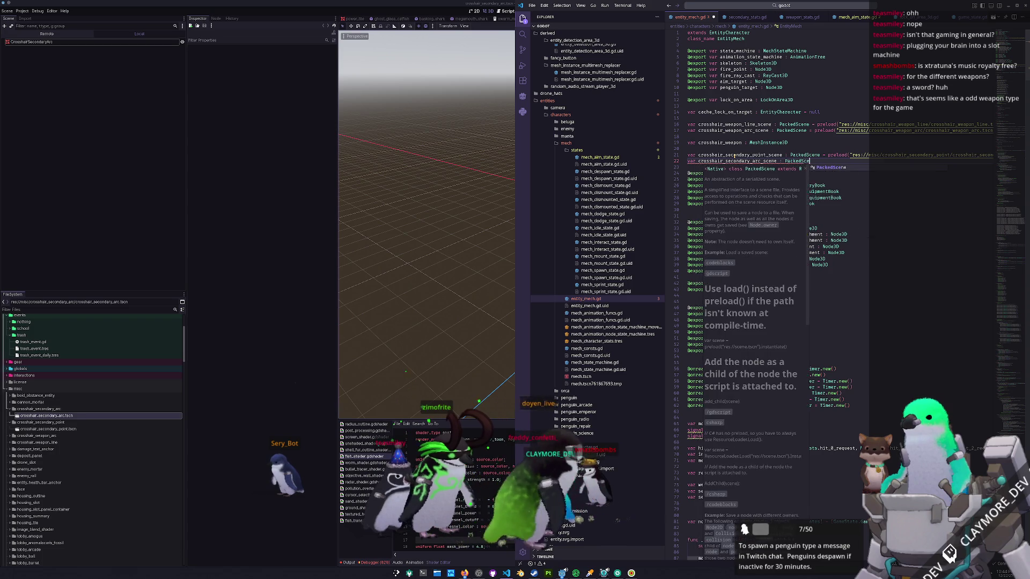
type("ne = rep")
key("BackSpace")
key("BackSpace")
key("BackSpace")
type("prel")
key("Return")
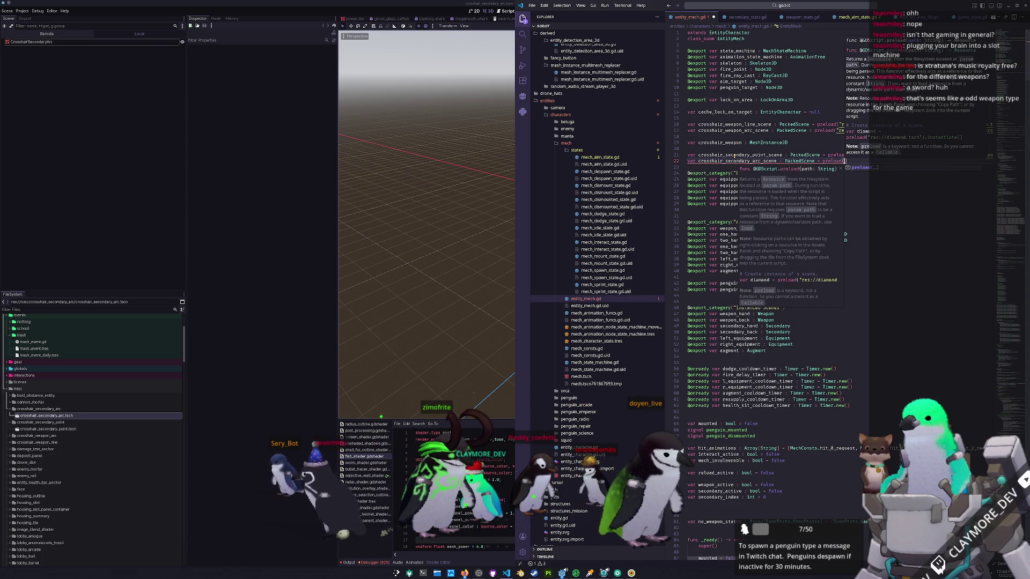
type("\"res://")
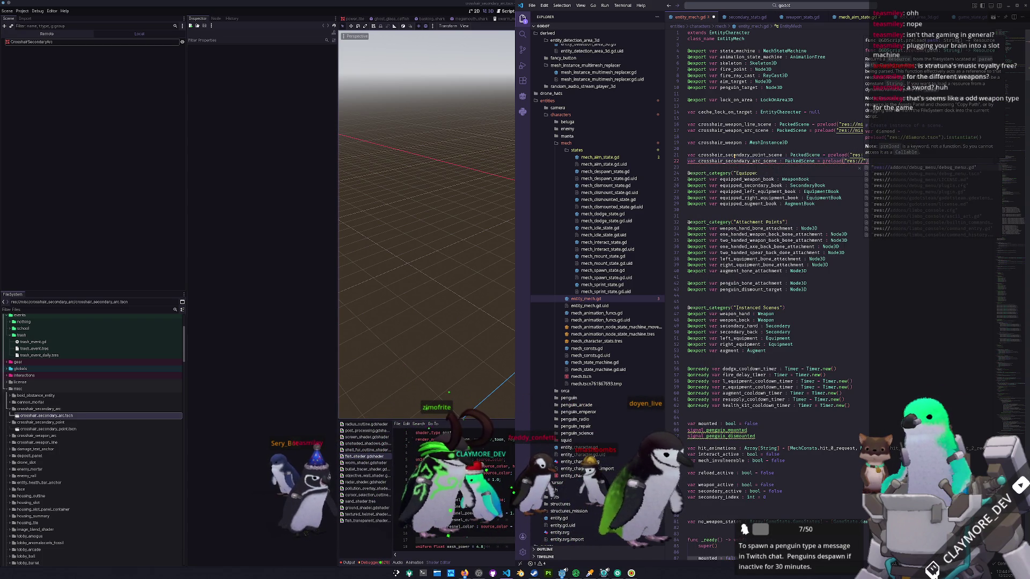
type("misc")
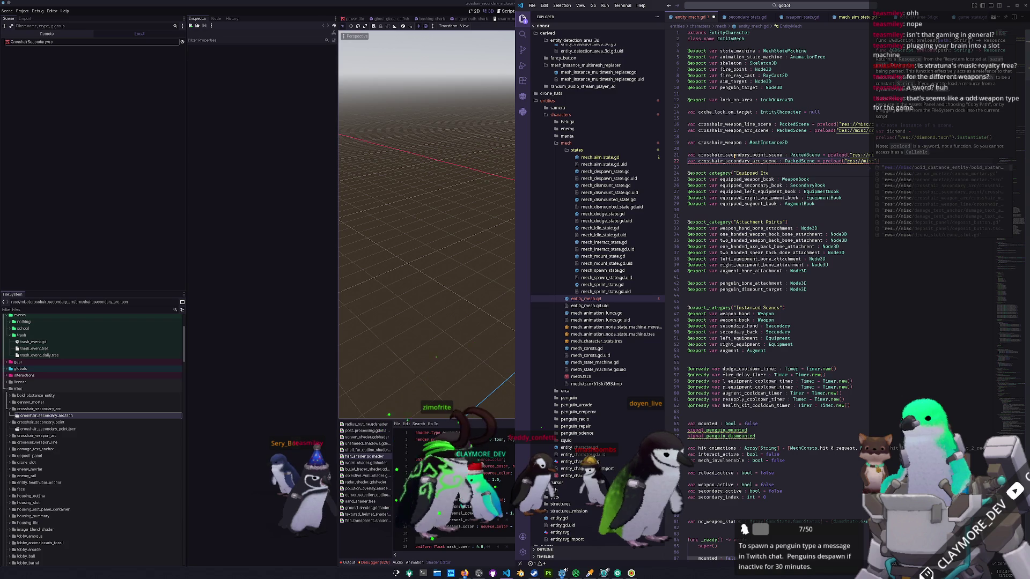
type("/")
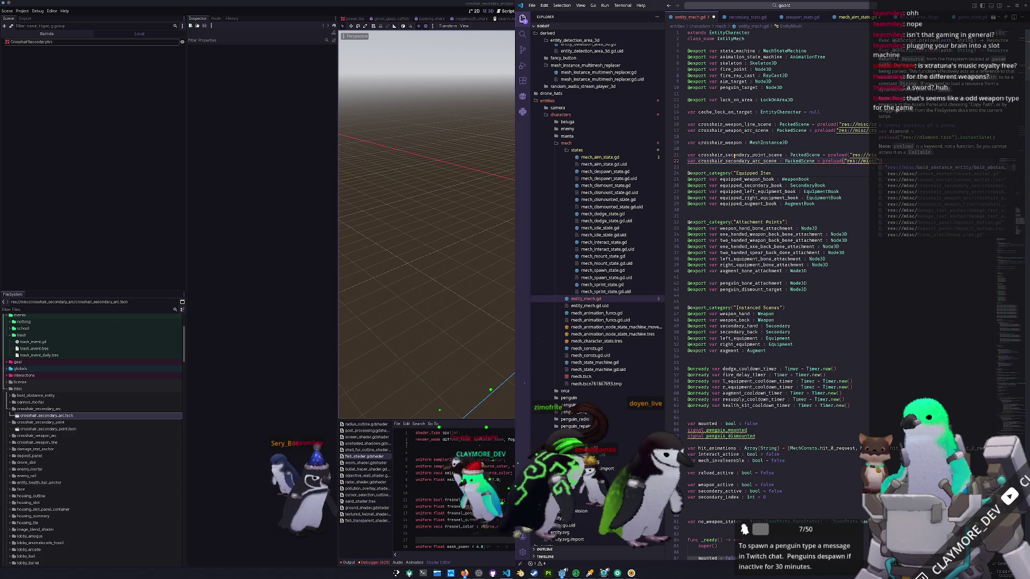
key("Escape")
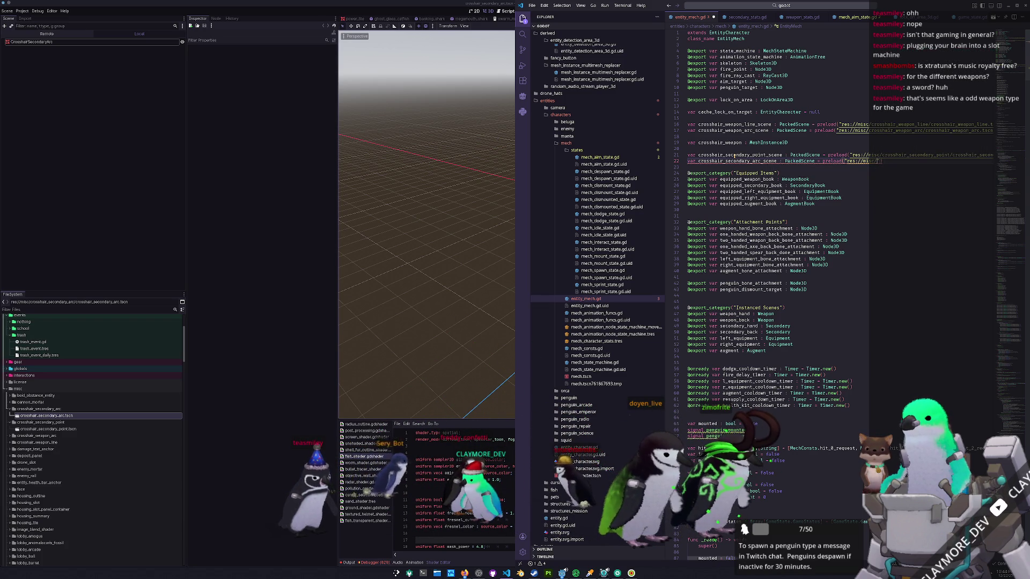
type("crosshair_s")
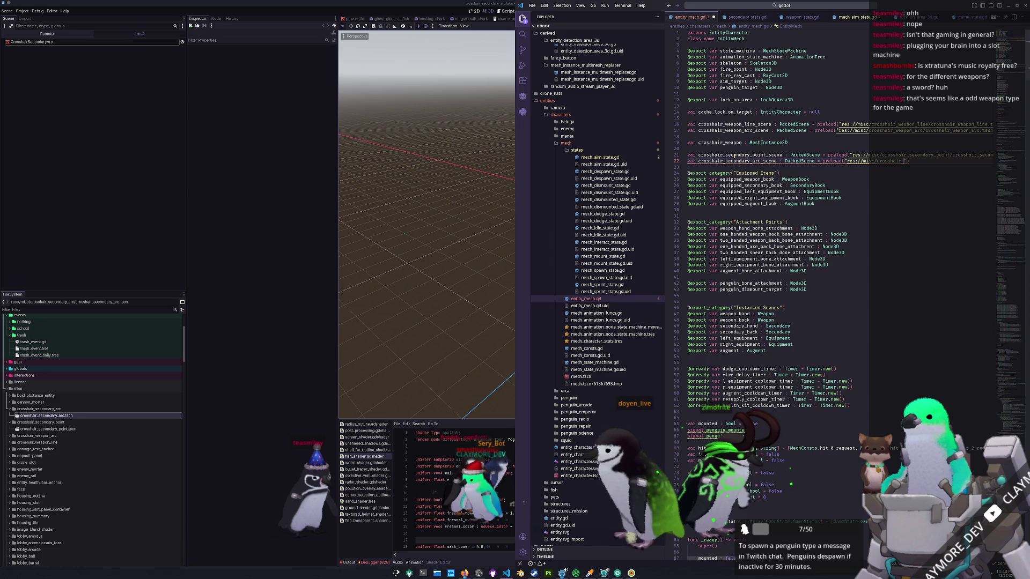
type("econdary_ar")
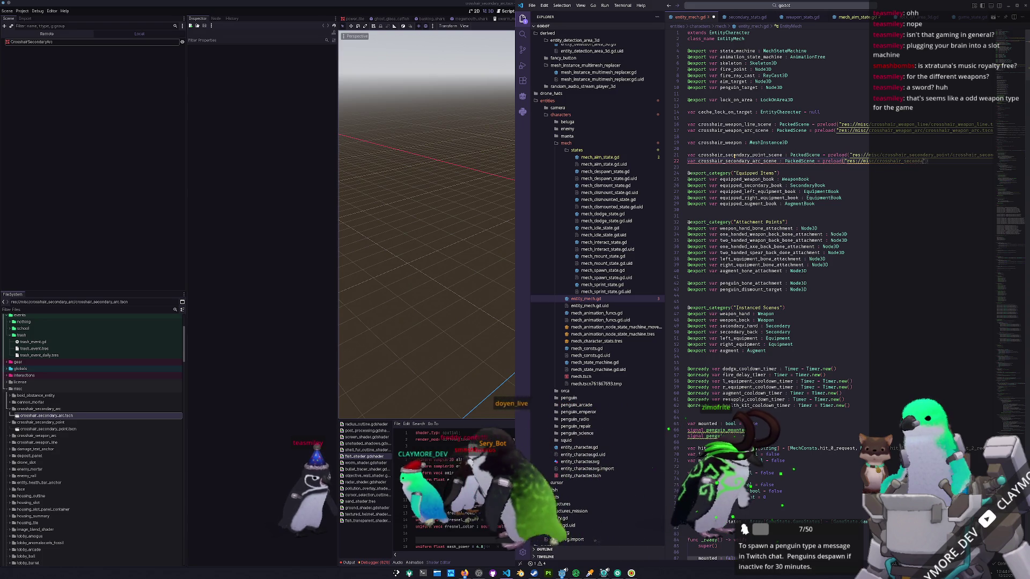
type("c/c")
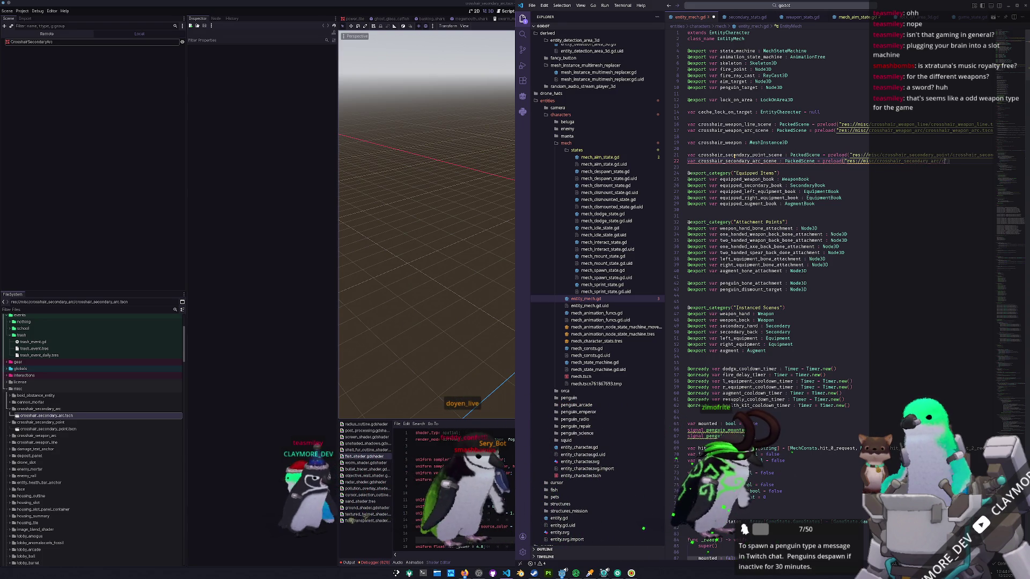
type("rosshair_secondary_arc.tsc")
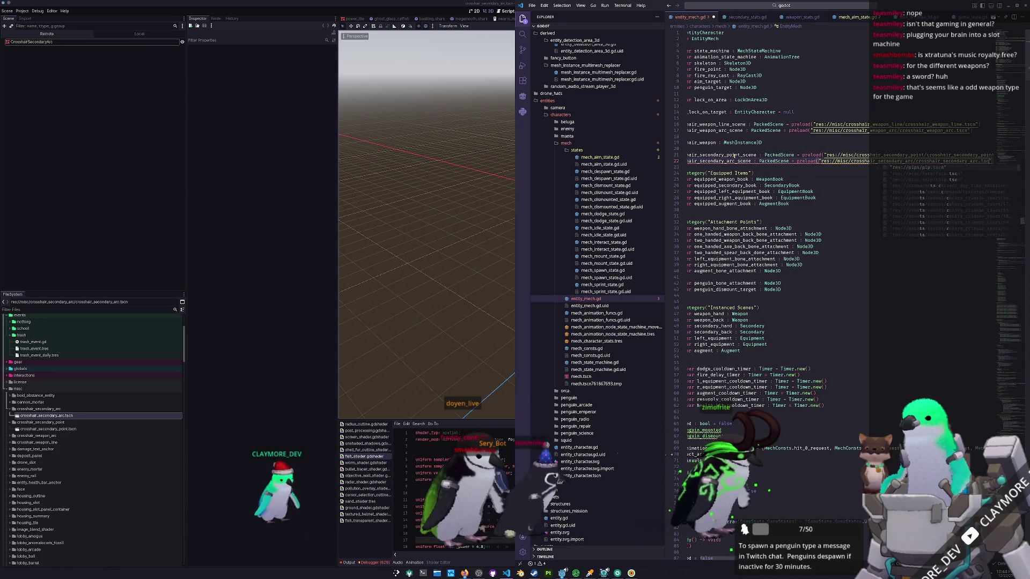
type("n")
key("Escape")
key("Down")
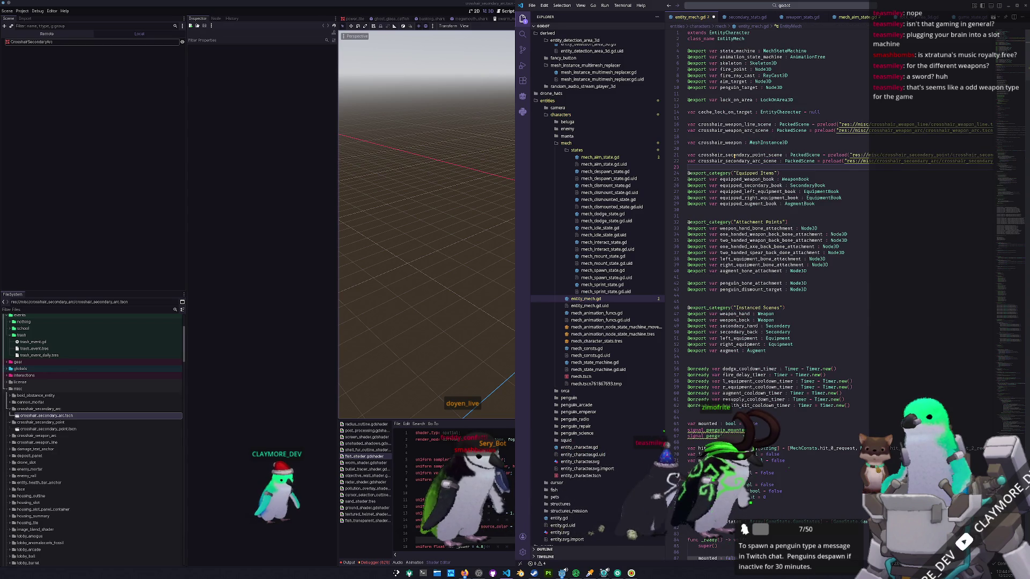
Declare var crosshair_secondary : MeshInstance3D below the preloads and save entity_mech.gd
mouse_move(858, 162)
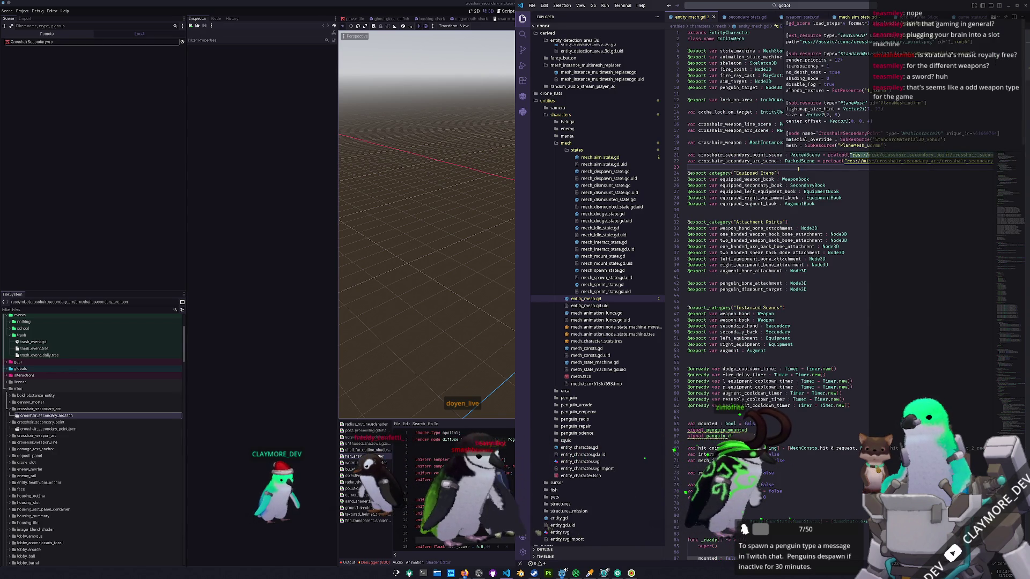
key("Return")
key("Return")
key("Up")
type("var ")
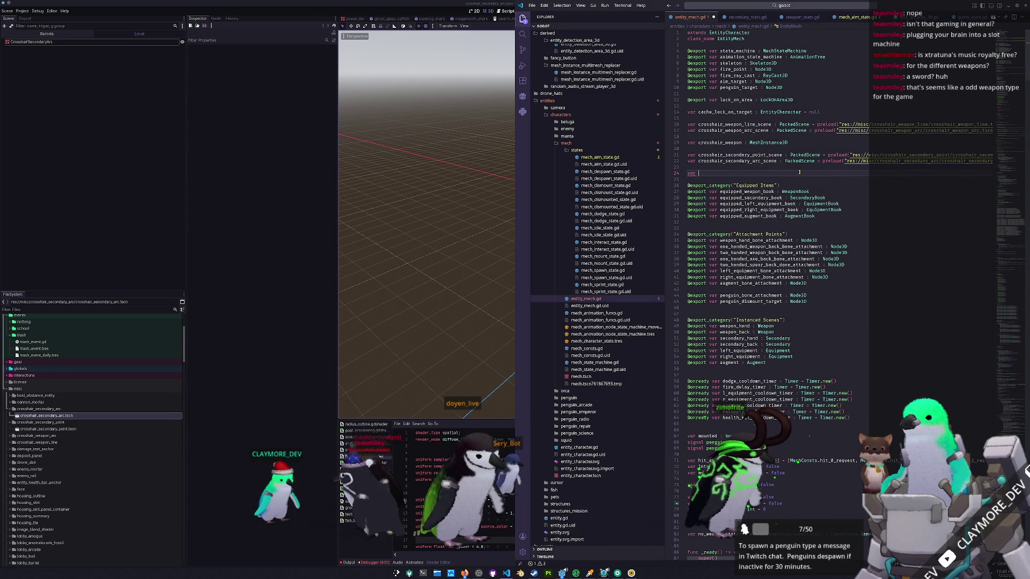
type("crosshair_secondary")
key("Escape")
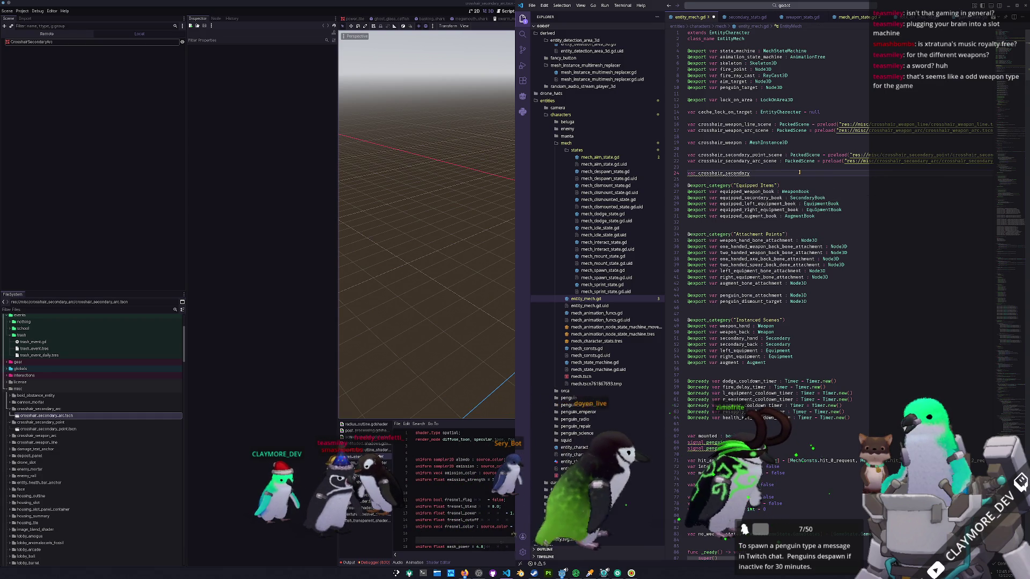
type(": Mes")
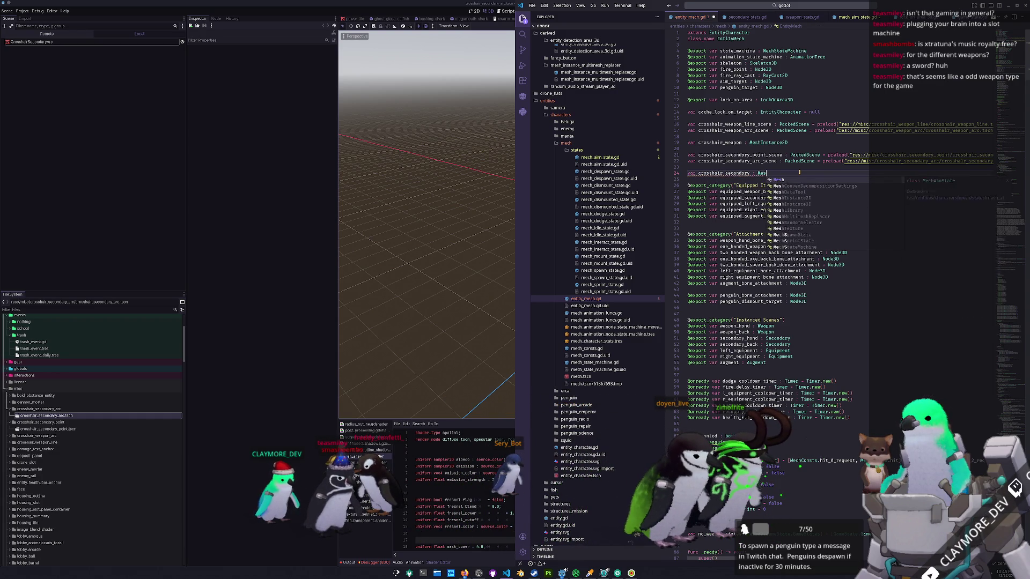
type("hInstance3D")
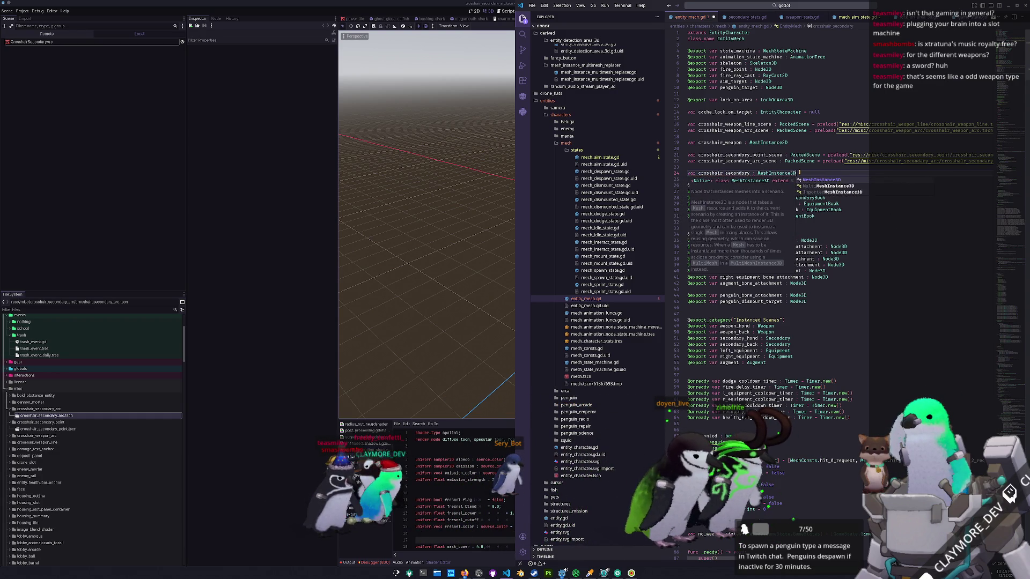
key("Escape")
key("ctrl+s")
Copy the weapon crosshair block into _set_equipped_secondary_book after its final pass
scroll(752, 312, "down", 10)
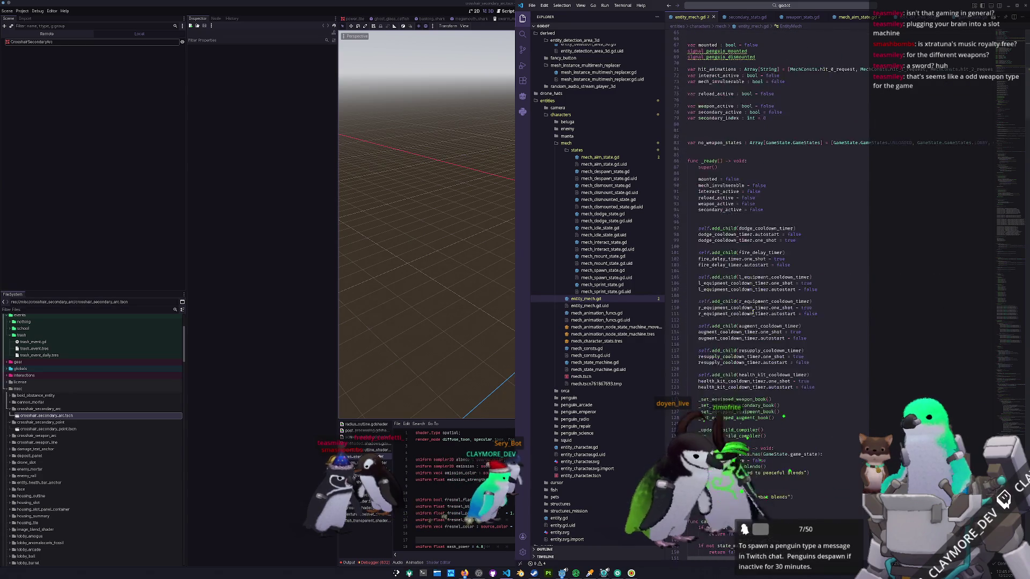
scroll(753, 311, "down", 20)
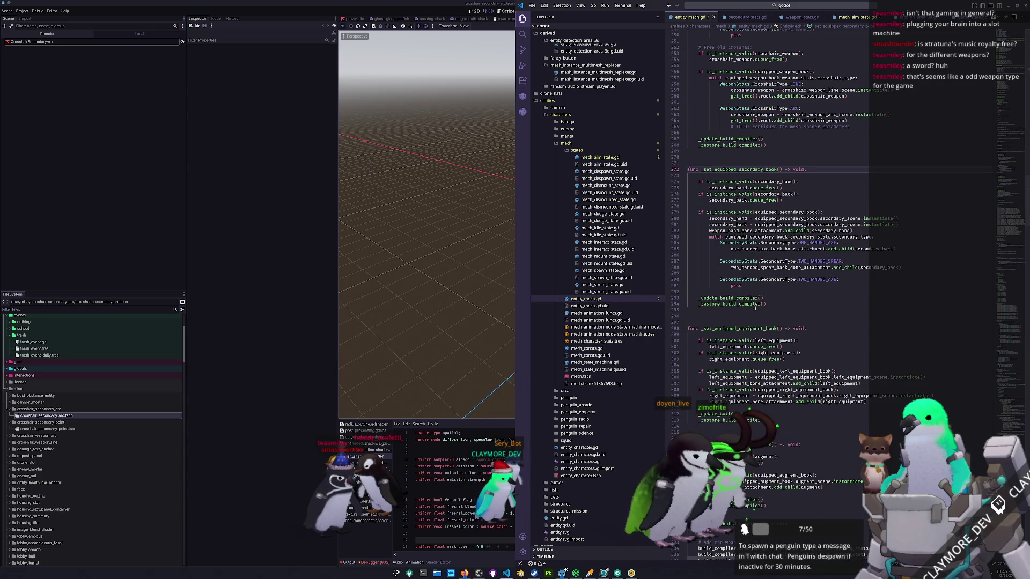
left_click(775, 304)
scroll(759, 182, "up", 3)
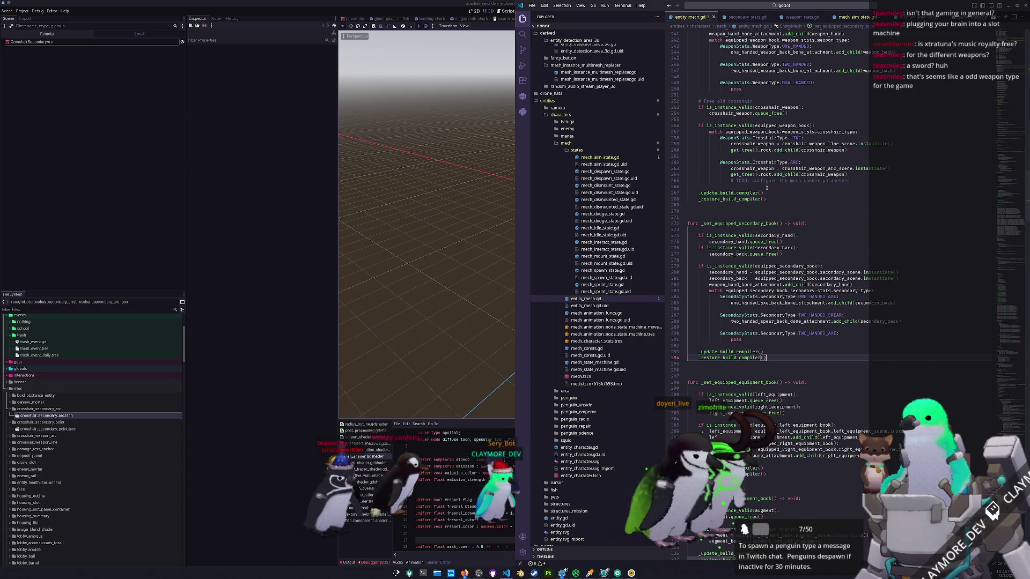
mouse_move(767, 185)
left_mouse_down()
mouse_move(697, 91)
mouse_move(674, 105)
left_mouse_up()
key("ctrl+c")
left_click(748, 338)
key("Return")
key("ctrl+v")
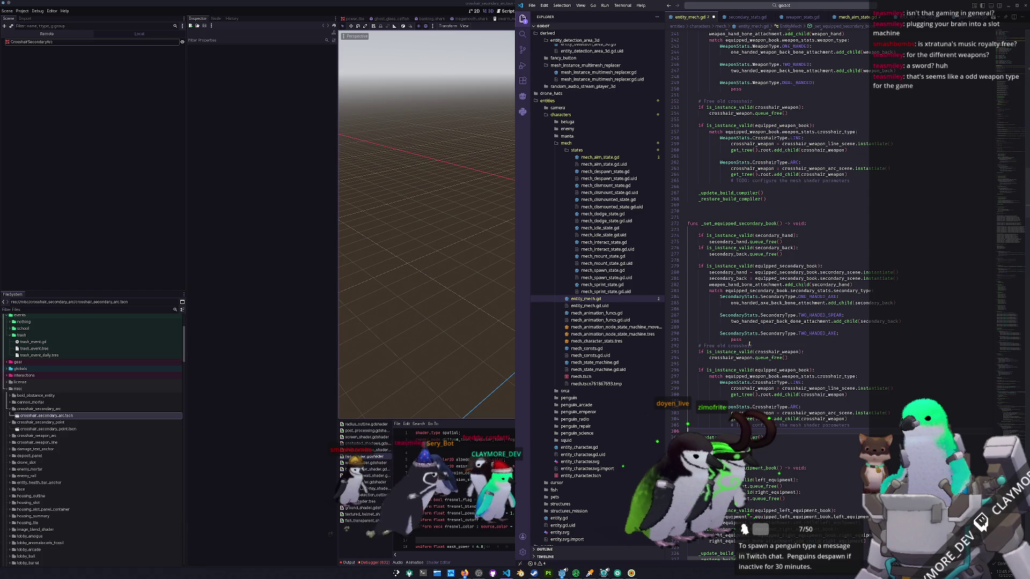
key("Return")
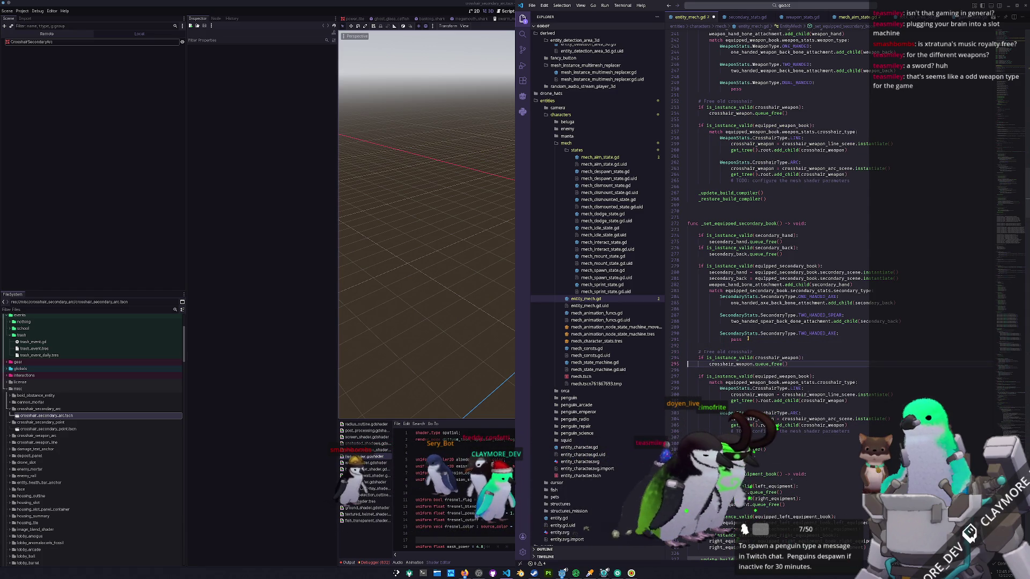
Switch the pasted checks and queue_free to crosshair_secondary and equipped_secondary_book
key("ctrl+BackSpace")
type("cro")
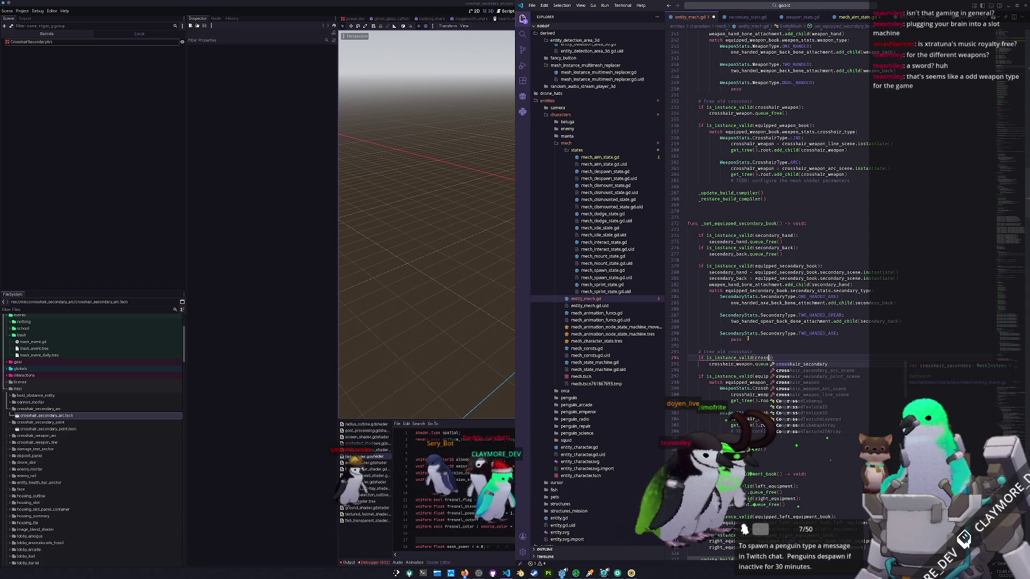
key("Return")
key("Down")
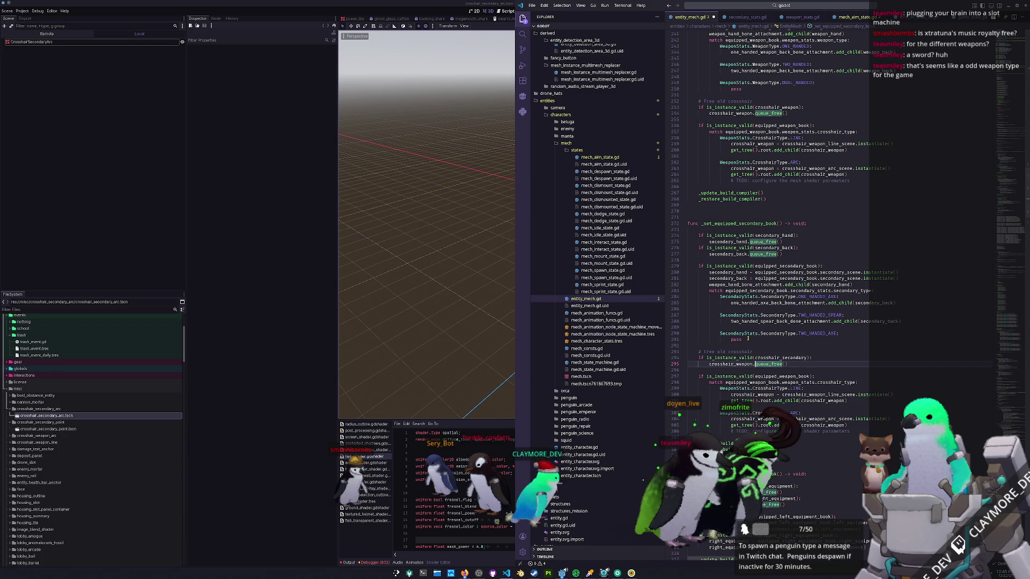
key("ctrl+BackSpace")
type("cr")
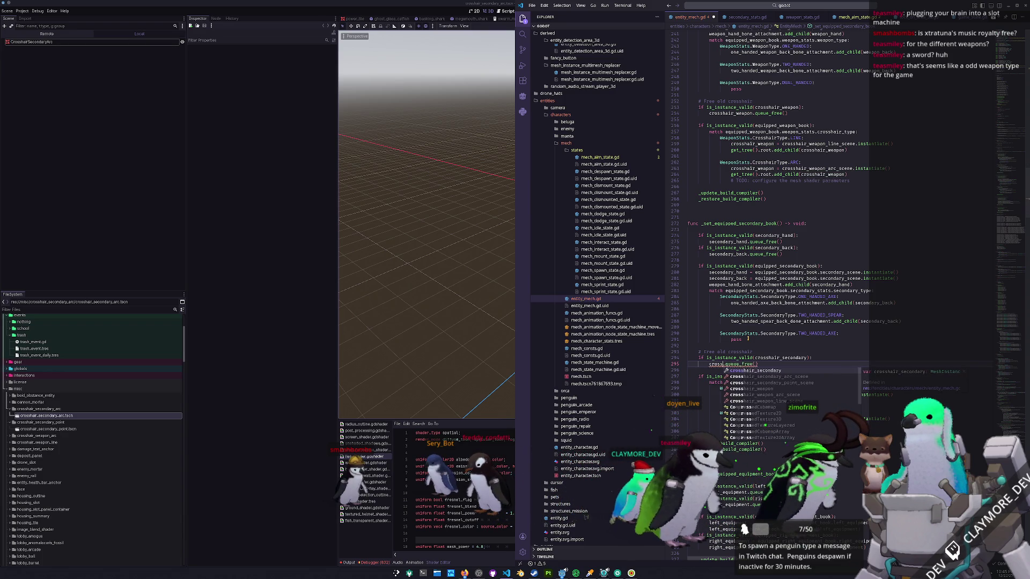
key("Return")
key("Down")
key("Down")
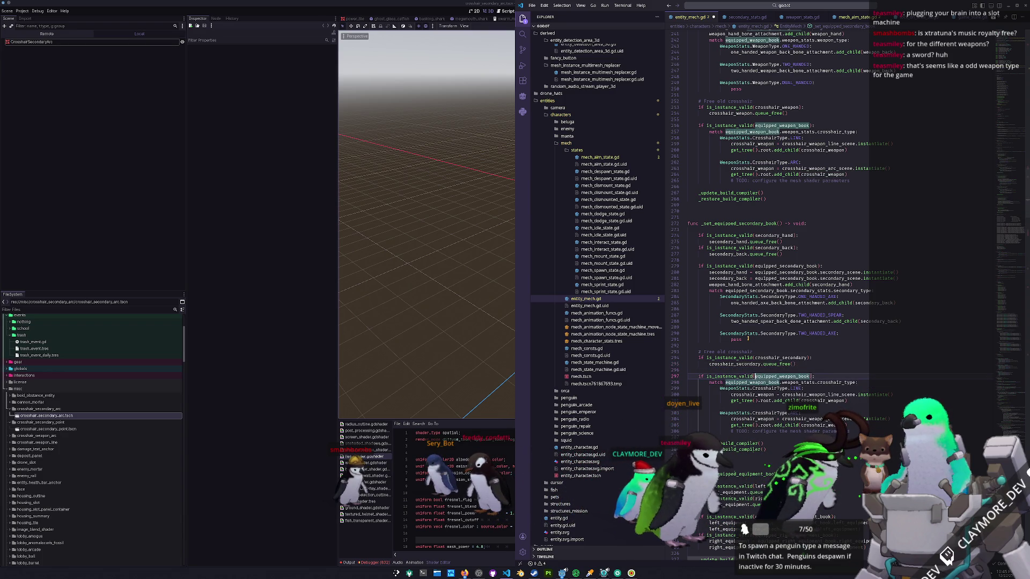
key("ctrl+Delete")
type("eq")
type("ed_secondary_book")
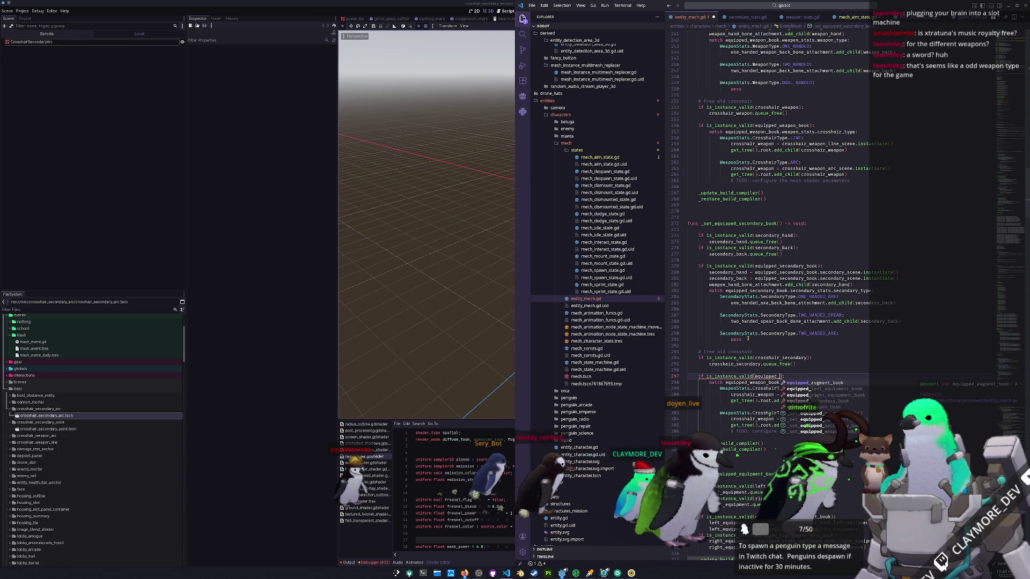
Make the match use equipped_secondary_book.secondary_stats.crosshair_type
key("Down")
key("ctrl+Left")
key("ctrl+Left")
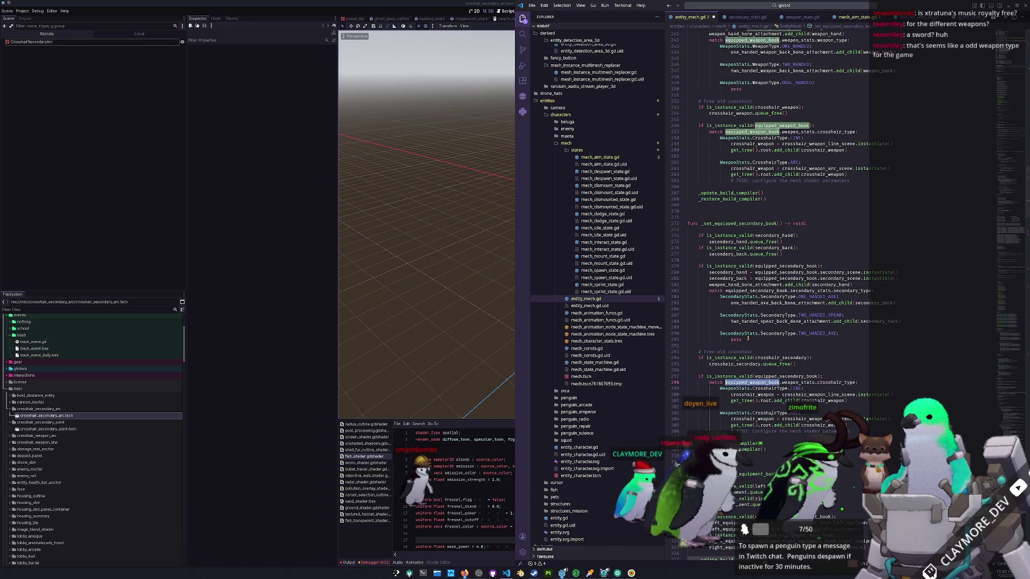
key("ctrl+BackSpace")
type("equipped_secondary_book.secondary_stats.crosshair_type")
key("shift+End")
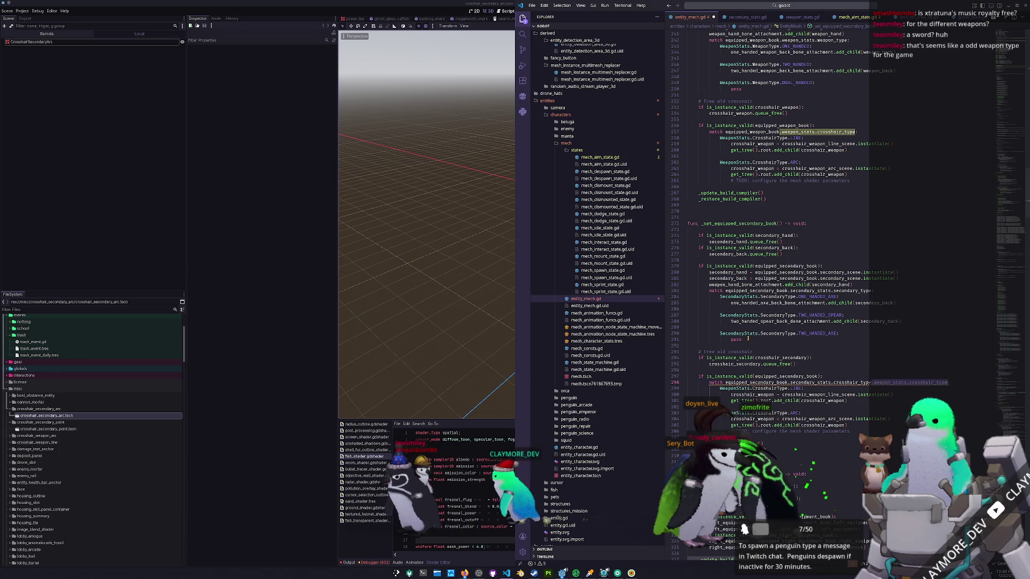
key("BackSpace")
type(":")
Change the first case from WeaponStats to SecondaryStats.CrosshairType
key("Down")
key("ctrl+Left")
key("ctrl+Left")
key("Left")
key("ctrl+BackSpace")
type("Secondary")
key("Tab")
key("ctrl+Right")
key("ctrl+Right")
key("ctrl+shift+Left")
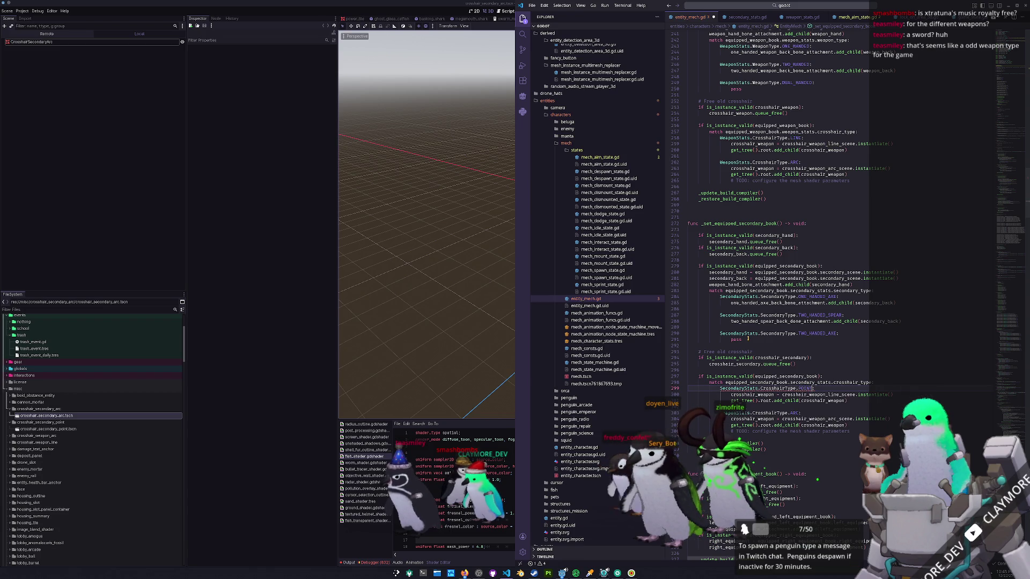
Jump to the CrosshairType enum definition in secondary_stats.gd and select LINE
key("Down")
key("Down")
key("Down")
key("Up")
key("Up")
key("Up")
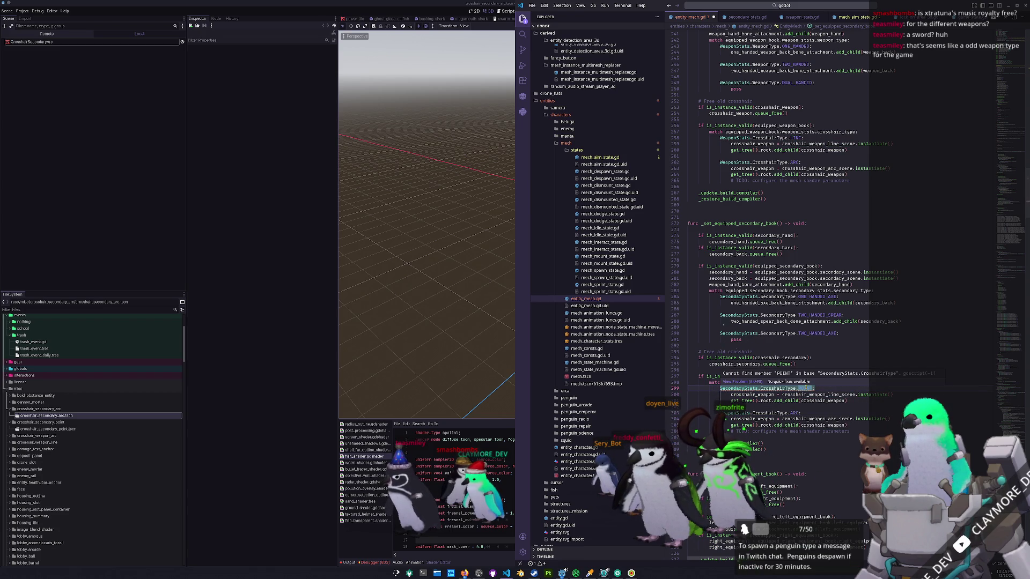
key("ctrl+Left")
key("F12")
key("Down")
Replace LINE with POINT in the enum and the crosshair_type default, save, and return to entity_mech.gd
type("POINT")
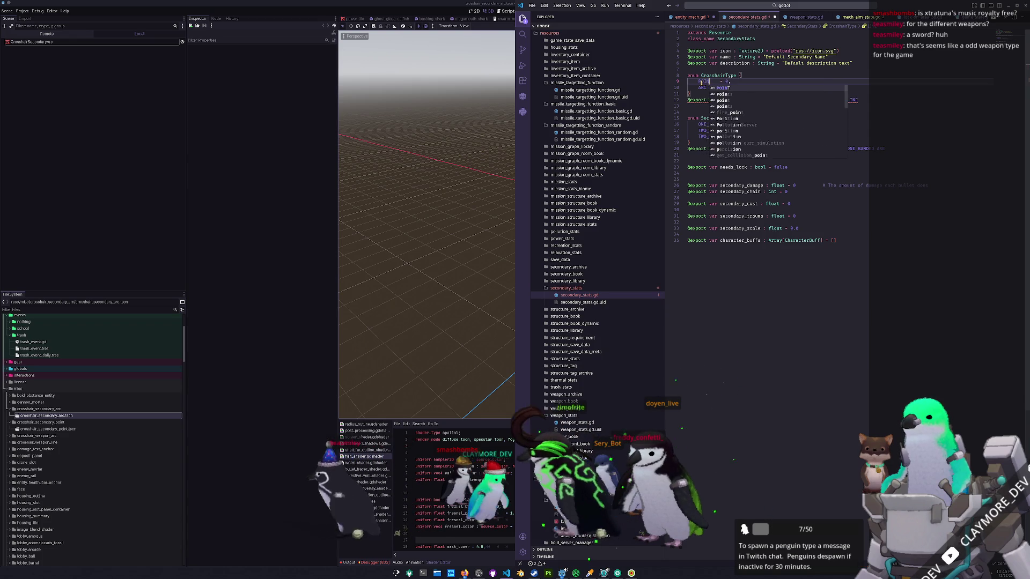
double_click(853, 99)
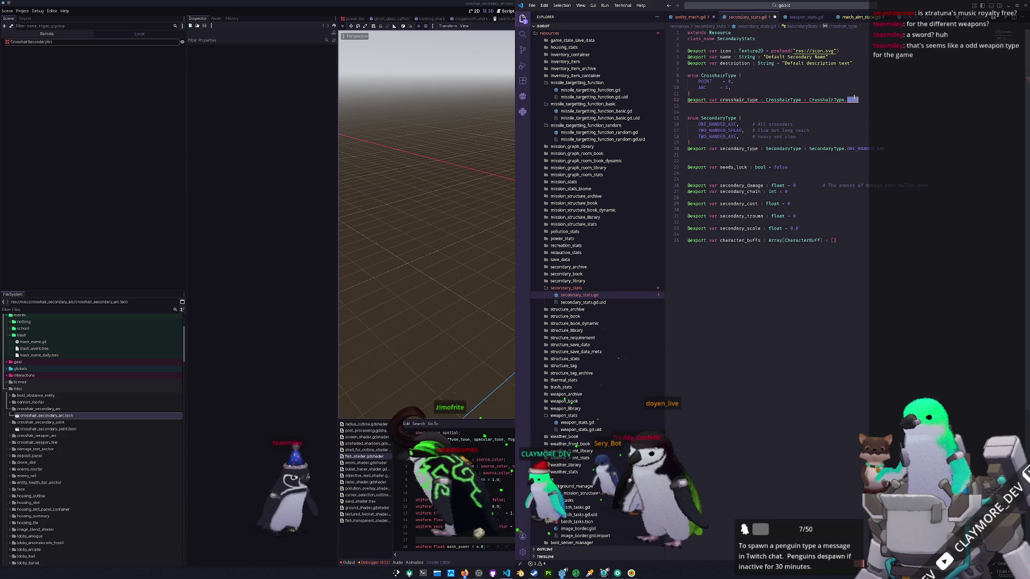
type("POINT")
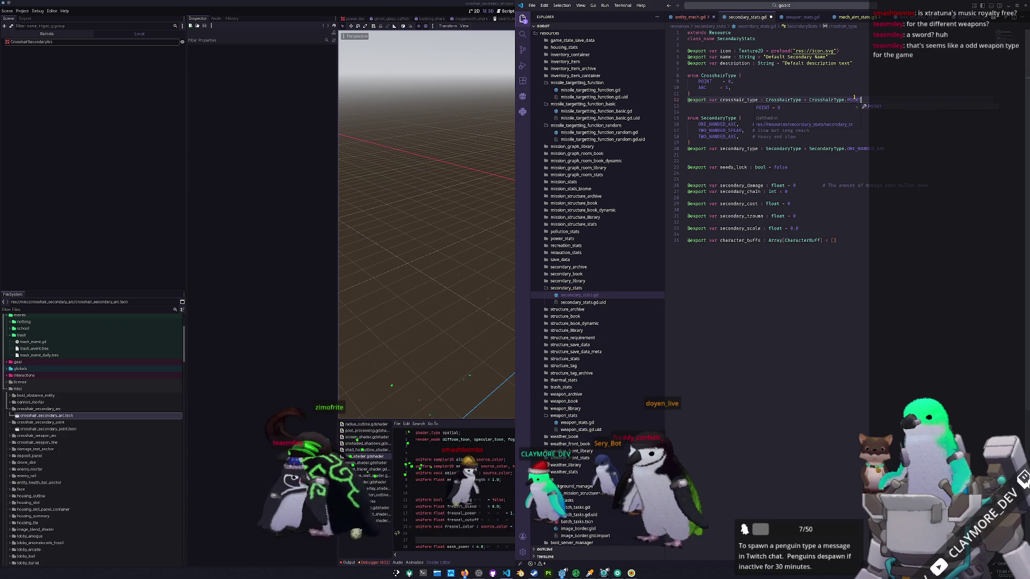
key("ctrl+s")
key("ctrl+Tab")
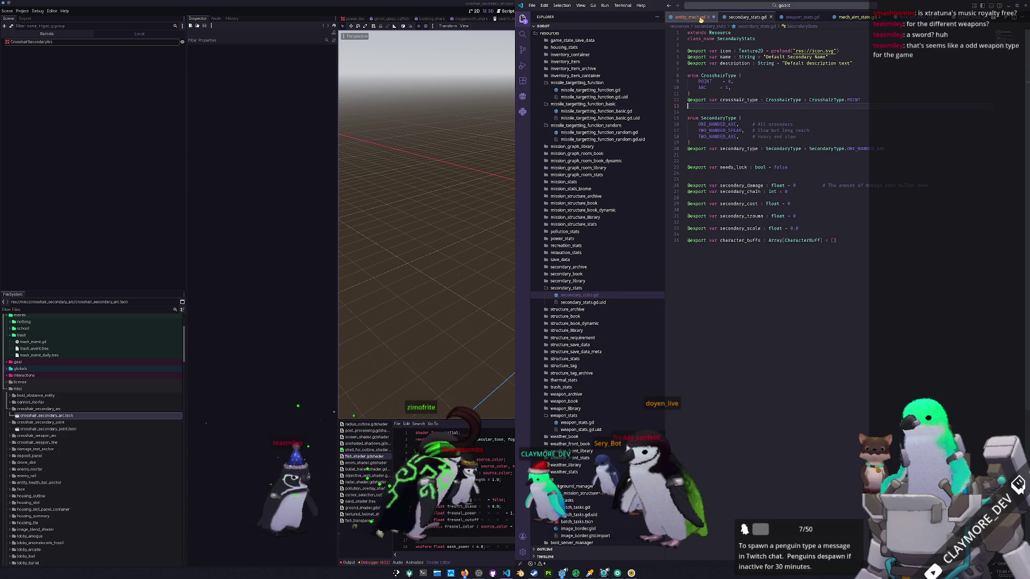
scroll(756, 377, "down", 2)
left_click(824, 348)
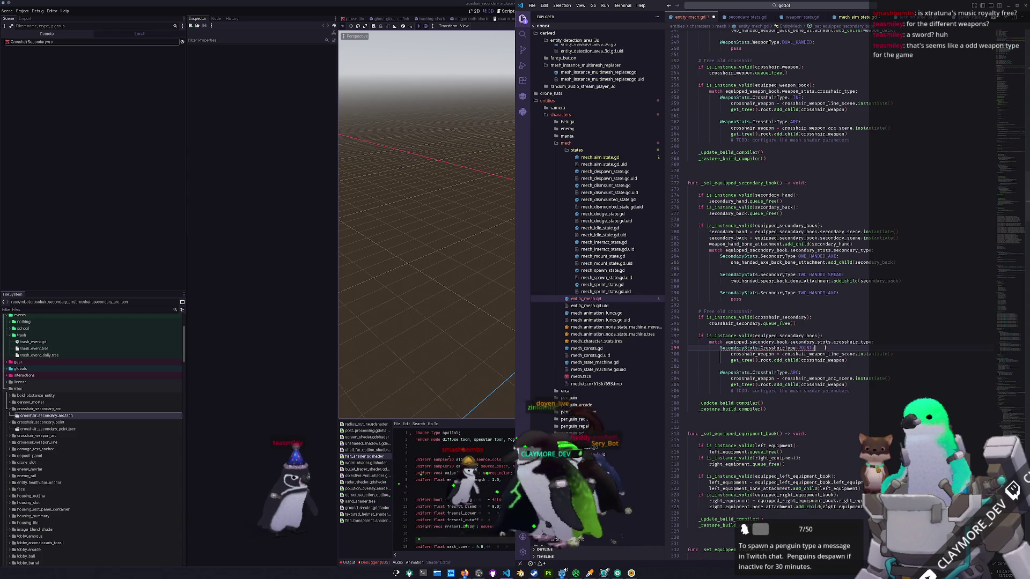
Make the POINT case assign crosshair_secondary from the secondary point scene and add it as a child
left_click(789, 366)
double_click(756, 354)
type("crosshai")
key("Tab")
type("=")
key("ctrl+shift+Right")
type("crosshair_secondary_")
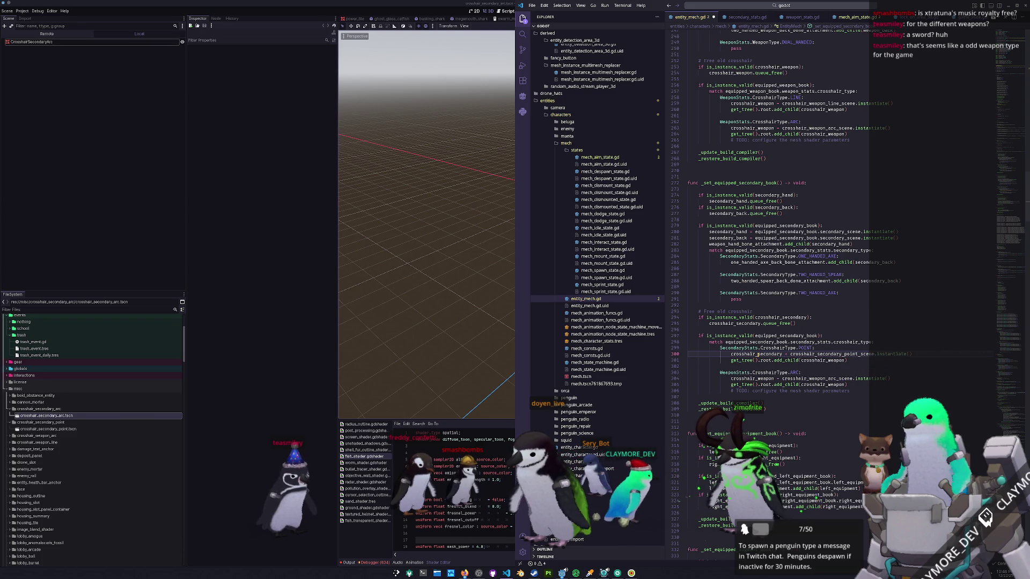
key("Down")
key("End")
key("ctrl+shift+Left")
type("crossh")
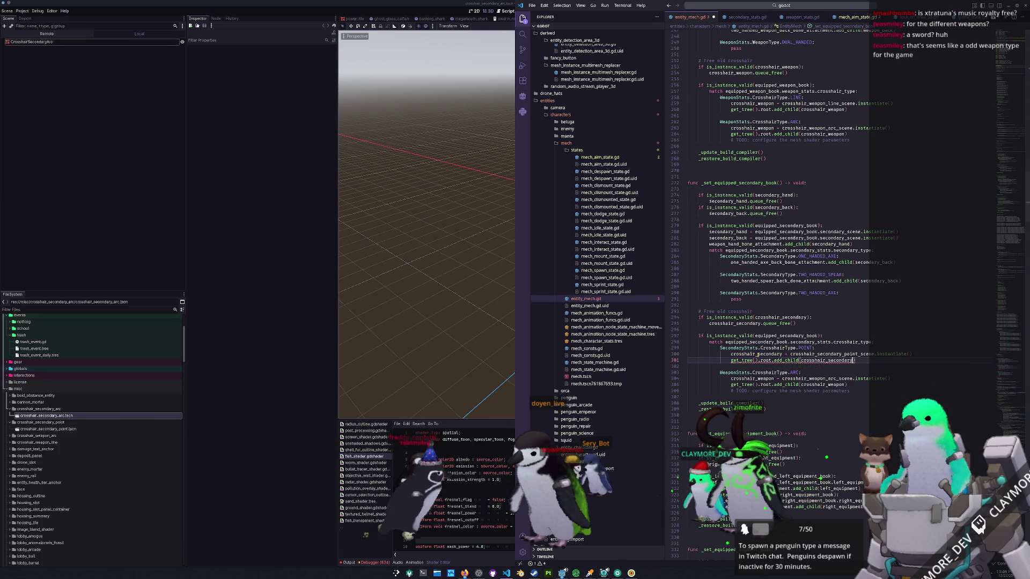
Make the ARC case use SecondaryStats, instantiating crosshair_secondary from crosshair_secondary_arc_scene and adding it as a child
key("Down")
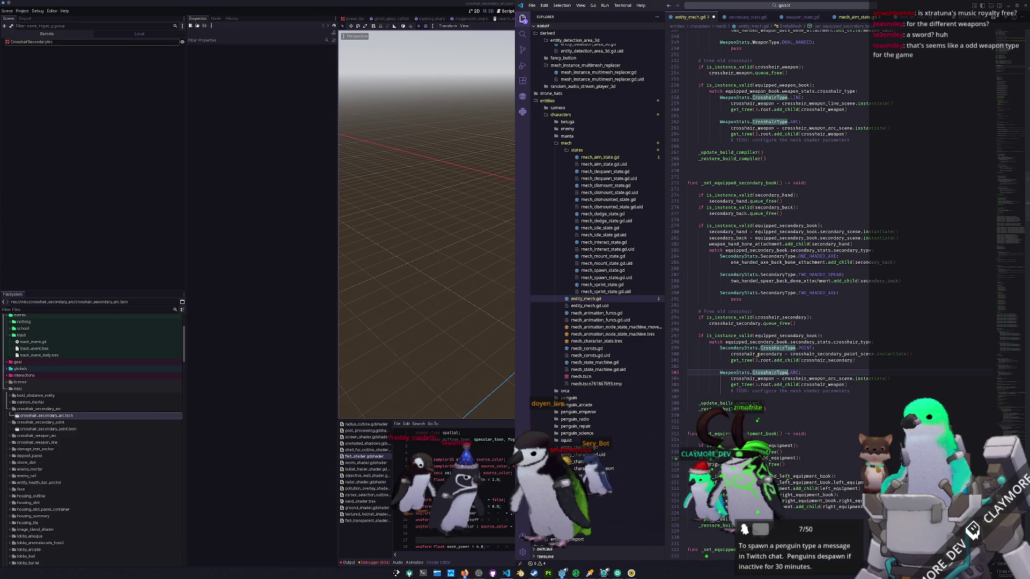
key("Home")
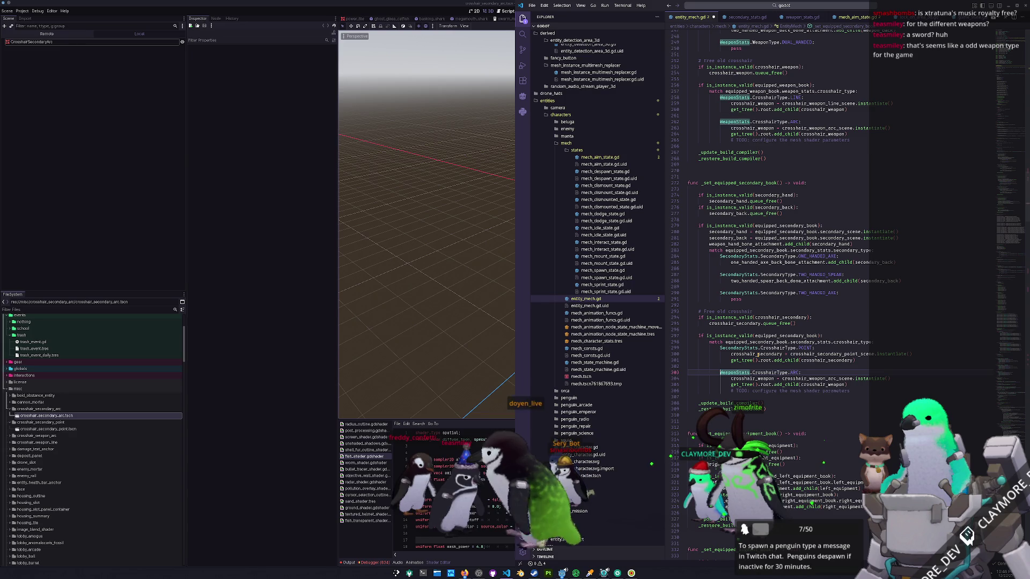
key("ctrl+shift+Right")
type("Secondary")
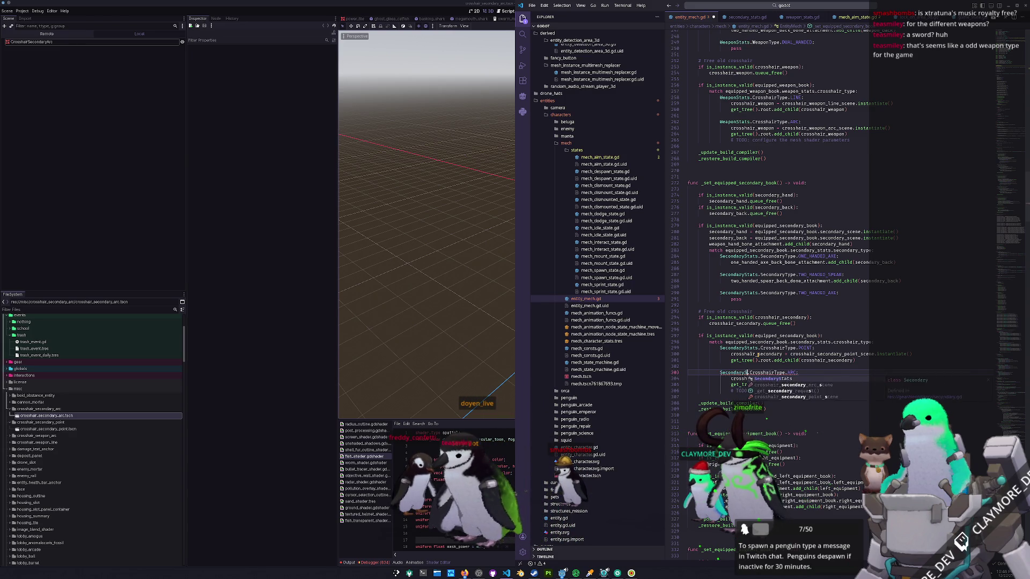
key("Down")
key("ctrl+shift+Right")
type("cross")
key("Tab")
key("ctrl+Right")
key("ctrl+shift+Right")
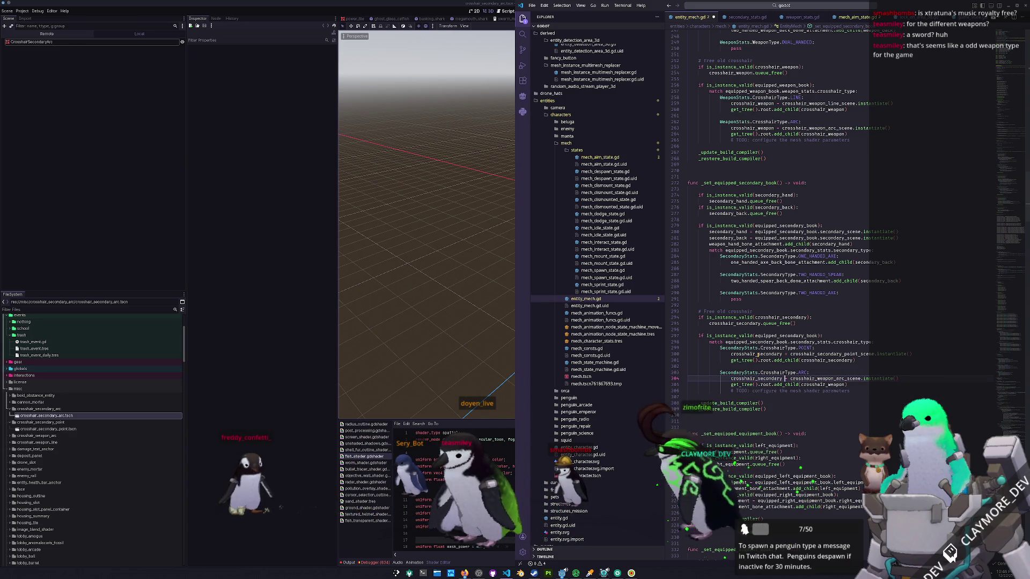
type("crosshair")
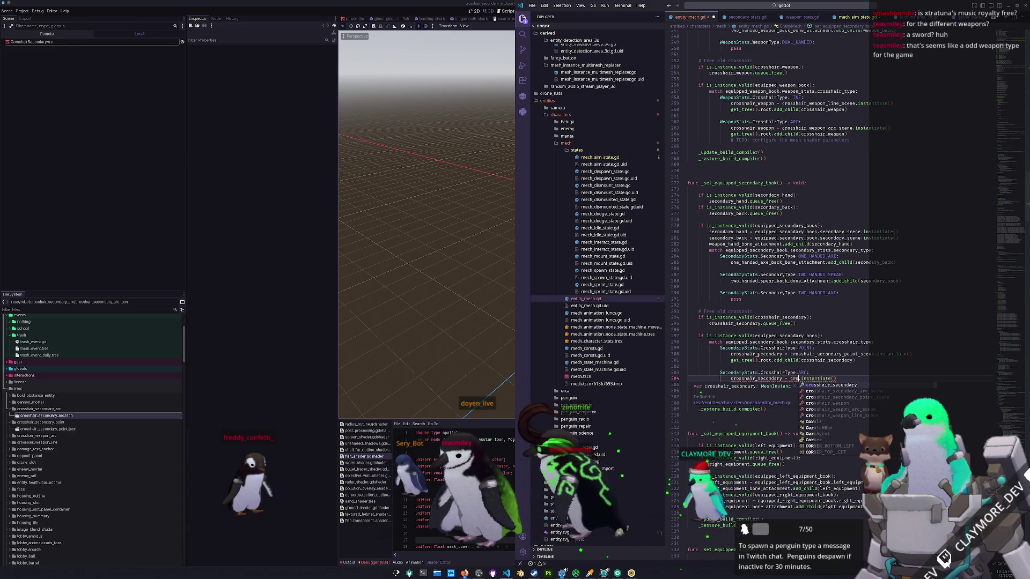
key("Down")
key("Tab")
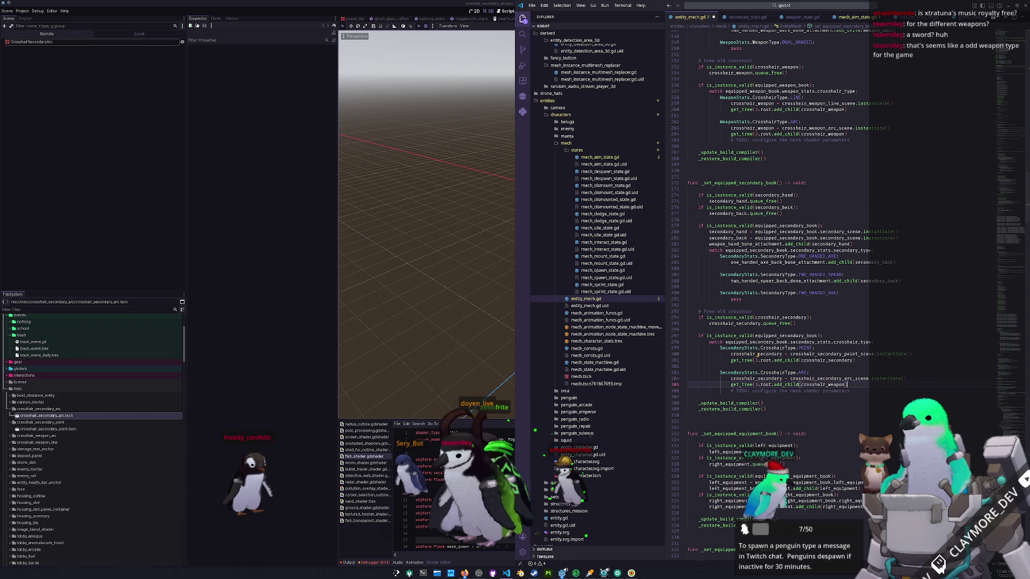
key("ctrl+shift+Left")
type("crosshair")
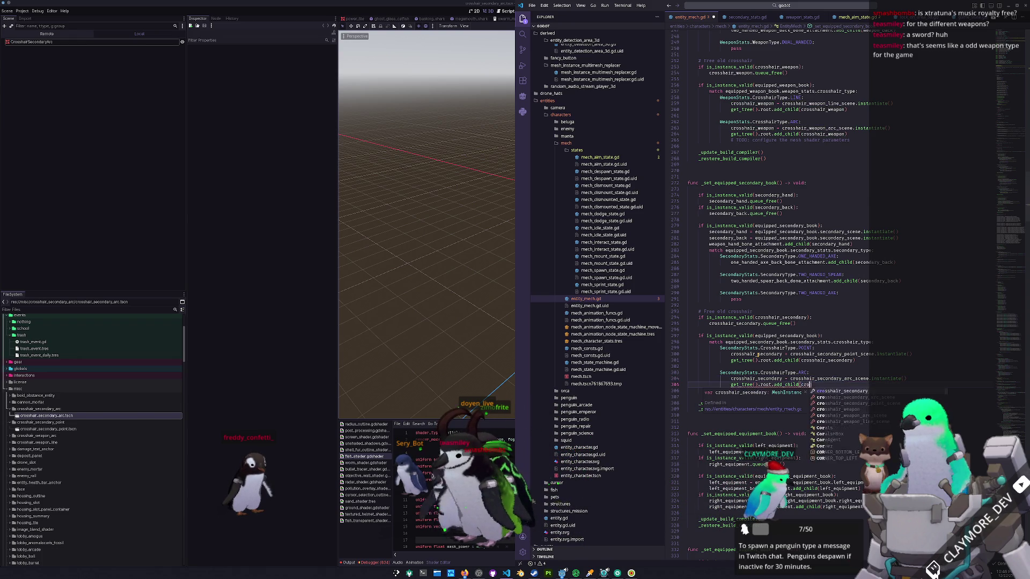
key("Tab")
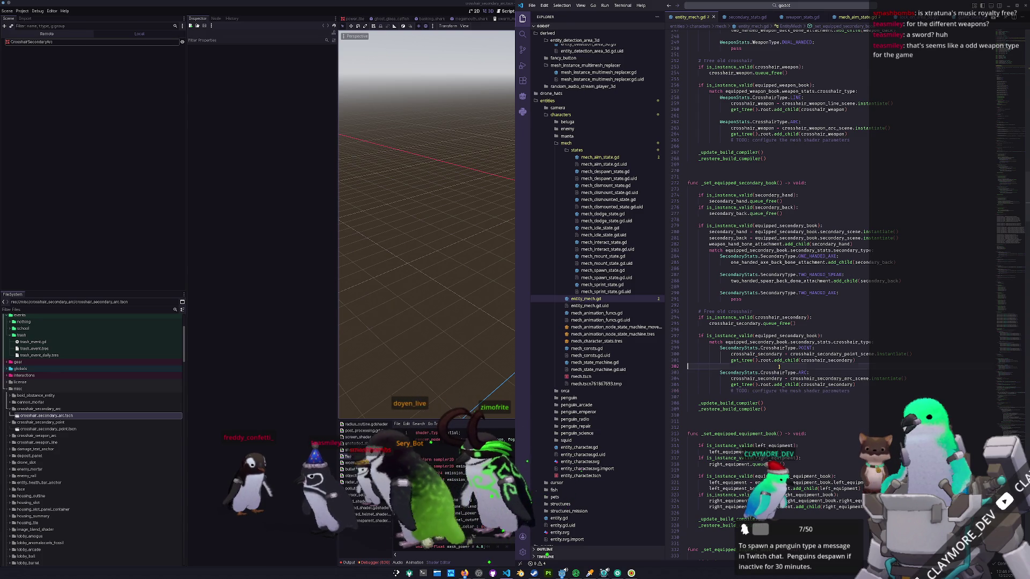
key("ctrl+Tab")
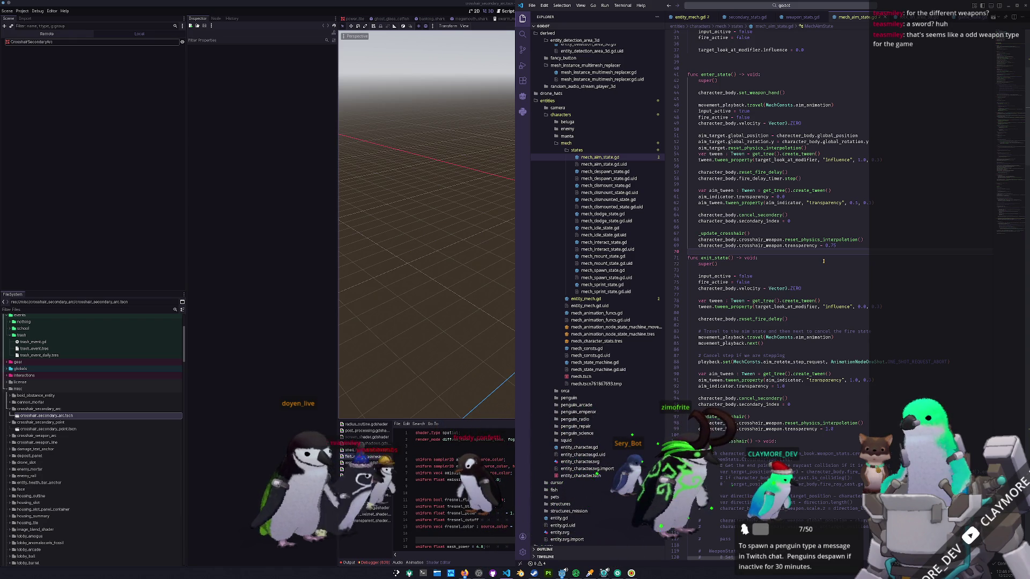
Duplicate the crosshair position and rotation lines under Primary and Secondary crosshair update comments
scroll(823, 261, "down", 10)
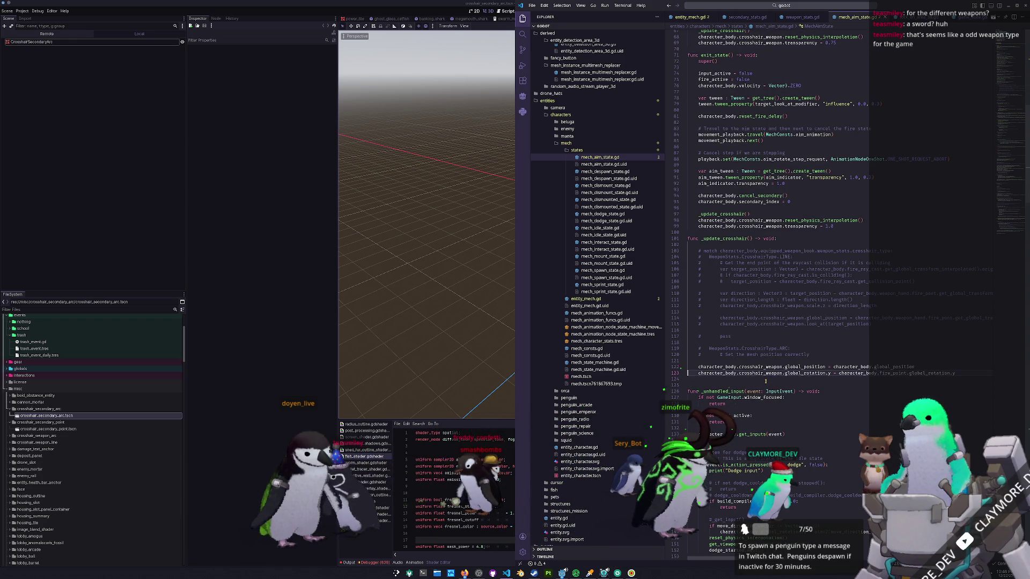
left_click(765, 382)
key("ctrl+v")
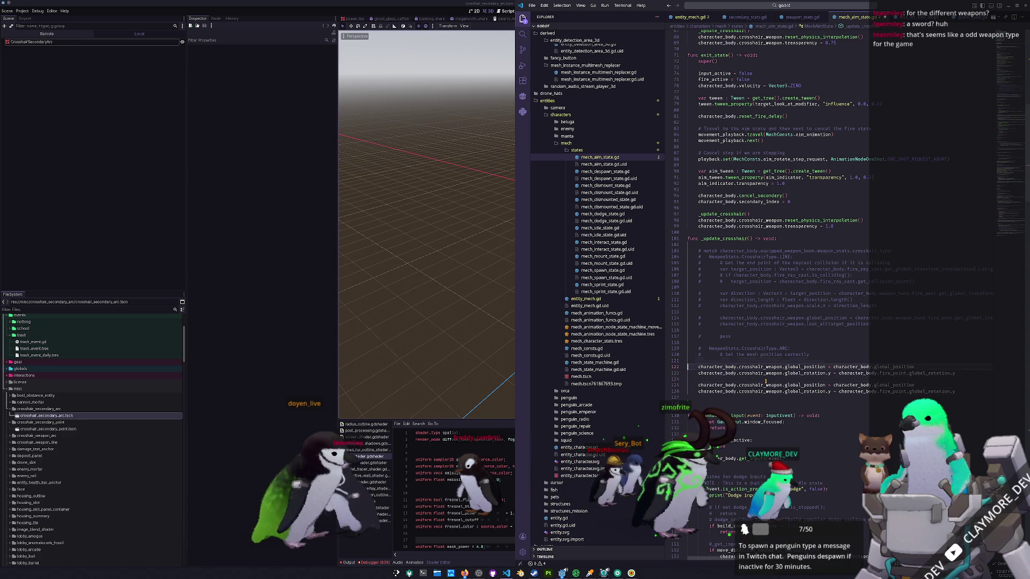
key("Return")
key("Return")
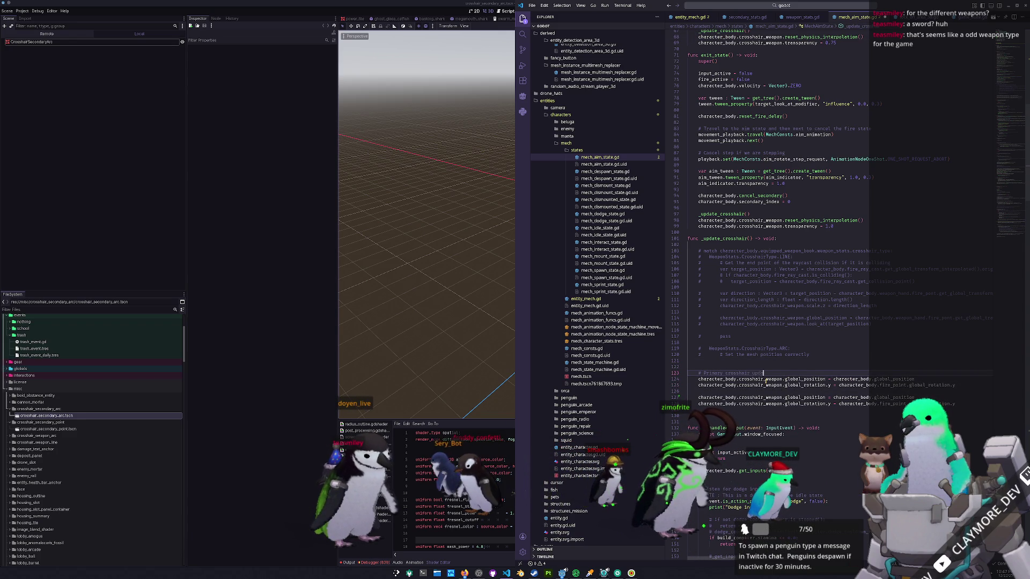
type("ate")
key("Down")
key("Down")
key("Down")
key("Return")
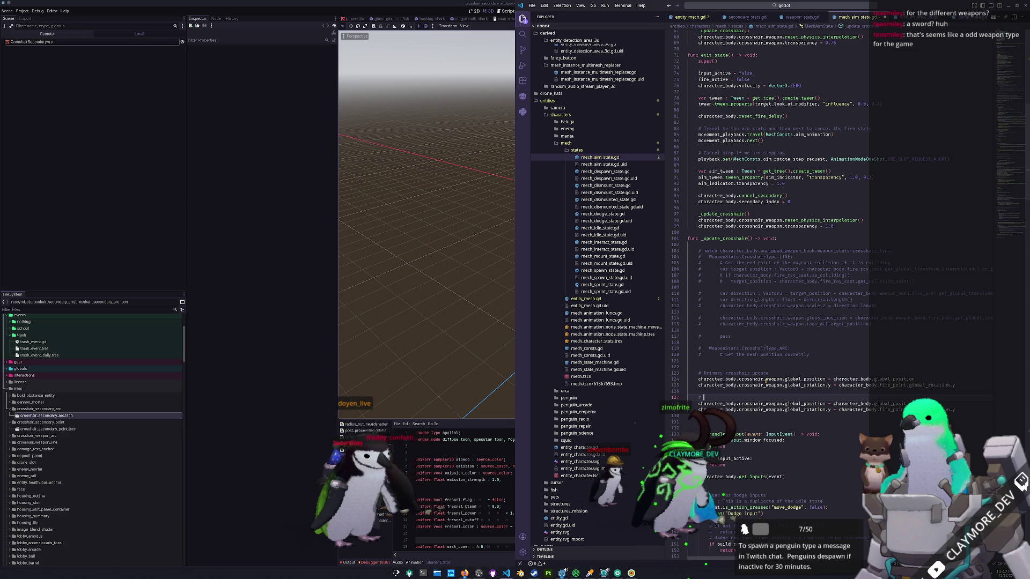
type("crosshair update")
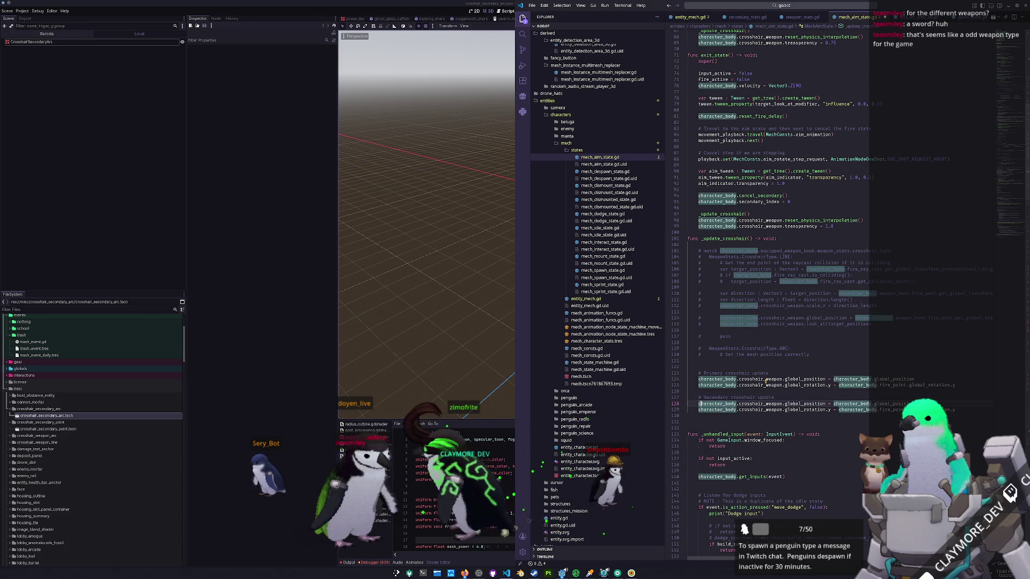
Retarget the copied position and rotation lines from crosshair_weapon to crosshair_secondary
key("ctrl+Right")
key("ctrl+Right")
key("ctrl+BackSpace")
type("cros")
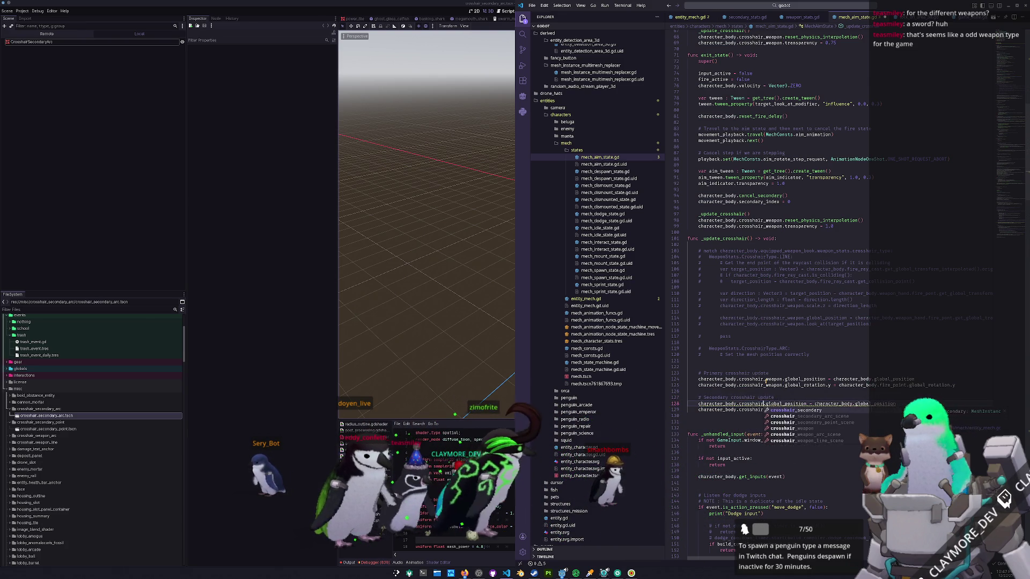
key("Return")
key("Down")
key("ctrl+Right")
key("Right")
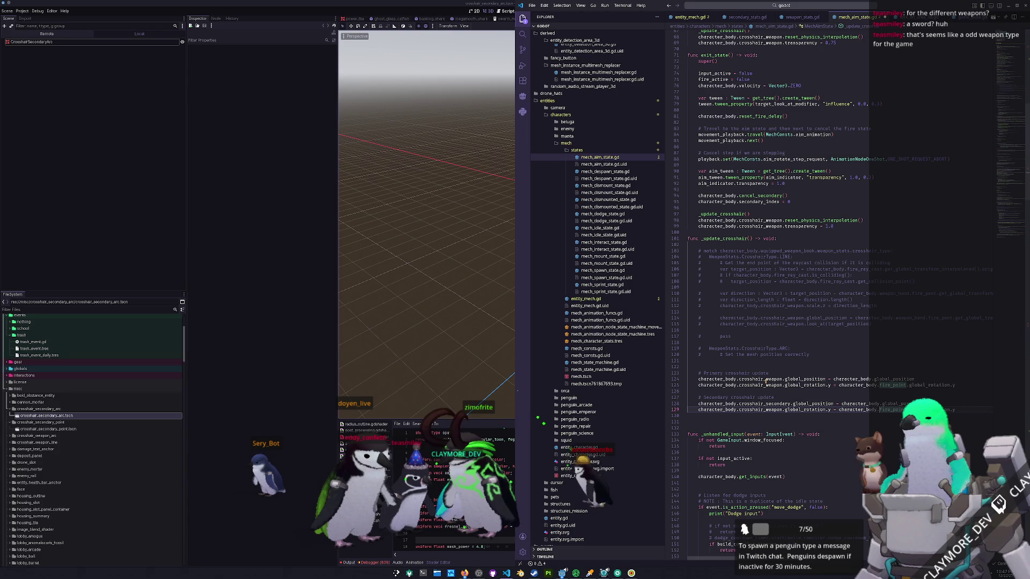
key("ctrl+Left")
key("ctrl+Left")
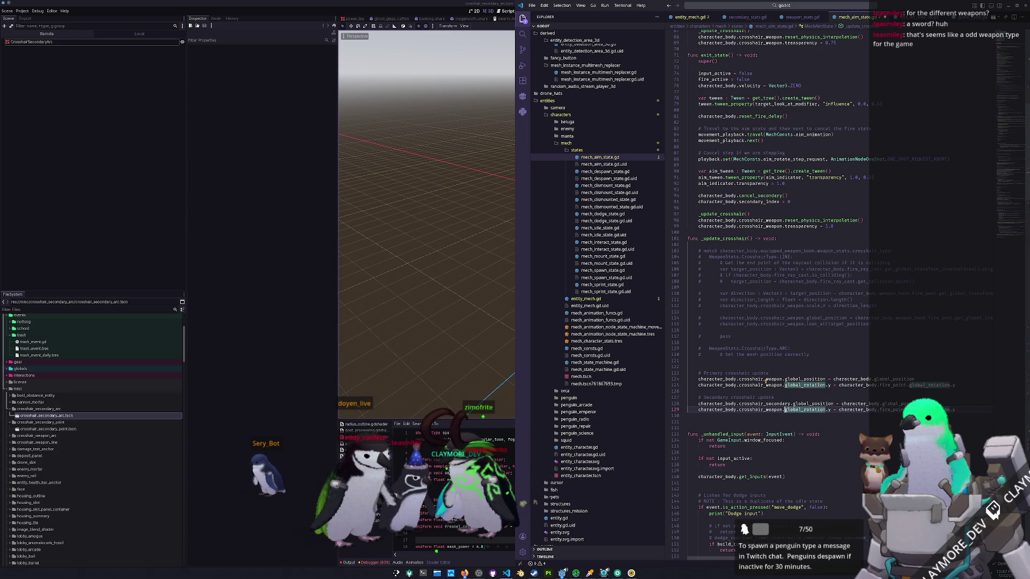
key("ctrl+BackSpace")
type("cros")
key("Return")
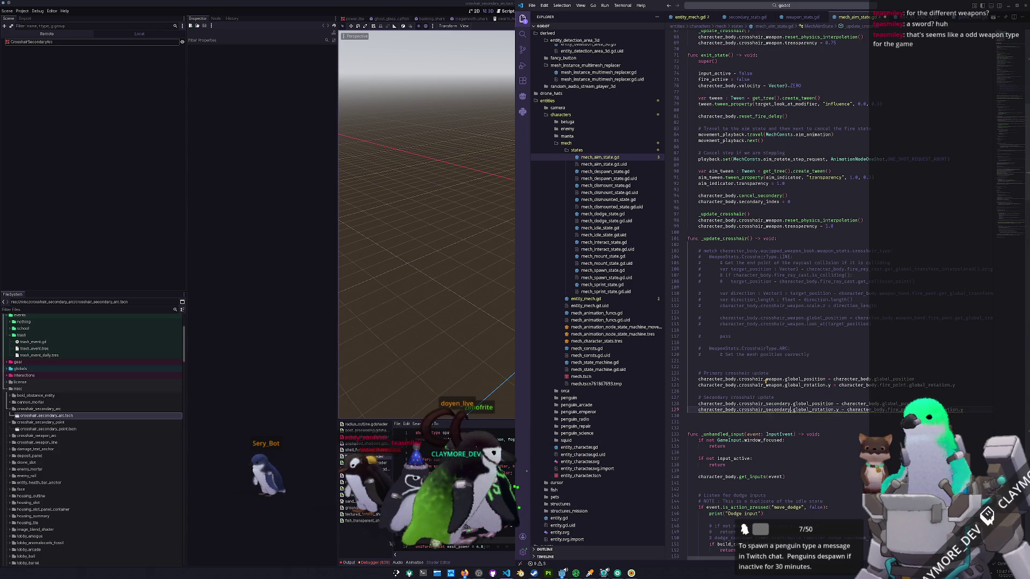
Add character_body.crosshair_secondary.reset_physics_interpolation() to exit_state
key("Up")
key("Up")
key("Up")
key("Return")
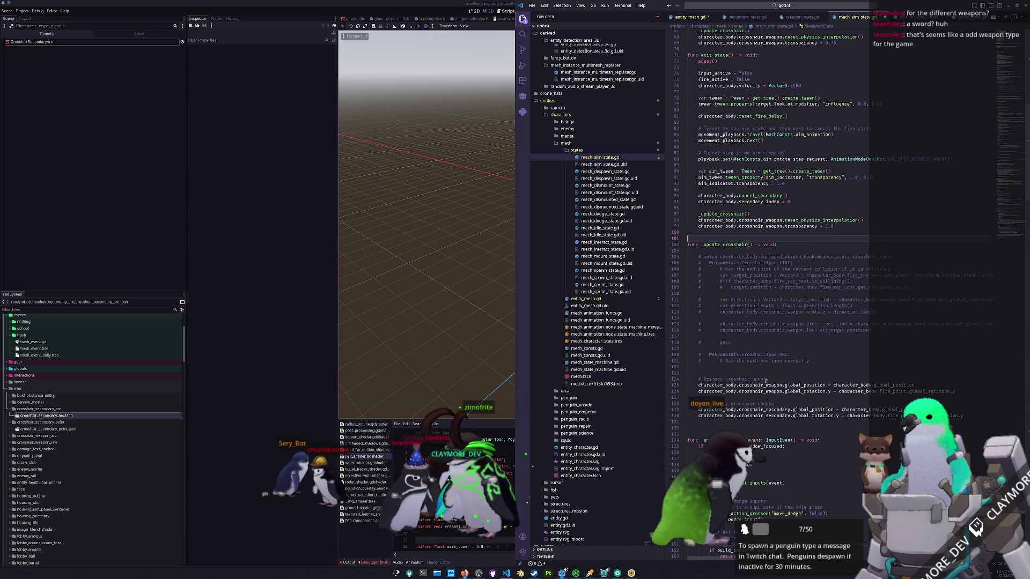
key("Return")
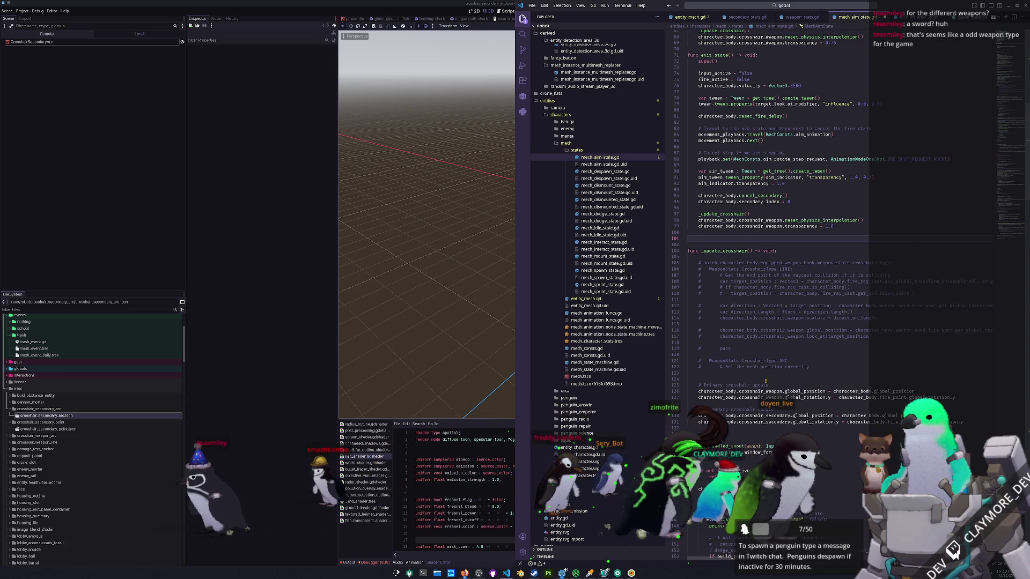
key("Up")
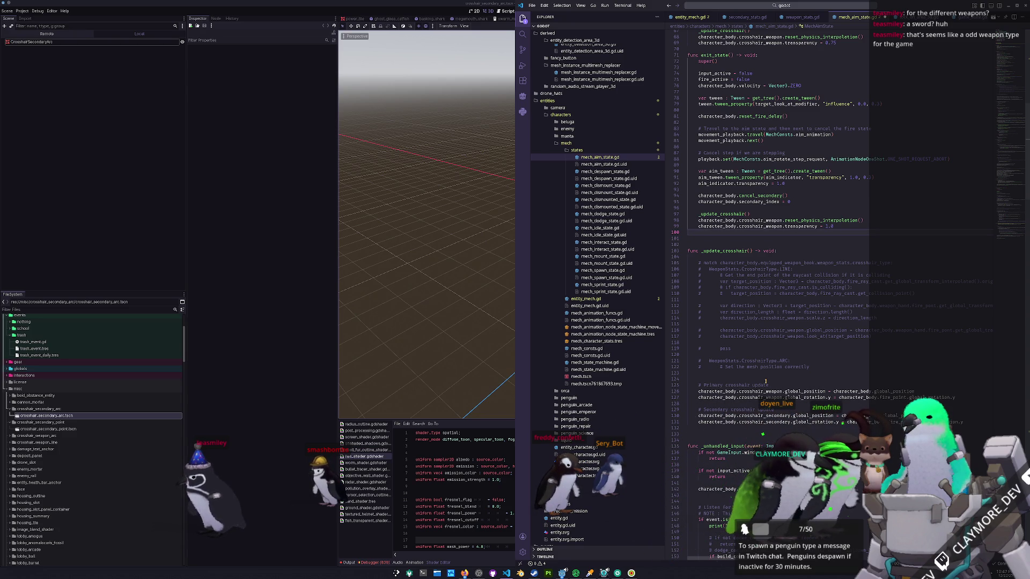
key("Up")
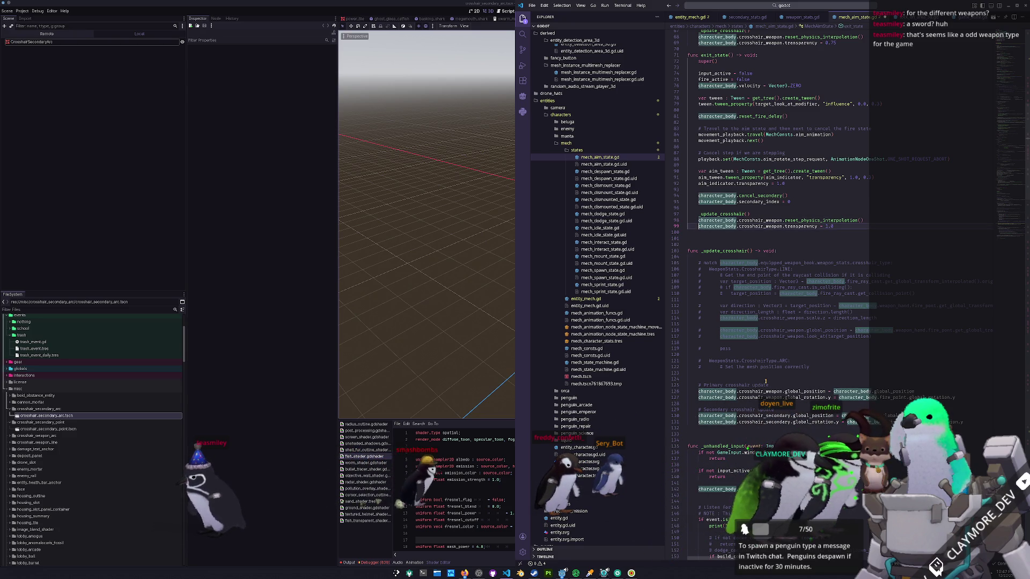
key("ctrl+shift+Return")
type("chrasc")
key("Return")
type(".crosshair_secondary.reset_physics_interpolation()")
Draft a character_body.crosshair_secondary.transparency = 1.0 line, removing the first if secondary_active attempt
key("Return")
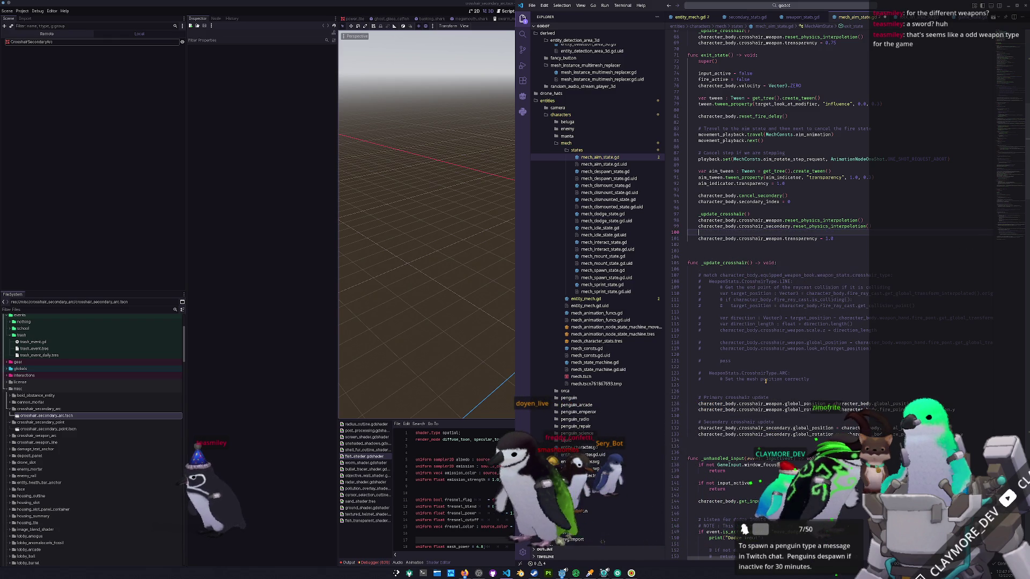
type("if character_body")
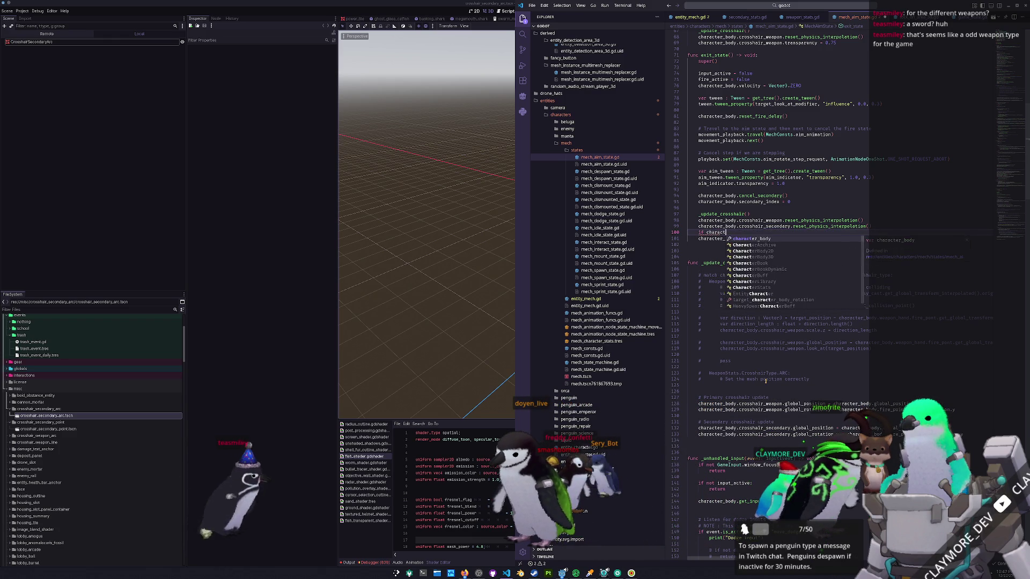
type(".secondary_active")
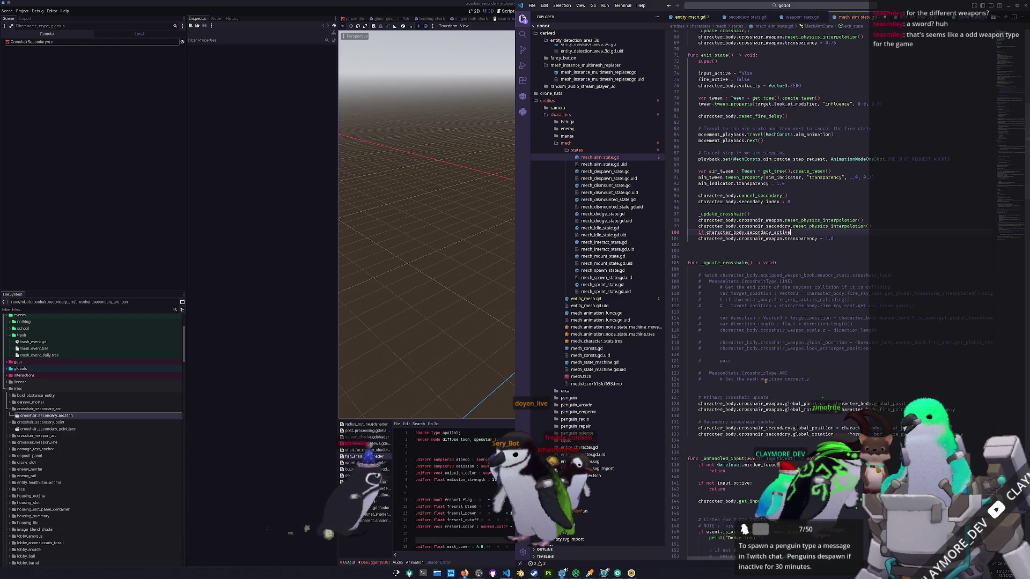
type(":")
key("Return")
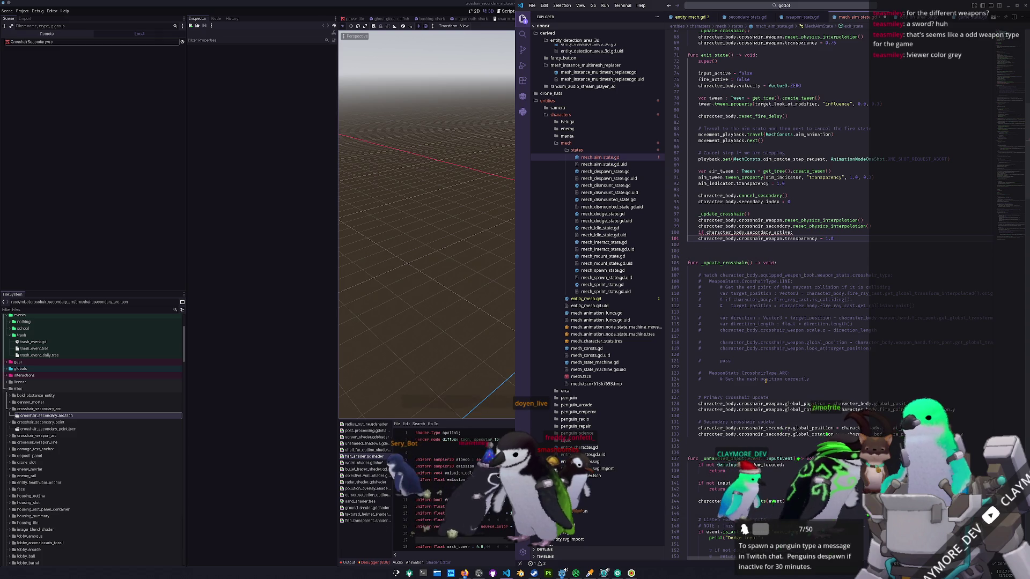
type("character_body")
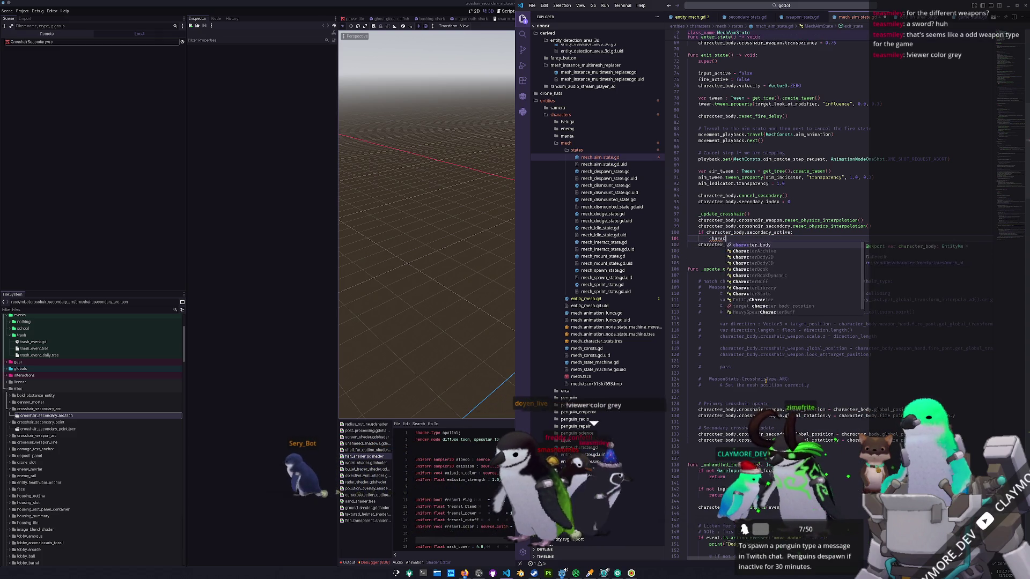
type(".crosshair_w")
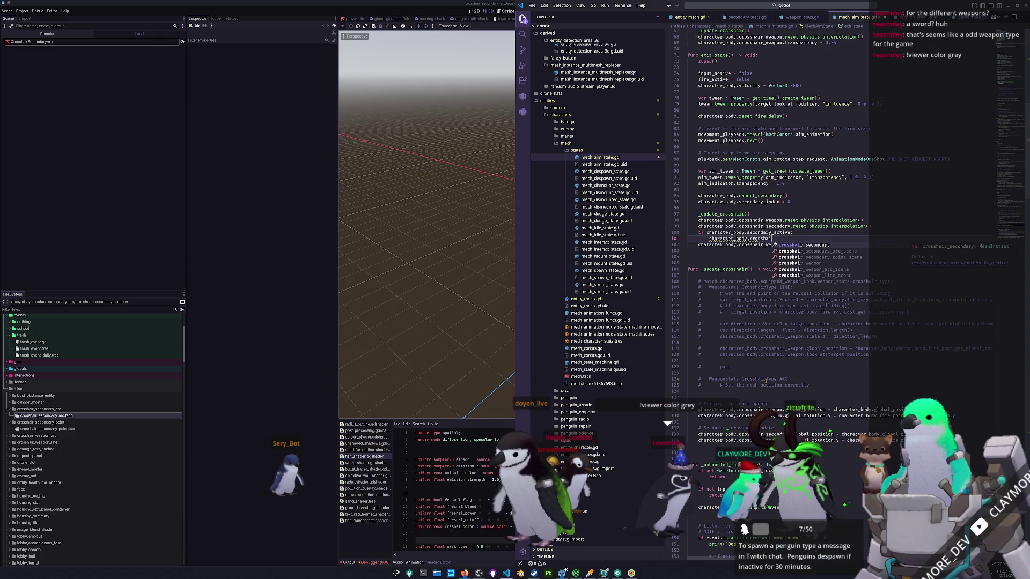
type("ea")
key("BackSpace")
key("BackSpace")
key("BackSpace")
type("secondary")
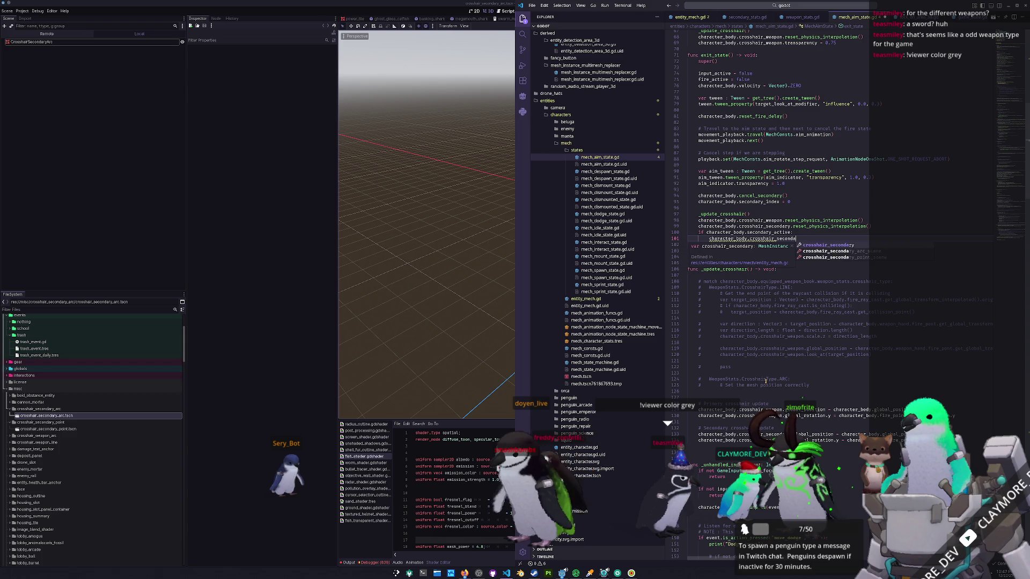
type(".transparen")
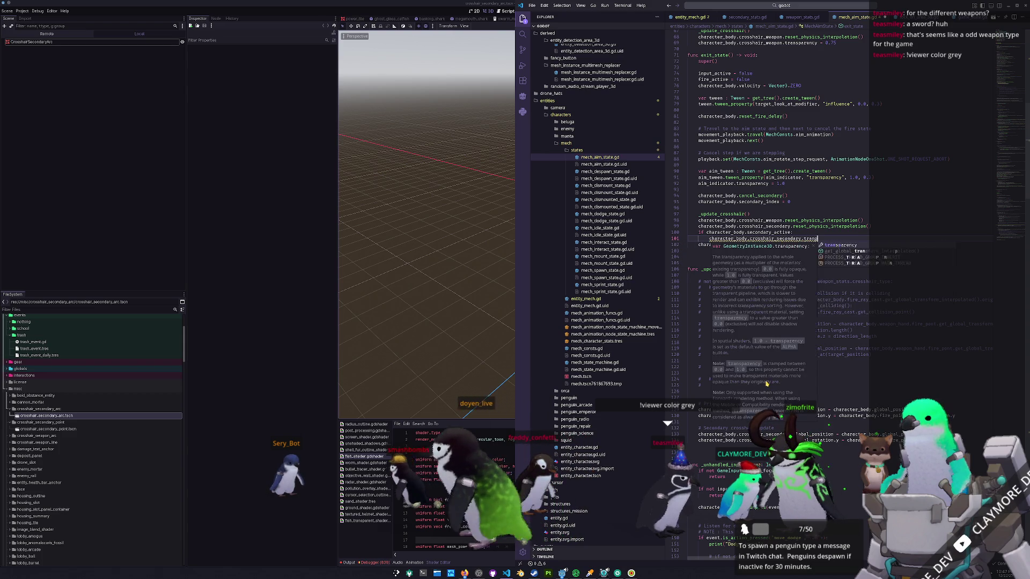
key("Return")
type("= 1.0")
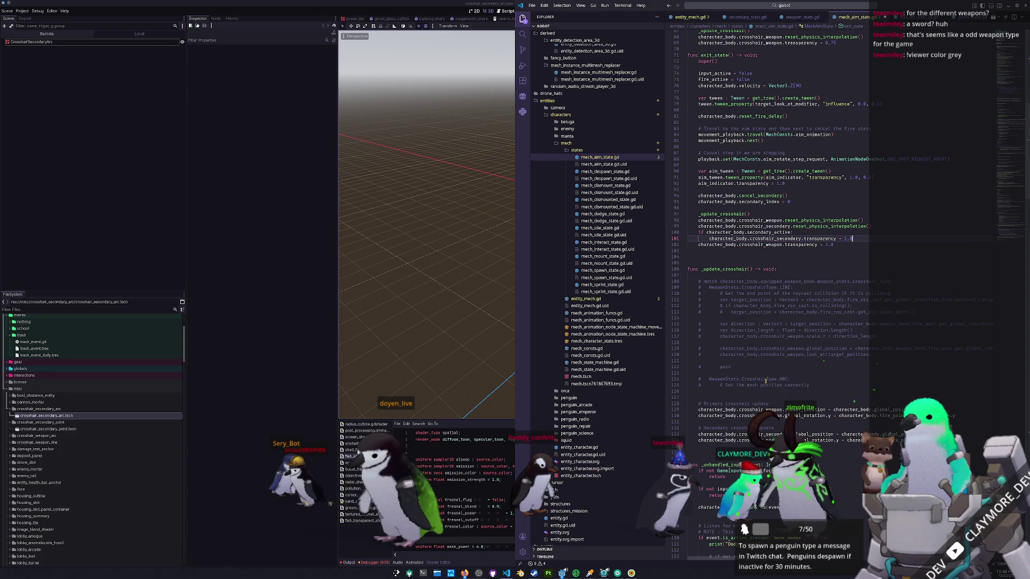
key("BackSpace")
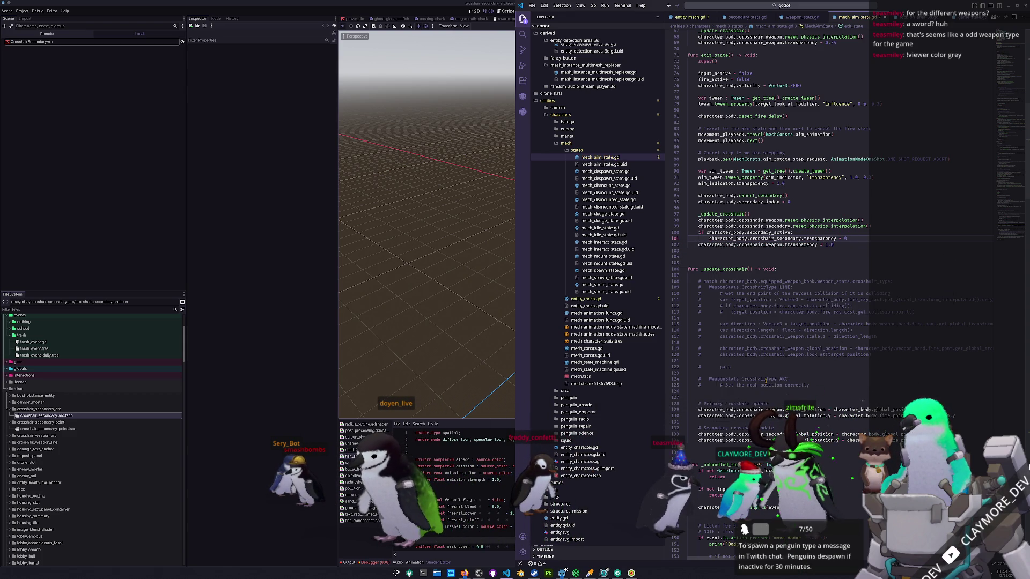
type(".0")
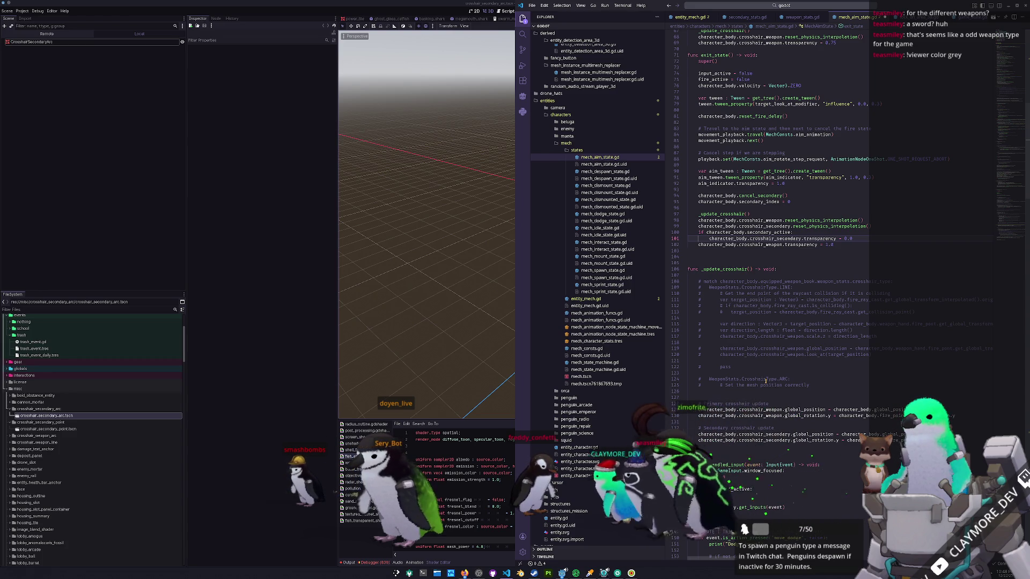
key("Up")
key("shift+Home")
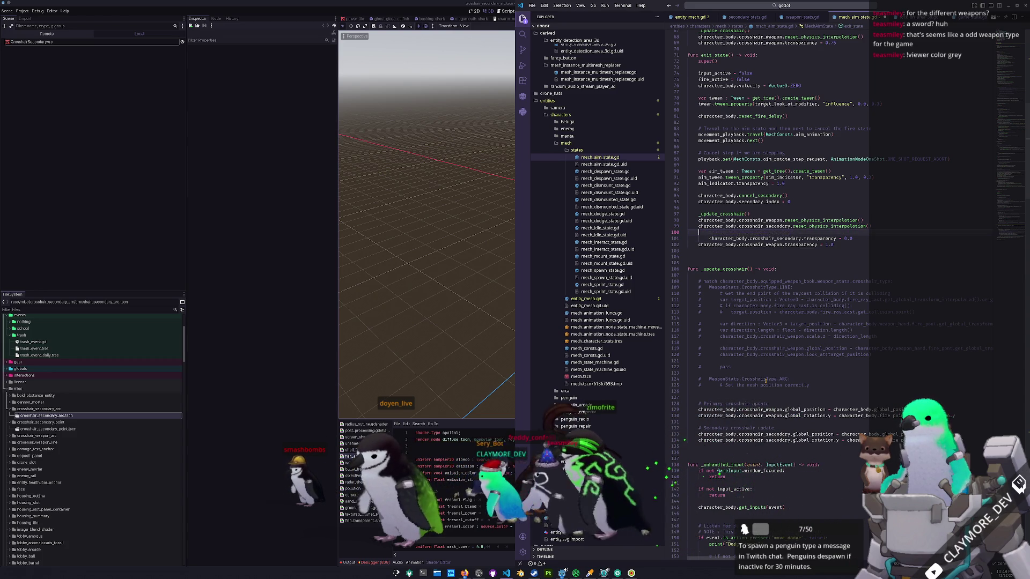
key("ctrl+shift+k")
key("shift+Tab")
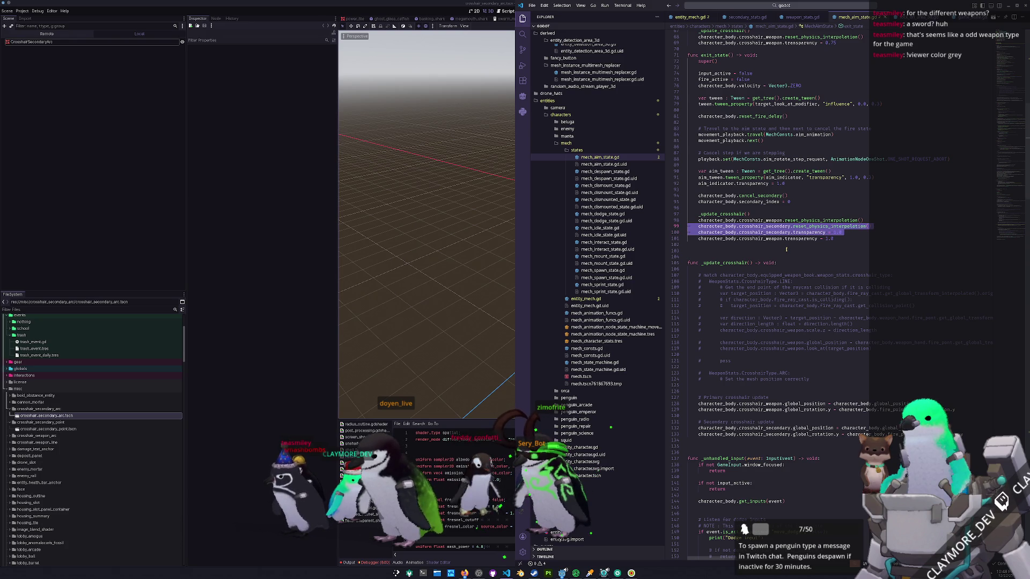
In enter_state, add crosshair_secondary's reset_physics_interpolation() and set its transparency to 0.75
scroll(786, 249, "up", 10)
left_click(861, 280)
type("character_body.crosshair_secondary.transparency = 1.0")
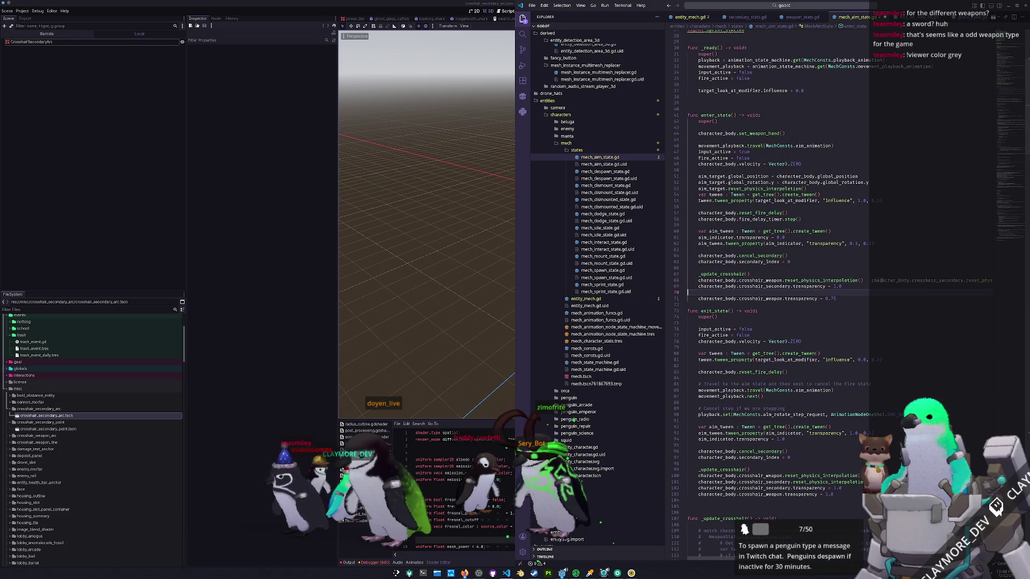
left_click(869, 281)
key("Tab")
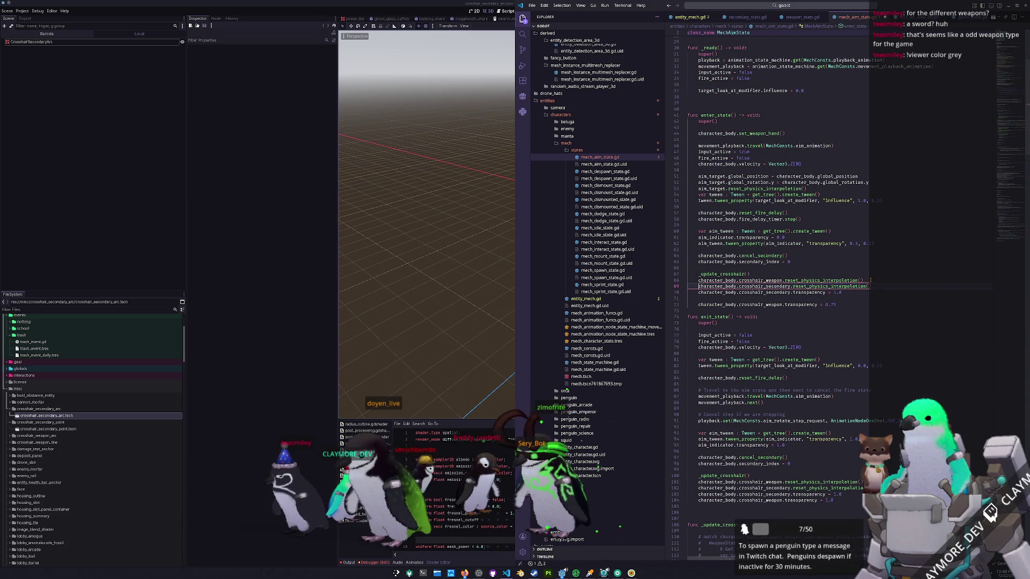
key("Down")
key("Down")
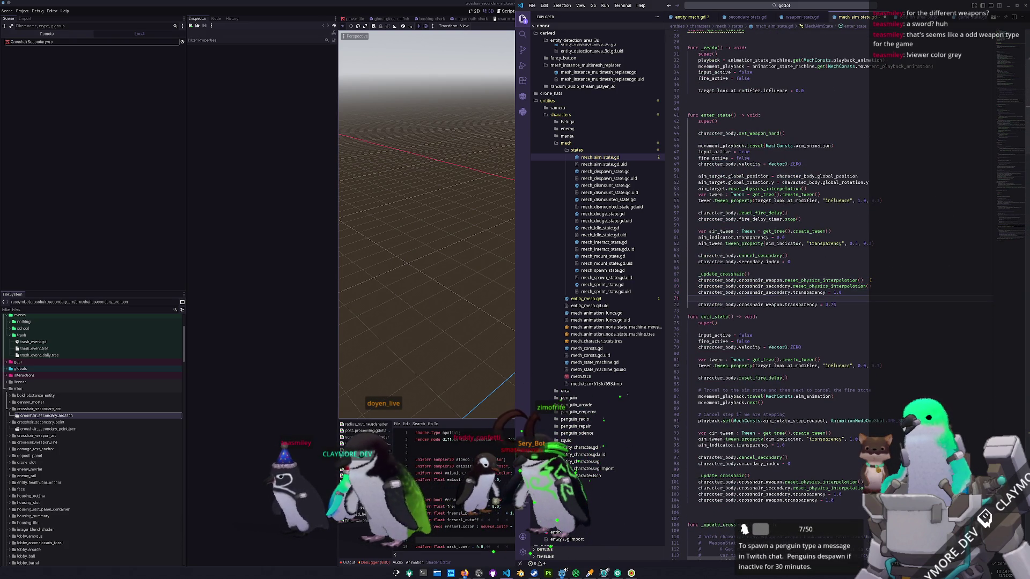
key("Up")
key("ctrl+shift+Left")
key("ctrl+shift+Left")
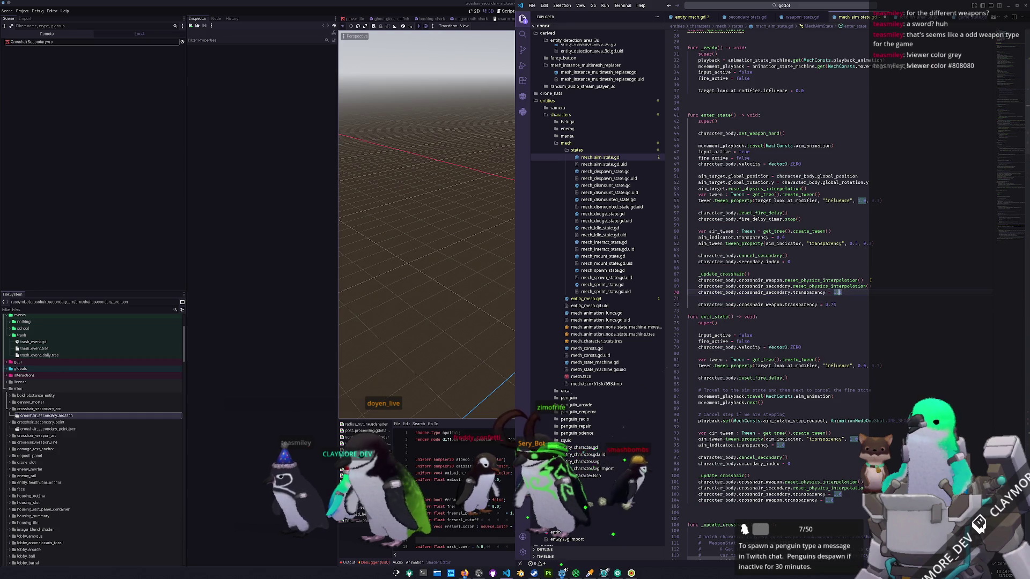
type("0.75")
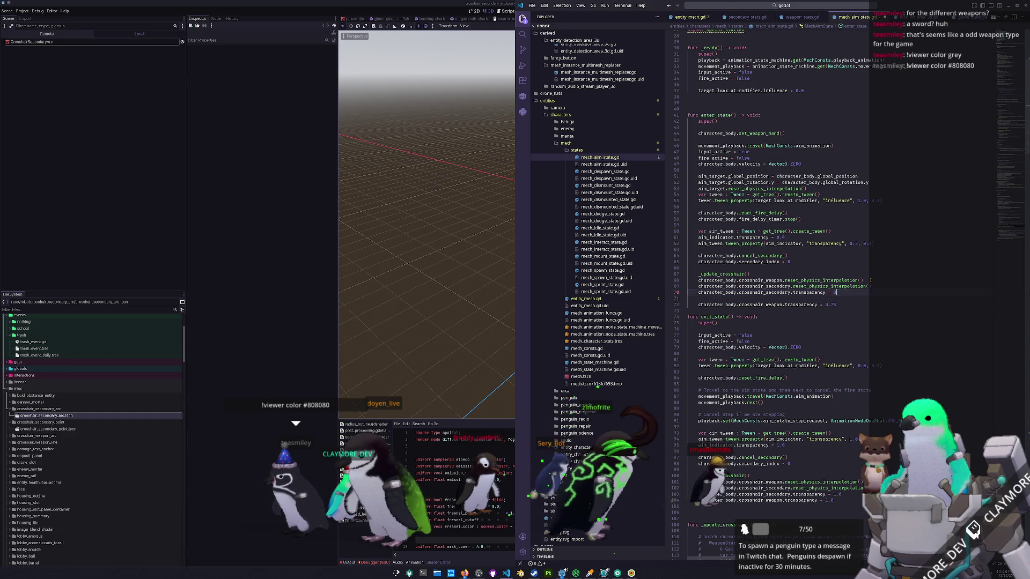
Wrap the transparency lines in an if character_body.secondary_active block with the weapon transparency line
key("ctrl+shift+Left")
key("ctrl+shift+Left")
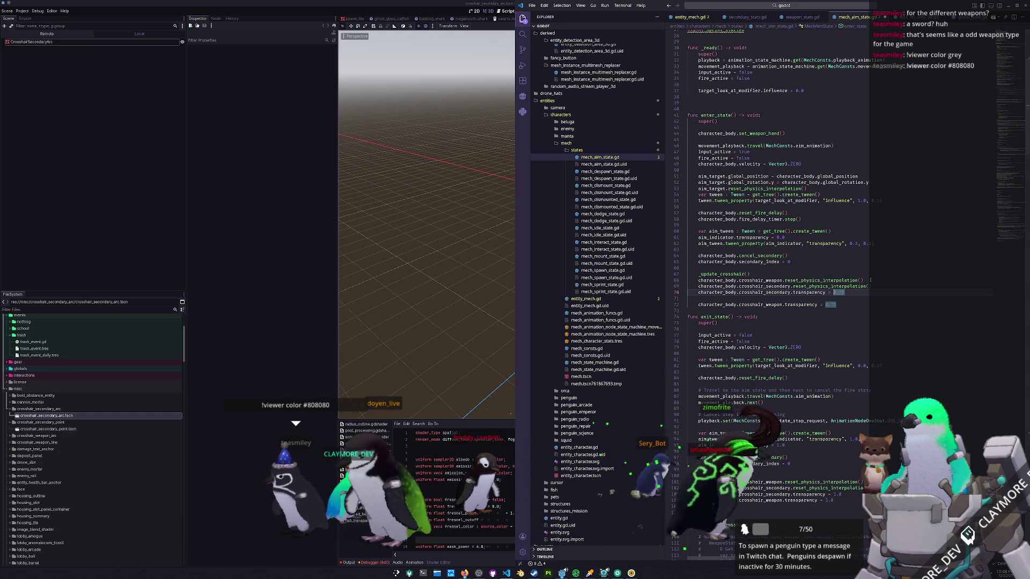
key("Home")
key("Return")
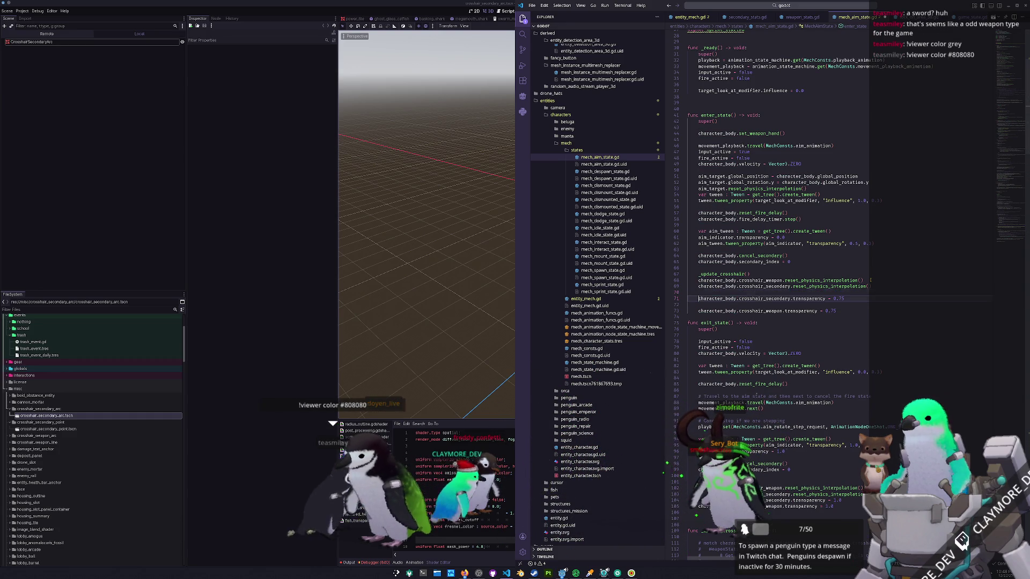
type("if character_body")
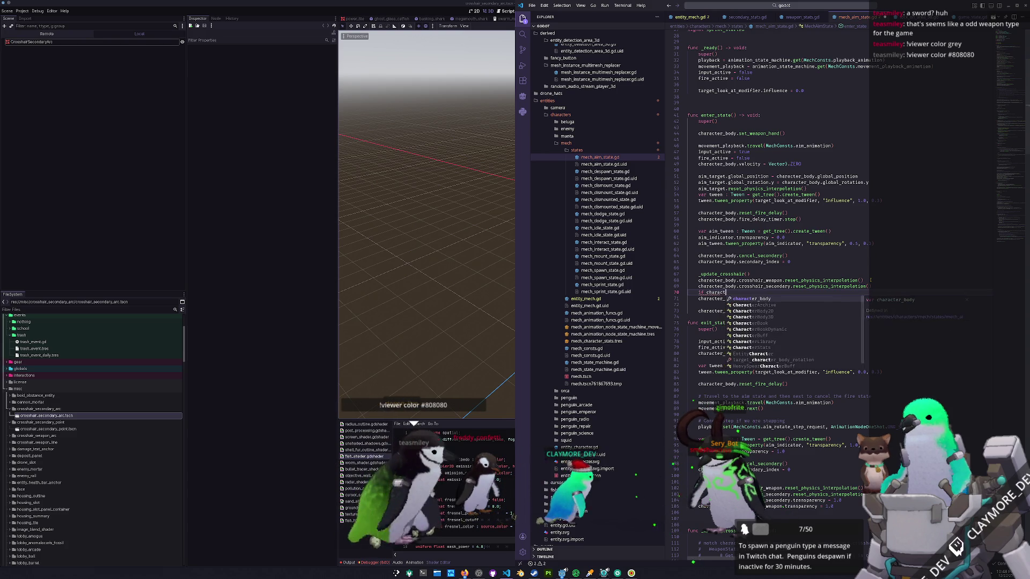
type(".crossha")
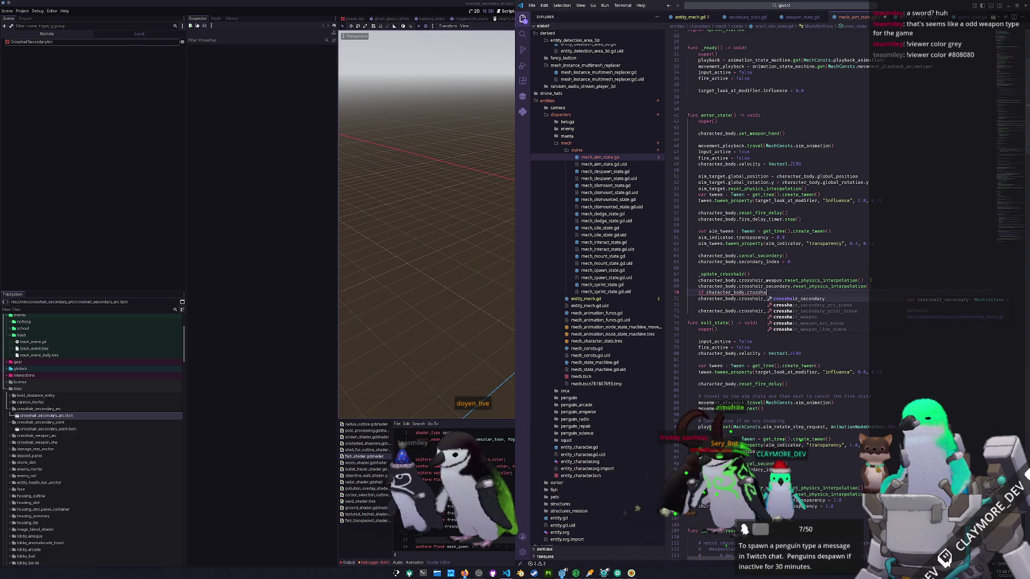
key("BackSpace")
key("BackSpace")
key("BackSpace")
type("secondary_active:")
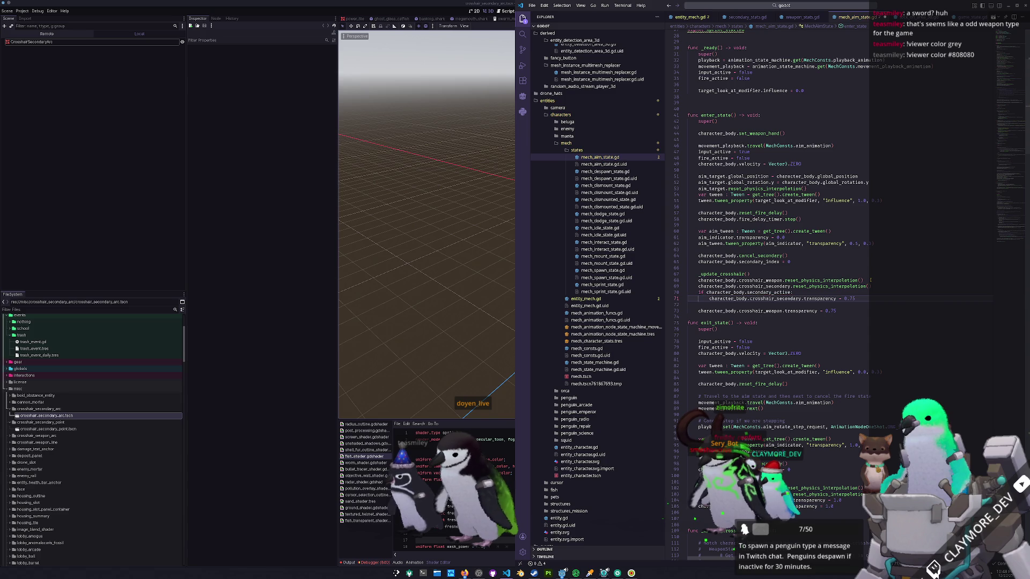
key("Down")
key("Return")
left_click(698, 304)
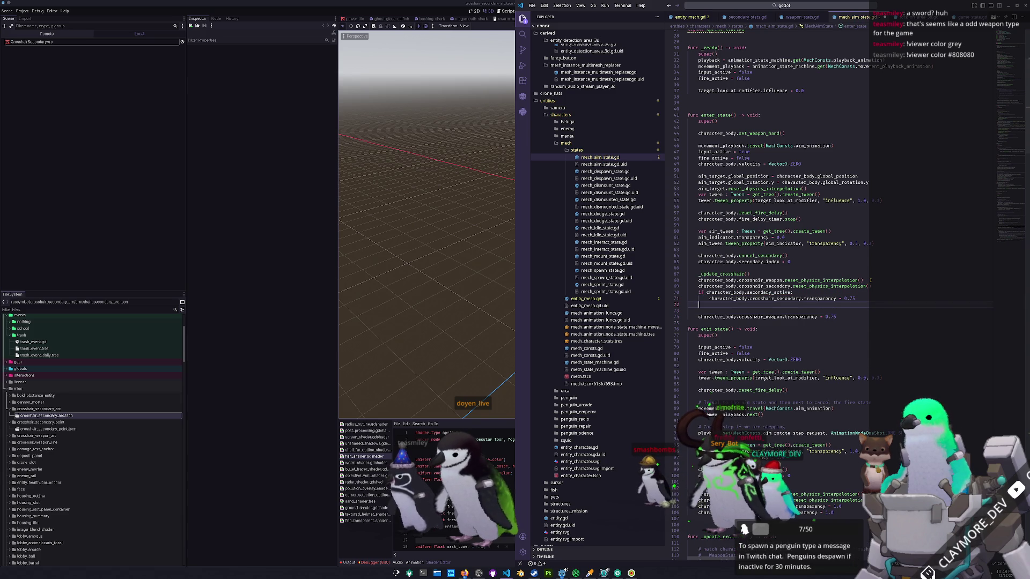
type("character_body.crosshair_weapon.transparency = 0.75")
key("Down")
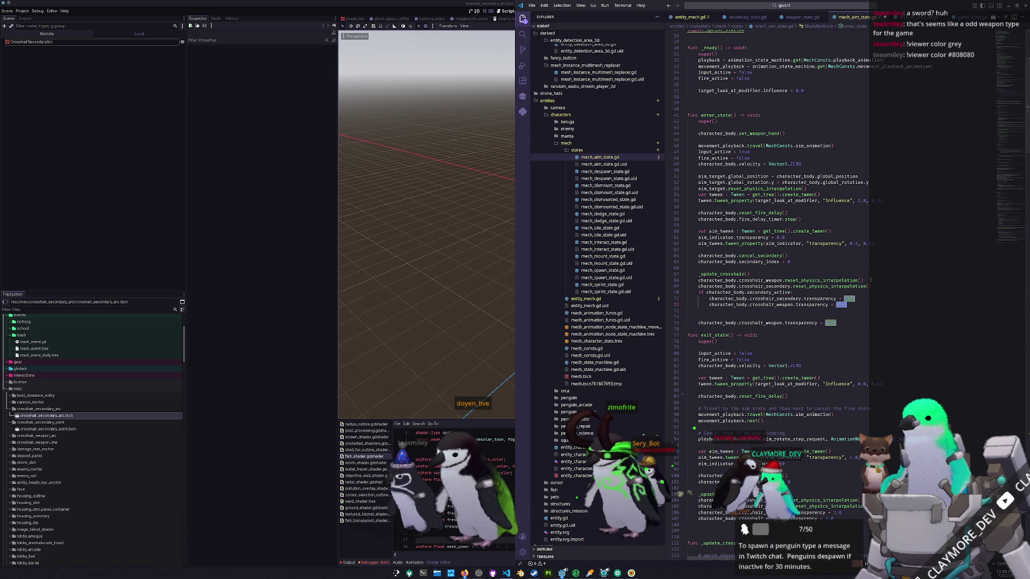
Add an else branch setting crosshair_secondary transparency to 1.0, then select the whole if/else block
type("else:")
left_click(687, 323)
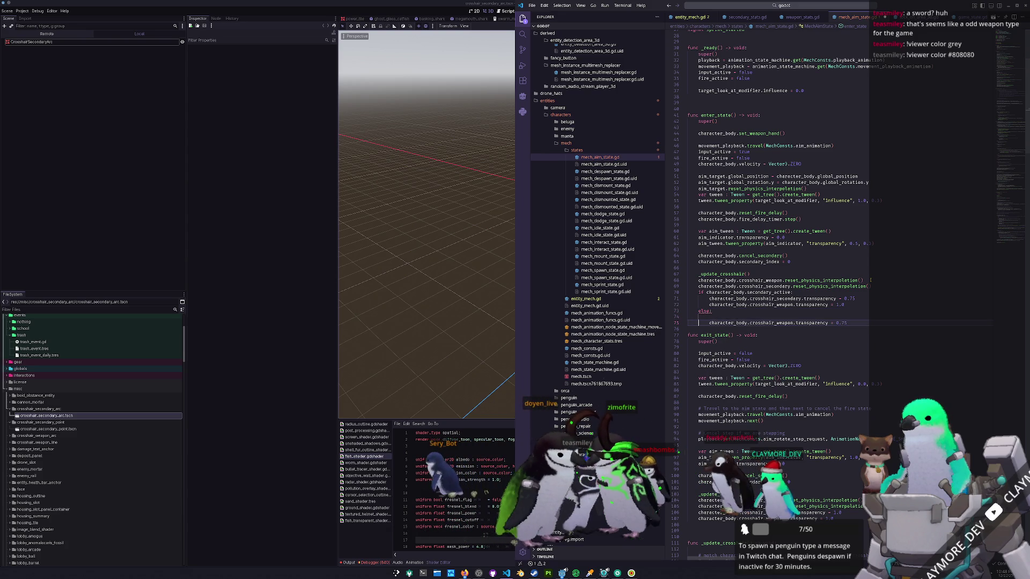
key("ctrl+c")
key("Down")
key("Down")
key("Down")
key("ctrl+v")
key("Up")
key("Tab")
key("Down")
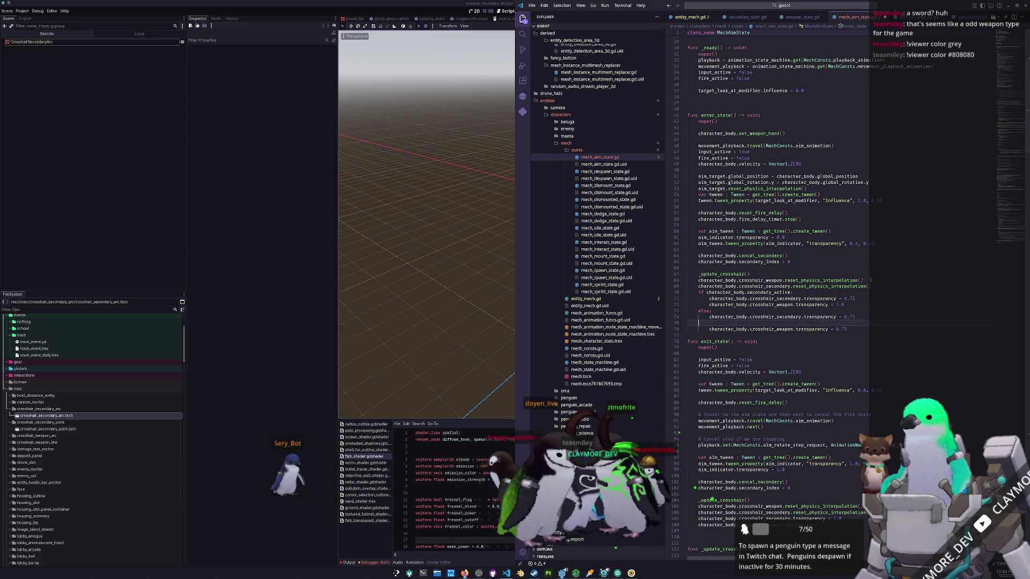
key("BackSpace")
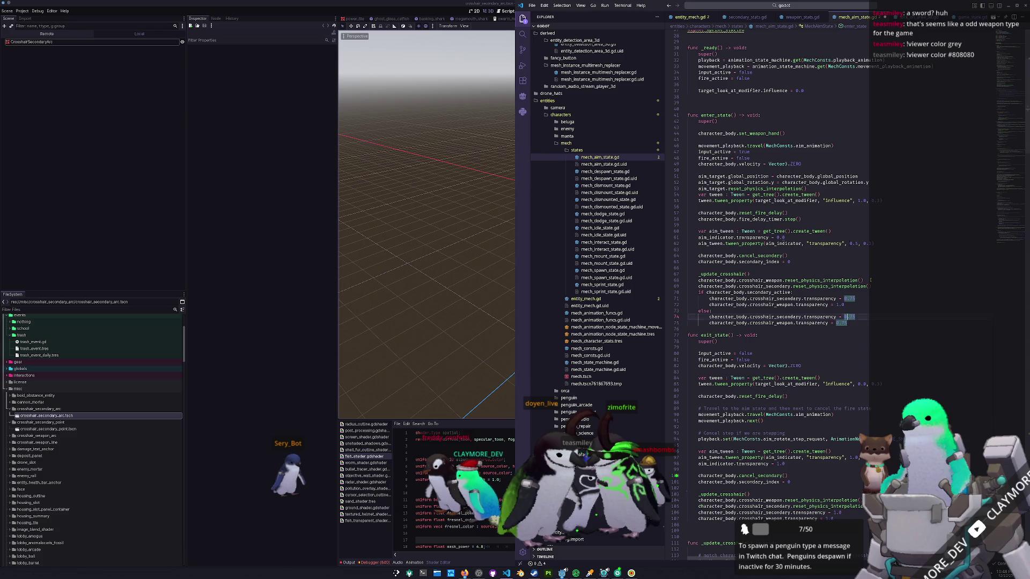
key("shift+End")
type("1.0")
key("Down")
key("End")
key("shift+Up")
key("shift+Up")
key("shift+Up")
key("shift+Home")
key("shift+Up")
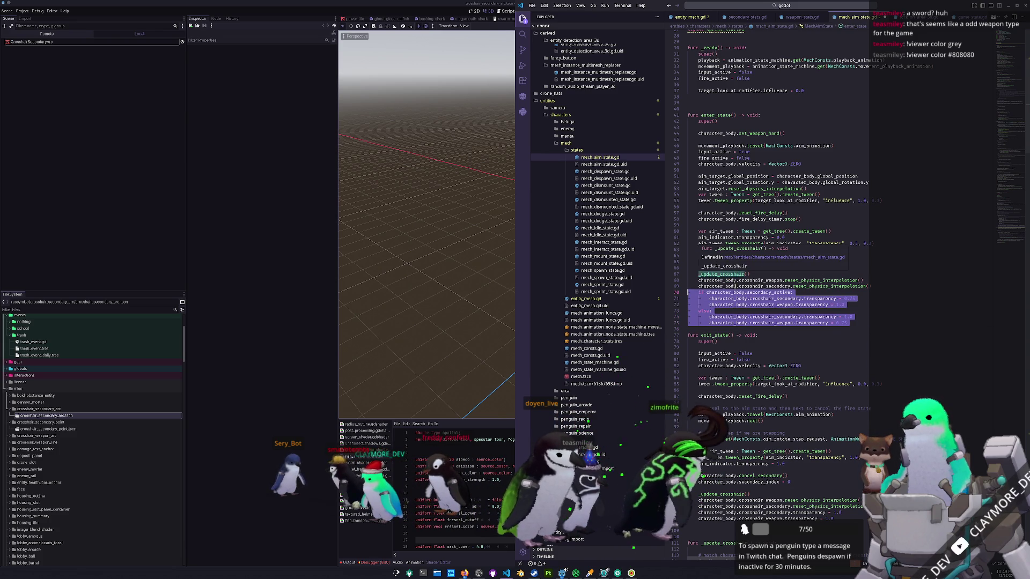
Copy the secondary_active transparency if/else block and paste it into _update_crosshair
key("Delete")
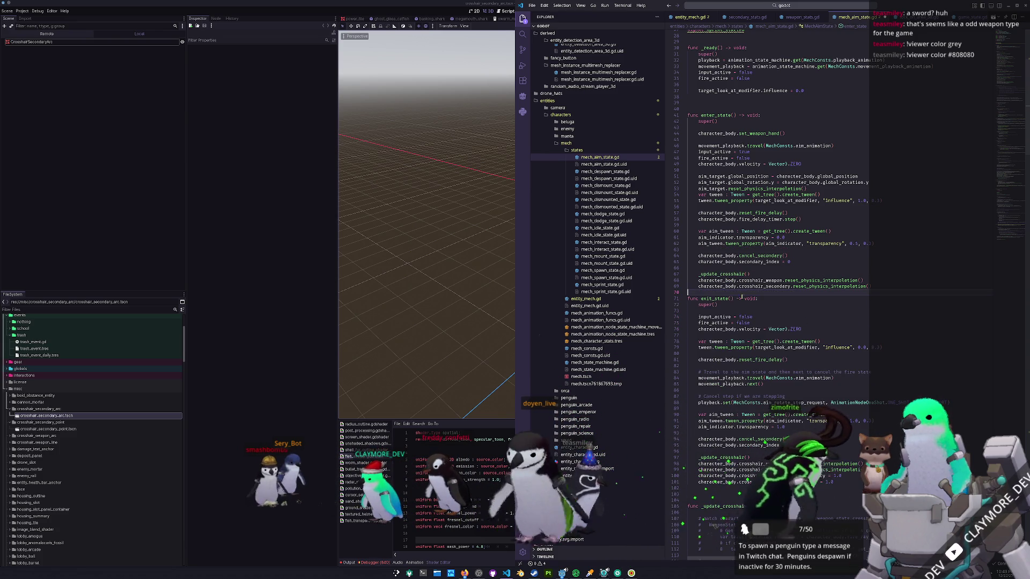
left_click(719, 274, "ctrl")
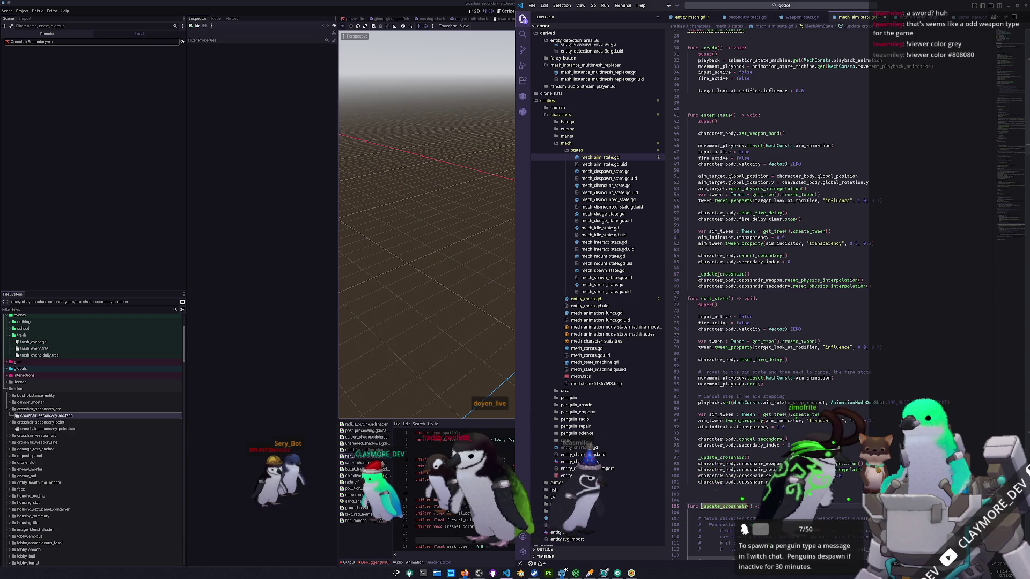
key("ctrl+z")
left_click(798, 311)
left_click_drag(847, 323, 688, 293)
key("ctrl+c")
scroll(709, 305, "down", 10)
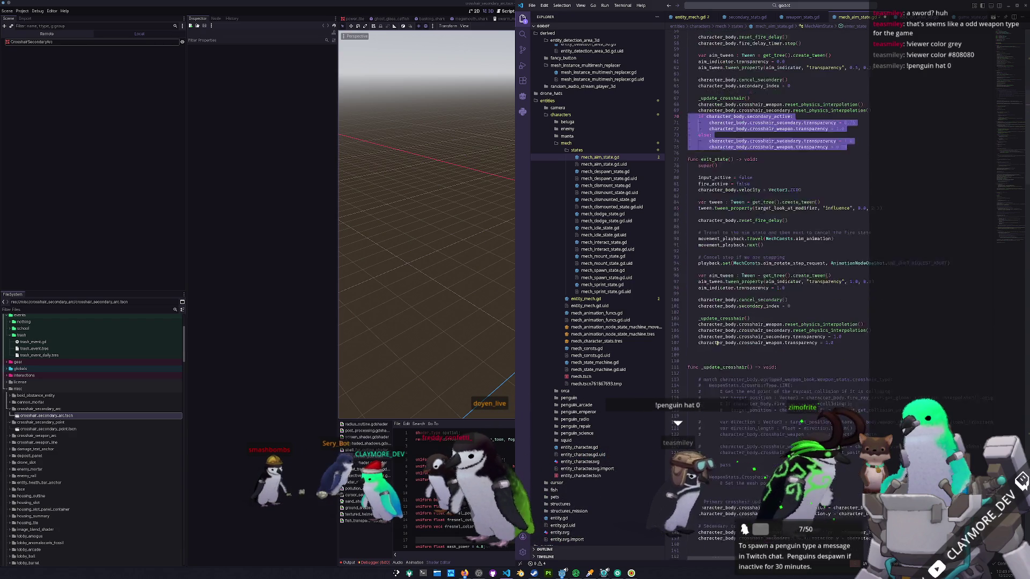
left_click(706, 333)
key("ctrl+v")
Add a blank line above the pasted block and close the running game
left_click(707, 332)
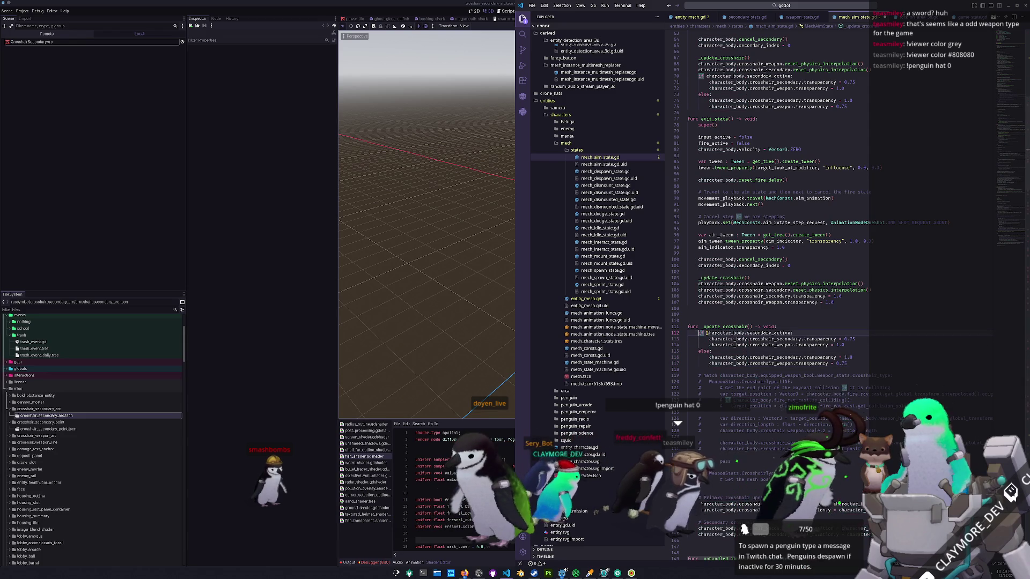
key("ctrl+shift+Return")
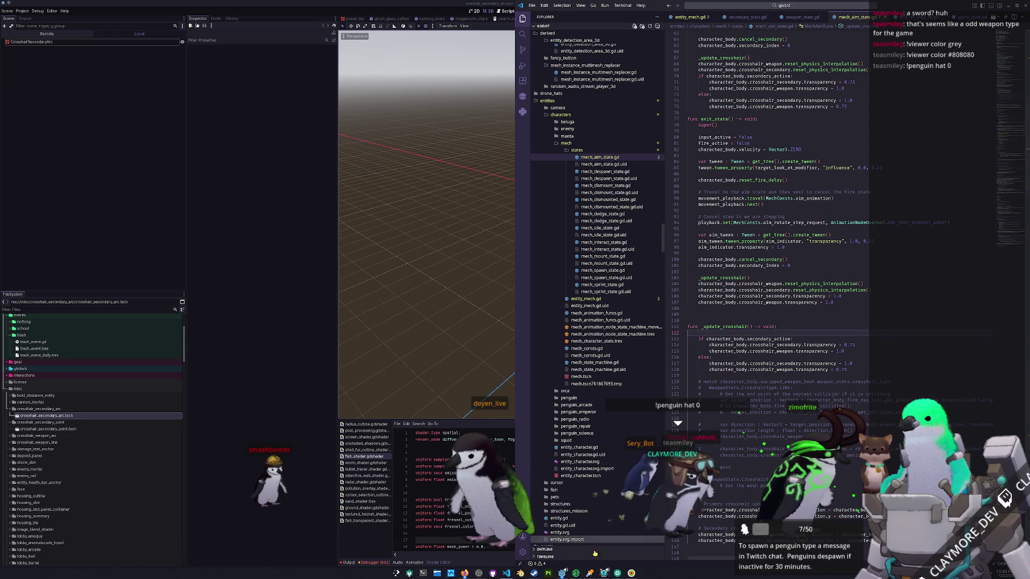
key("alt+Tab")
key("alt+F4")
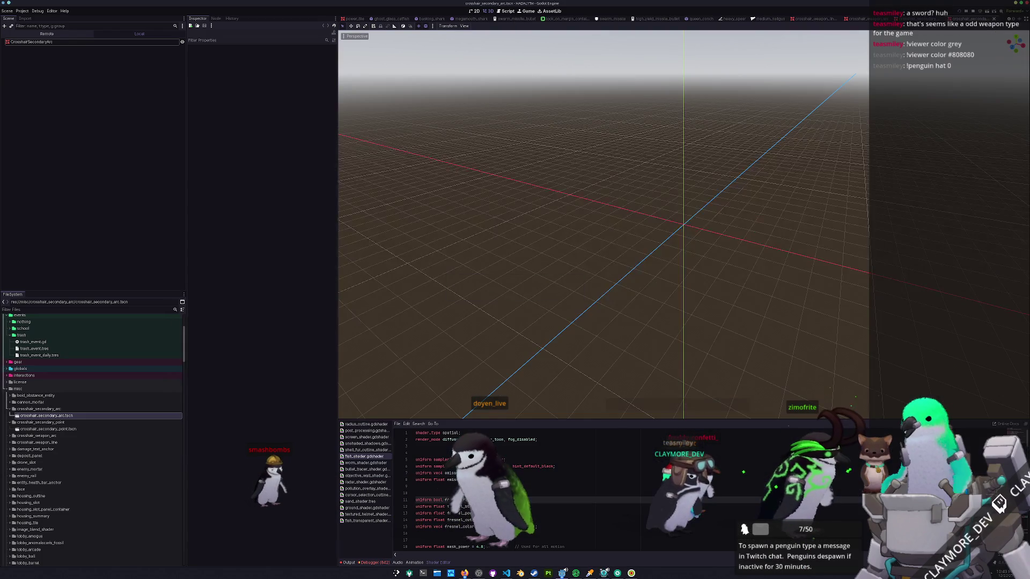
Run the project with F5, load the existing saved game, and deploy into the mission
key("F5")
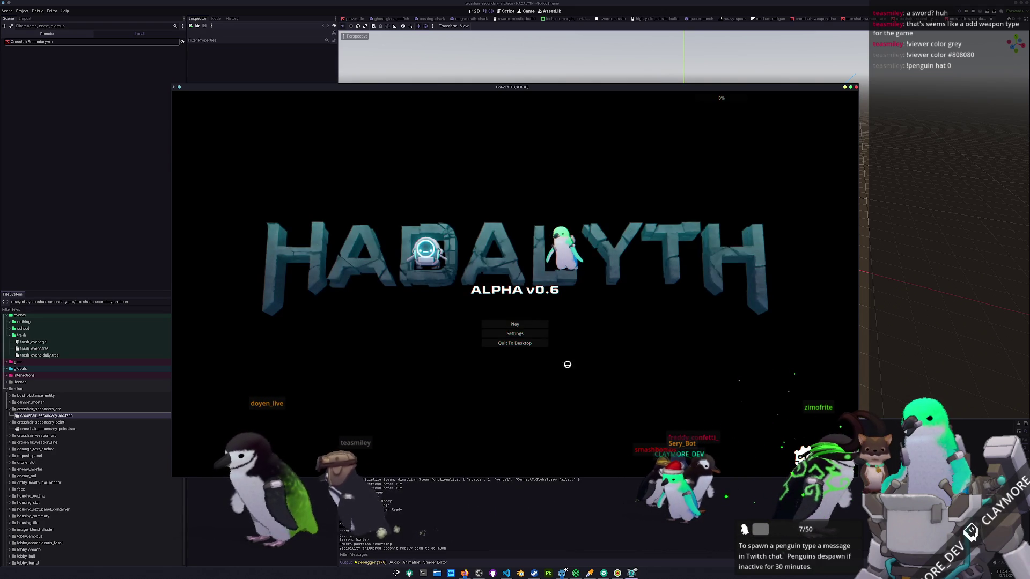
left_click(515, 323)
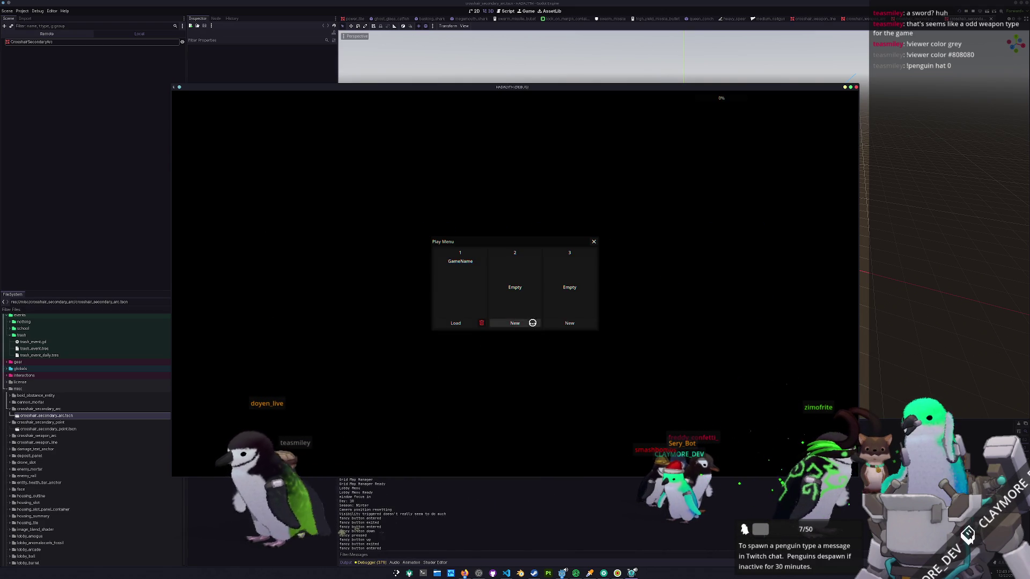
left_click(464, 323)
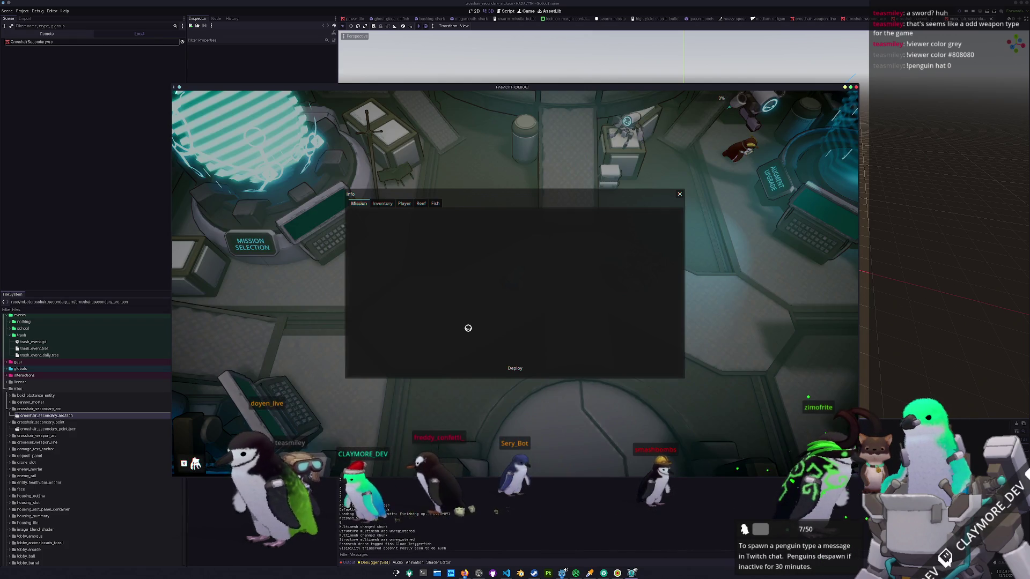
key("Tab")
left_click(518, 370)
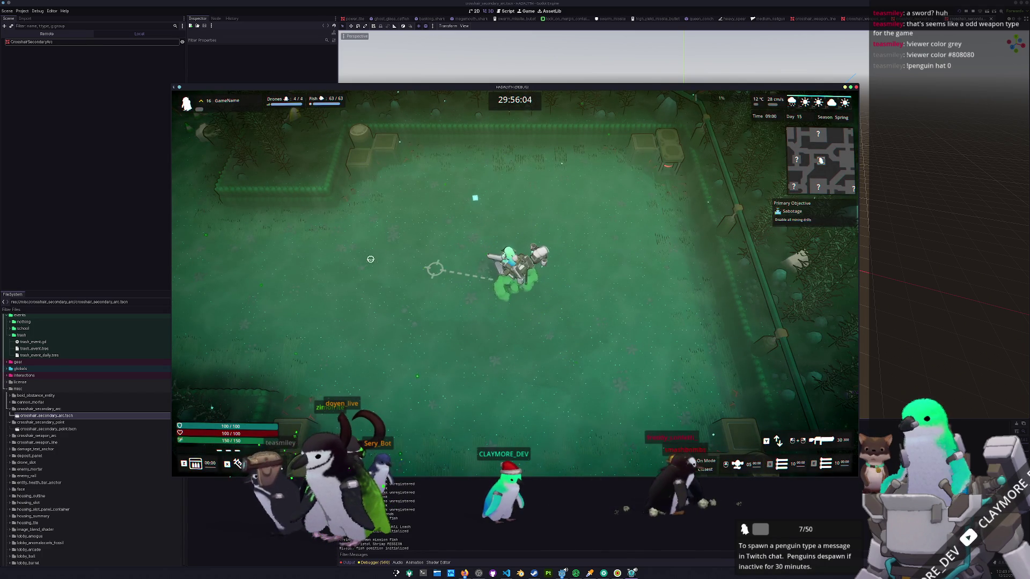
Swap the weapon to the spear and back to the gun, move right, then pause
key("q")
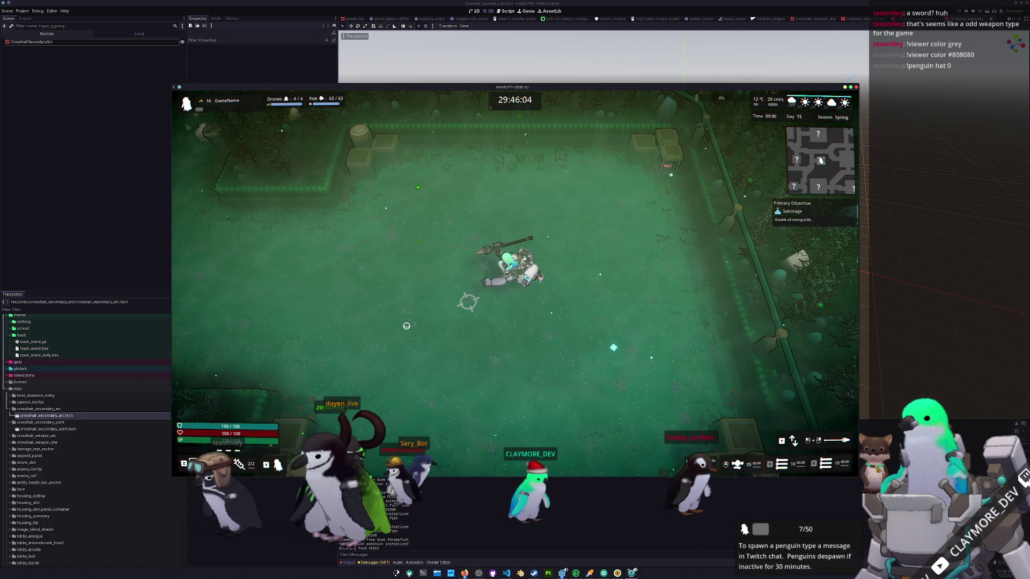
key("q")
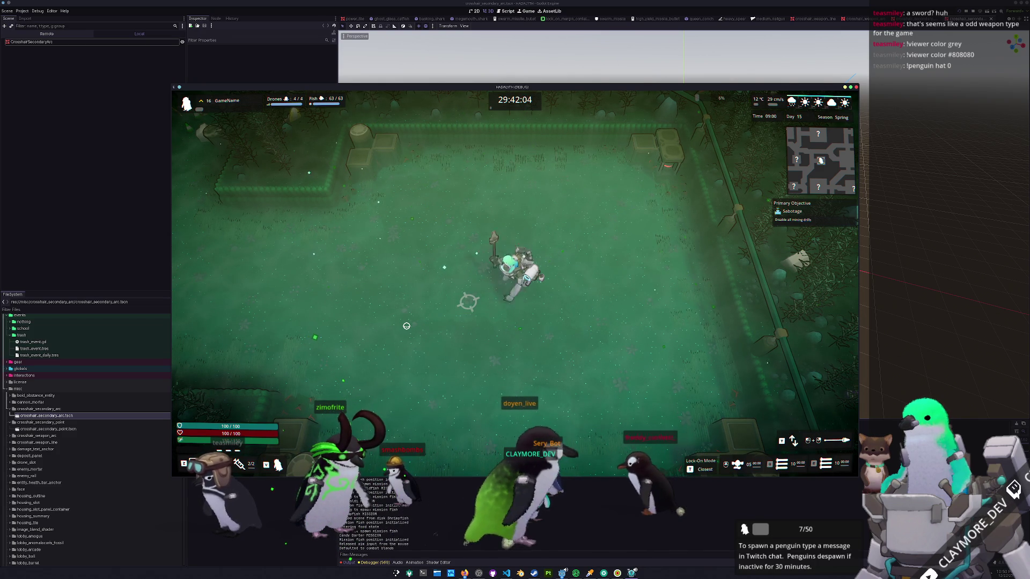
key("d")
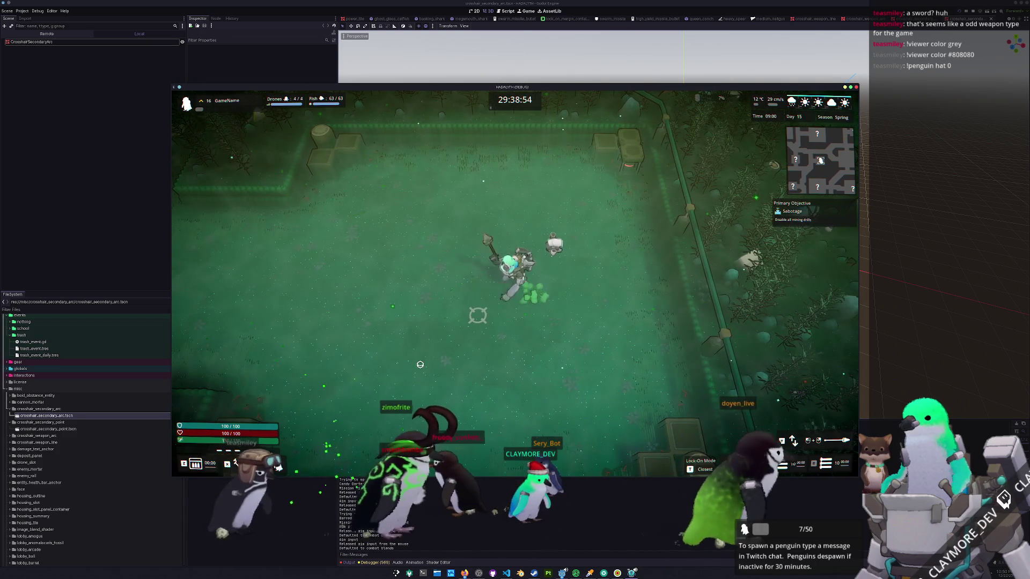
key("Escape")
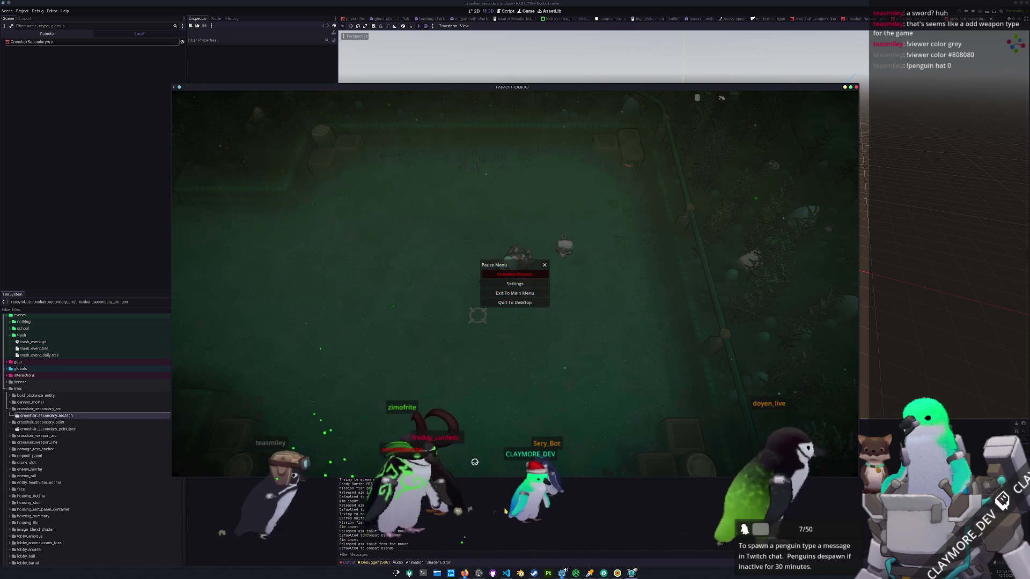
left_click(507, 573)
left_click(722, 307)
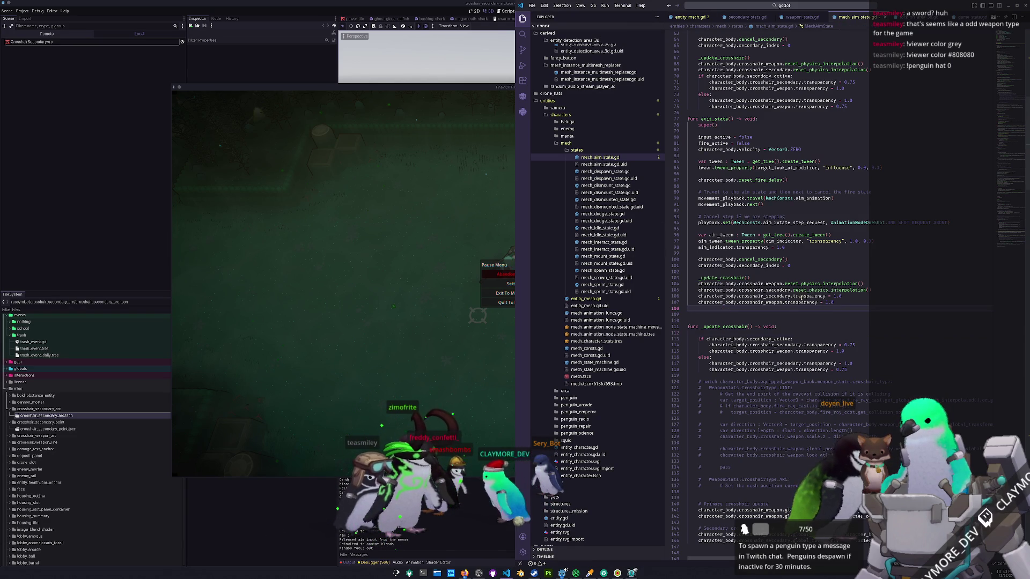
mouse_move(800, 296)
left_click_drag(832, 296, 847, 296)
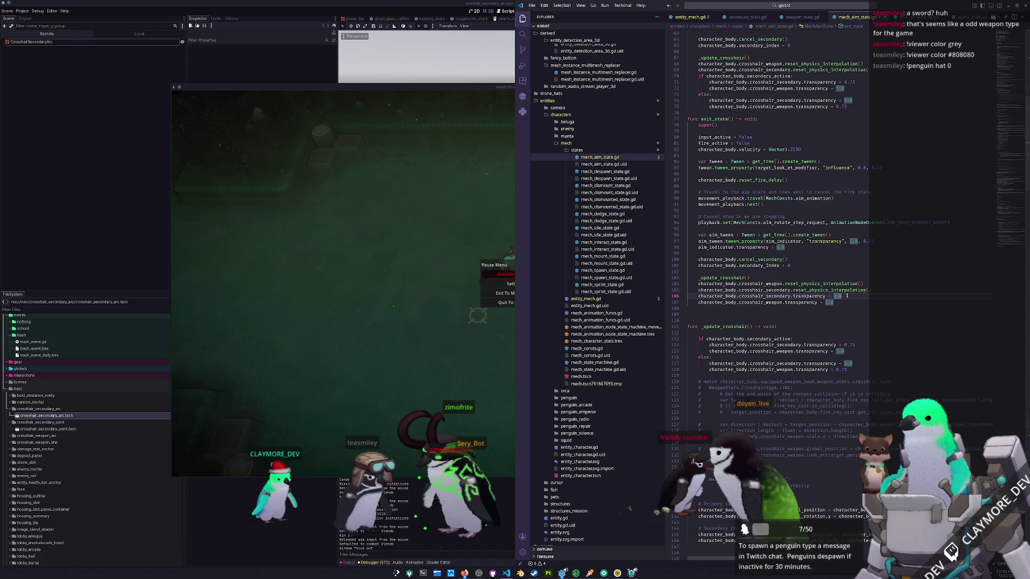
left_click(378, 322)
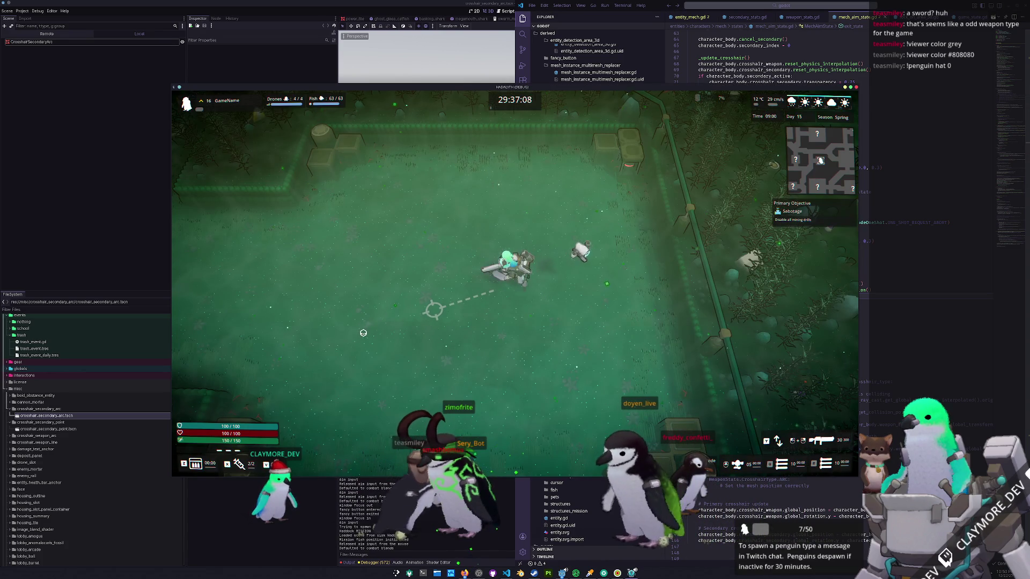
key("d")
key("Escape")
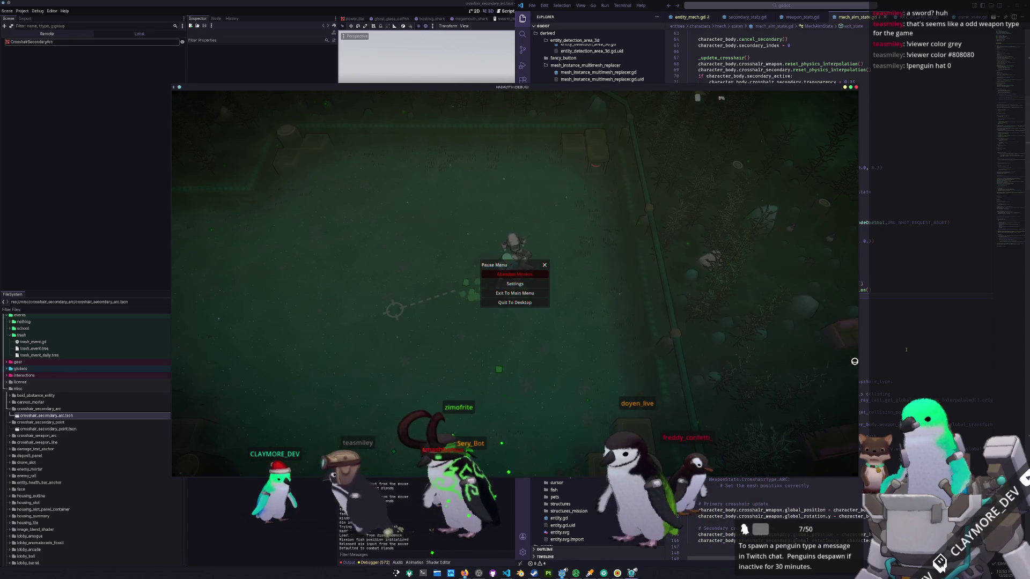
left_click(833, 309)
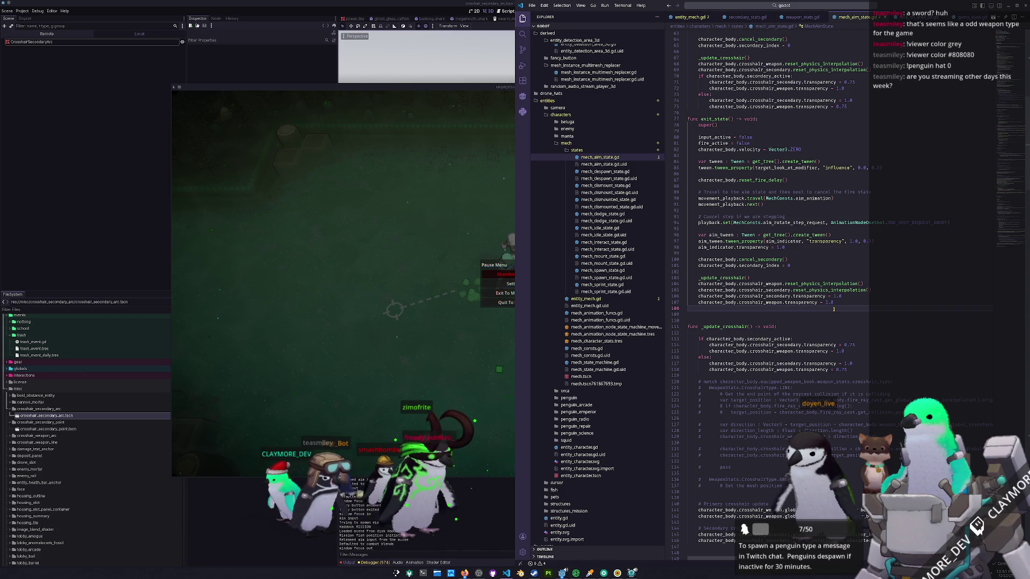
left_click(340, 278)
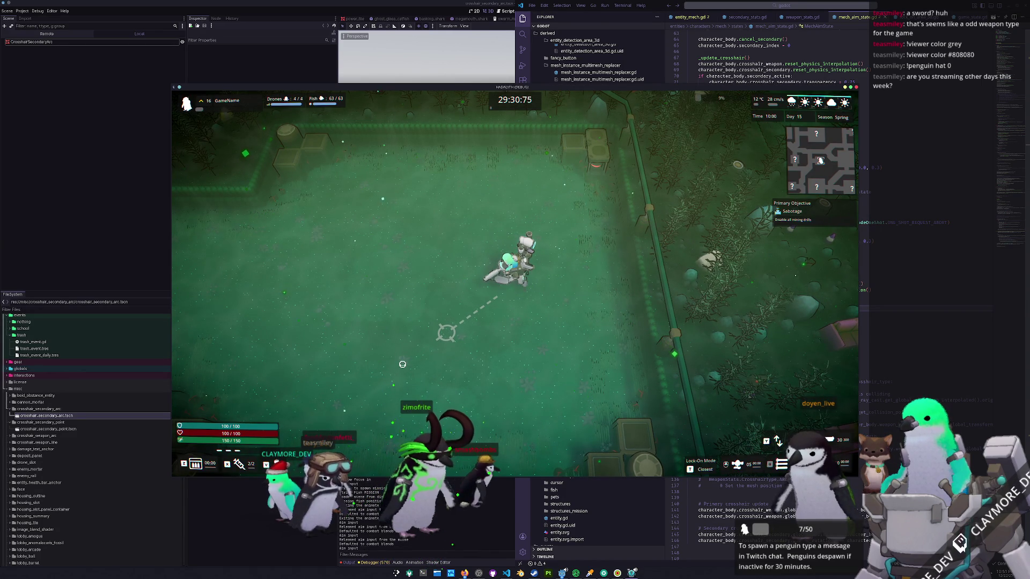
key("alt+Tab")
left_click(799, 313)
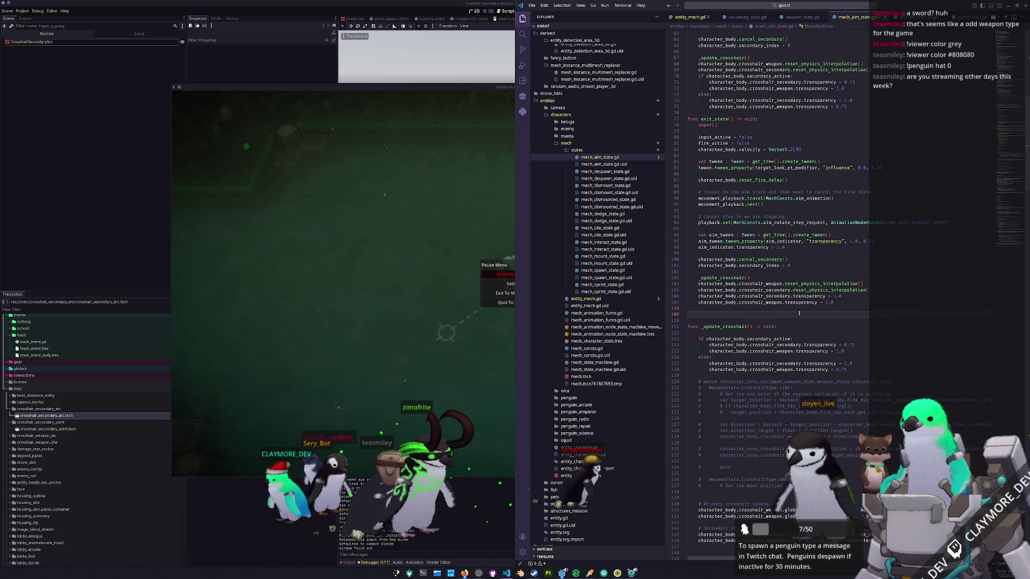
left_click(793, 309)
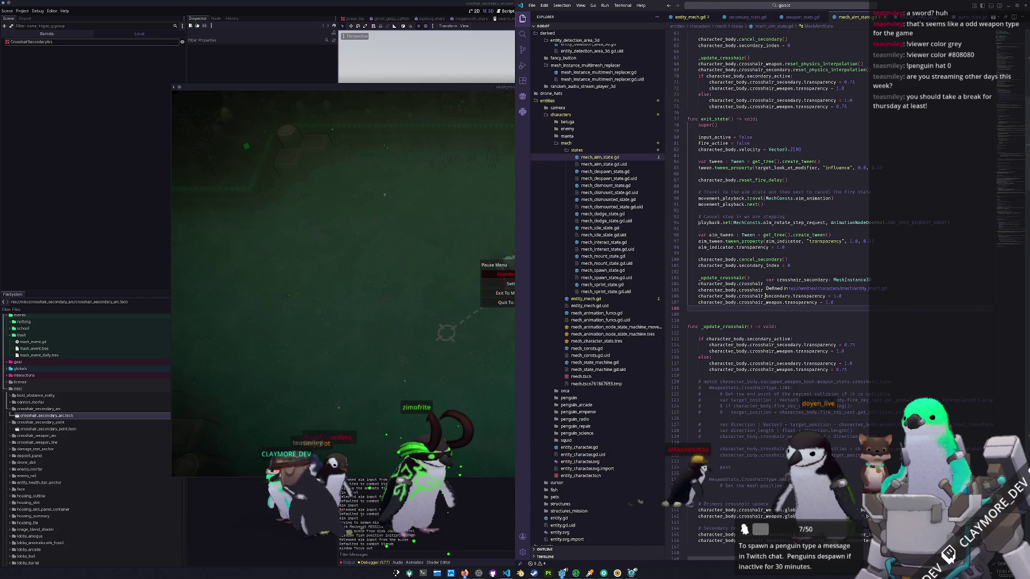
mouse_move(808, 296)
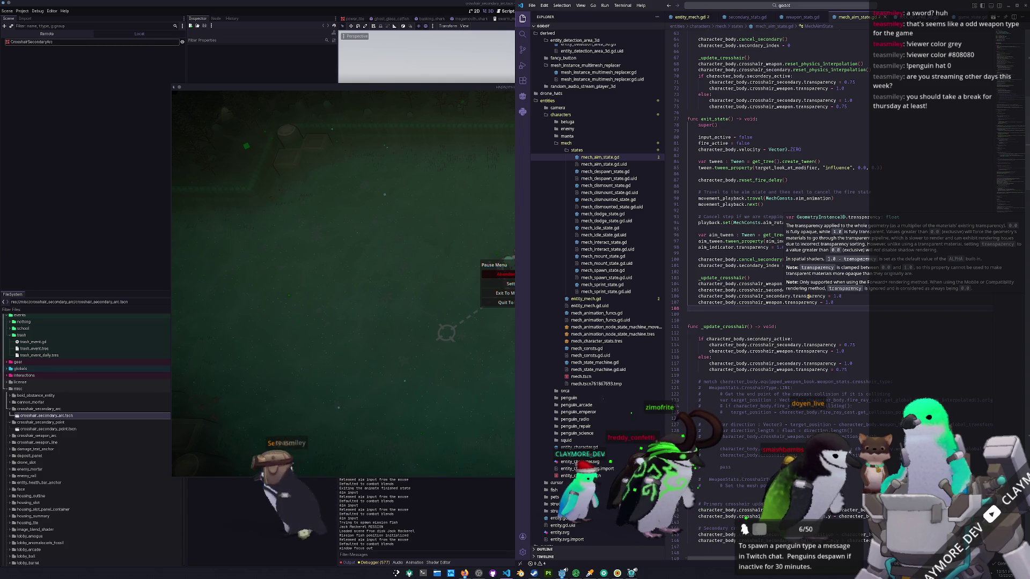
double_click(852, 297)
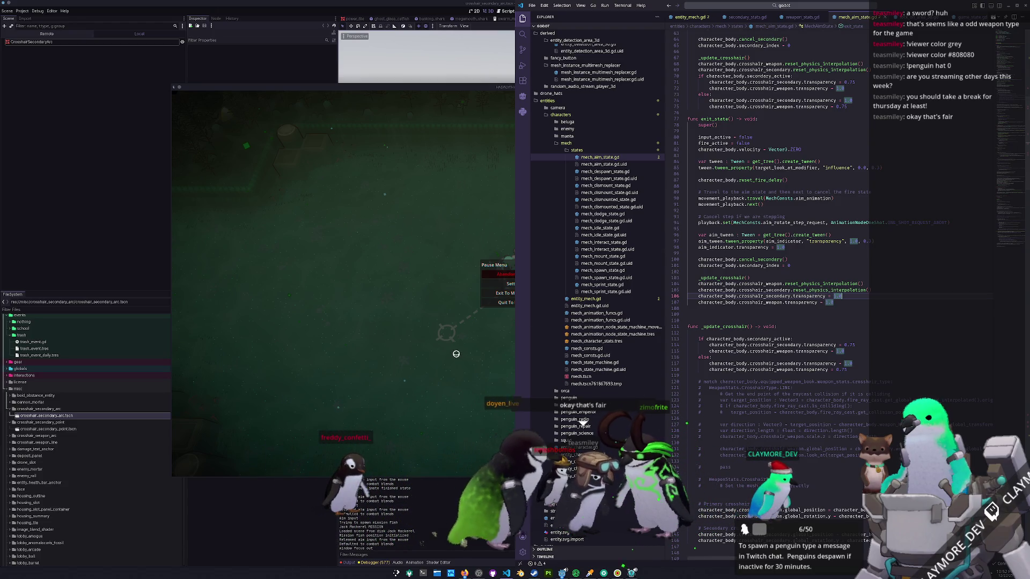
left_click(443, 347)
key("Escape")
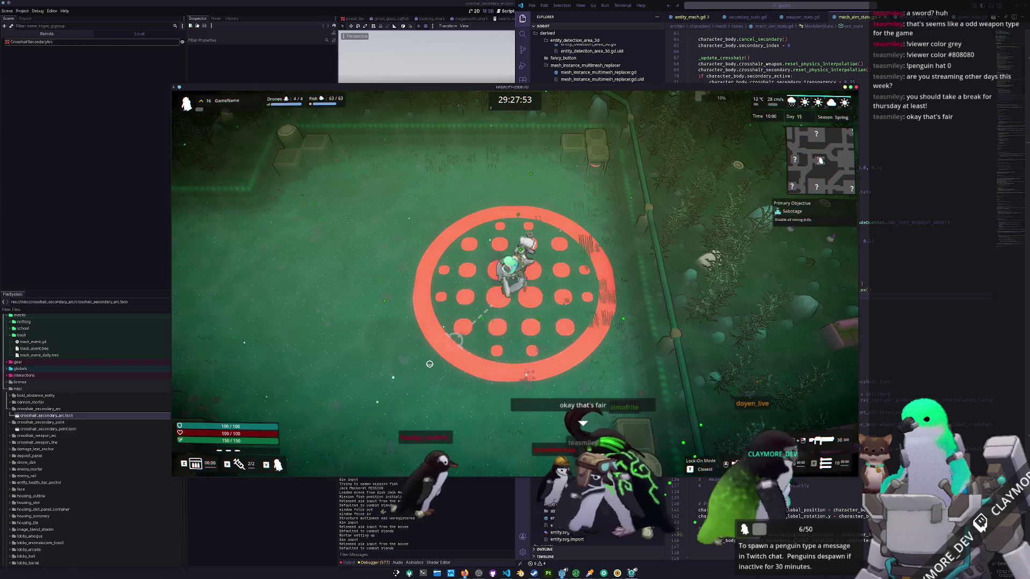
Walk the mech out of and around the mortar circle, right-click aim to check the crosshair, then pause
key("s")
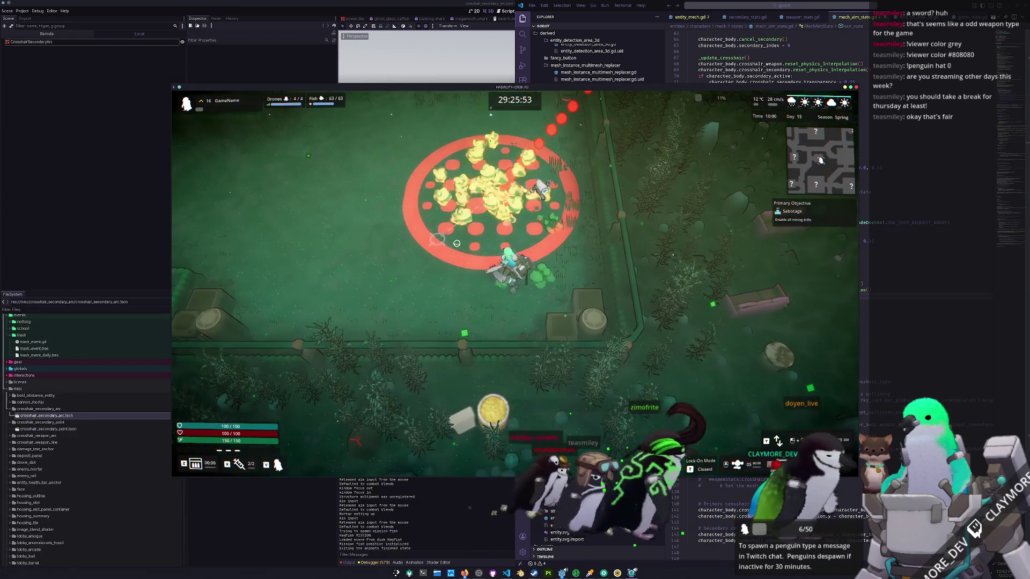
key("d")
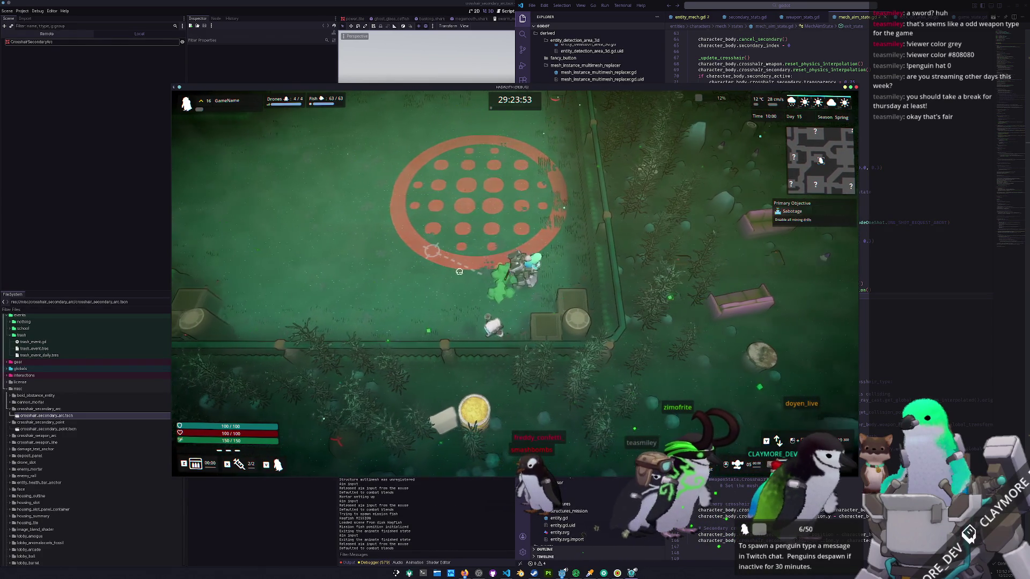
key("d")
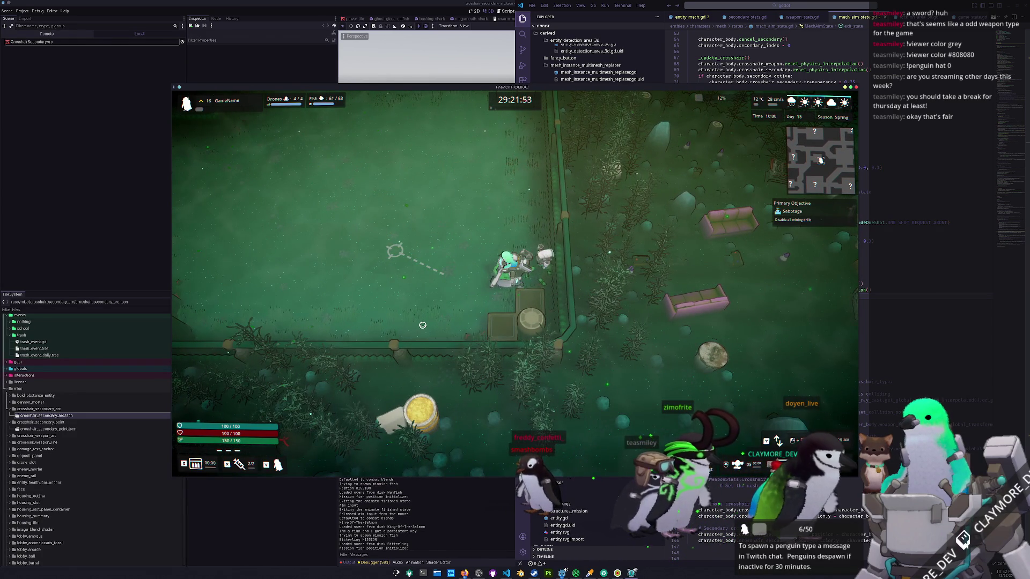
key("w")
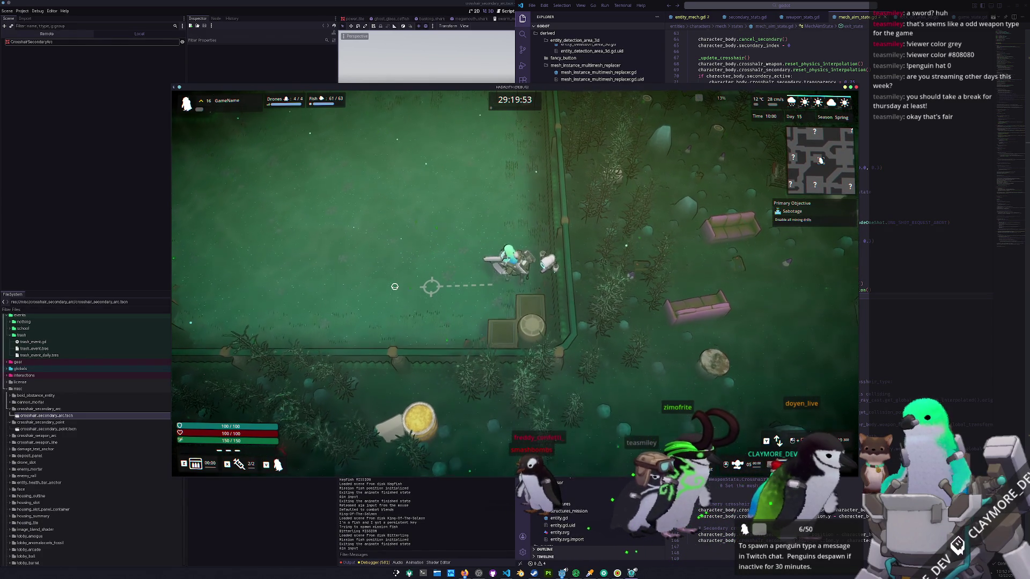
key("a")
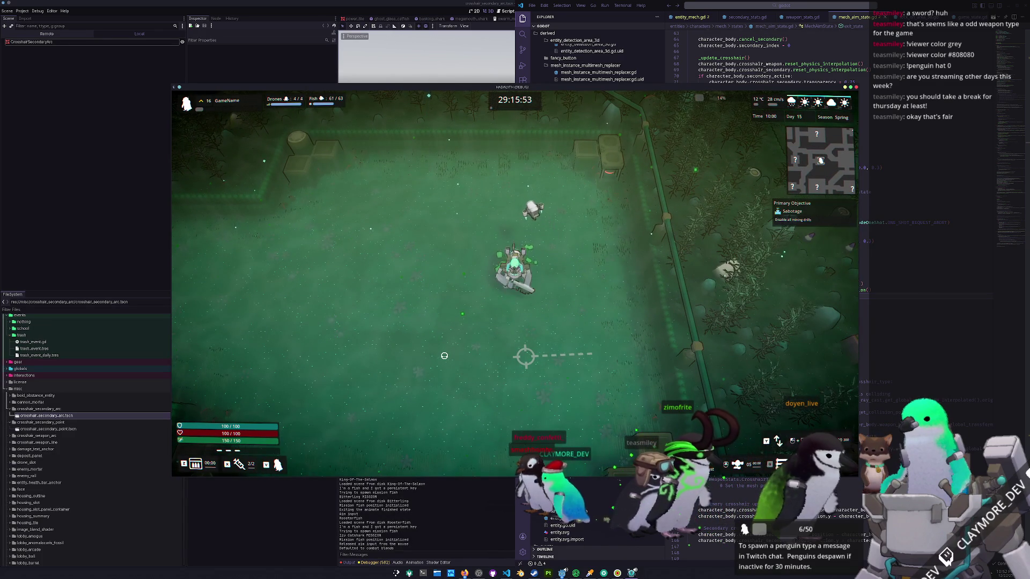
right_click(446, 356)
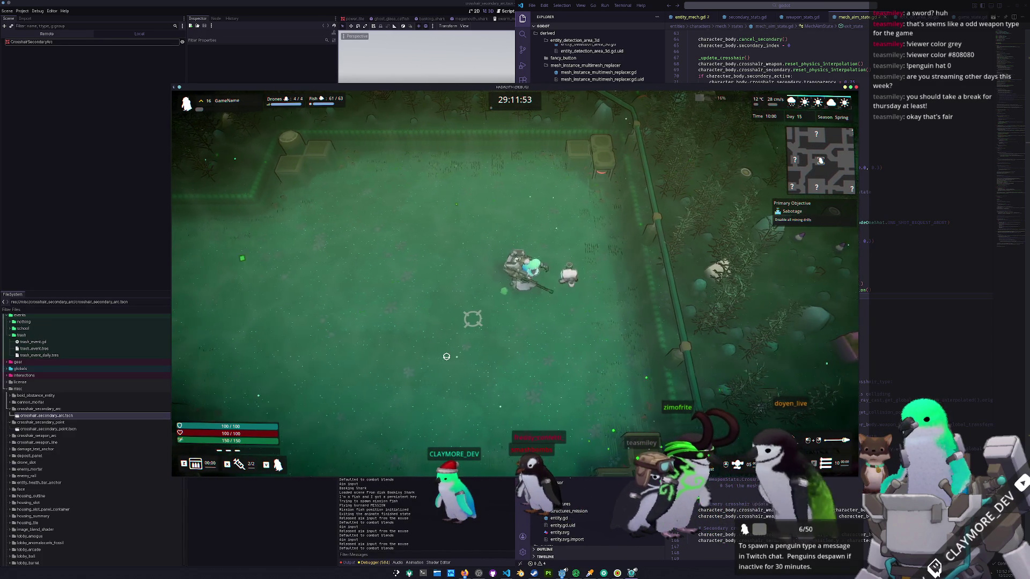
key("s")
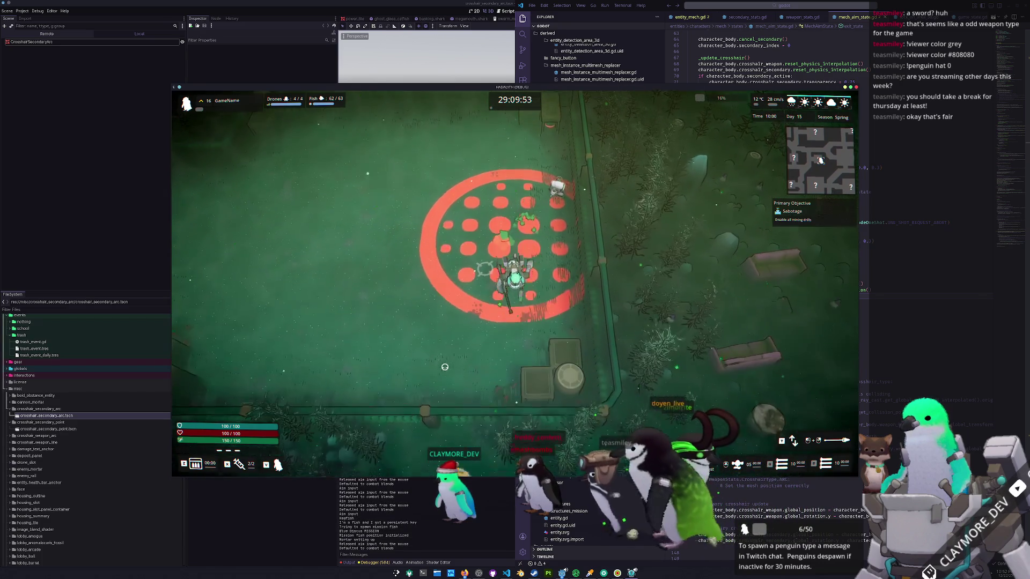
key("Escape")
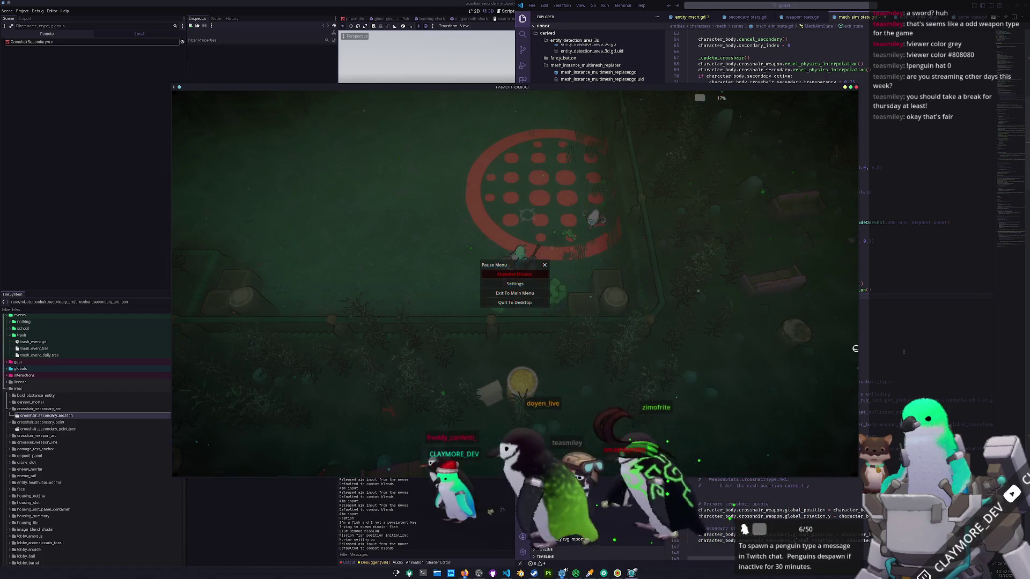
In exit_state, replace the transparency lines with both crosshairs' visible = false
left_click(868, 308)
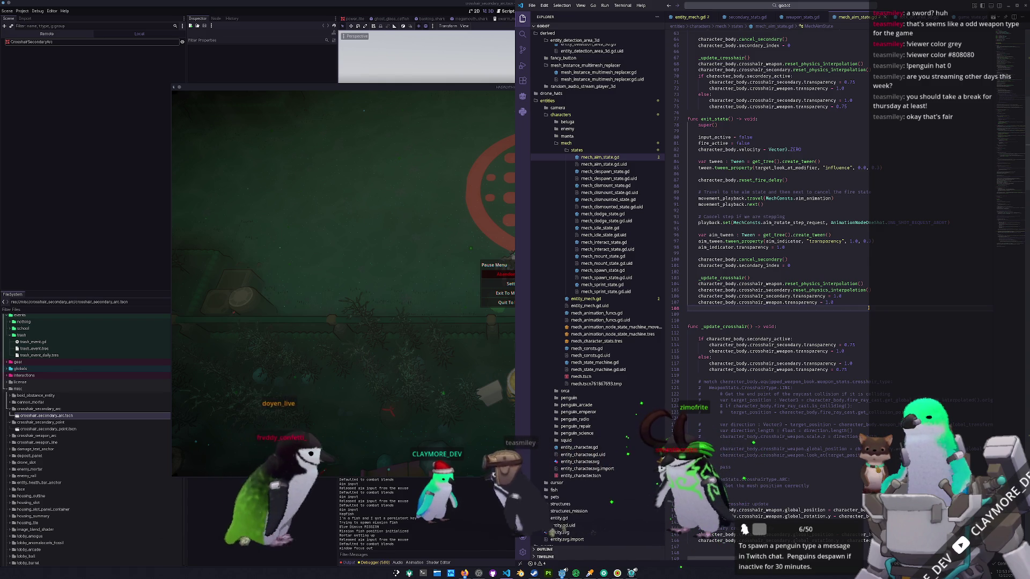
left_click(698, 296)
key("Return")
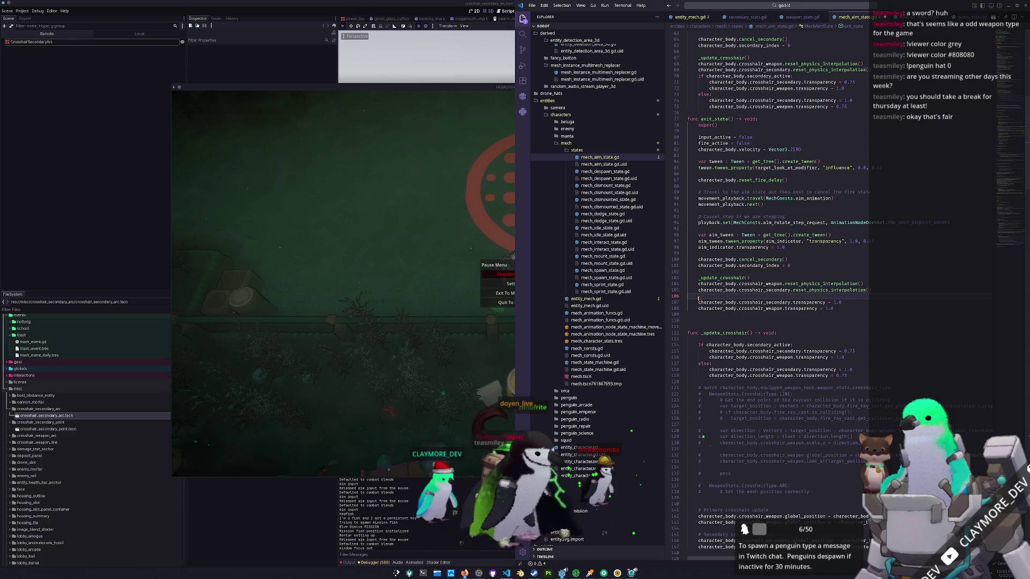
type("character_body.cro")
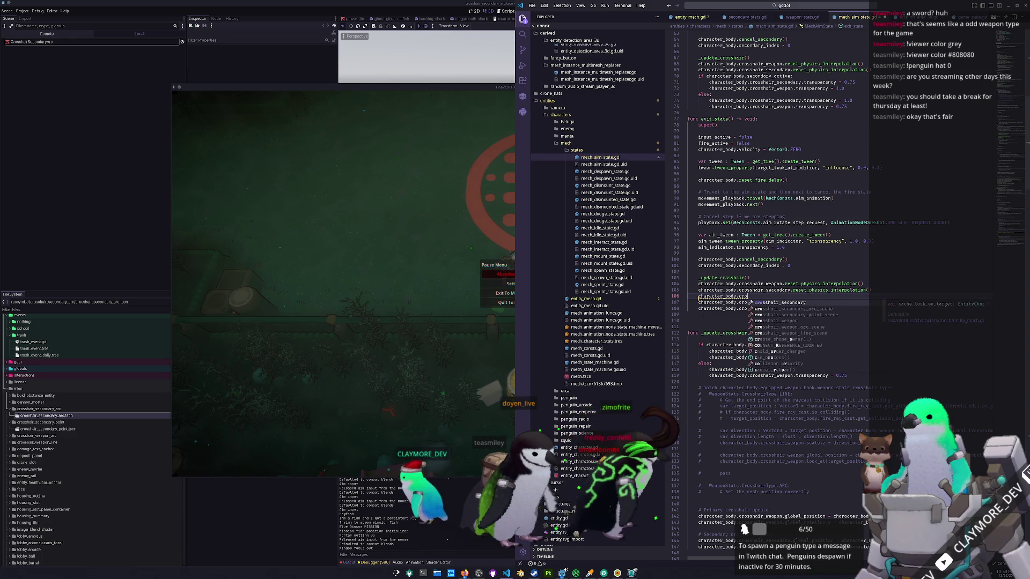
type("sshair_secondary.visibl")
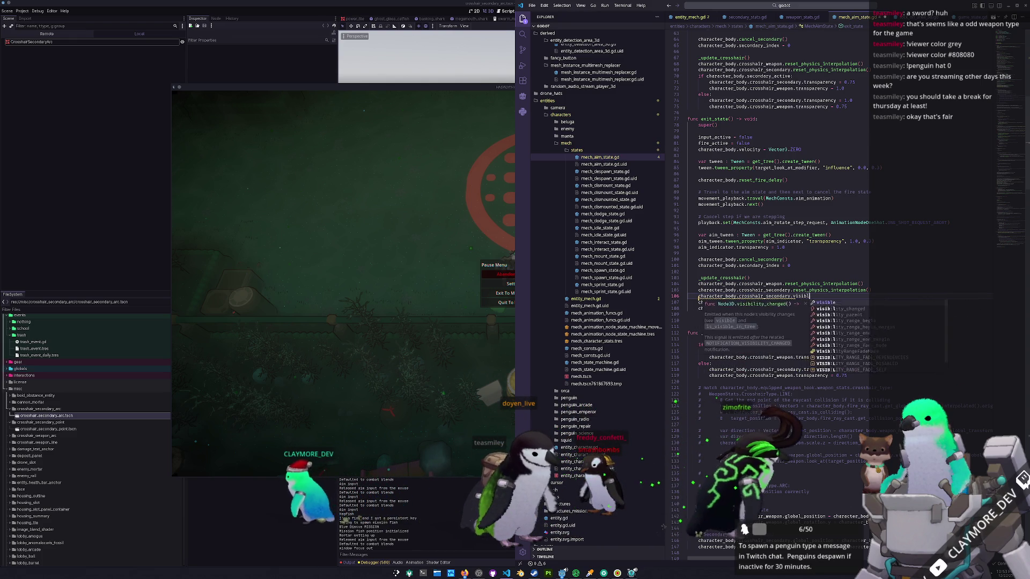
type("e = false")
key("Return")
type("char")
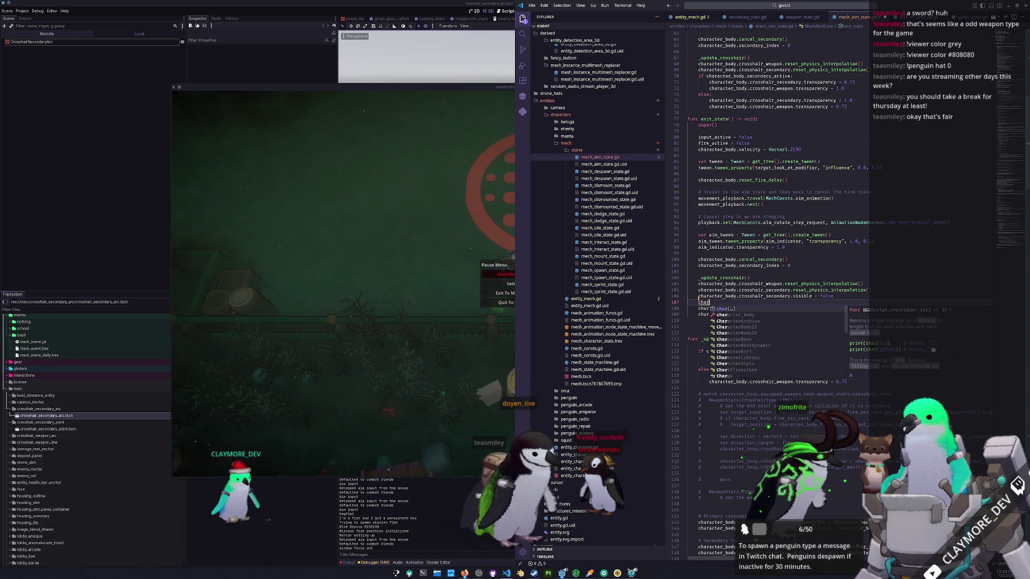
type("acter_body.cros")
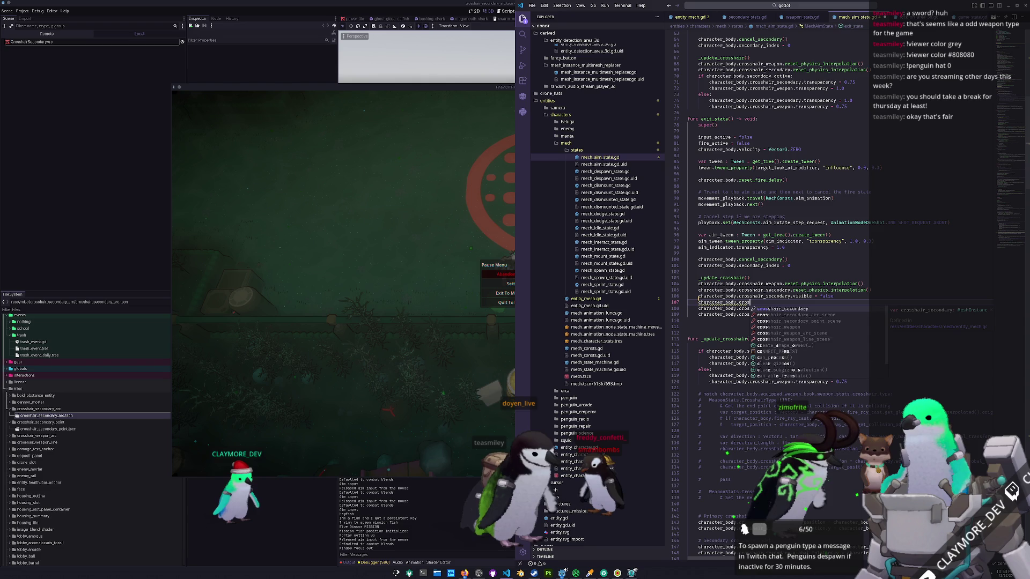
type("sha")
type("pri")
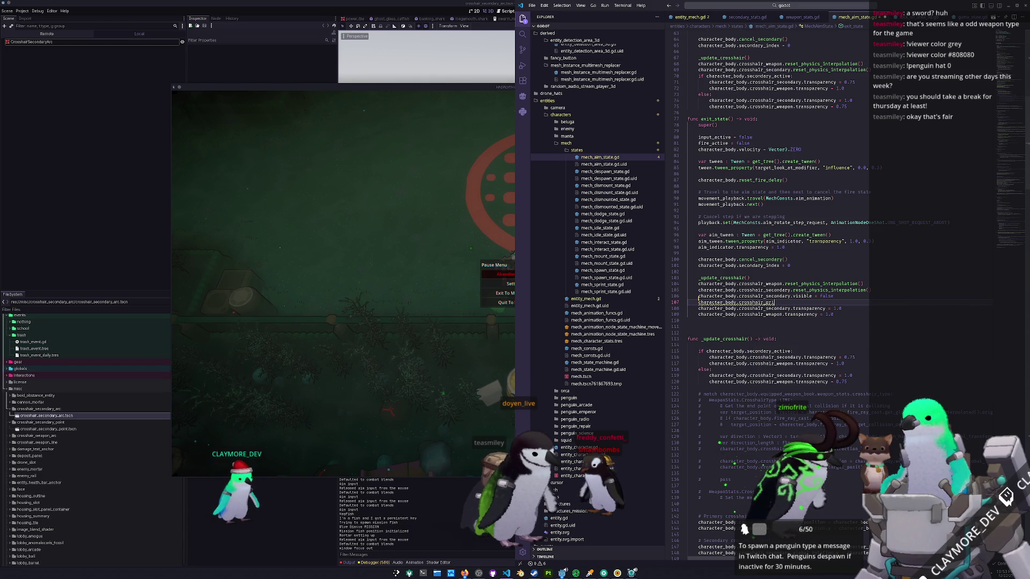
type("n.visible = fals")
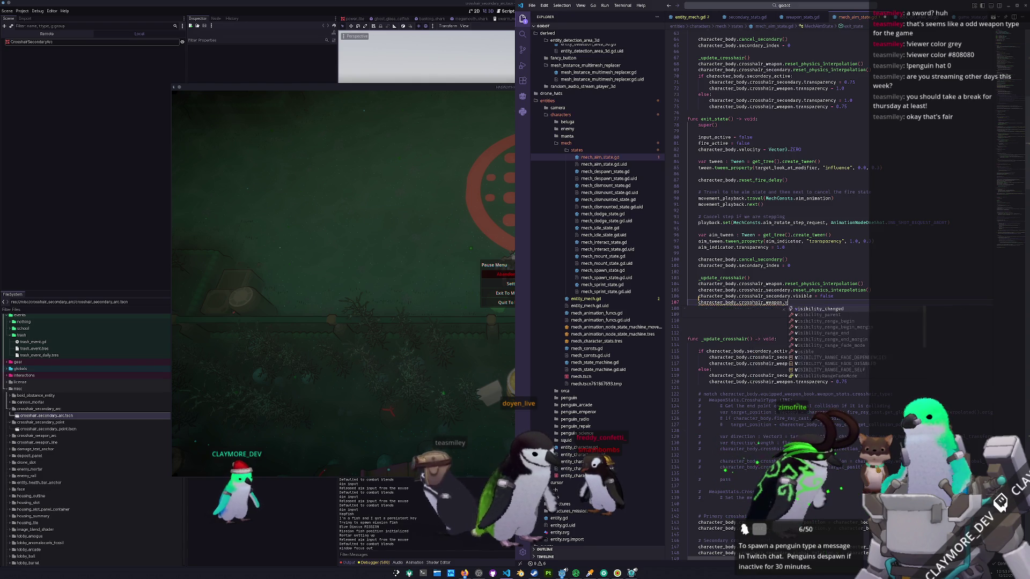
type("e")
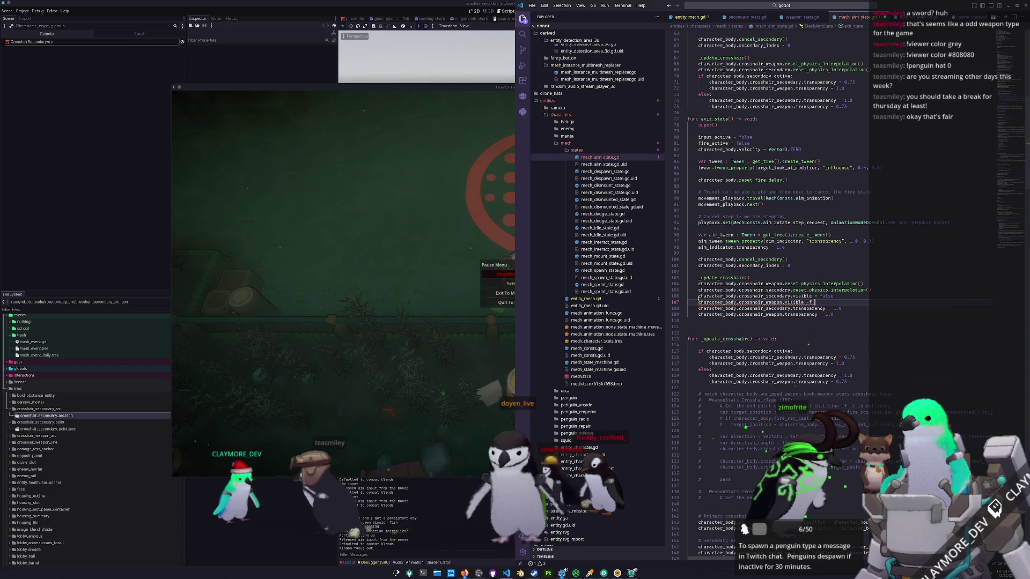
left_click(688, 308)
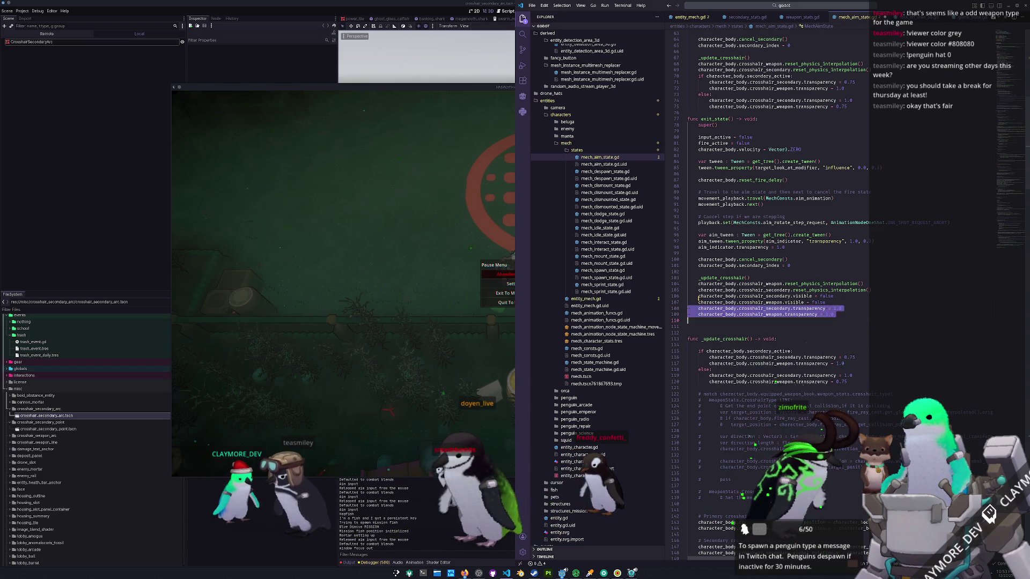
key("BackSpace")
In enter_state, replace the if/else transparency block with both crosshairs' visible = true, then return to the game
key("Up")
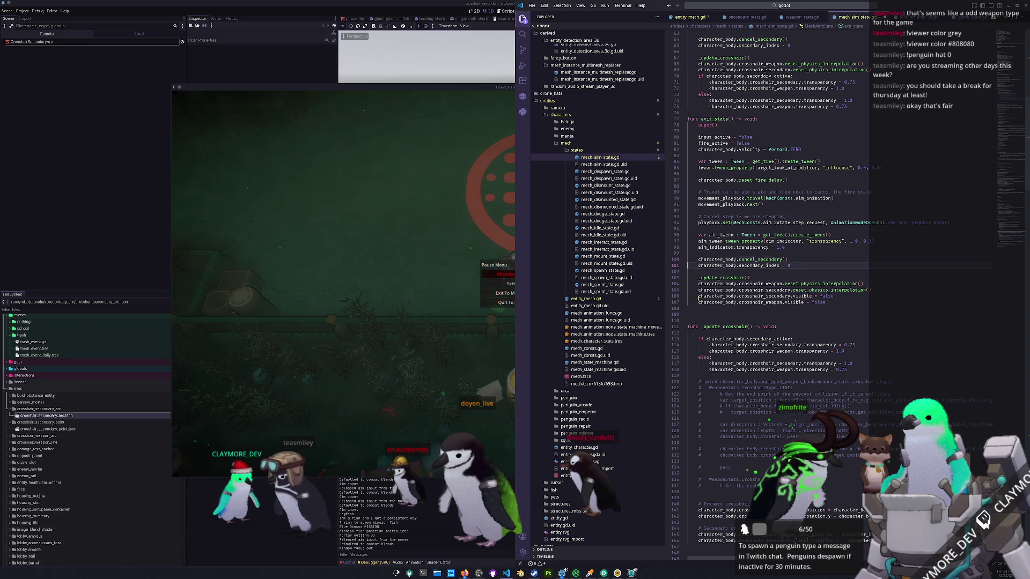
key("Up")
key("Up")
key("Up")
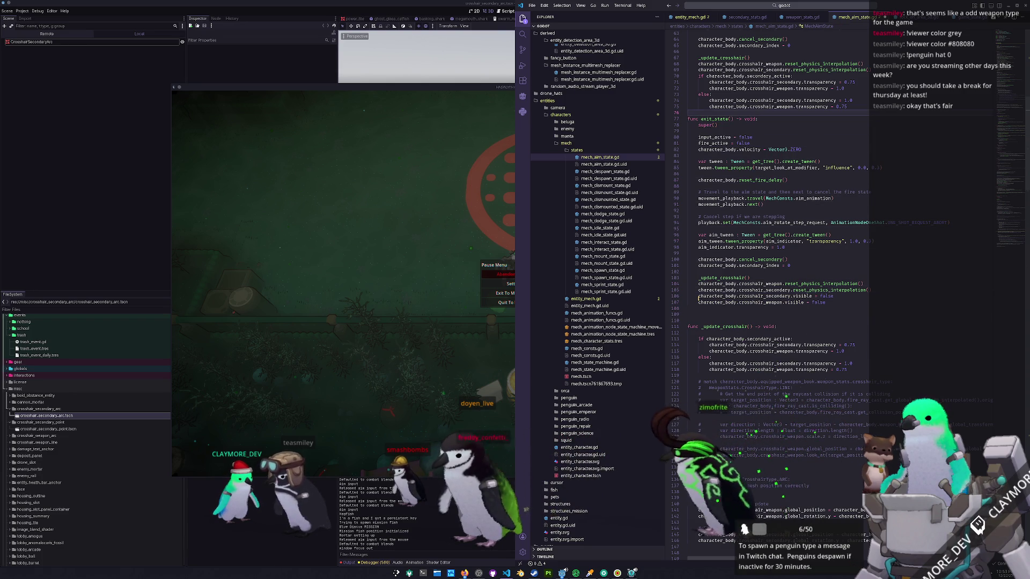
key("Return")
key("shift+Up")
key("shift+Up")
key("shift+Up")
type("character_body.crosshair_secondary.visible = false character_body.crosshair_weapon.visible = false")
key("Up")
key("ctrl+shift+Left")
type("true")
key("Down")
key("ctrl+shift+Left")
type("true")
key("Down")
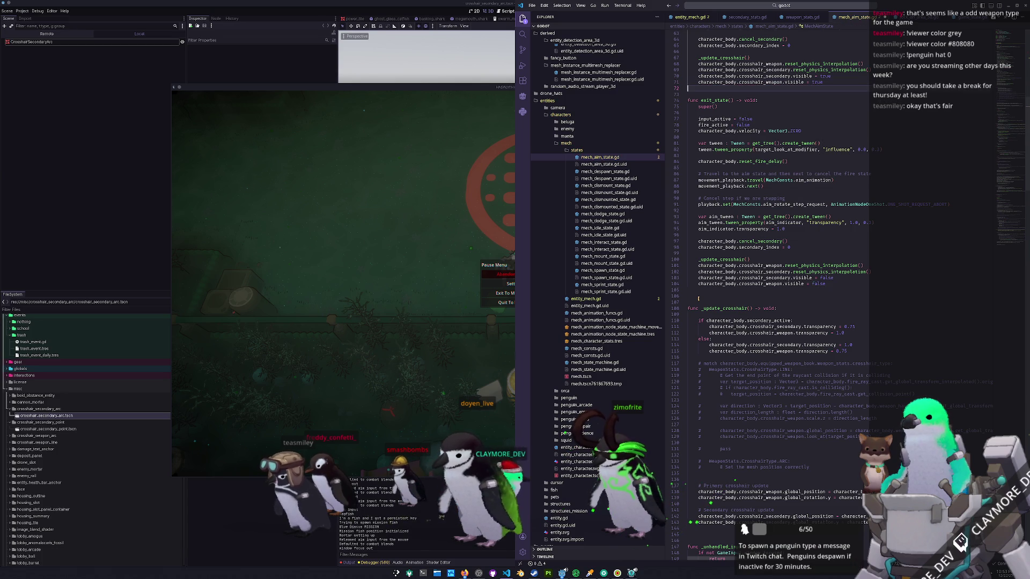
key("alt+Tab")
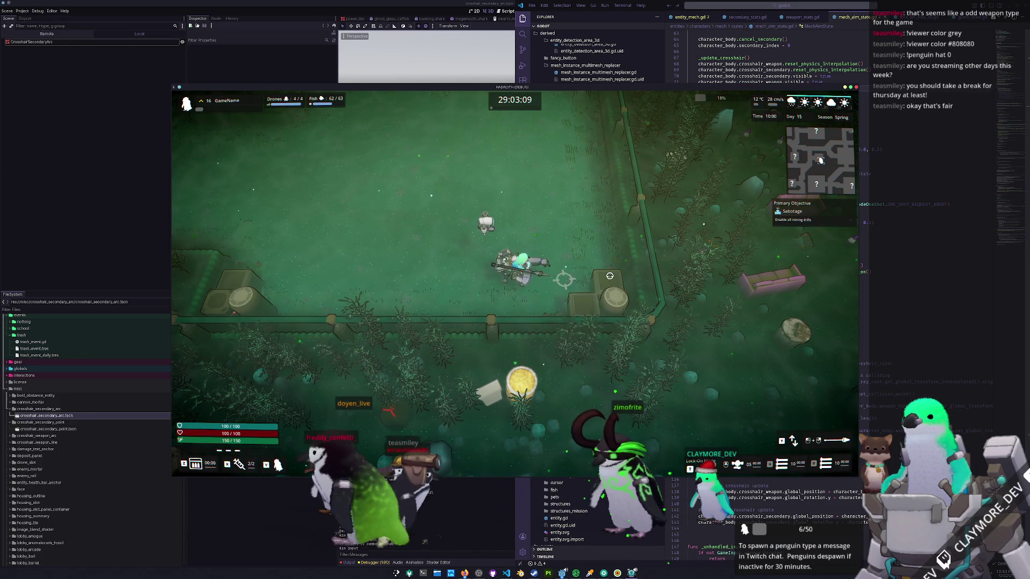
Aim the secondary attack at the ground, then walk the mech past the drone and left across the reef
scroll(609, 275, "down", 1)
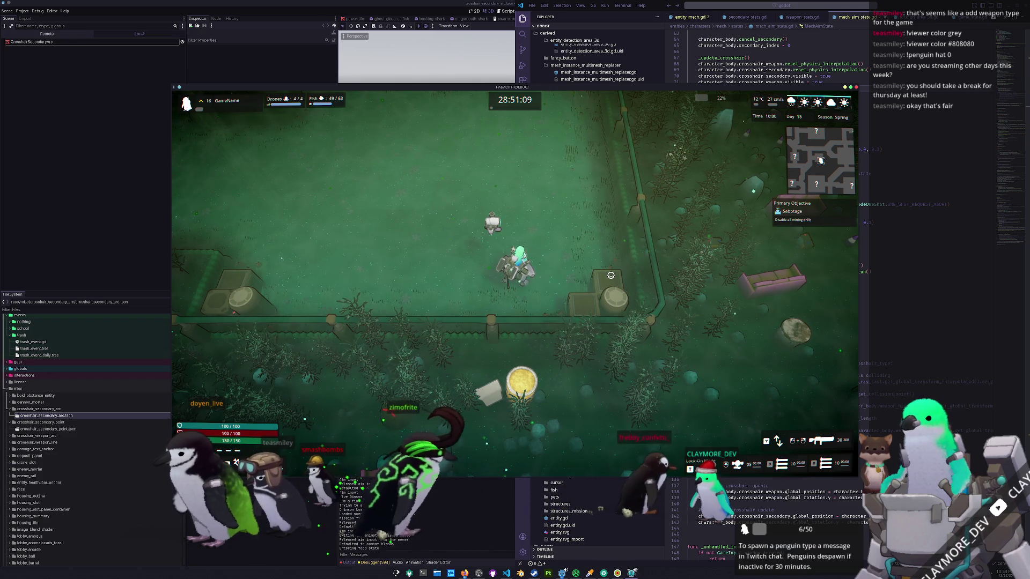
right_click(610, 275)
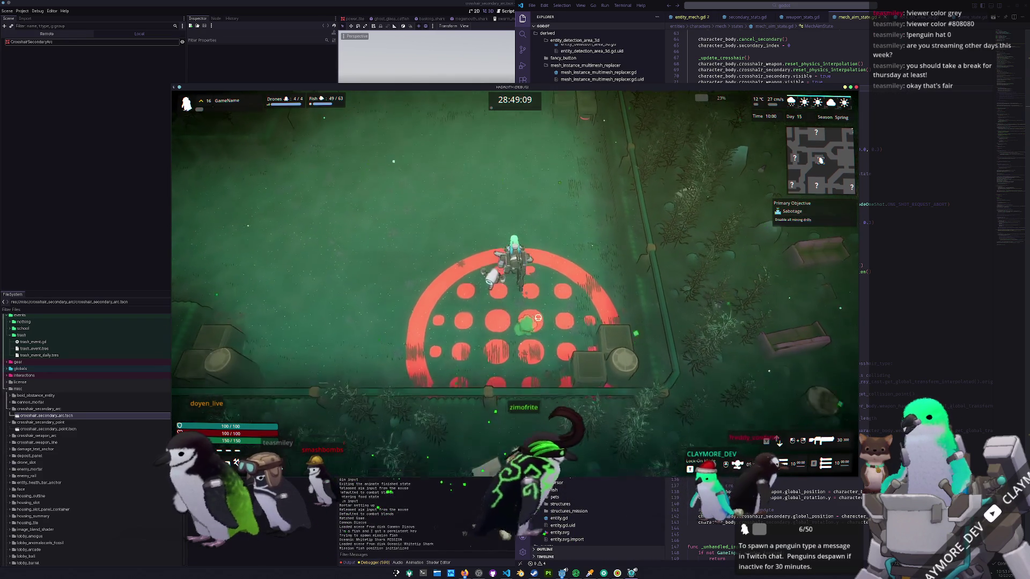
key("w")
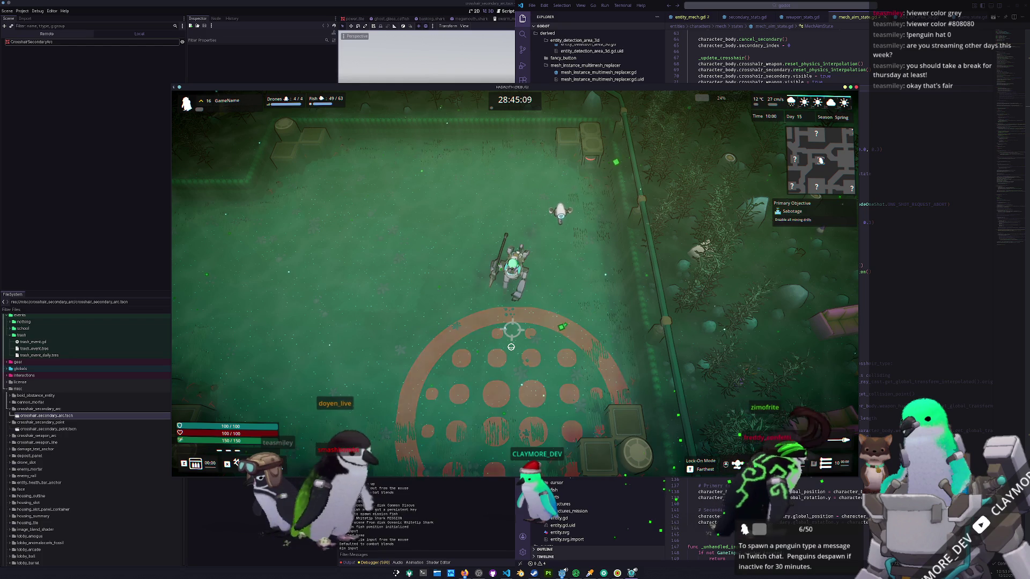
key("d")
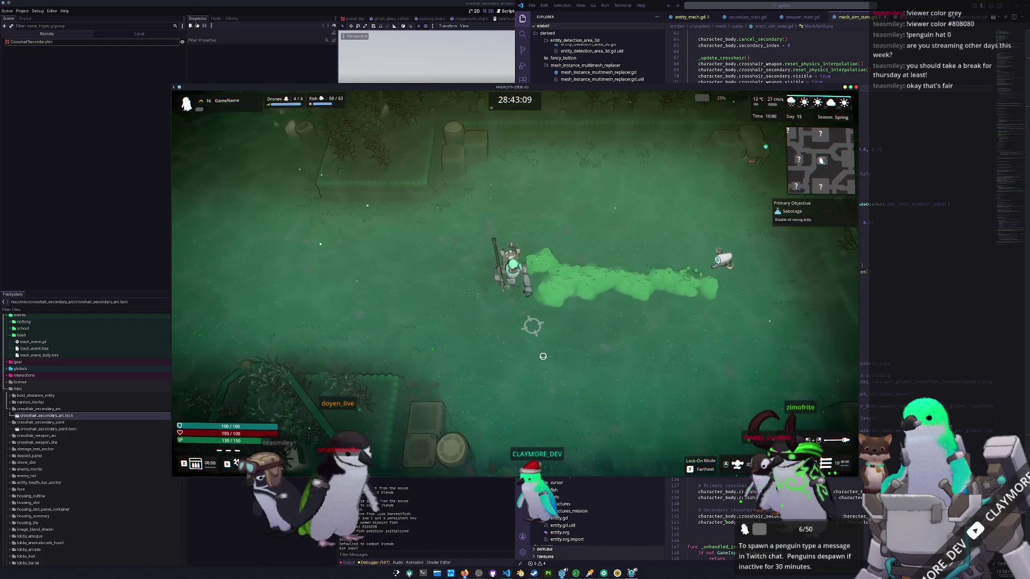
key("a")
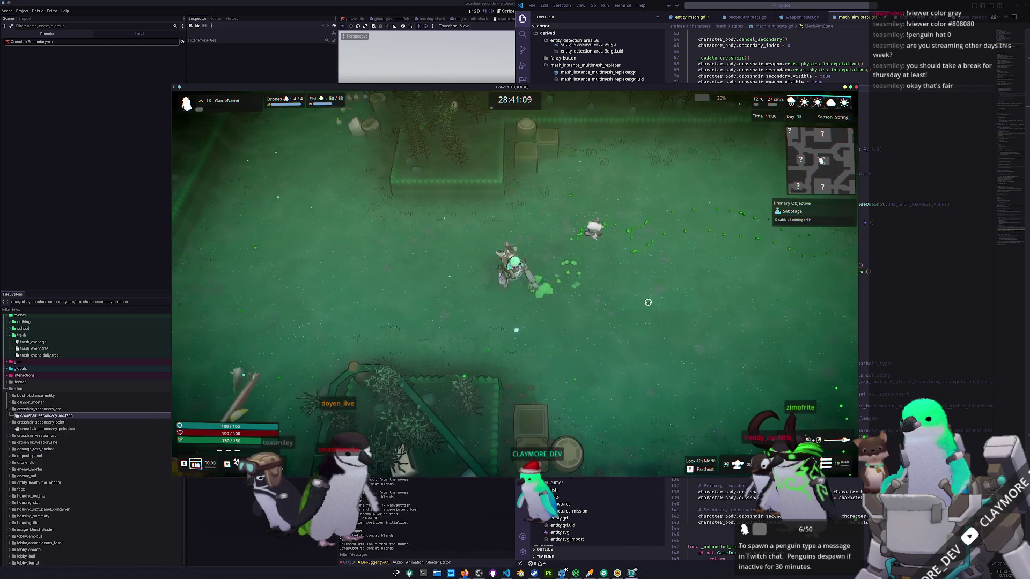
key("a")
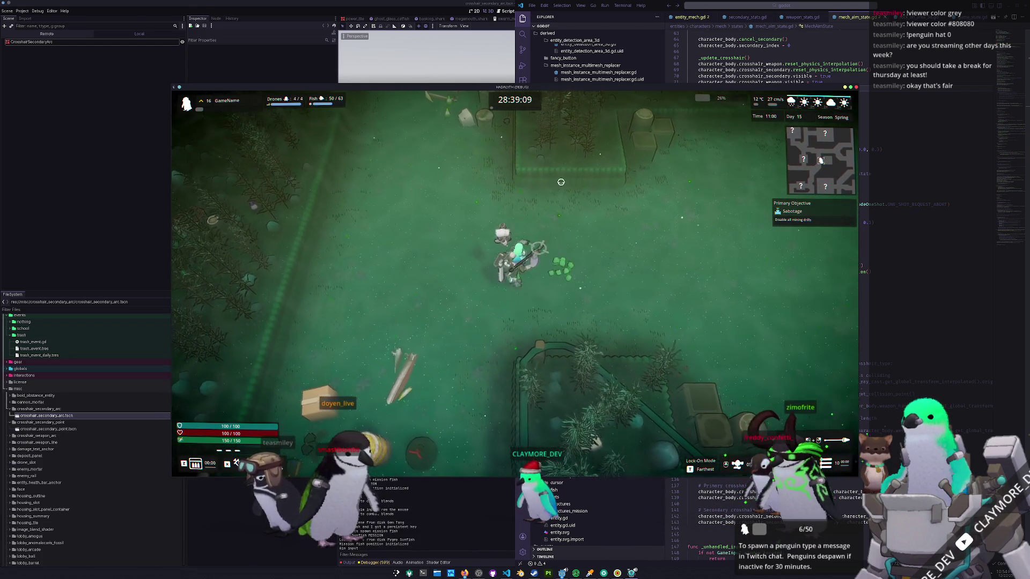
key("a")
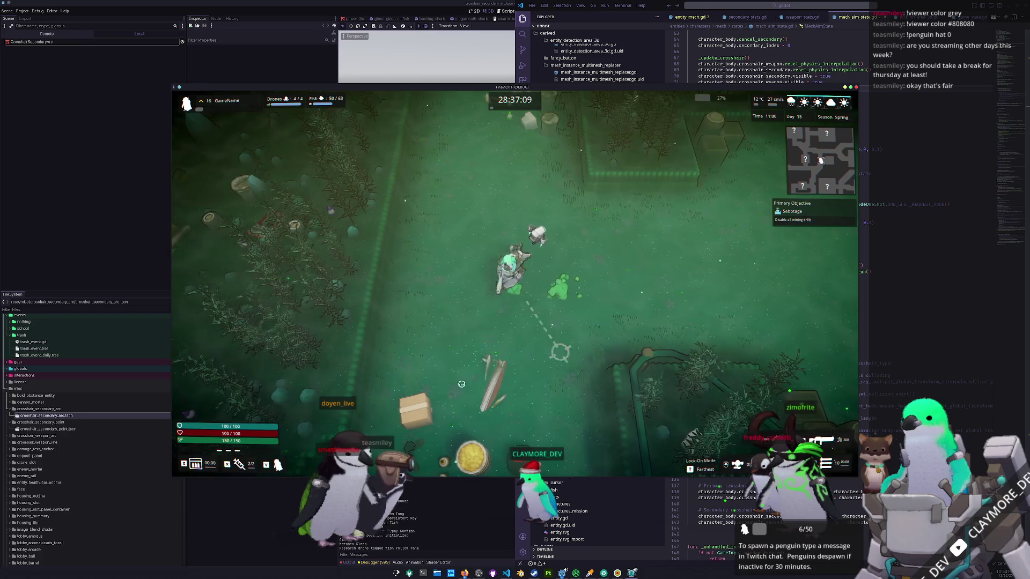
Dodge down-left out of the attack circle, pause the game, and bring the code editor forward
key("a")
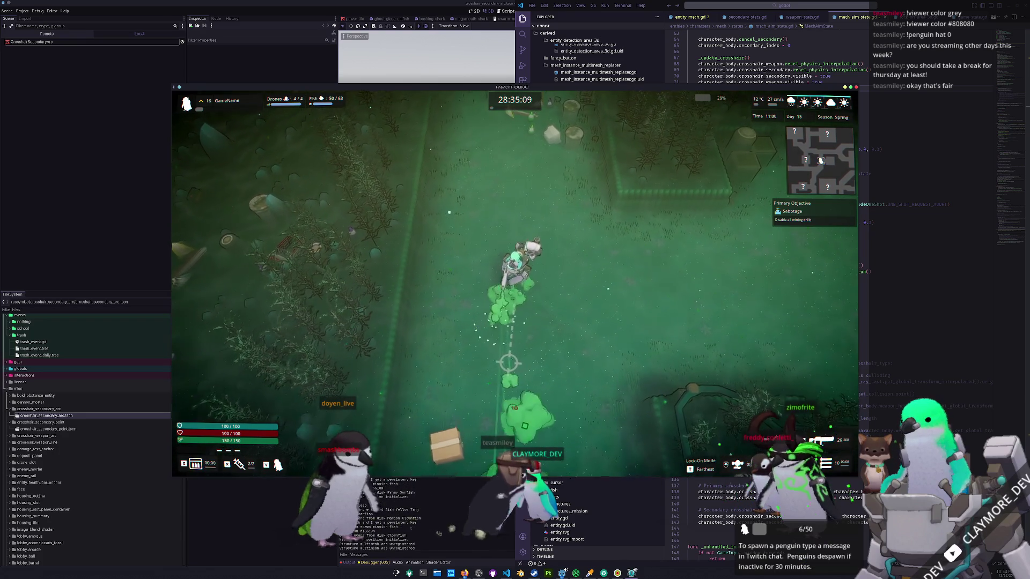
key("d")
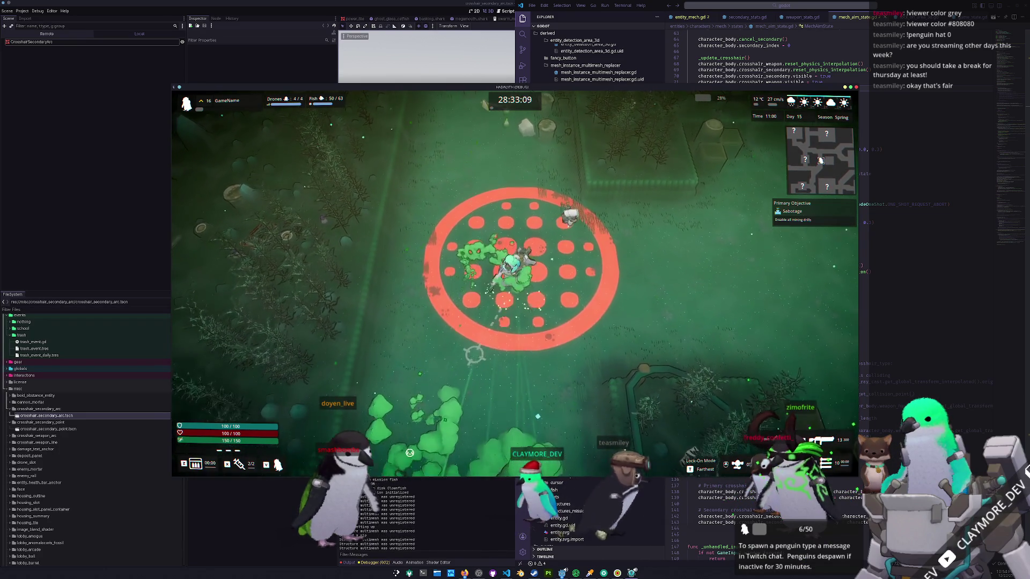
key("s")
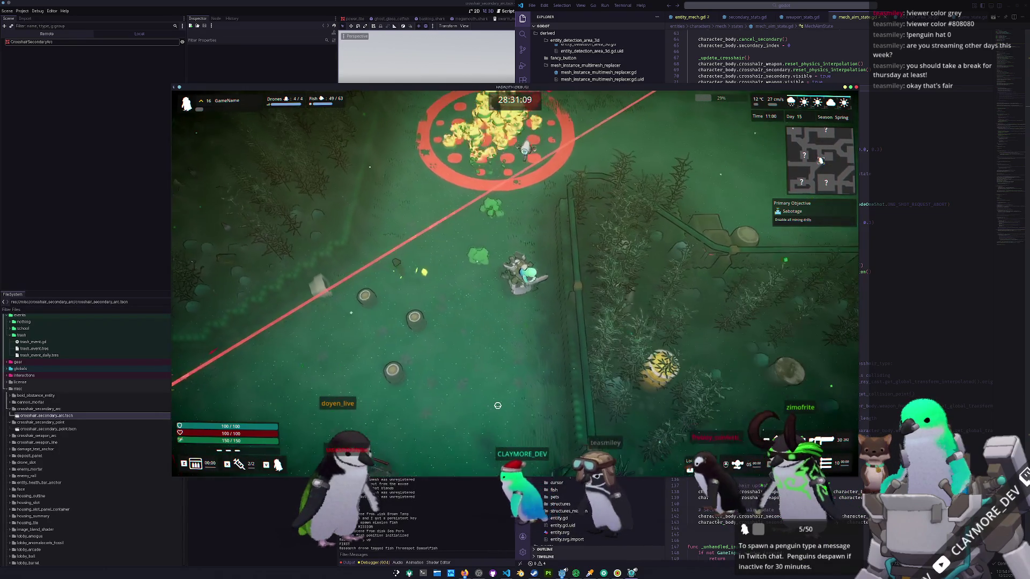
key("s")
key("a")
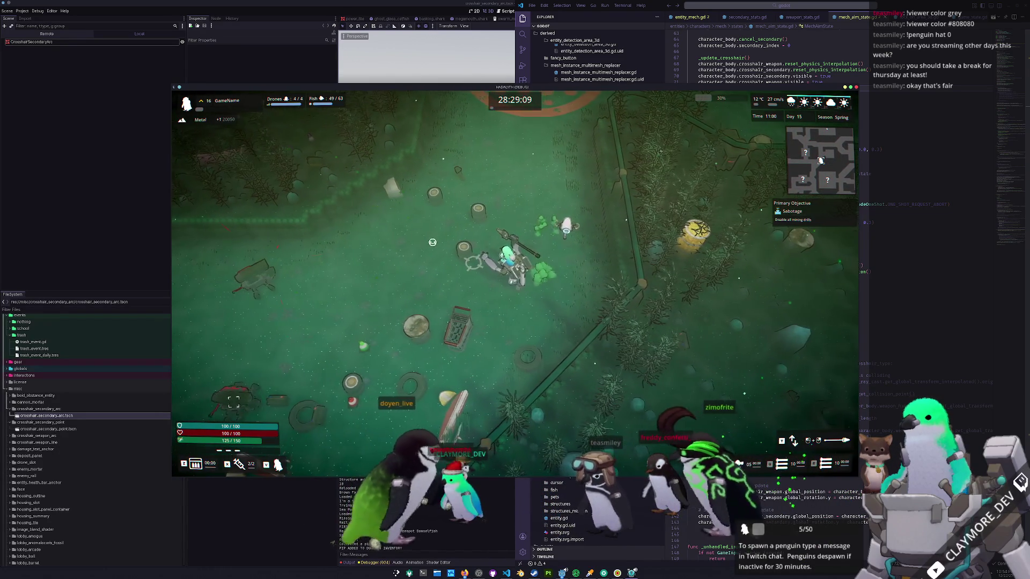
key("w")
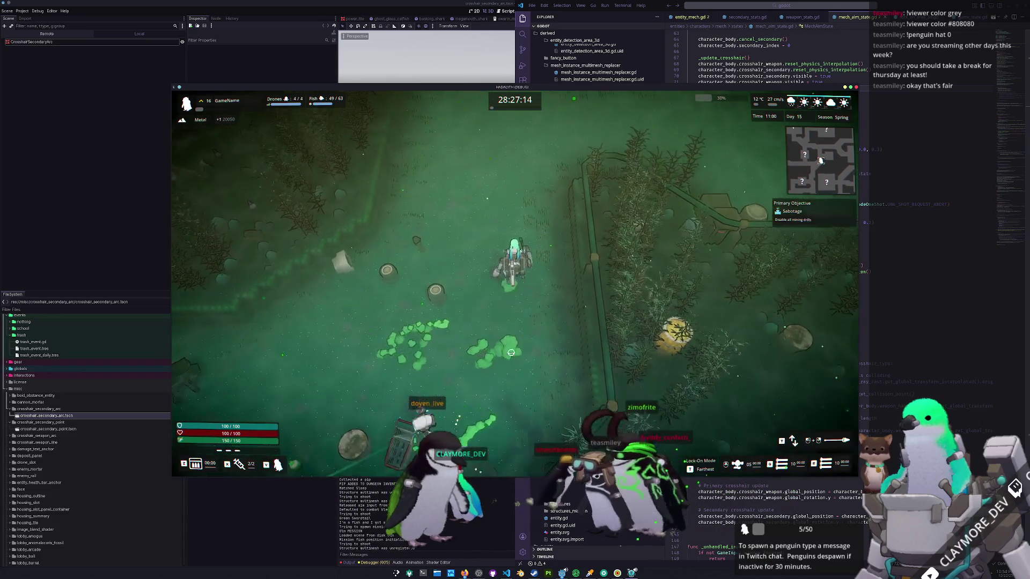
key("Escape")
left_click(914, 358)
Scroll up the crosshair code, put the browser's Tasks board in front of the paused game, then return to Godot
scroll(872, 374, "up", 3)
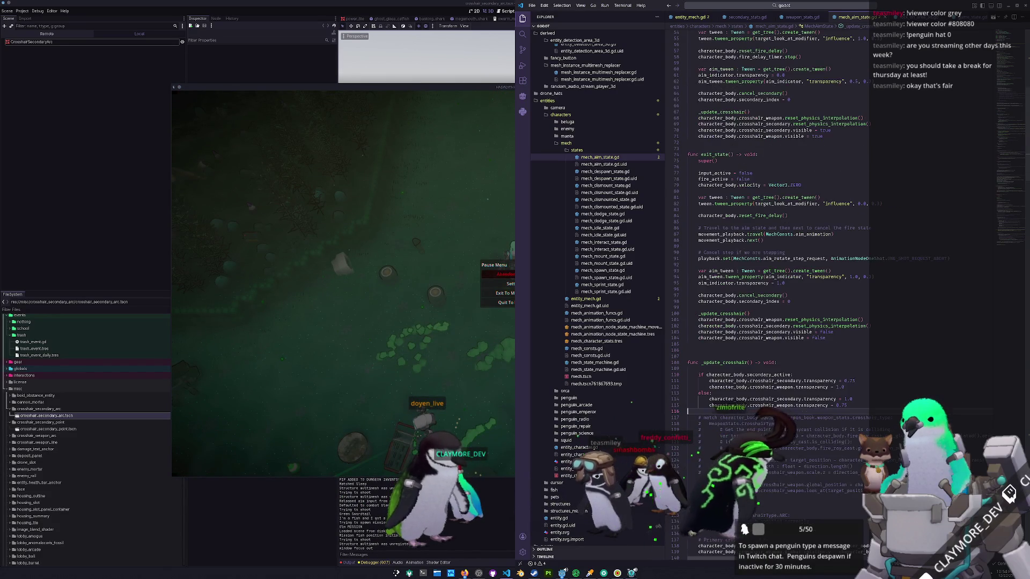
mouse_move(506, 573)
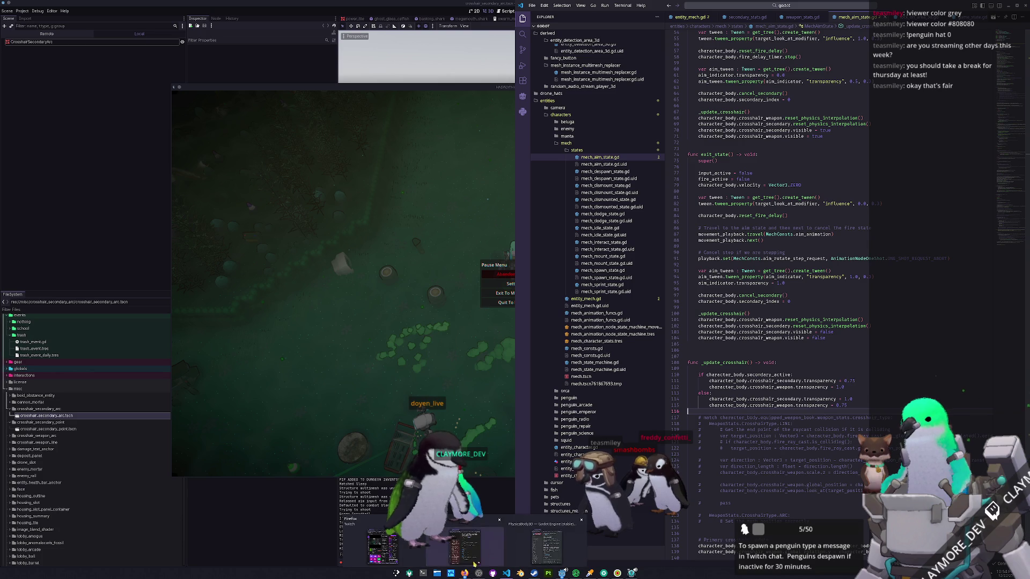
left_click(546, 545)
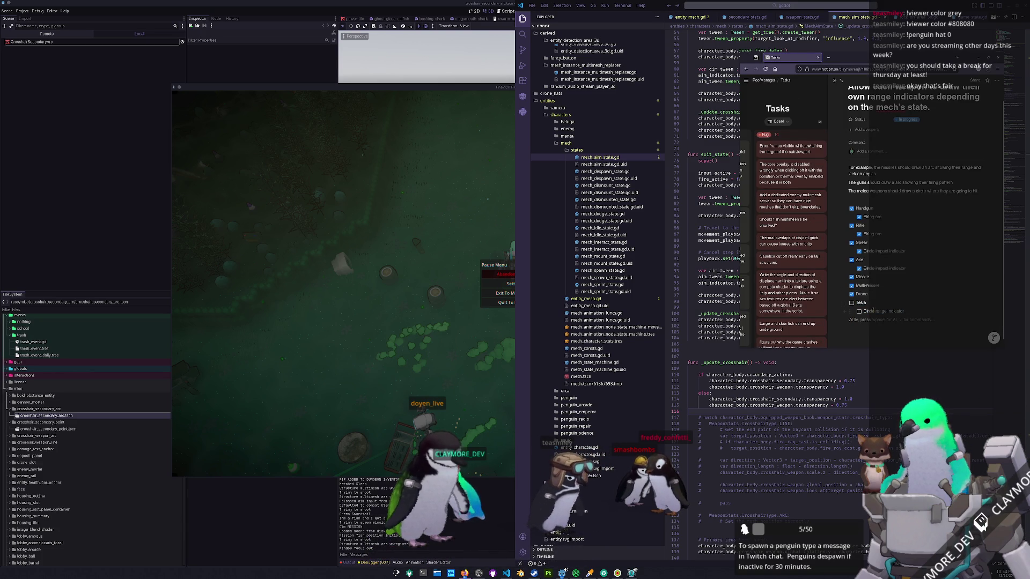
key("alt+Tab")
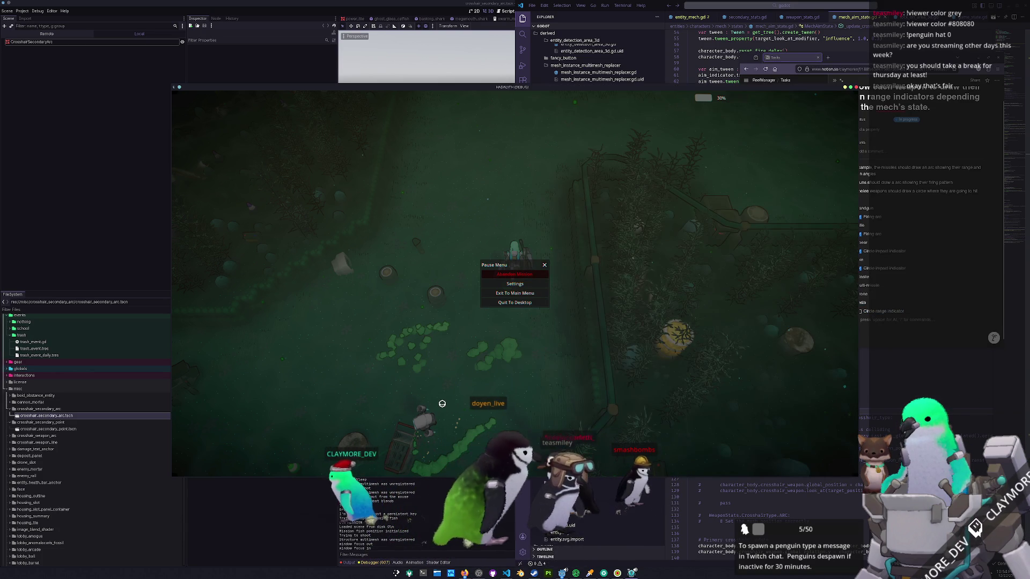
left_click(900, 341)
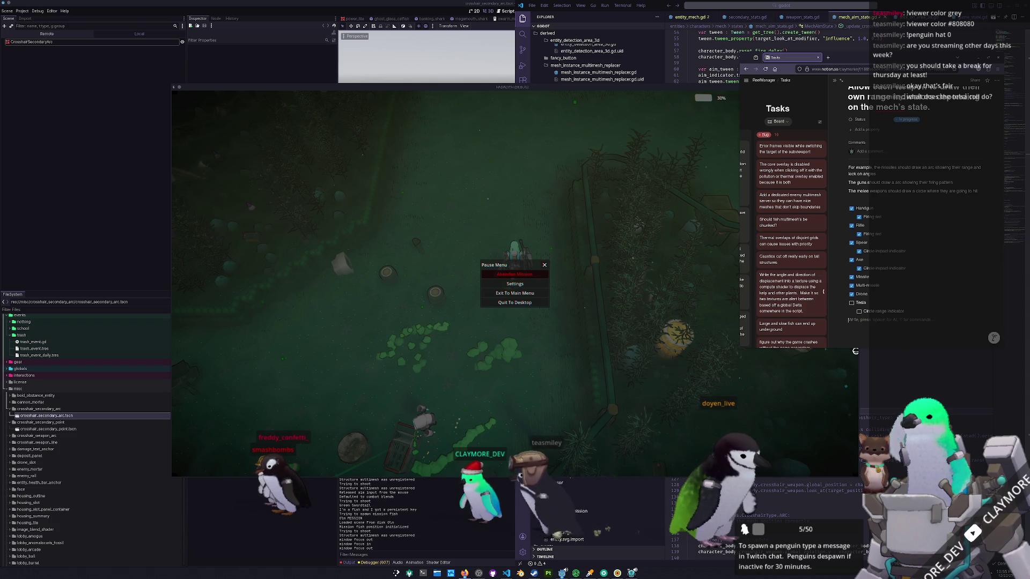
left_click(198, 106)
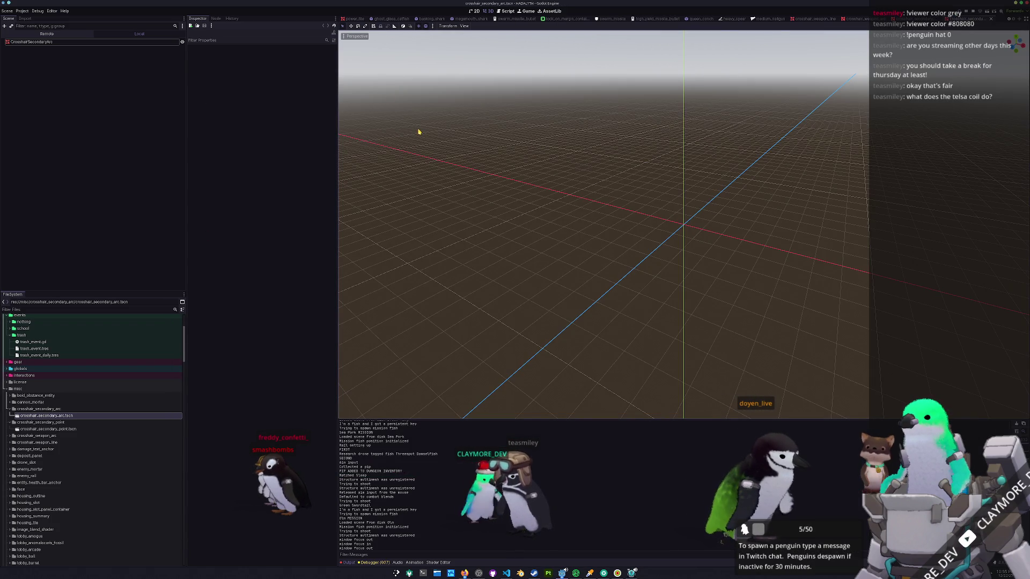
Open the mech.tscn scene through the quick resource search
key("shift+alt+o")
type("mech.tsc")
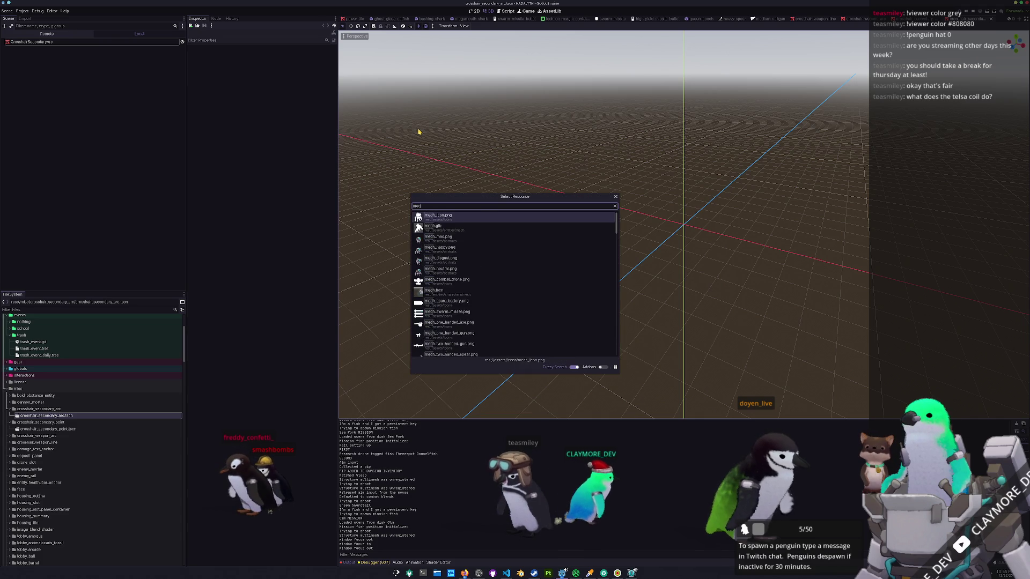
key("Return")
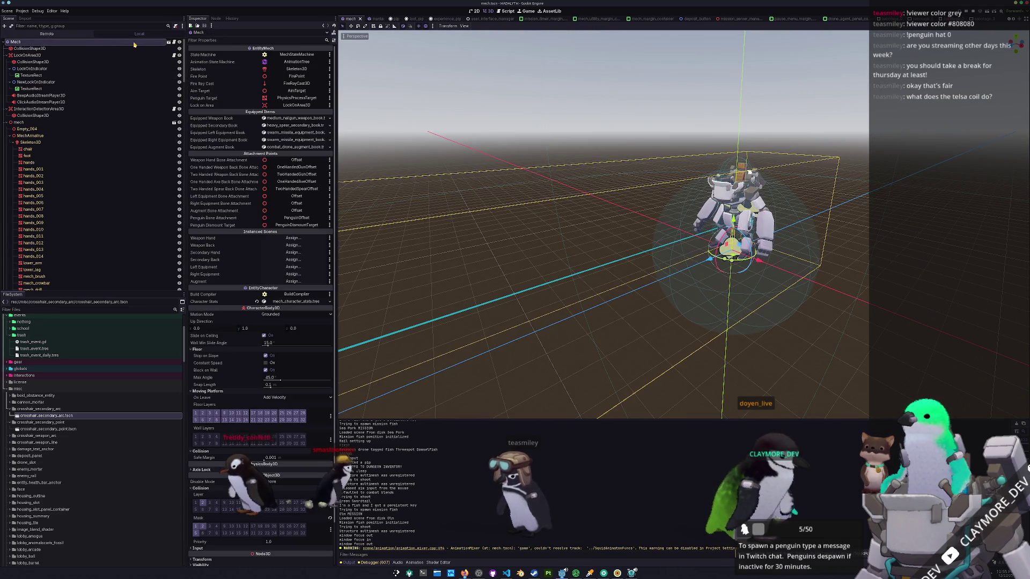
Quick-load spare_battery_augment_book as the mech's Equipped Augment Book, save the scene, and run the game
left_click(328, 148)
left_click(297, 169)
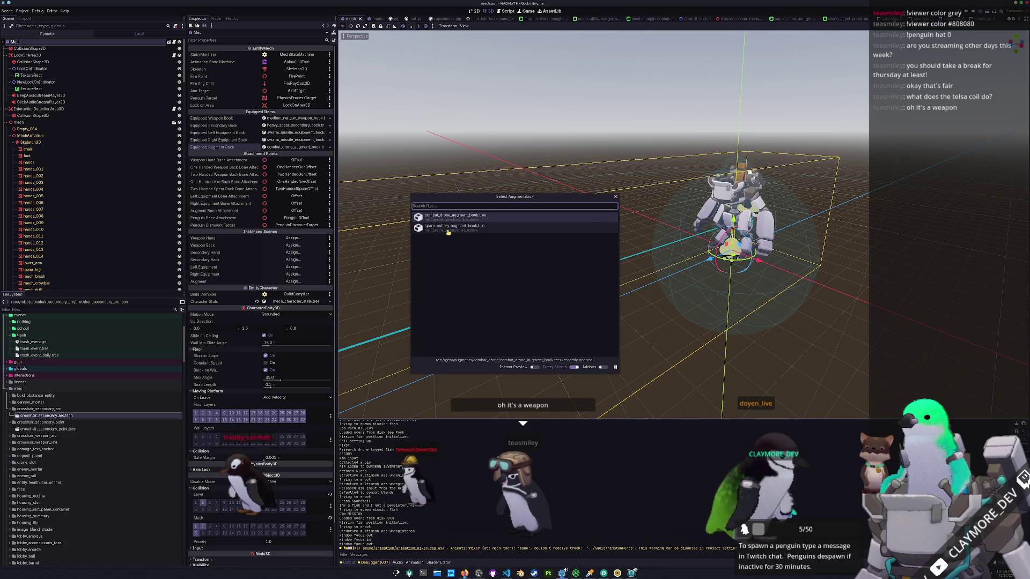
double_click(526, 229)
key("ctrl+s")
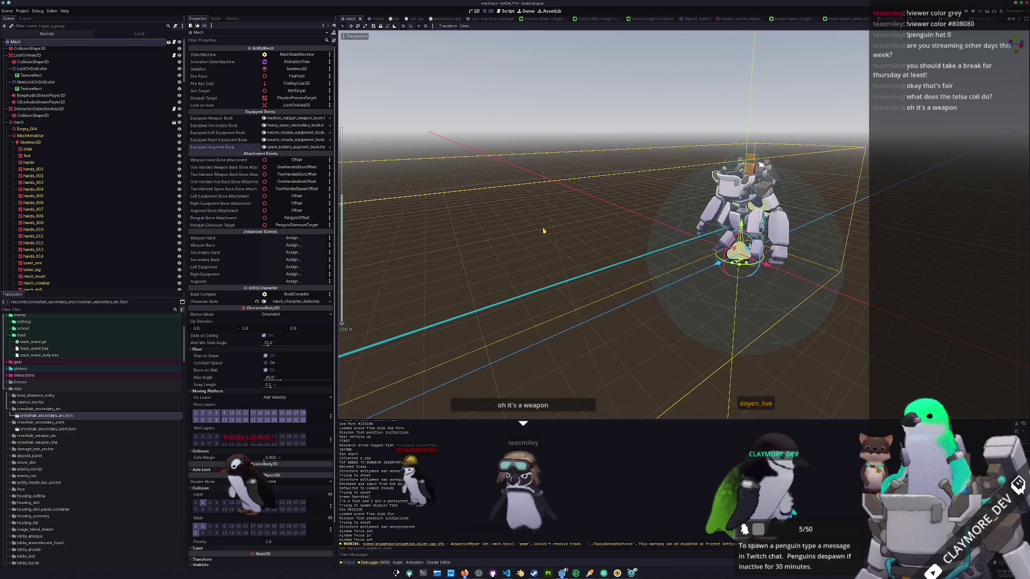
key("F5")
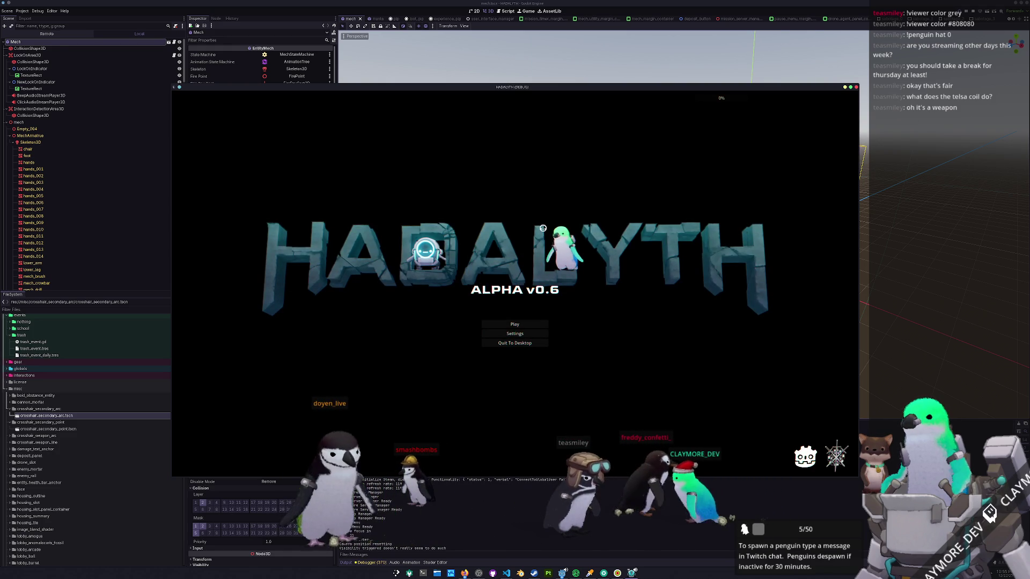
Play from save slot 1 and walk the mech through the hub and down the lift to the reef
left_click(514, 325)
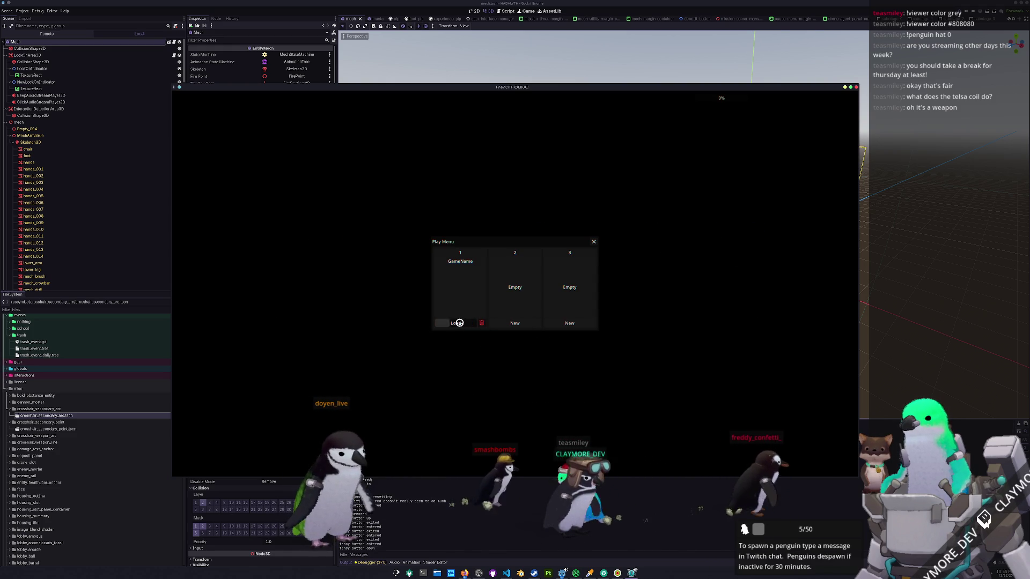
left_click(456, 323)
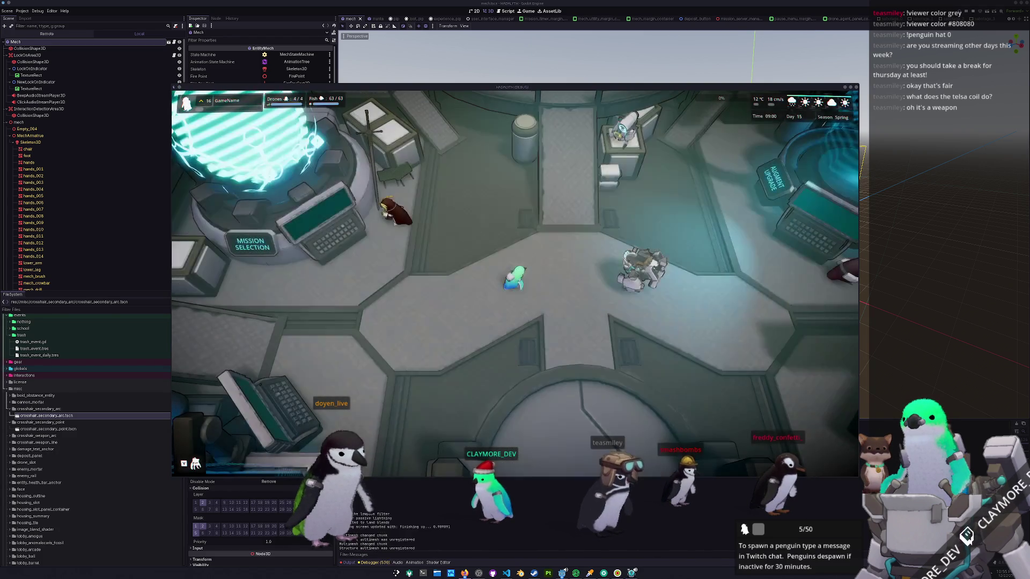
key("w")
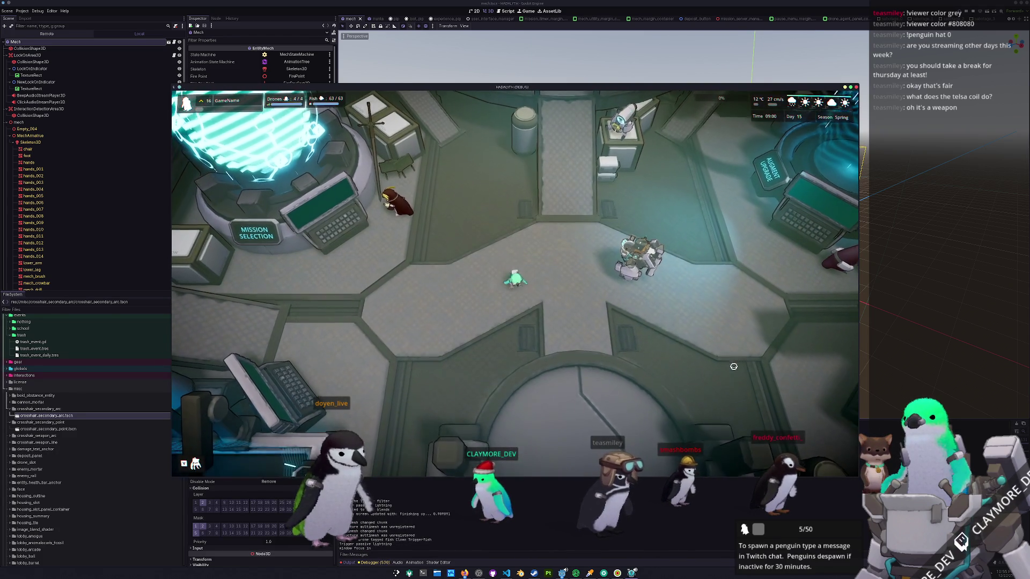
key("s")
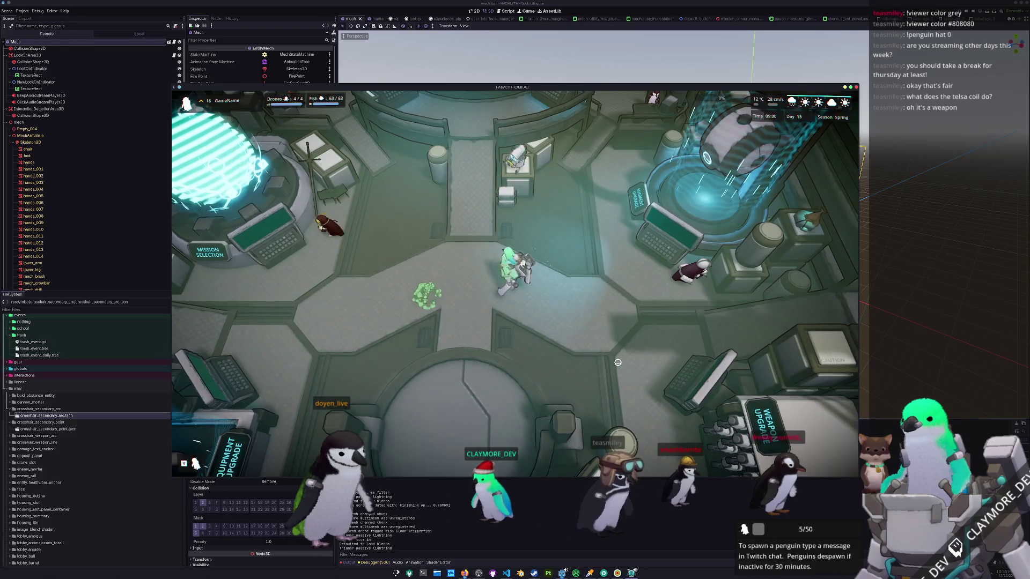
key("s")
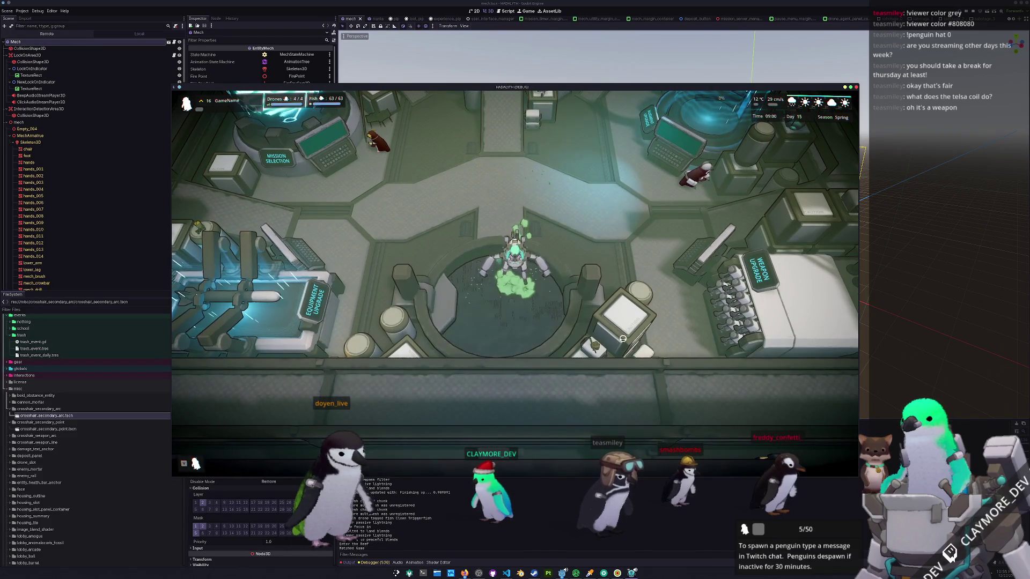
key("s")
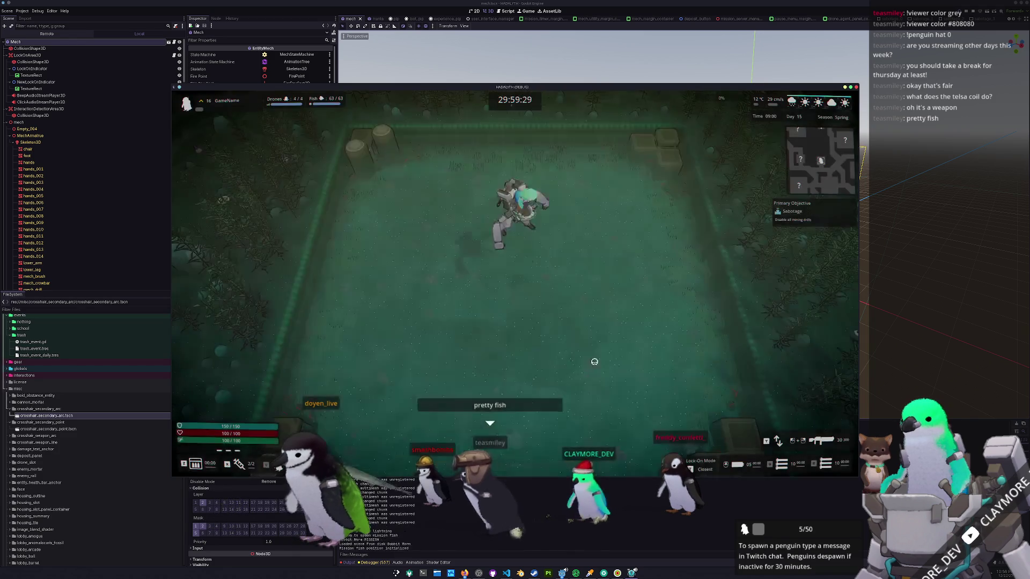
Drive the mech north toward the top doorway, then east past the mining drill
key("w")
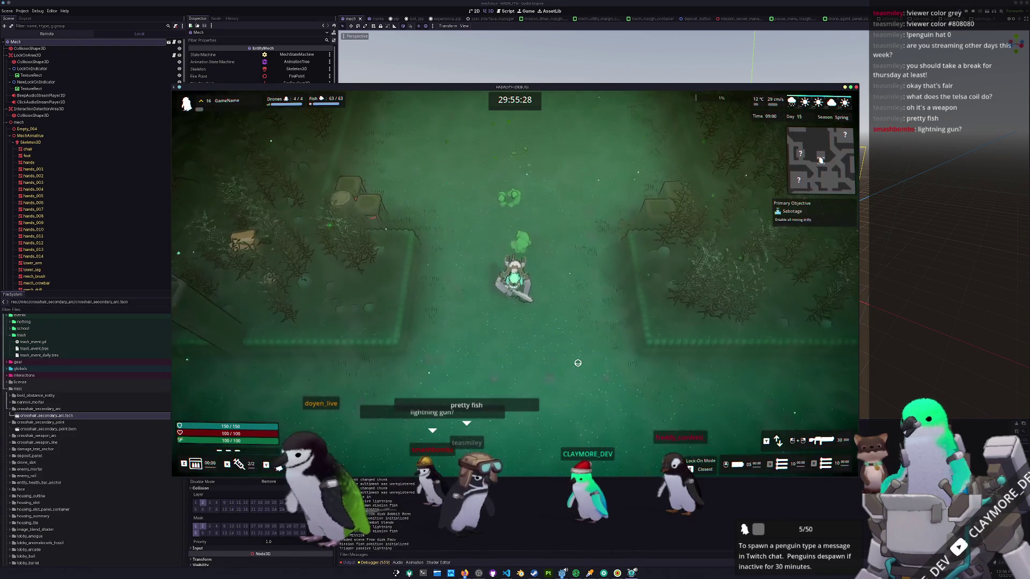
key("d")
key("d")
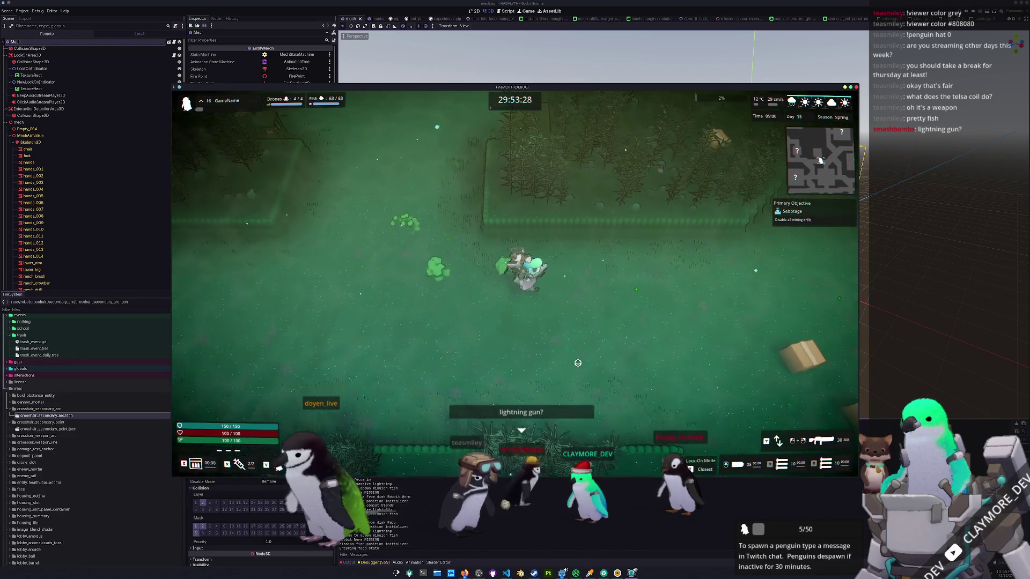
key("w+d")
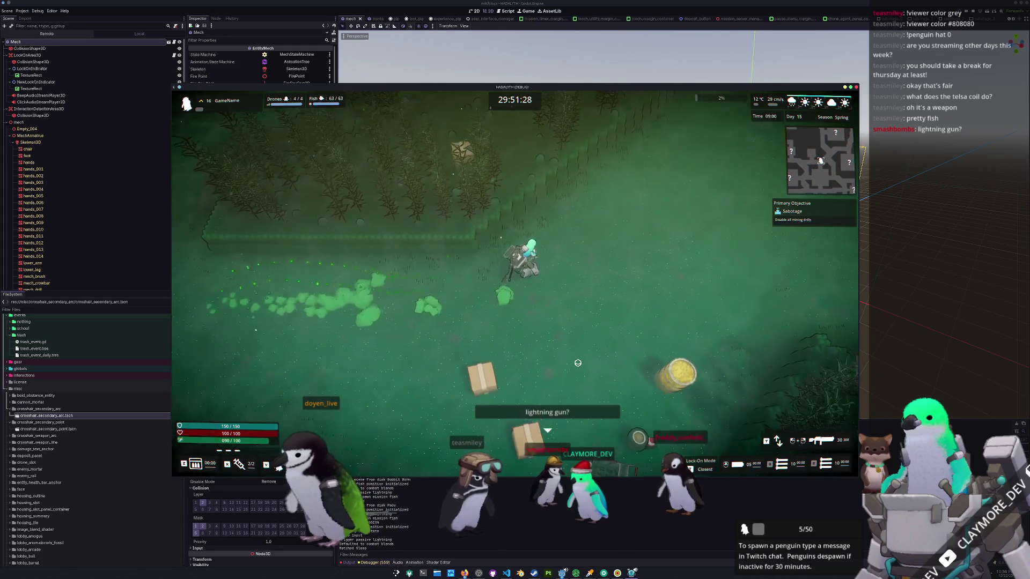
key("w")
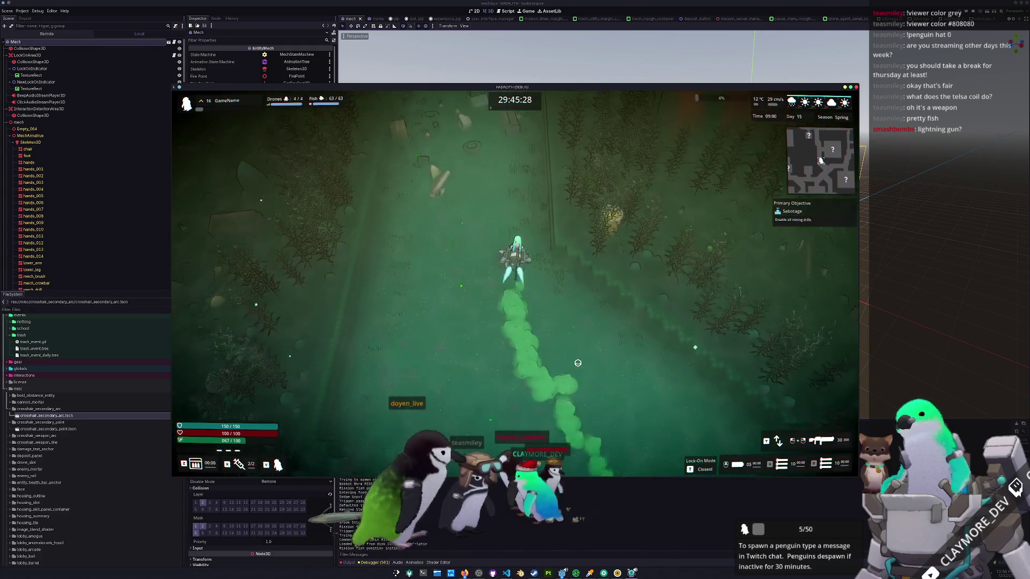
key("w")
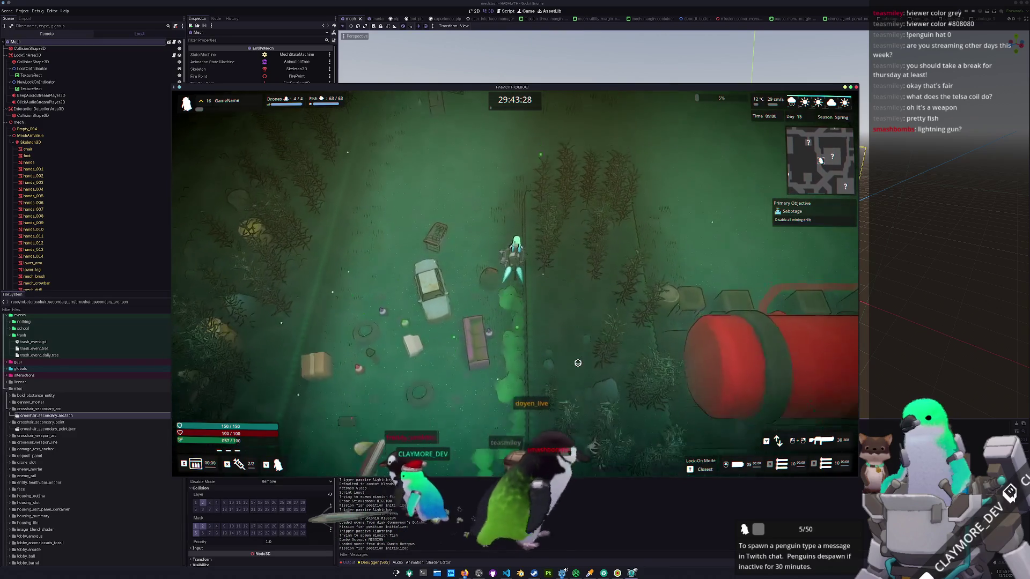
key("d")
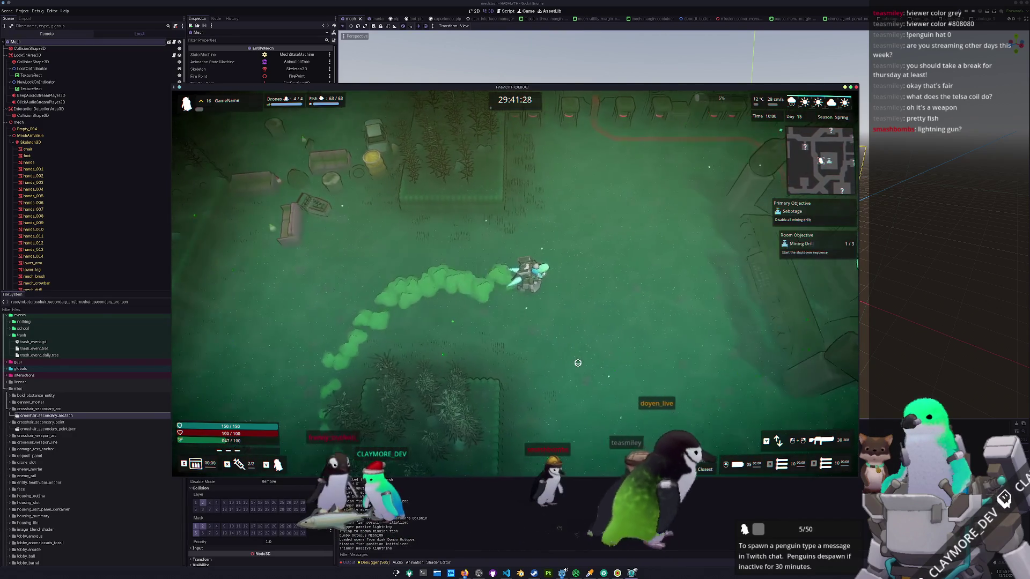
key("d")
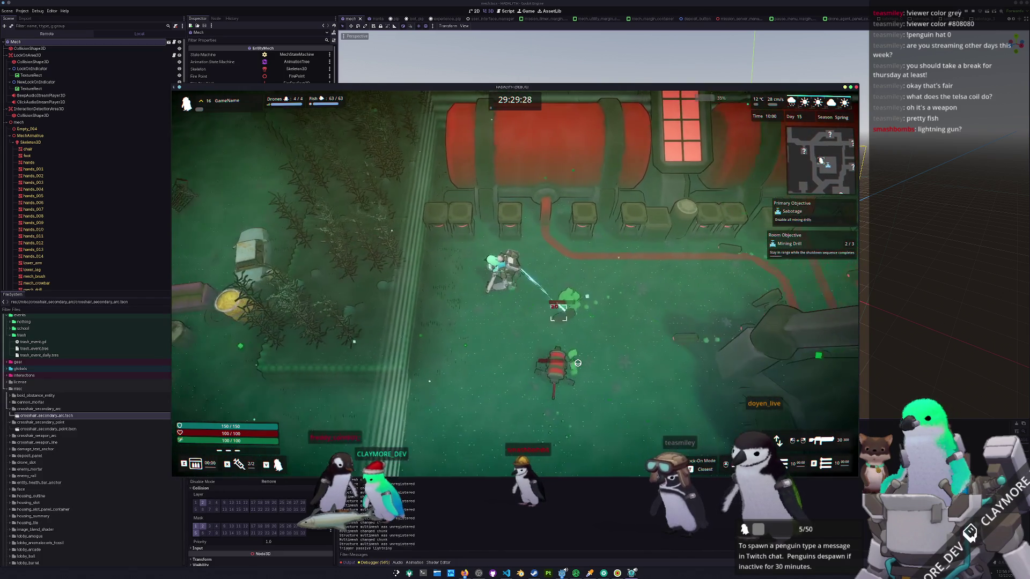
Fight enemies with lightning while moving around the drill, south to the machinery and back north
key("s")
key("d")
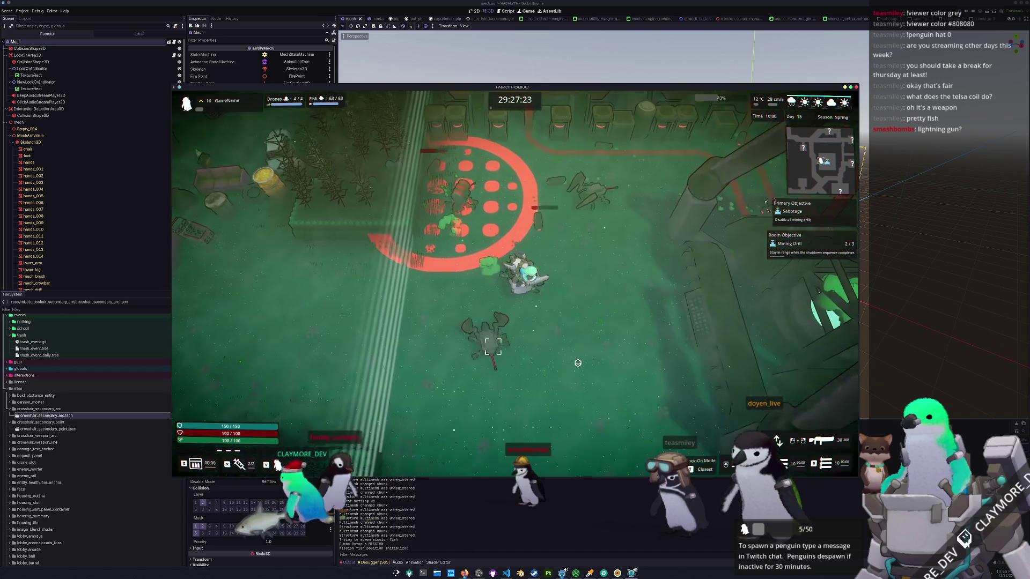
key("s")
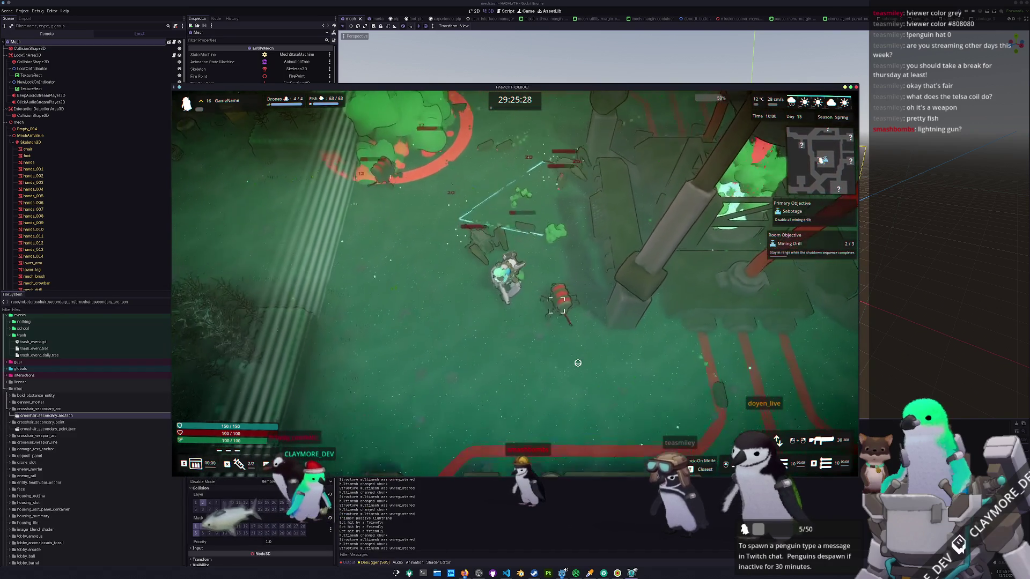
key("w")
key("a")
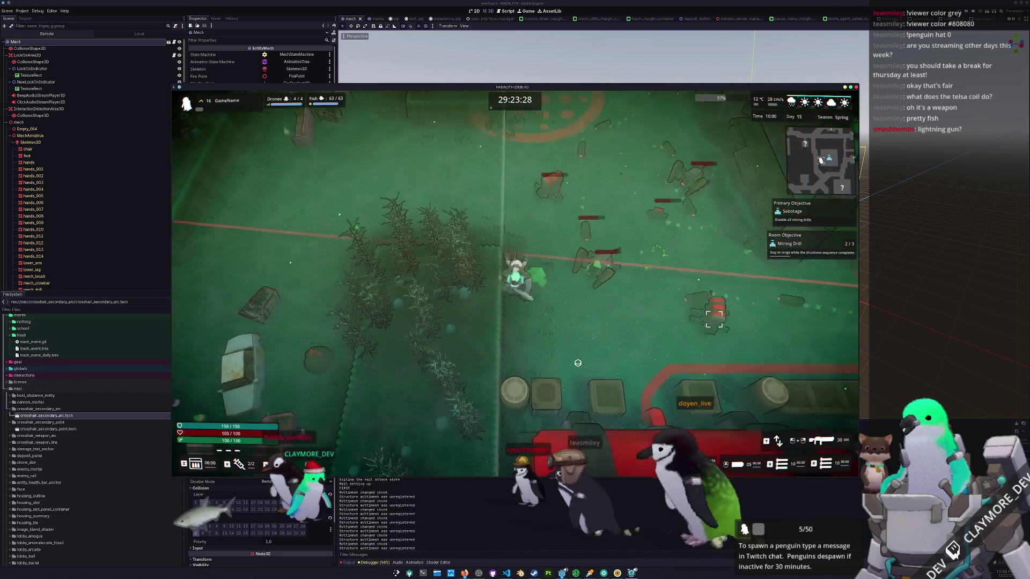
key("w")
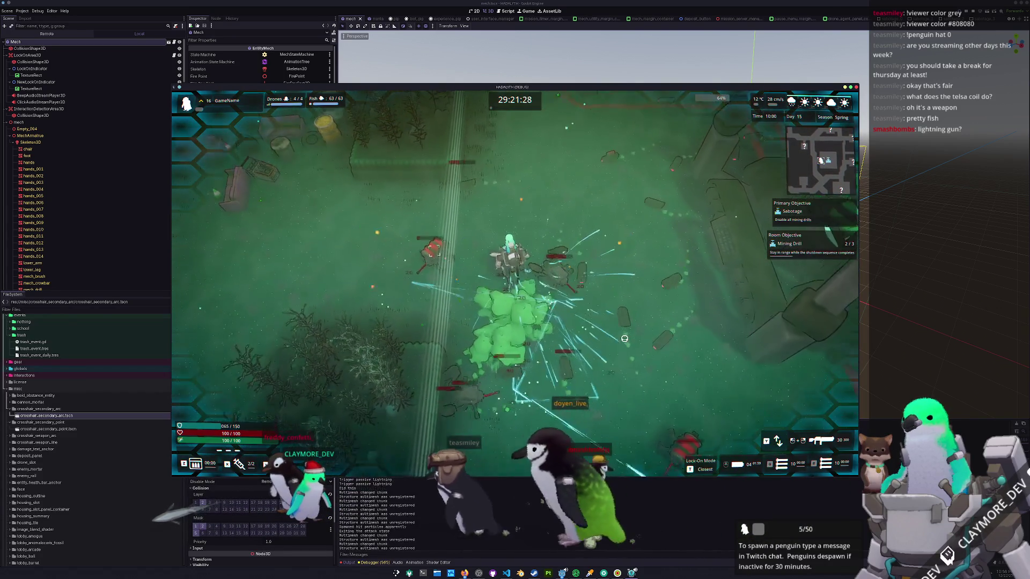
key("s")
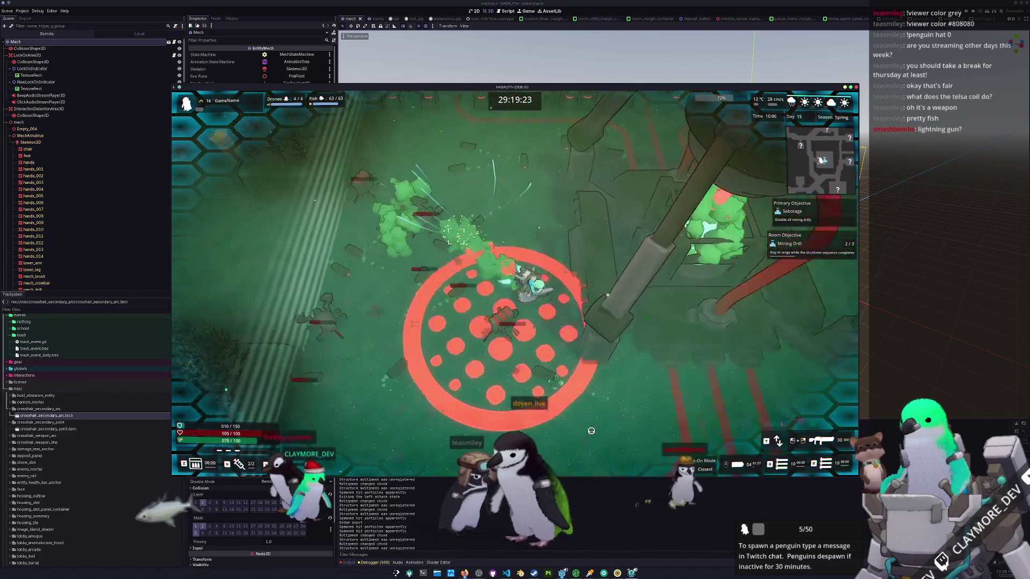
key("w")
key("d")
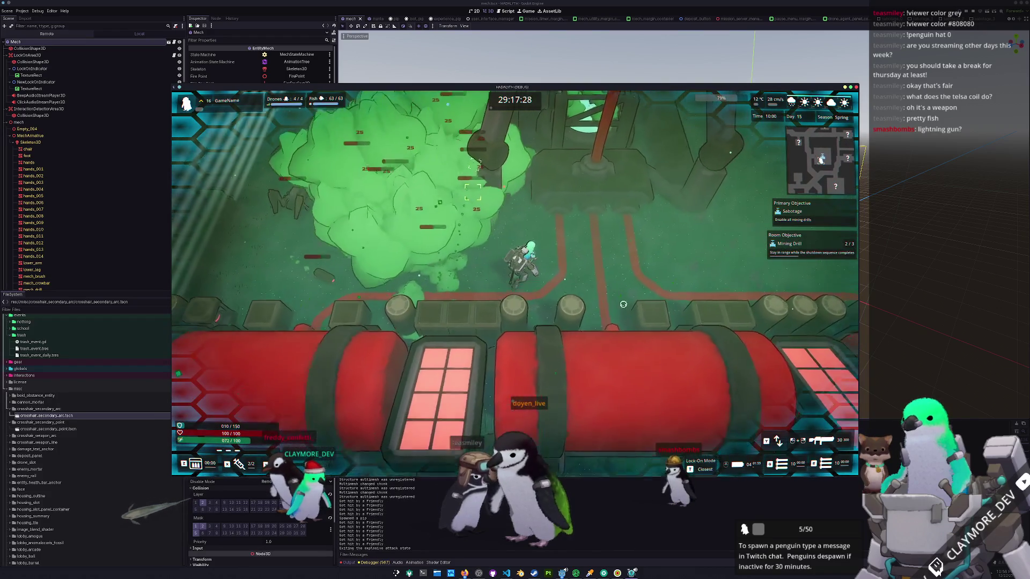
key("d")
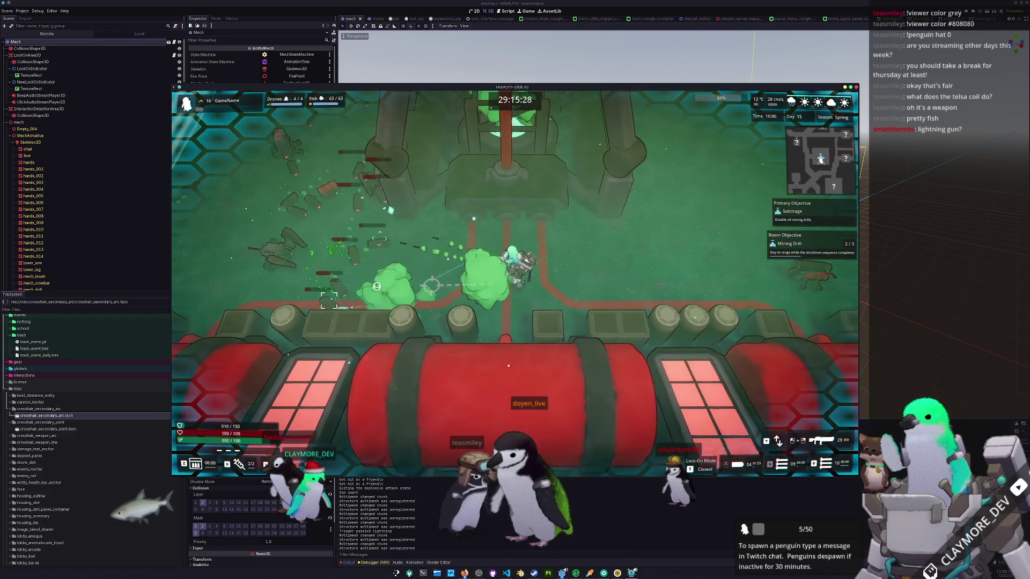
Escape the hazard circle north-east, fire down-left at enemies, dodge, and hold near the drill until the objective completes
key("w")
key("d")
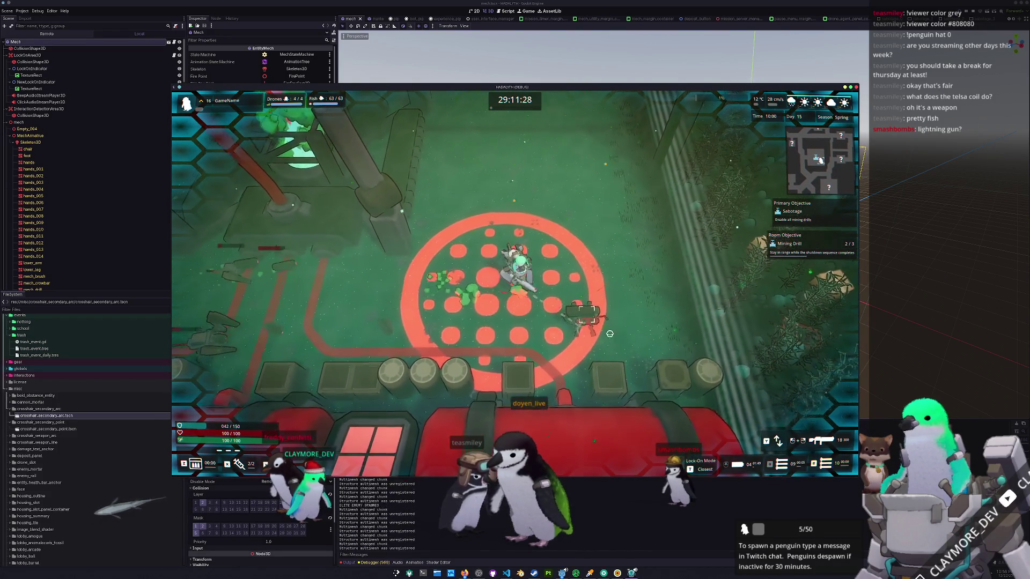
key("w")
key("d")
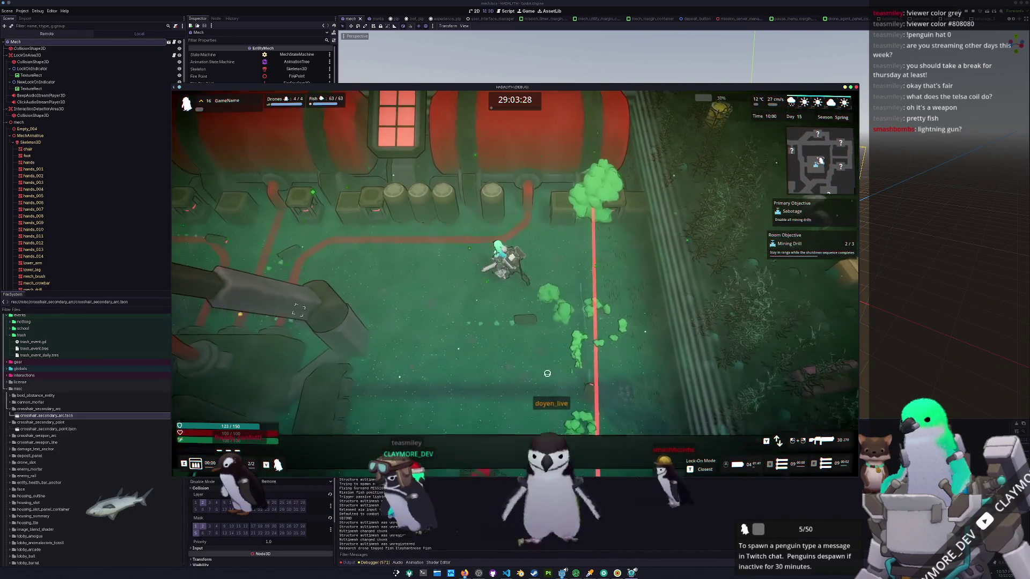
left_click_drag(570, 324, 494, 346)
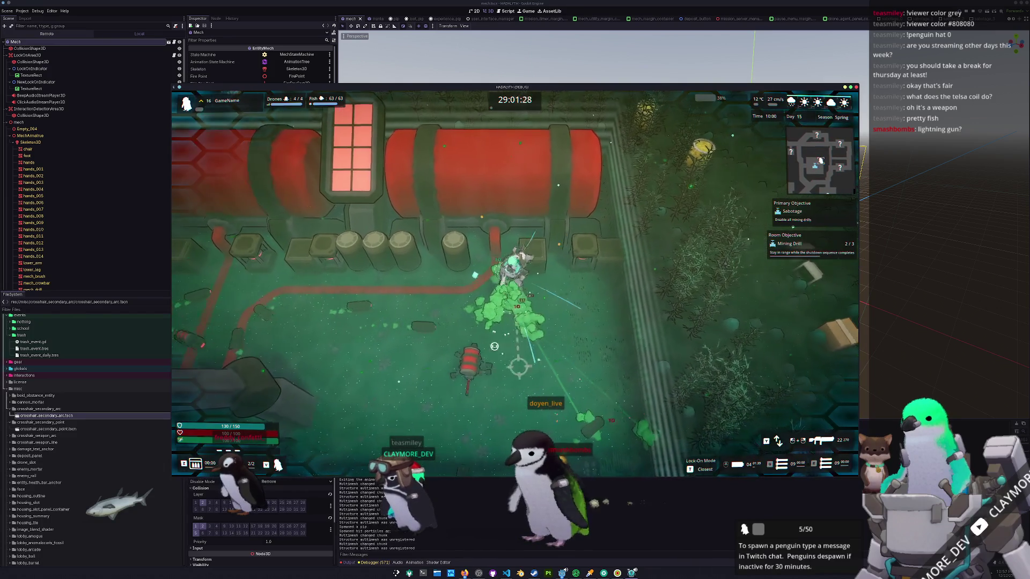
key("space")
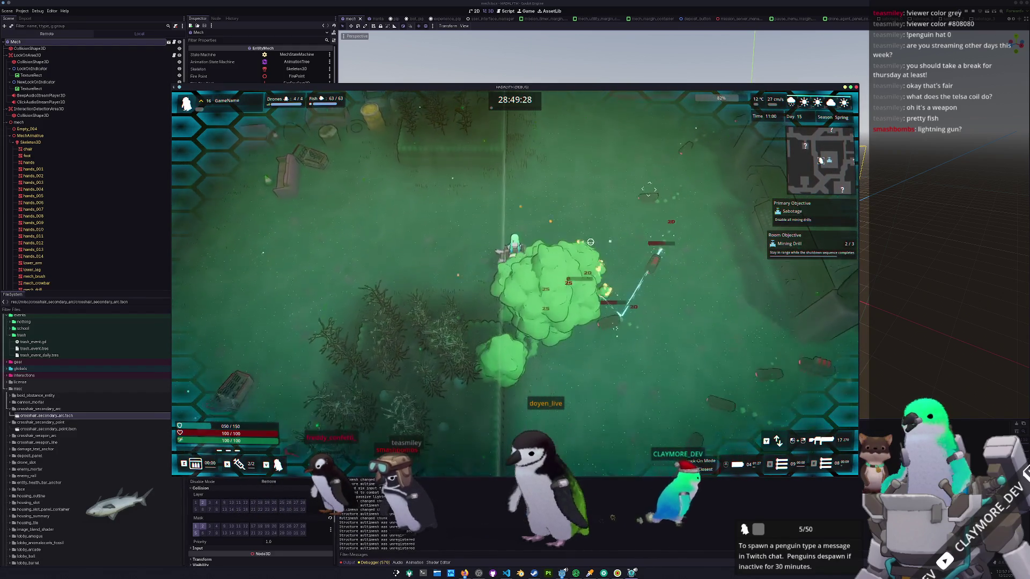
key("w")
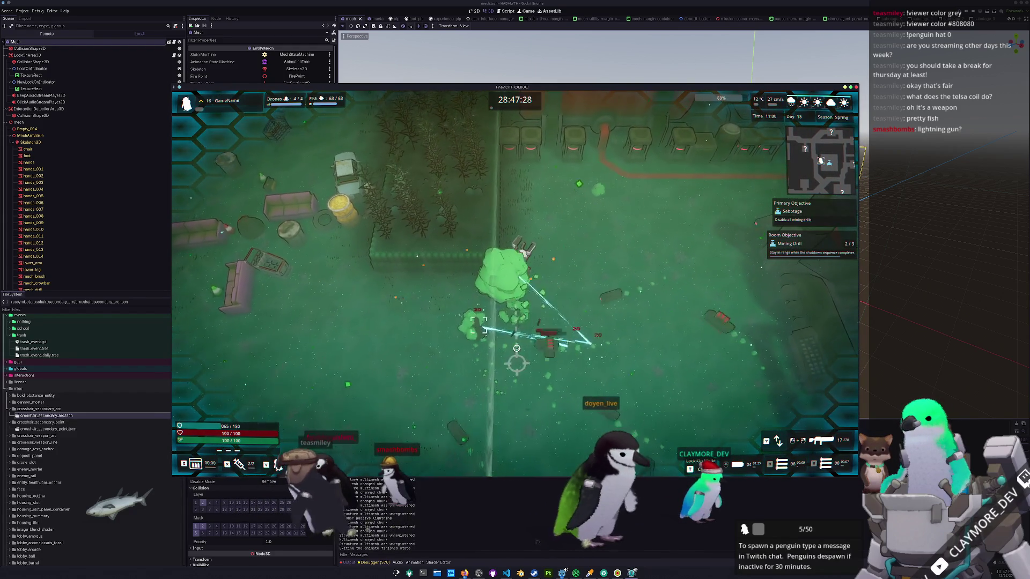
key("w")
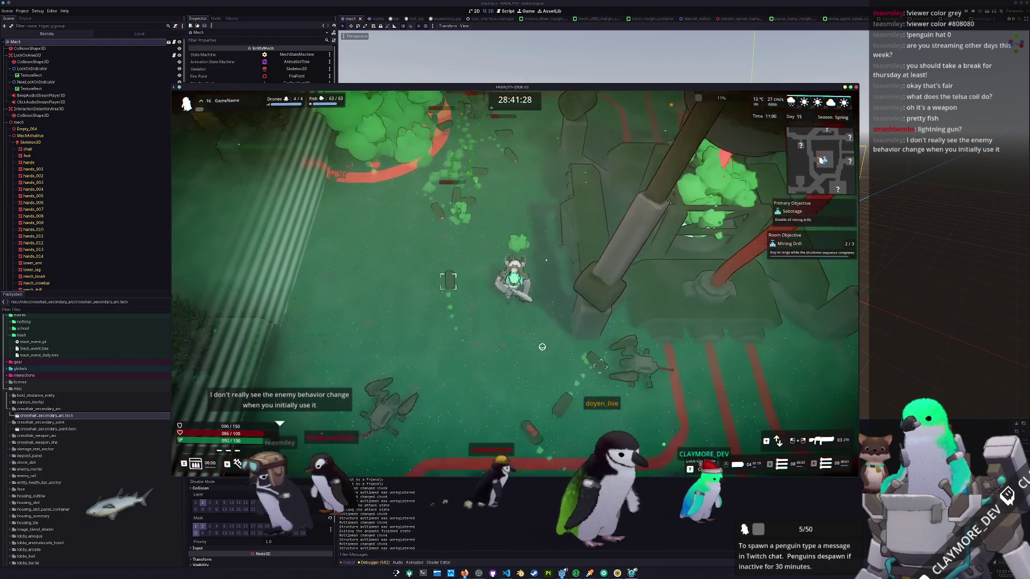
key("a")
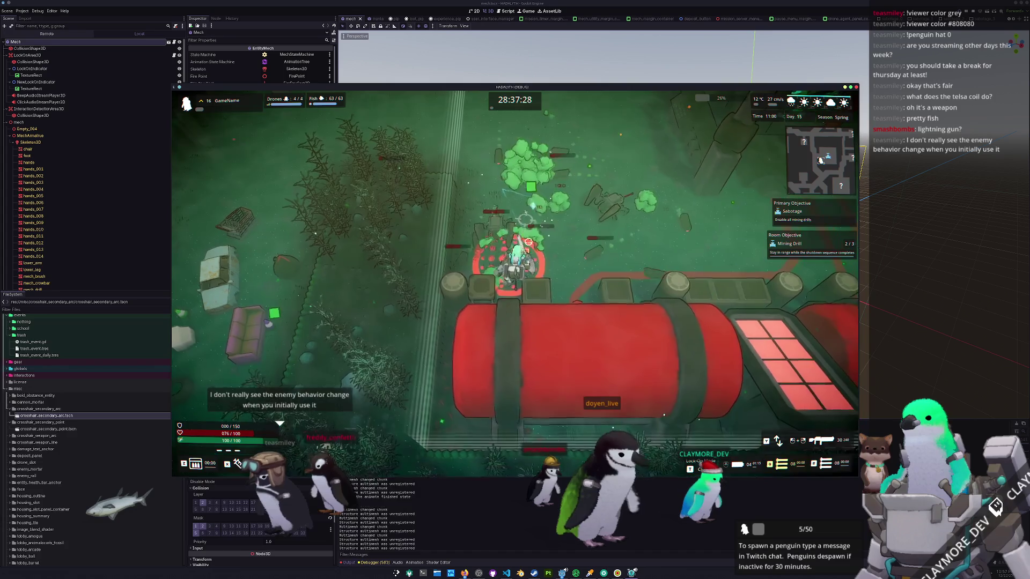
key("d")
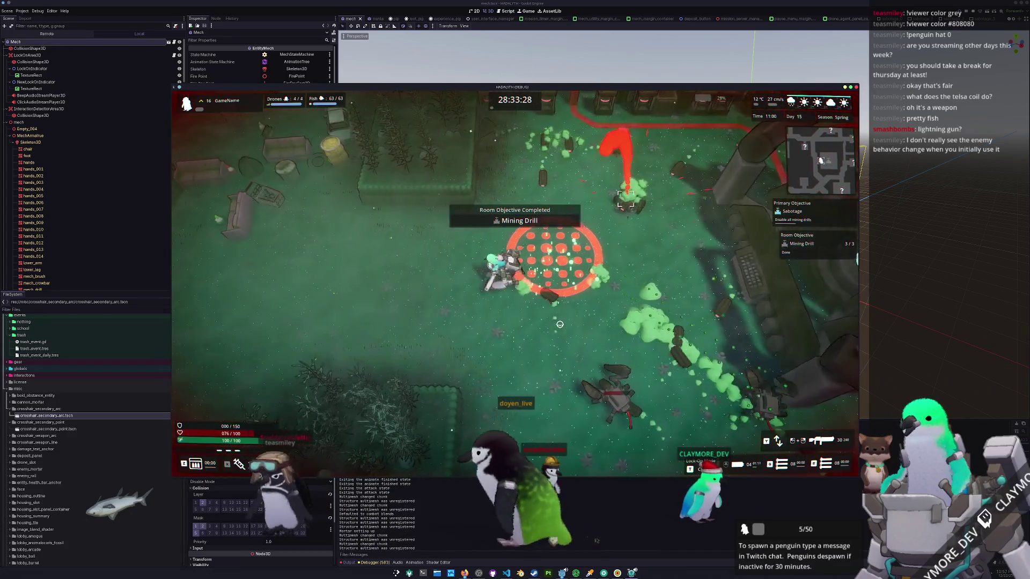
Move west and up through the arena, firing at enemies to the left
key("a")
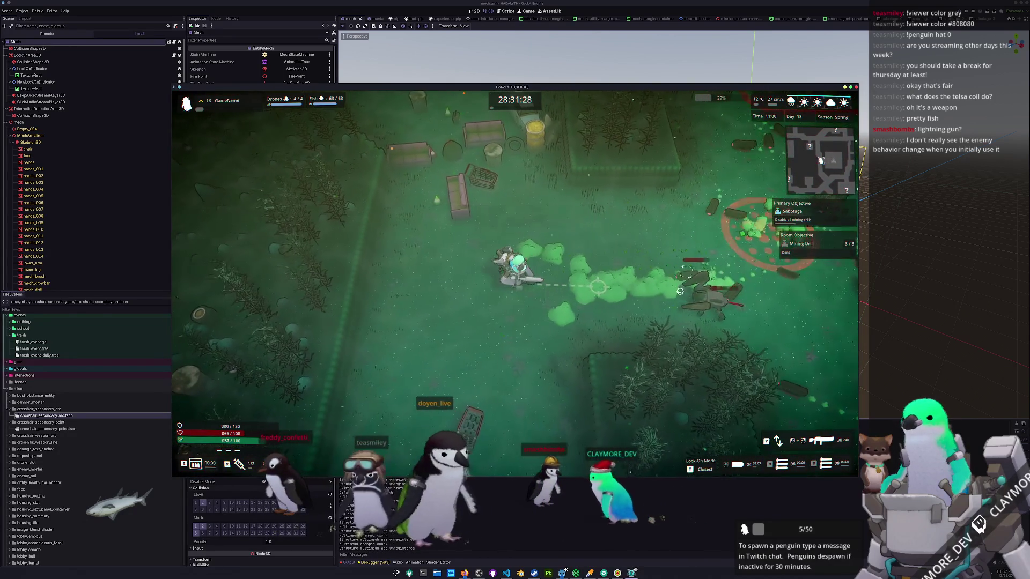
key("a")
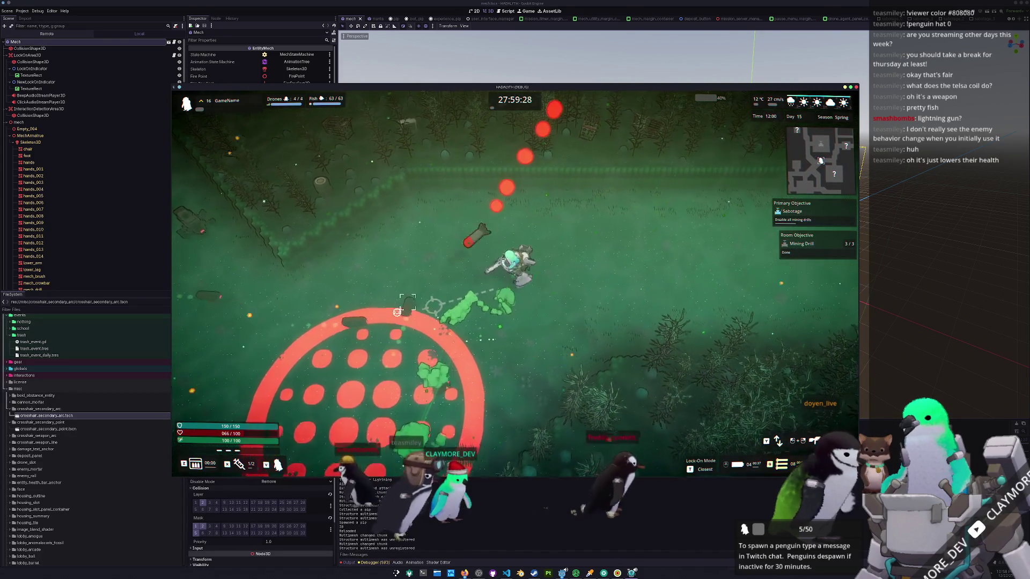
key("w")
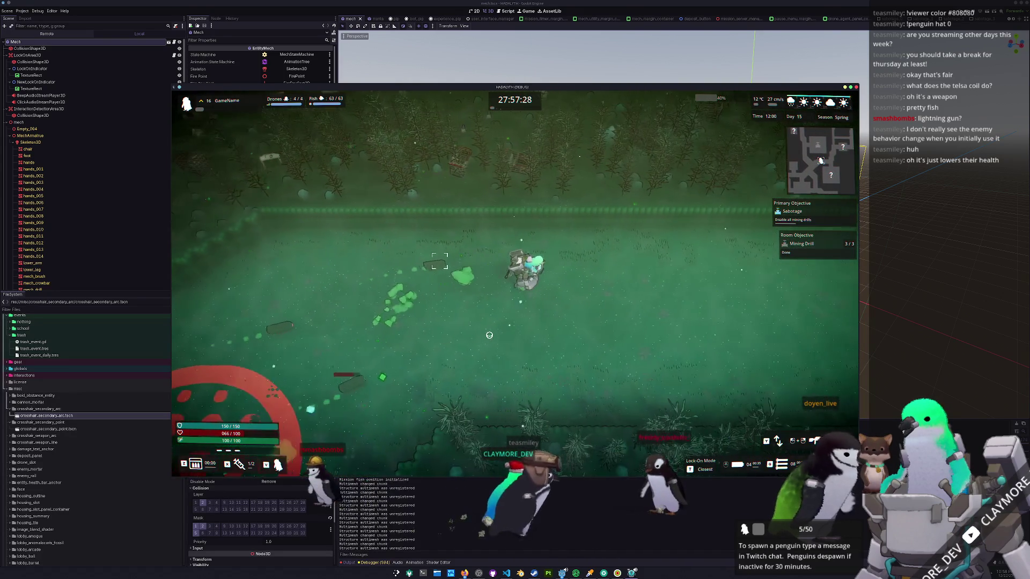
left_click(361, 322)
left_click(361, 322)
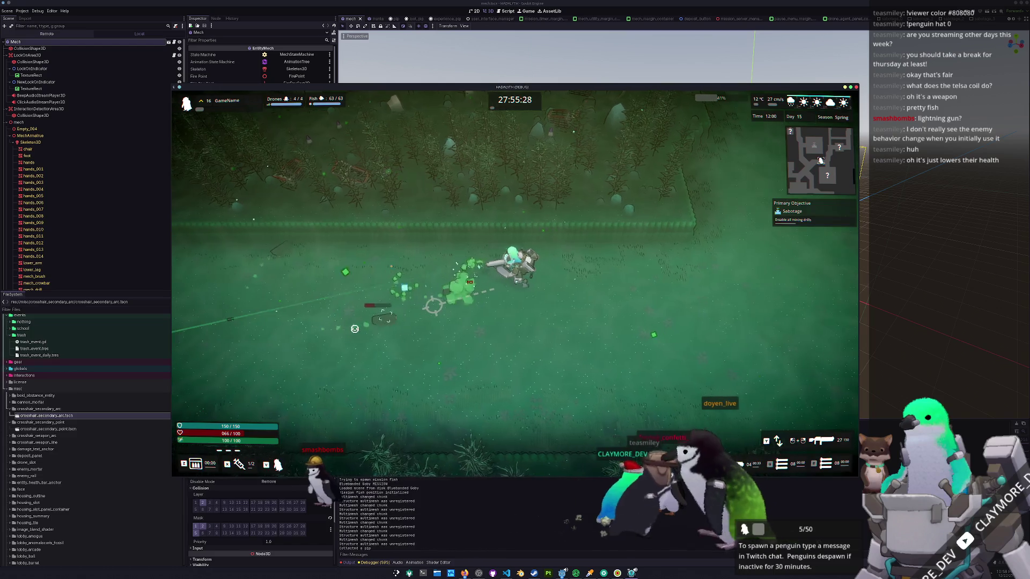
left_click(277, 256)
key("w")
left_click(286, 300)
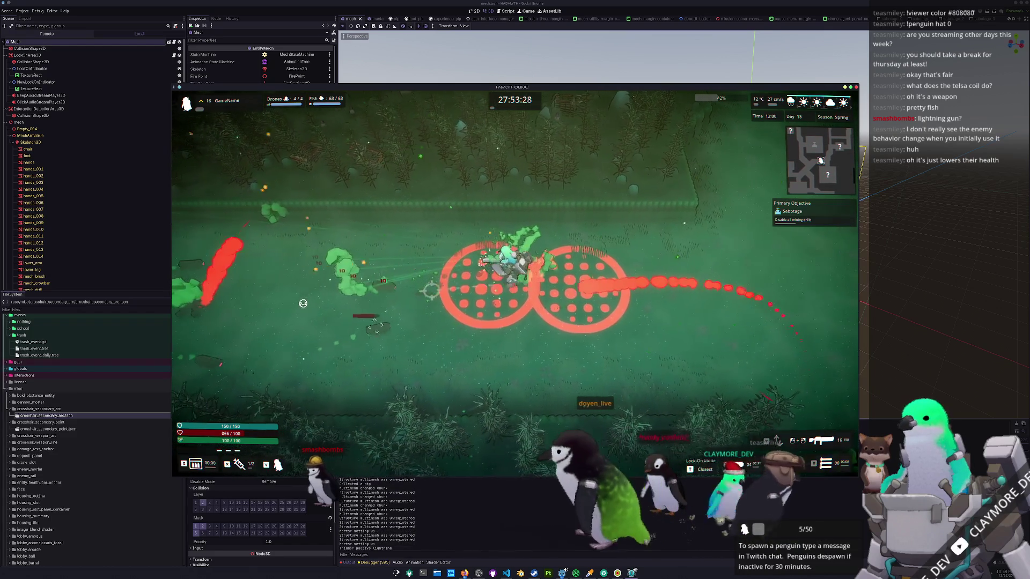
Keep firing while moving right, reload, then pause the game and bring the Godot editor forward
key("s")
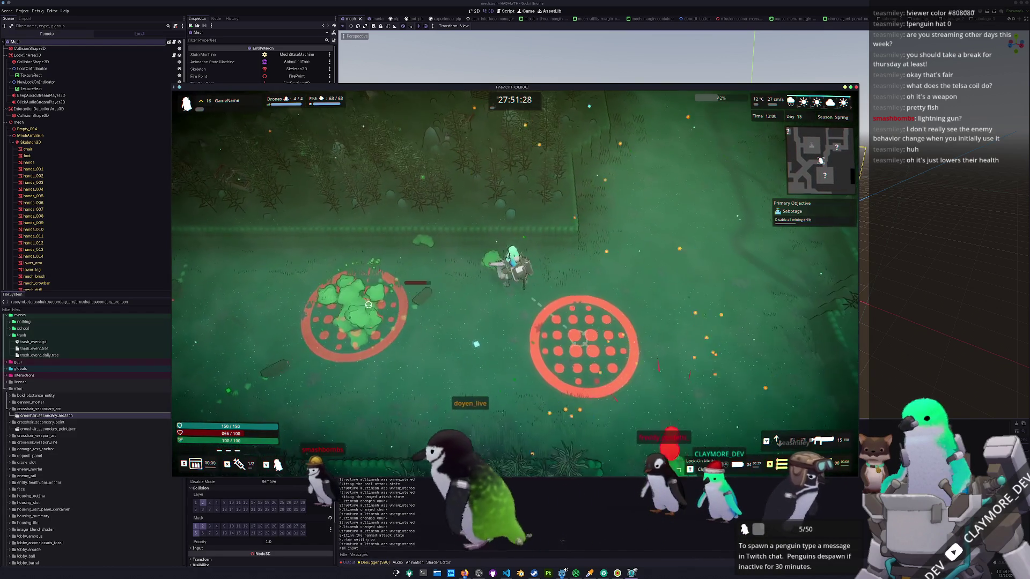
key("d")
left_click(366, 283)
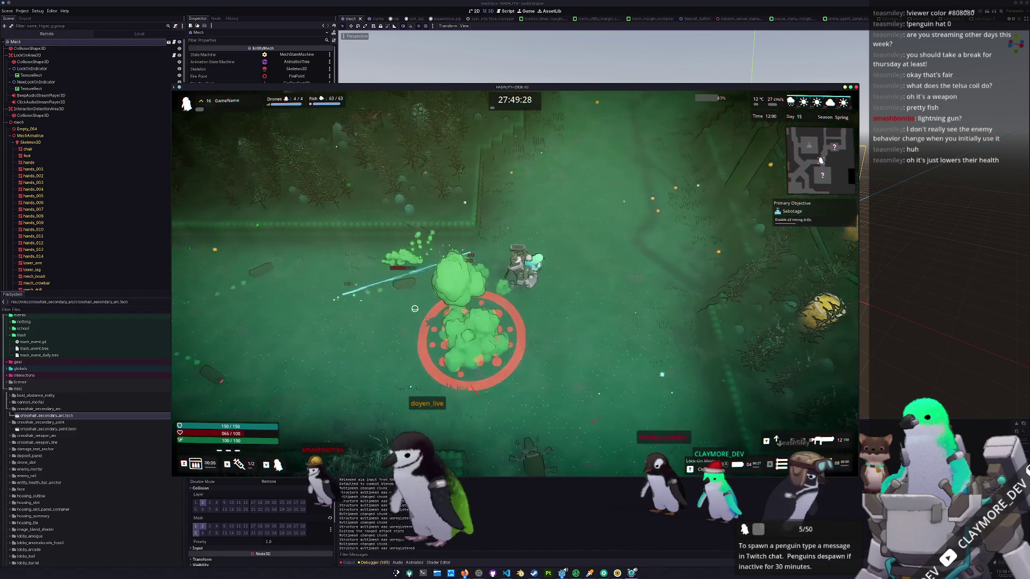
key("r")
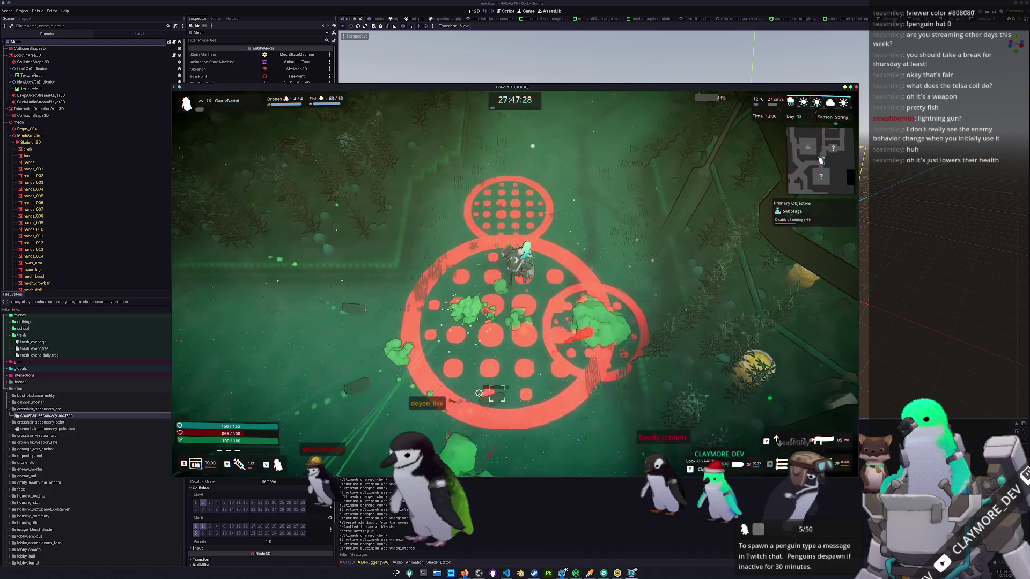
key("w")
key("w")
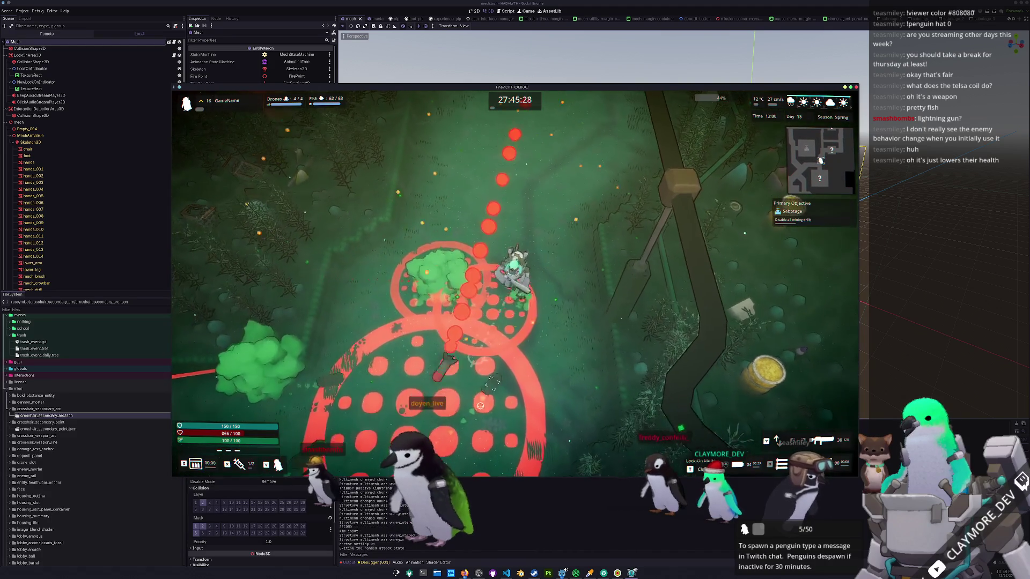
left_click(415, 383)
key("w")
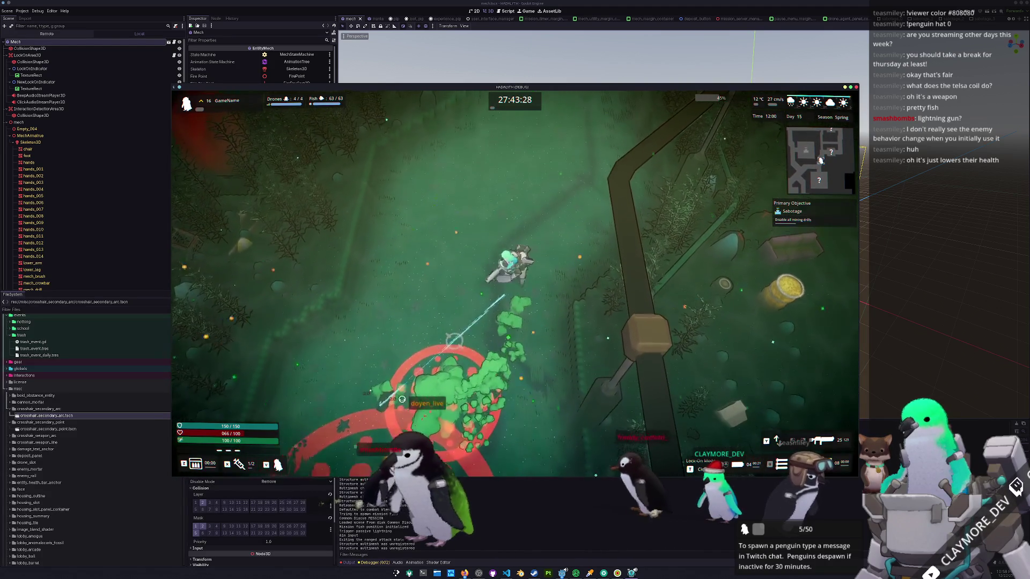
key("Escape")
left_click(511, 518)
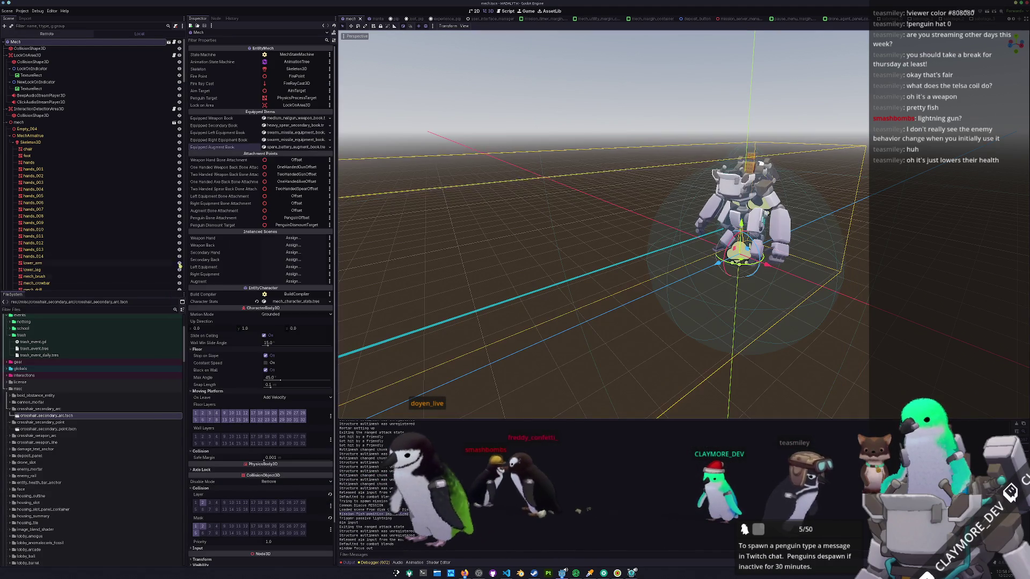
Collapse the power_tile and intro_scene folders in the FileSystem dock and select pollution_server_manager
left_click(41, 422)
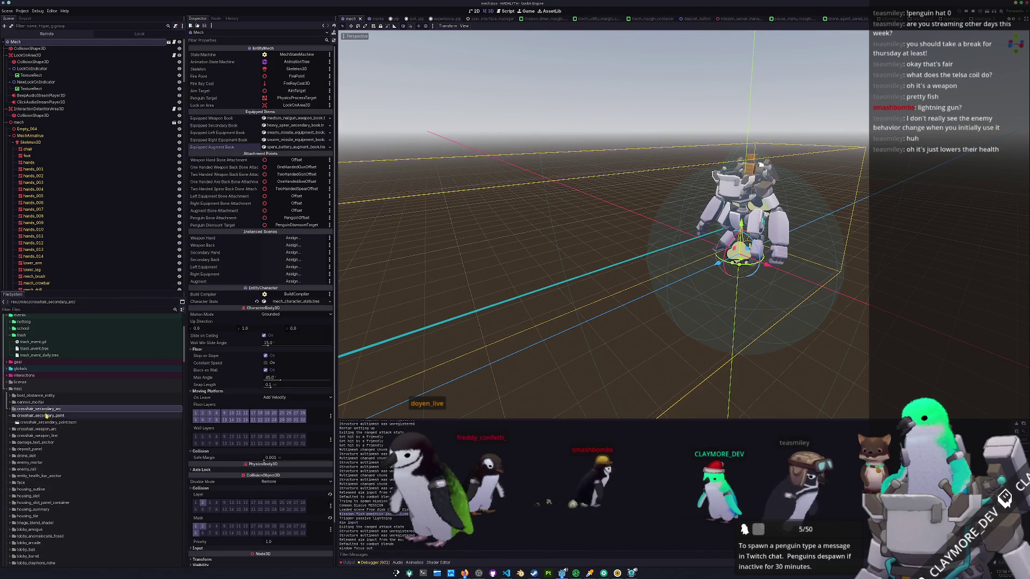
scroll(41, 418, "down", 10)
scroll(41, 417, "up", 3)
double_click(26, 378)
scroll(38, 402, "down", 15)
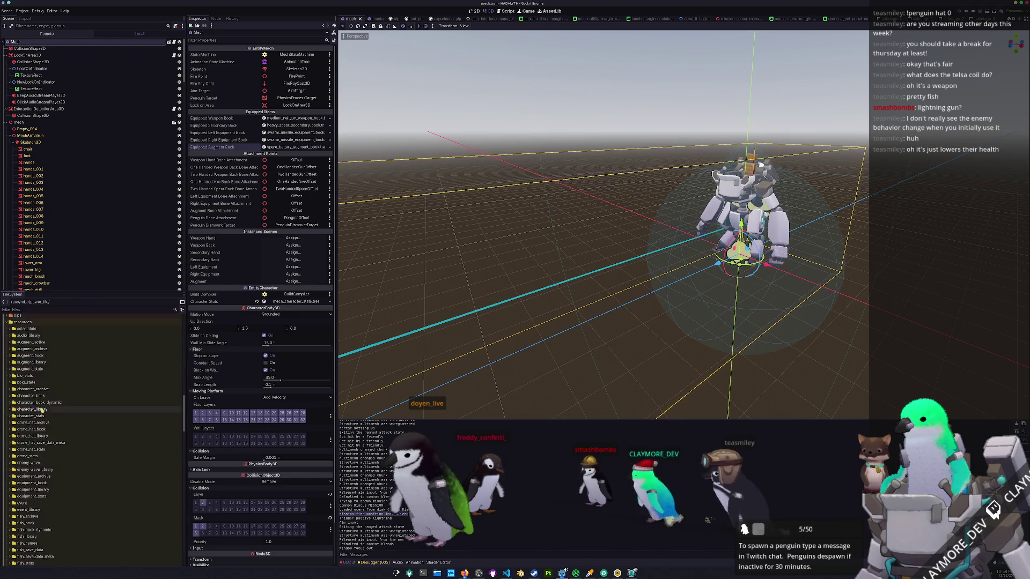
scroll(50, 446, "down", 5)
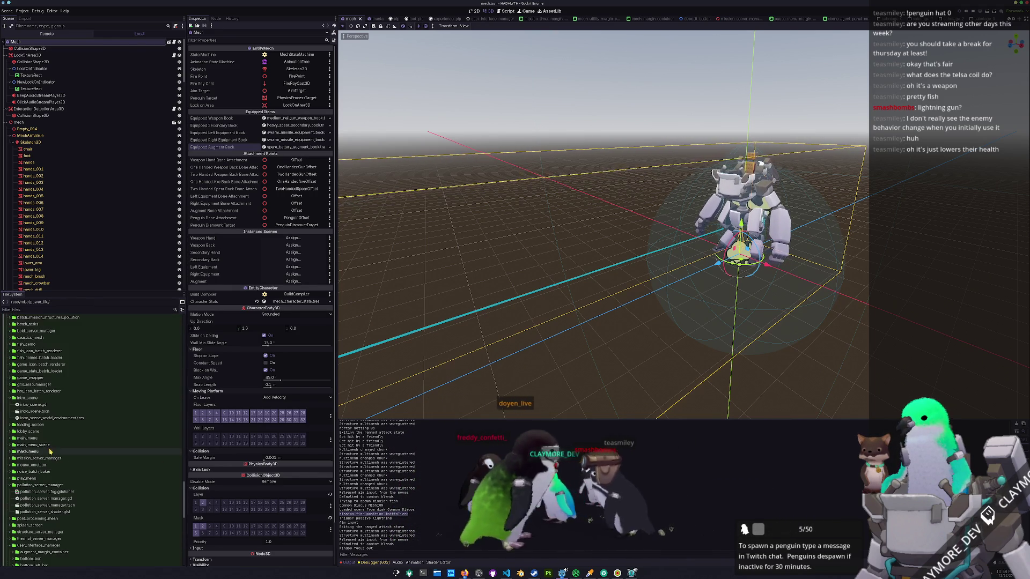
double_click(27, 398)
left_click(41, 464)
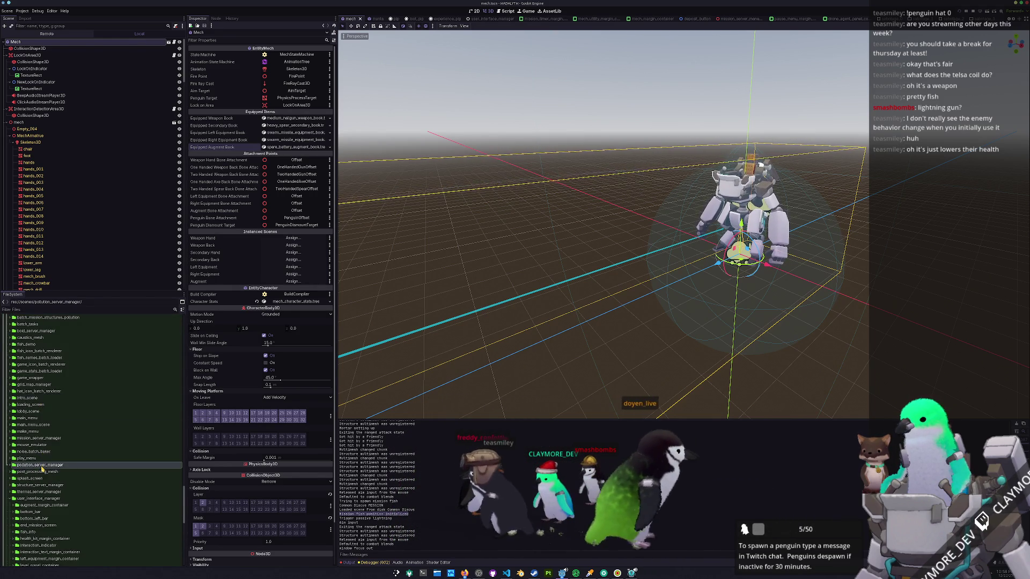
Scroll further down the scenes folders and bring VS Code up beside the editor
scroll(44, 459, "down", 9)
scroll(44, 456, "down", 7)
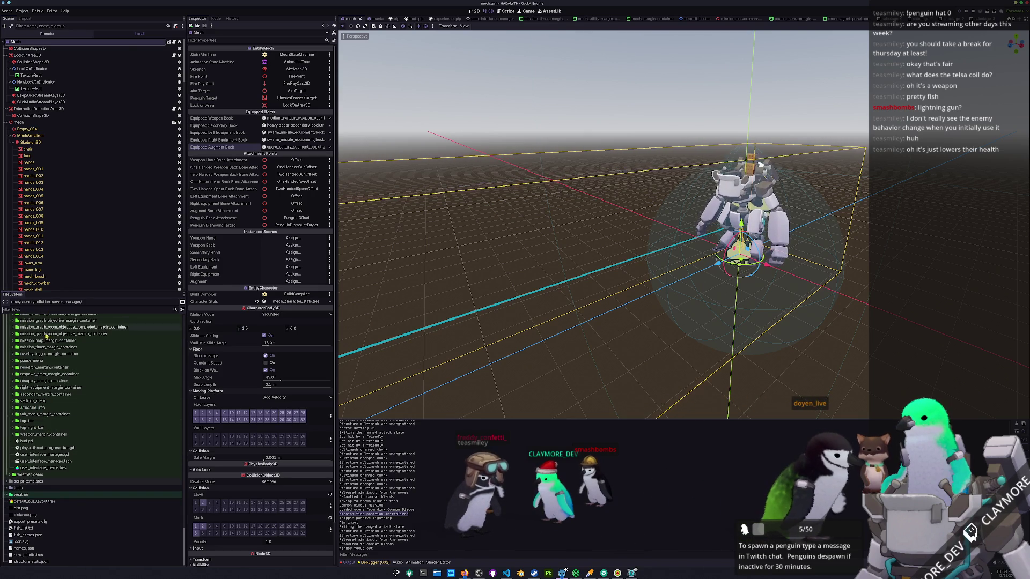
left_click(506, 574)
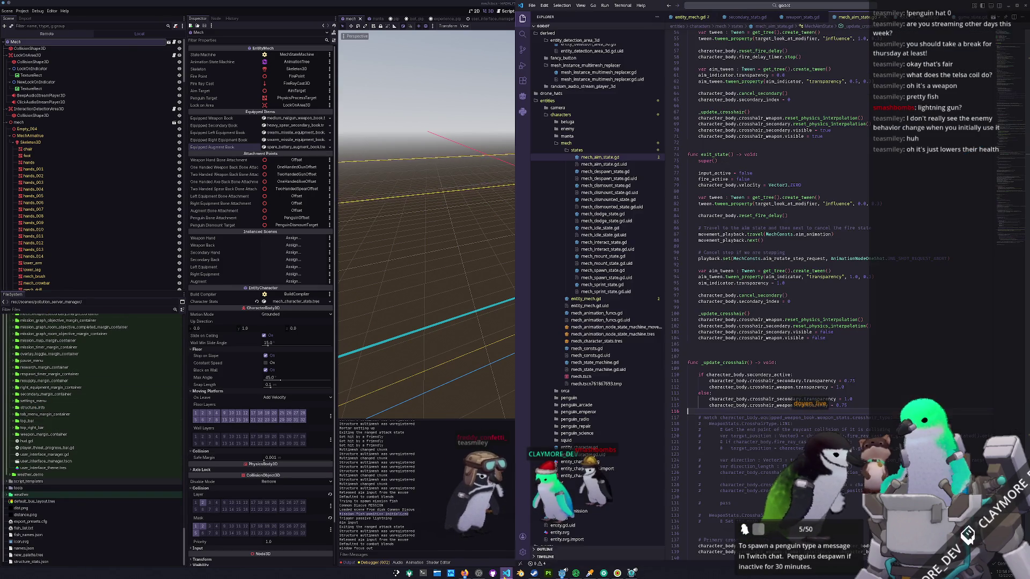
Open multimesh_server.gd via quick file search and scroll through it to line 45
left_click(822, 8)
type("multimesh_server")
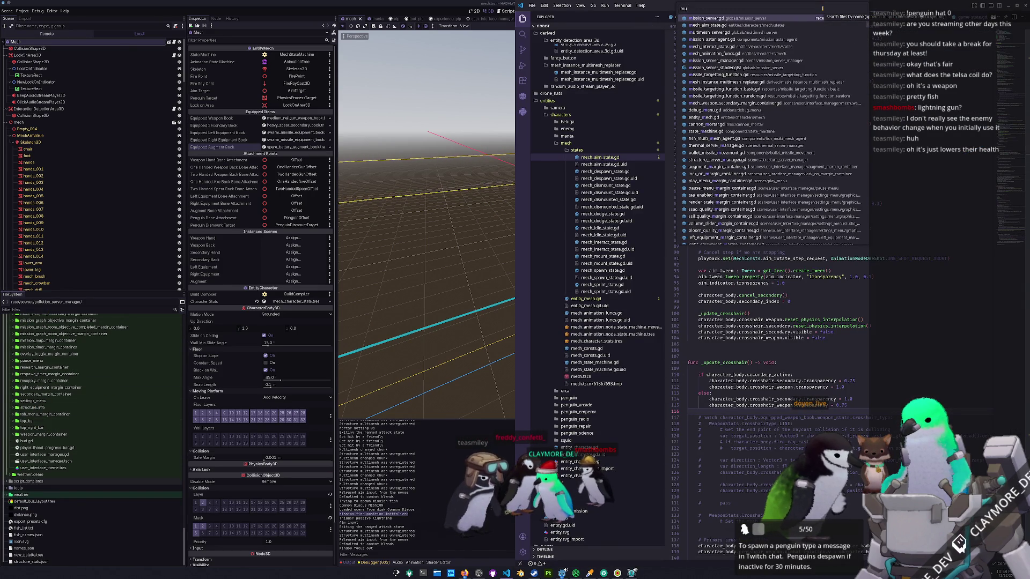
key("Return")
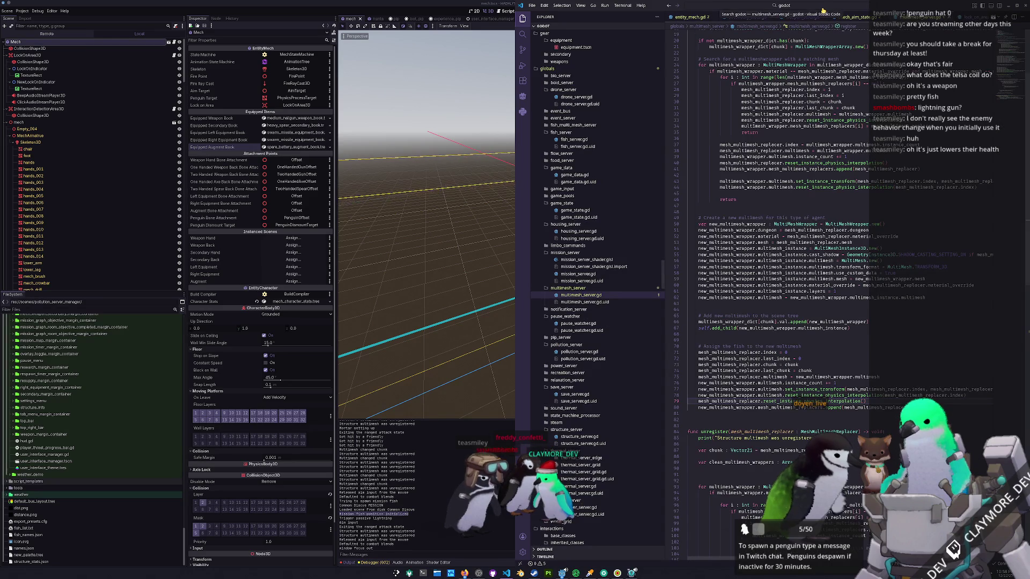
scroll(754, 215, "down", 15)
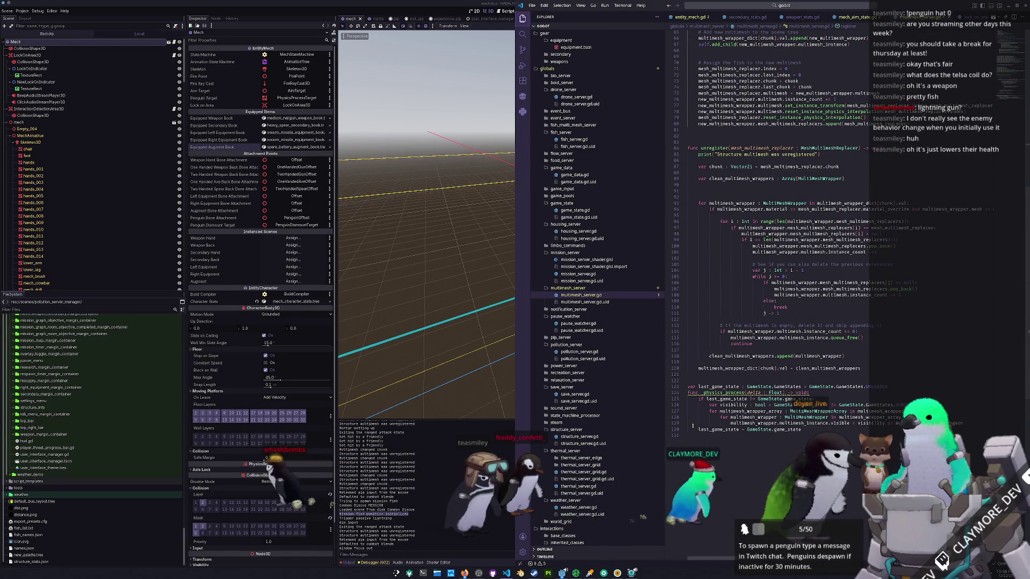
scroll(690, 429, "up", 14)
scroll(690, 429, "up", 7)
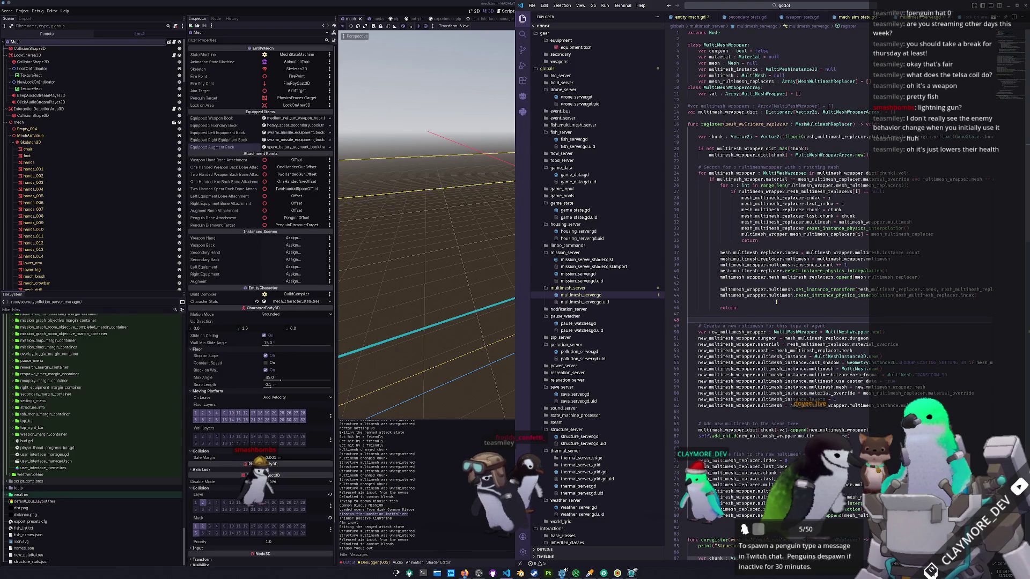
left_click(775, 302)
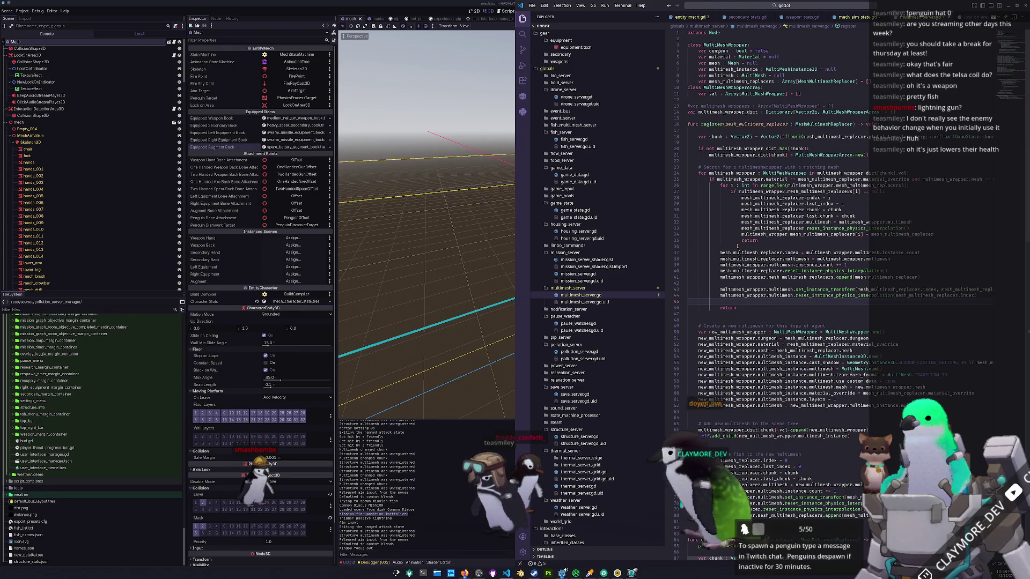
Select the mesh occurrences near line 53, then type a stray 'get' at line 76 and undo it
double_click(848, 351)
key("ctrl+d")
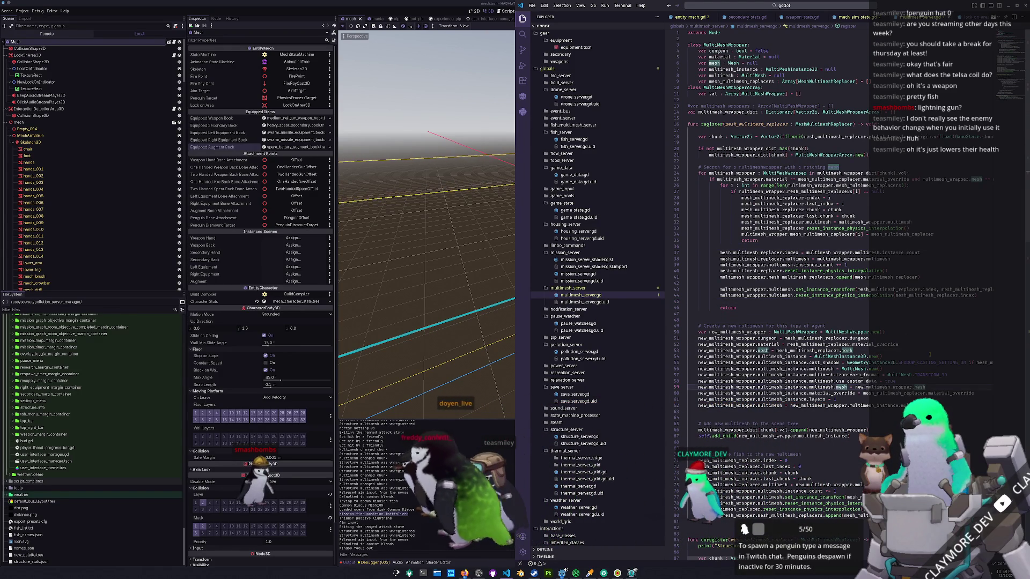
left_click(920, 315)
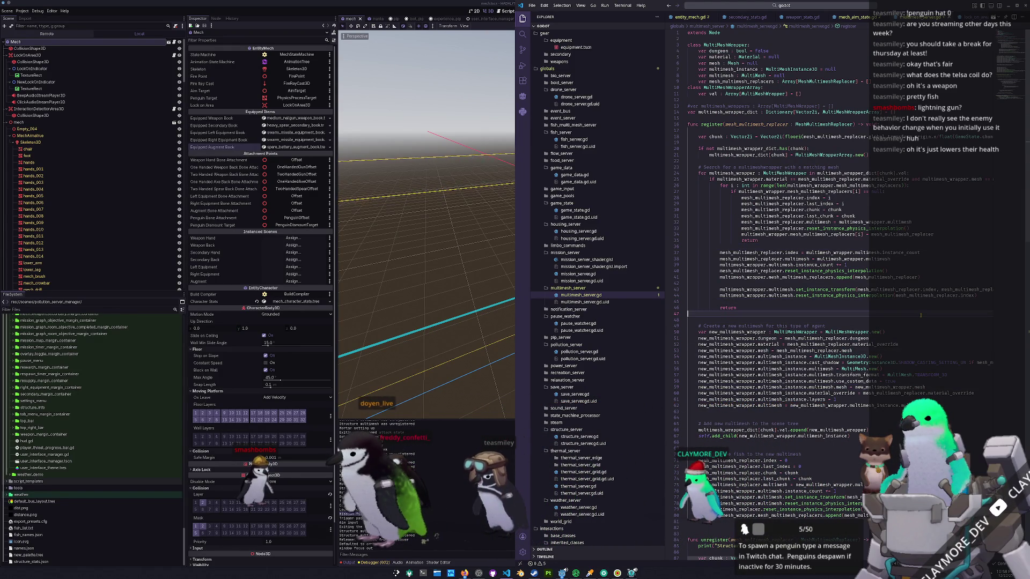
left_click(777, 409)
scroll(777, 409, "down", 4)
left_click(834, 423)
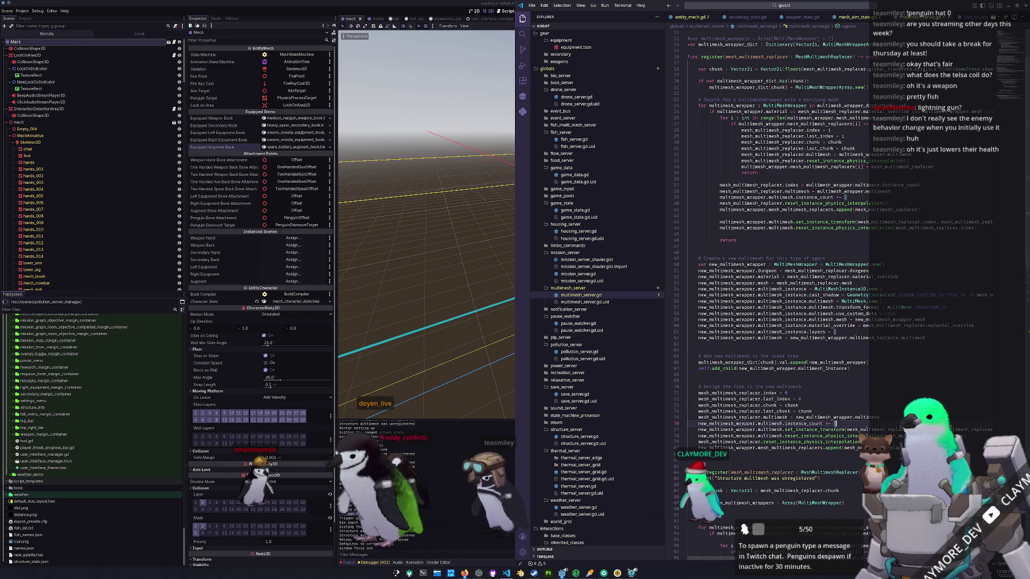
type("get")
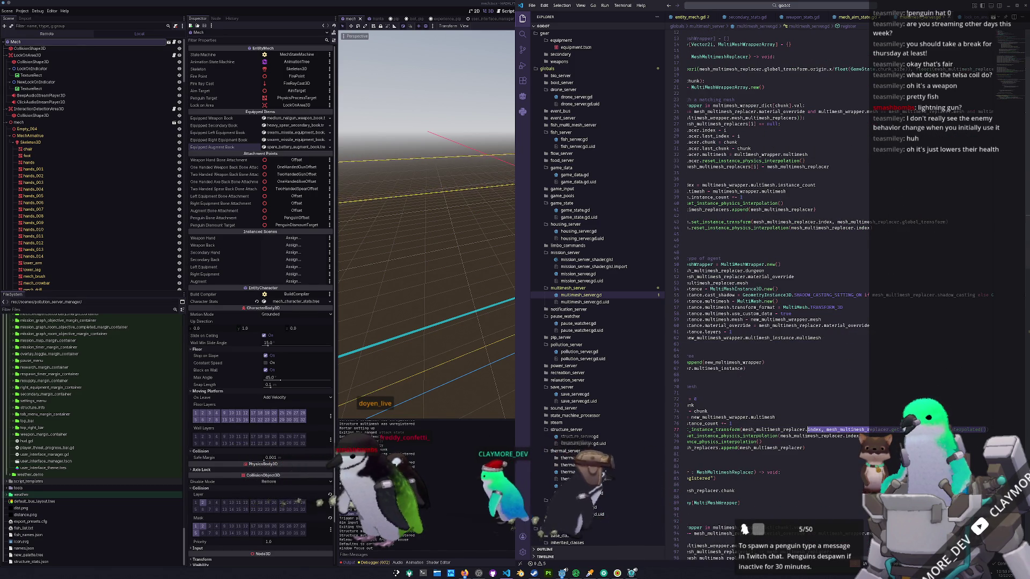
key("ctrl+z")
Multi-select the multimesh_wrapper occurrences on line 77, cancel them, and scroll over the surrounding code
key("shift+Home")
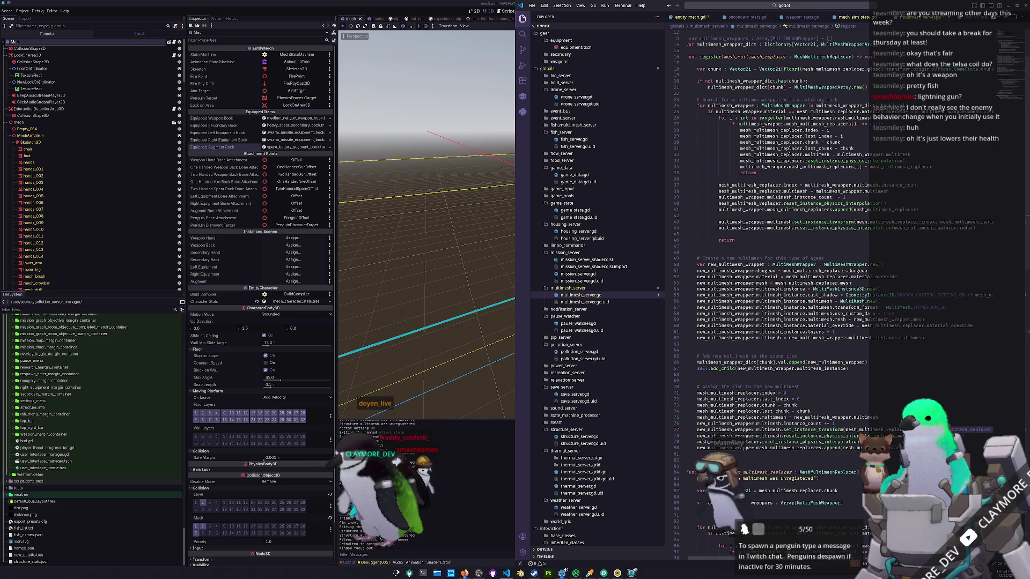
key("End")
key("Home")
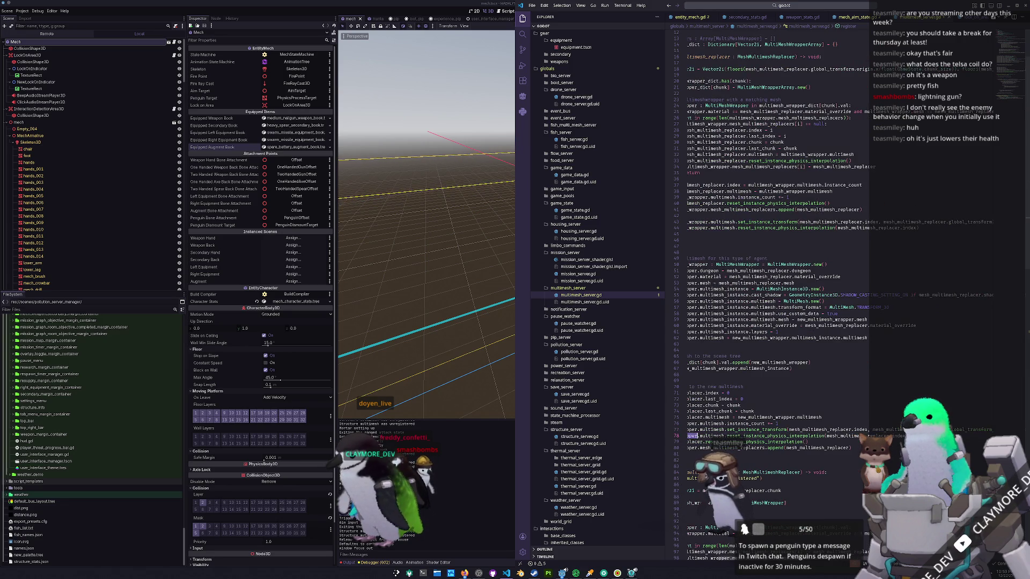
key("ctrl+shift+l")
key("Escape")
key("Up")
key("Up")
key("Up")
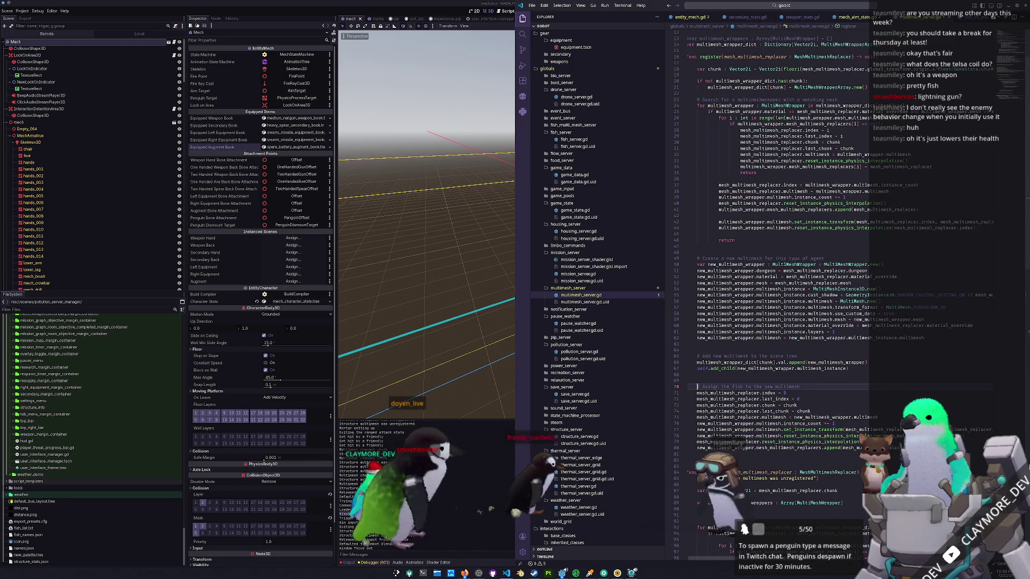
scroll(847, 245, "up", 4)
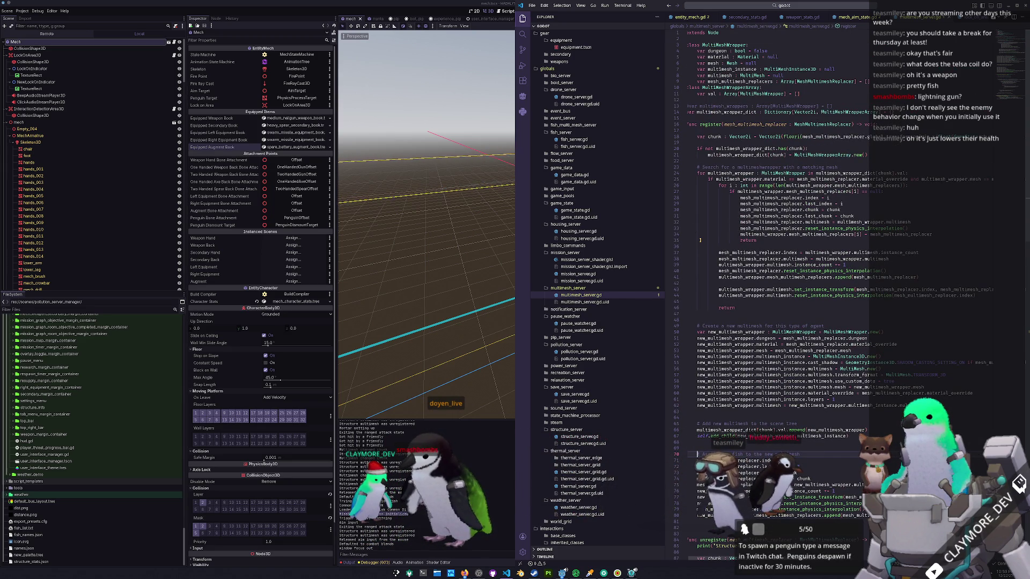
scroll(699, 240, "down", 4)
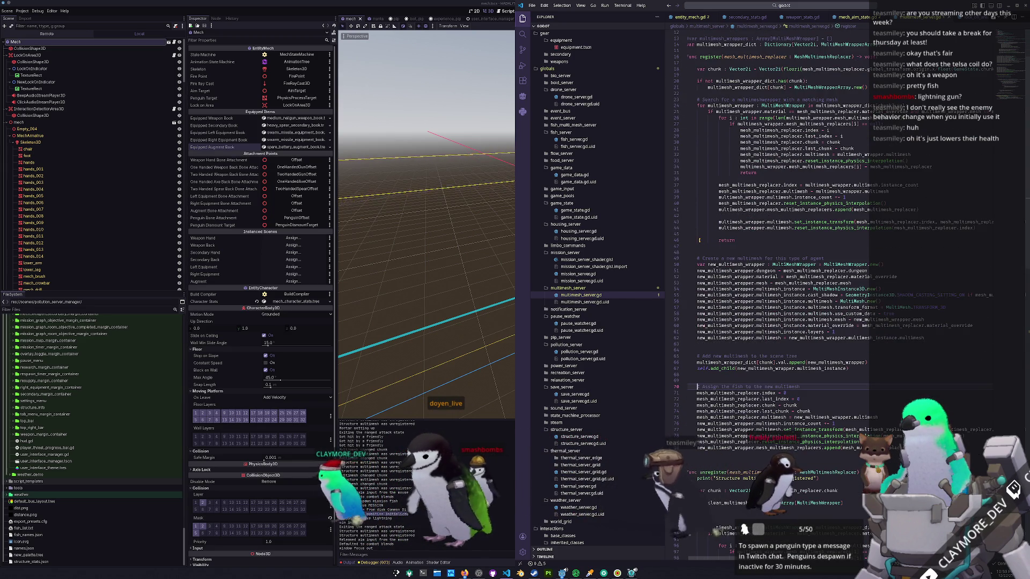
scroll(699, 240, "up", 3)
Open mesh_instance_multimesh_replacer.gd through quick file search
left_click(816, 6)
type("mesh_instance")
key("Return")
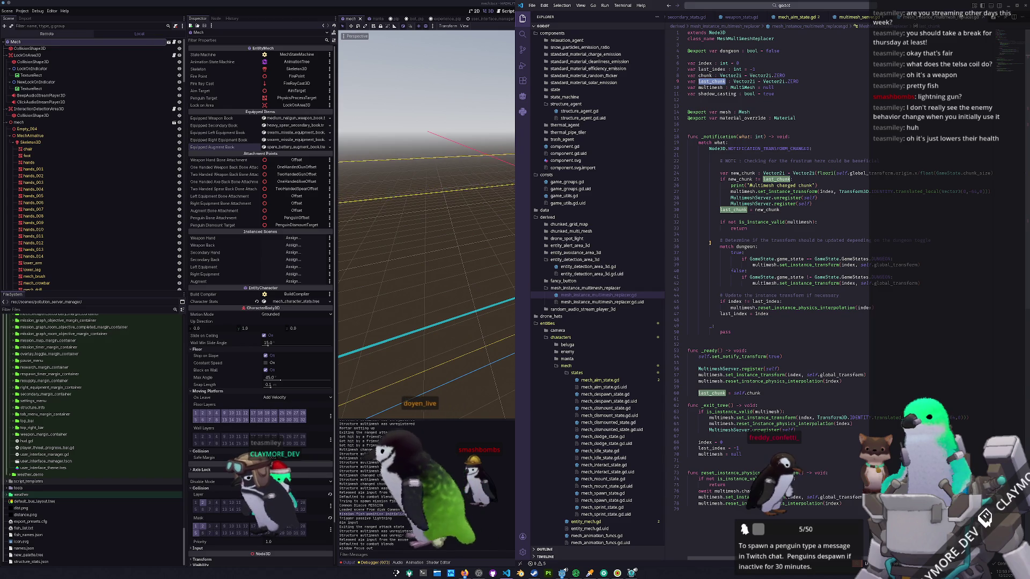
scroll(710, 243, "down", 1)
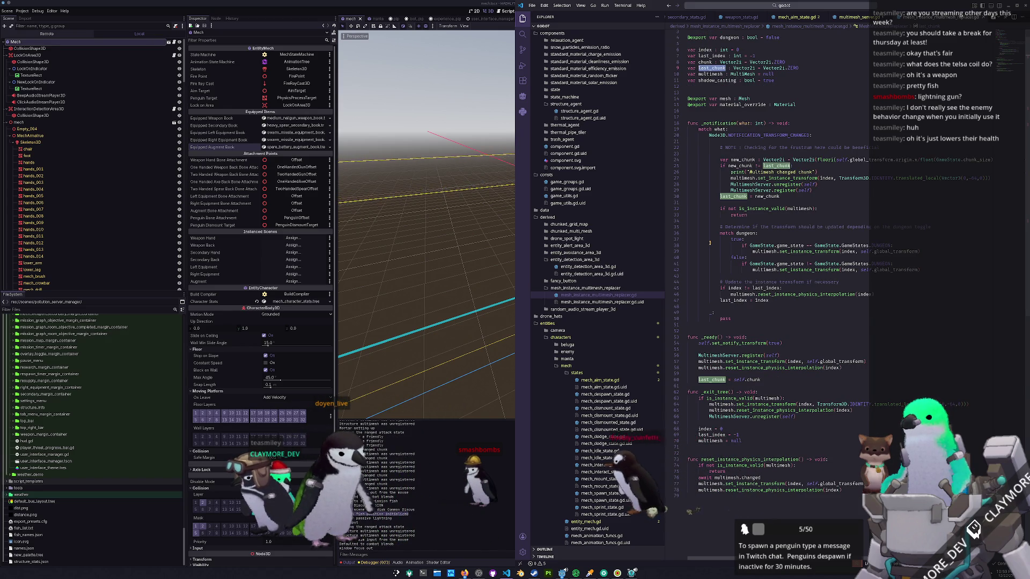
scroll(724, 112, "up", 1)
left_click(707, 100)
type("var no")
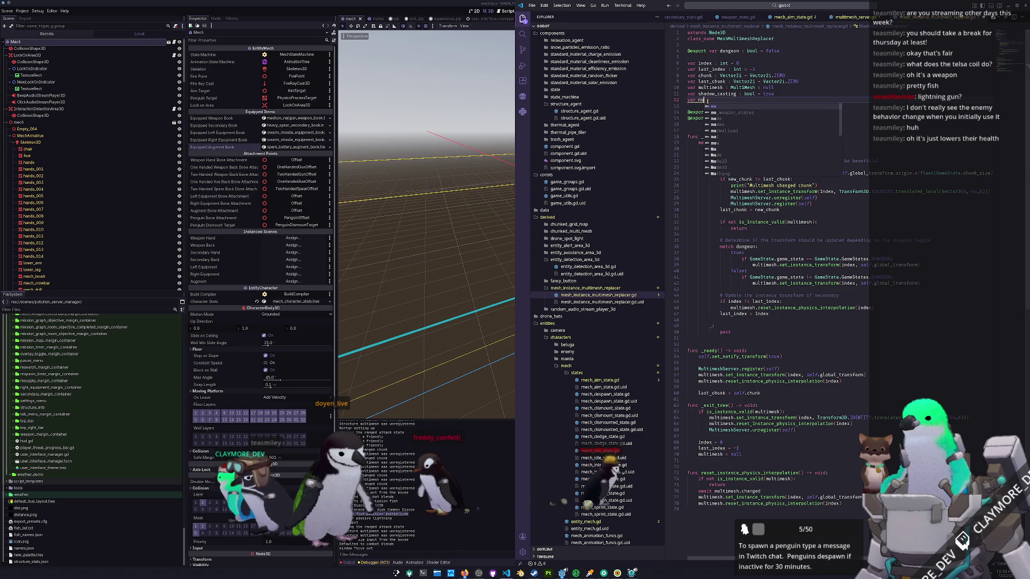
key("BackSpace")
key("BackSpace")
type("chunks")
key("BackSpace")
type(": bool = treu")
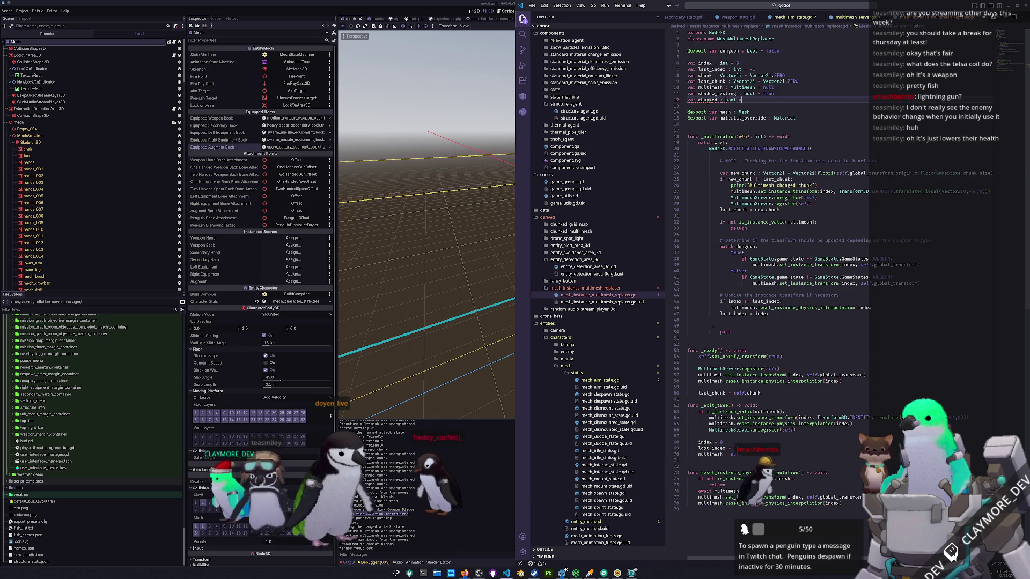
key("BackSpace")
key("Return")
key("Home")
type("@export")
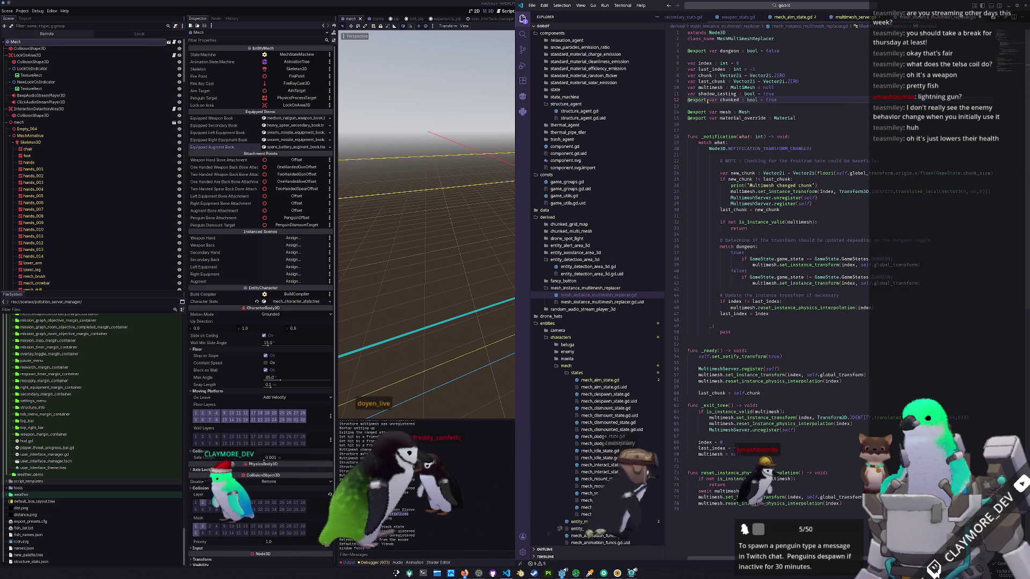
key("alt+Down")
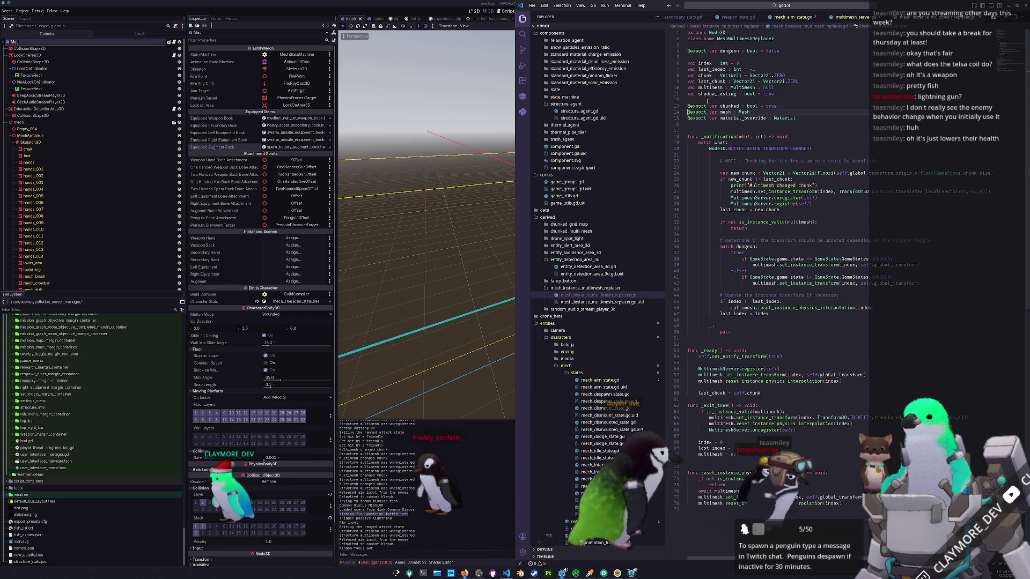
key("ctrl+shift+k")
type("@export var chunked : bool = true")
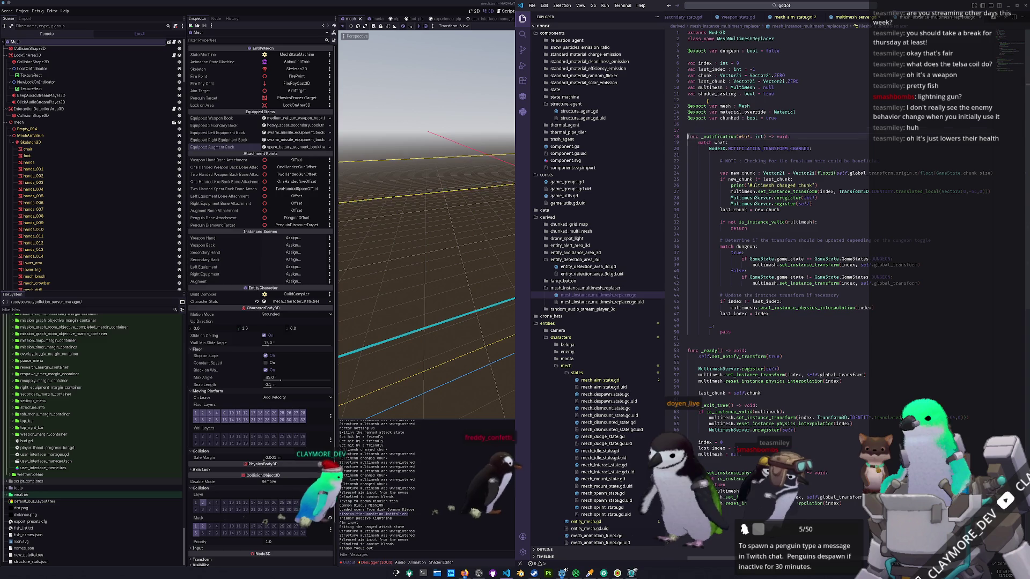
Replace the frustum note comment with an 'if not chunked: return' guard in _notification
key("Down")
key("Down")
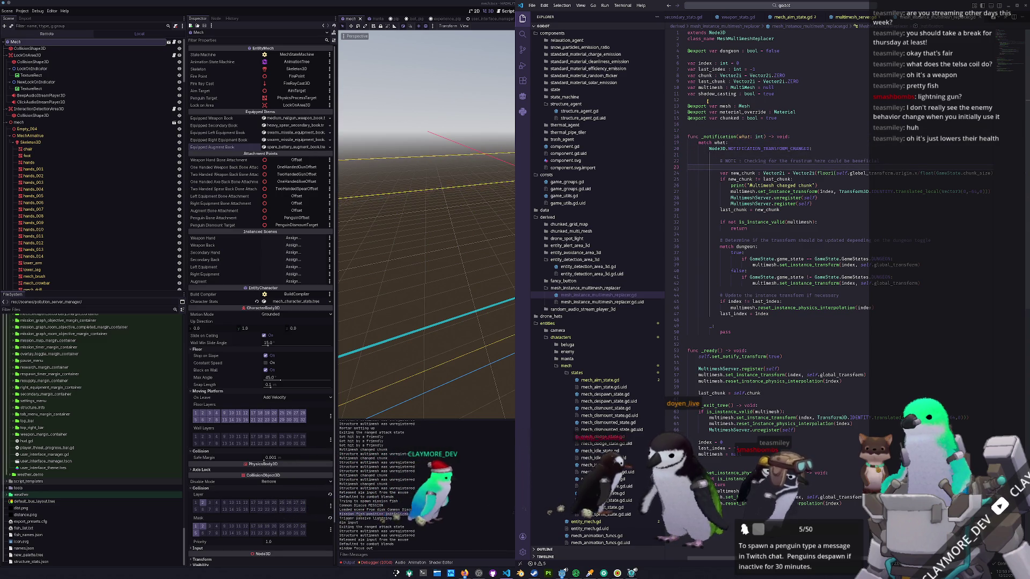
key("Up")
key("ctrl+shift+k")
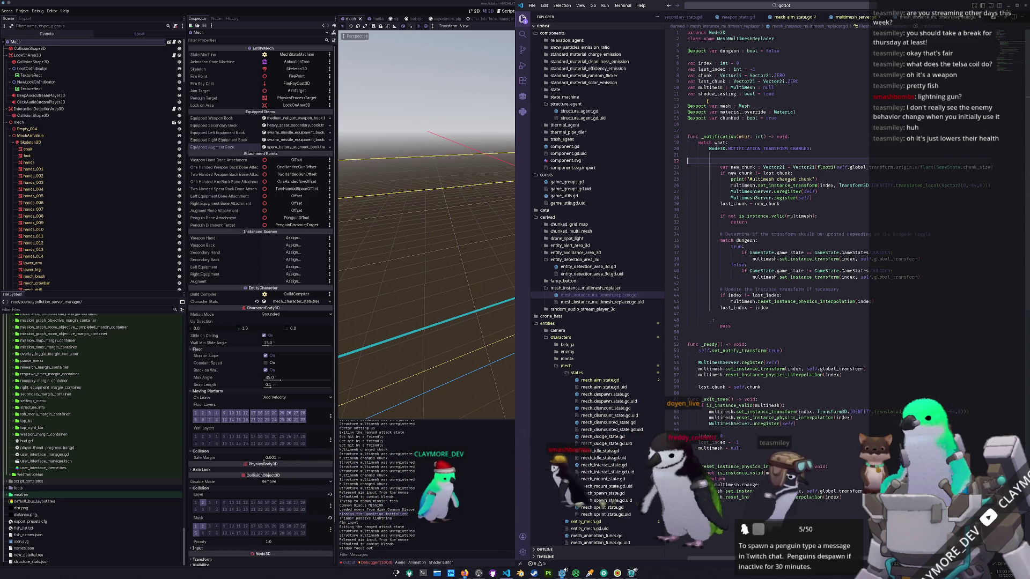
key("ctrl+shift+Return")
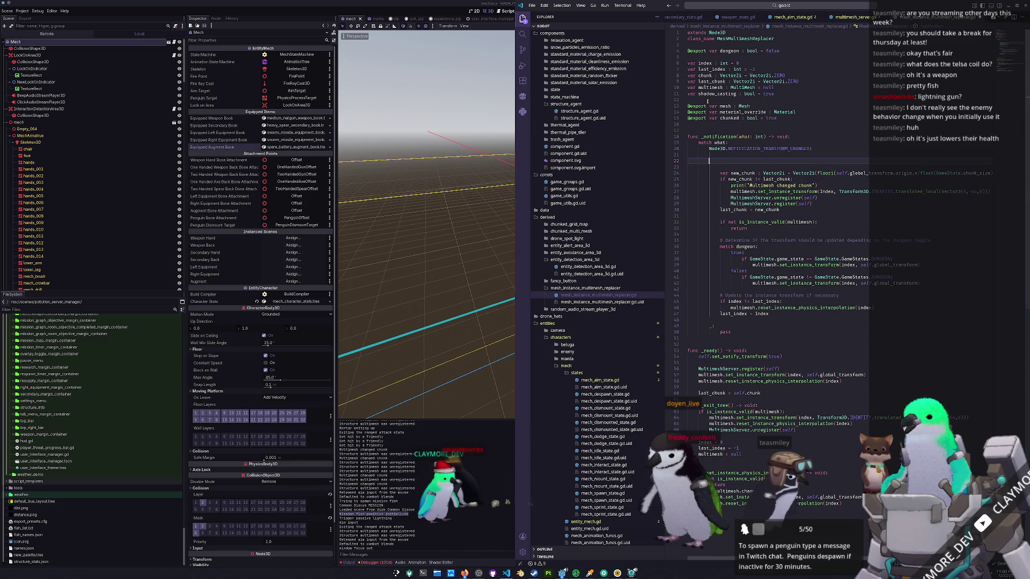
key("ctrl+z")
key("BackSpace")
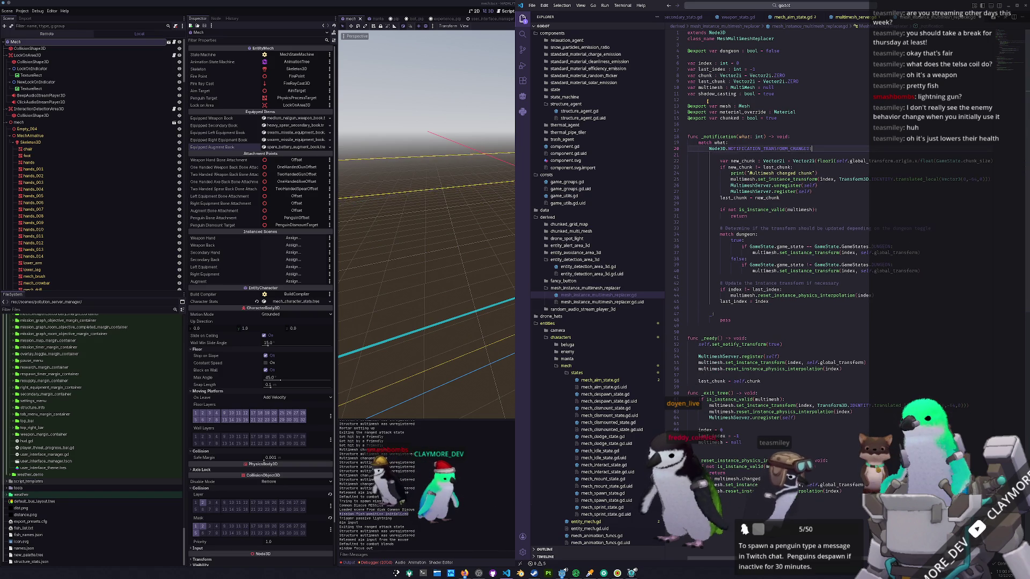
key("ctrl+shift+Return")
type("if not ch")
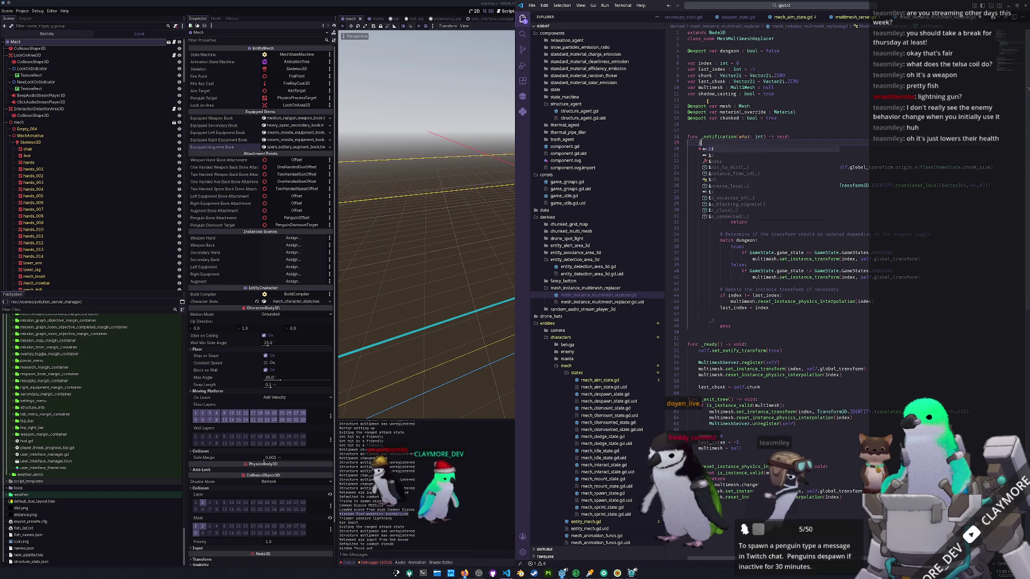
type("unked")
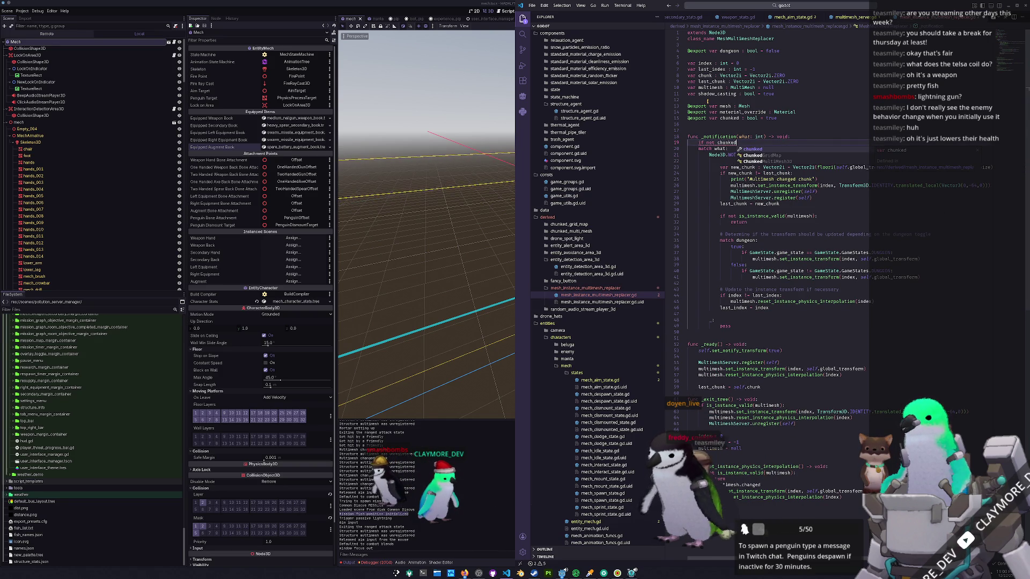
type(":")
key("Return")
type("return")
key("Down")
key("ctrl+shift+Return")
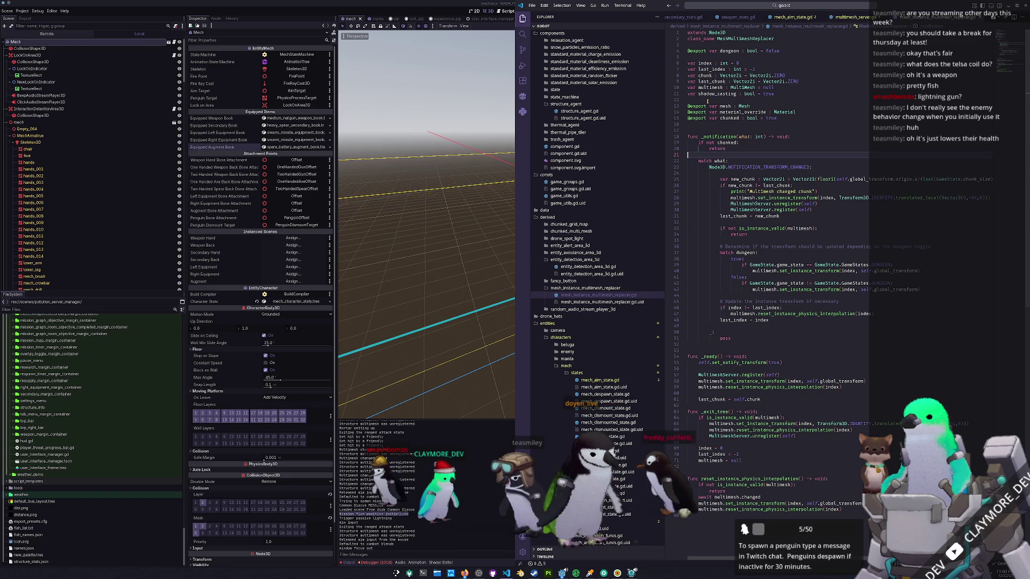
key("Down")
key("Down")
key("Down")
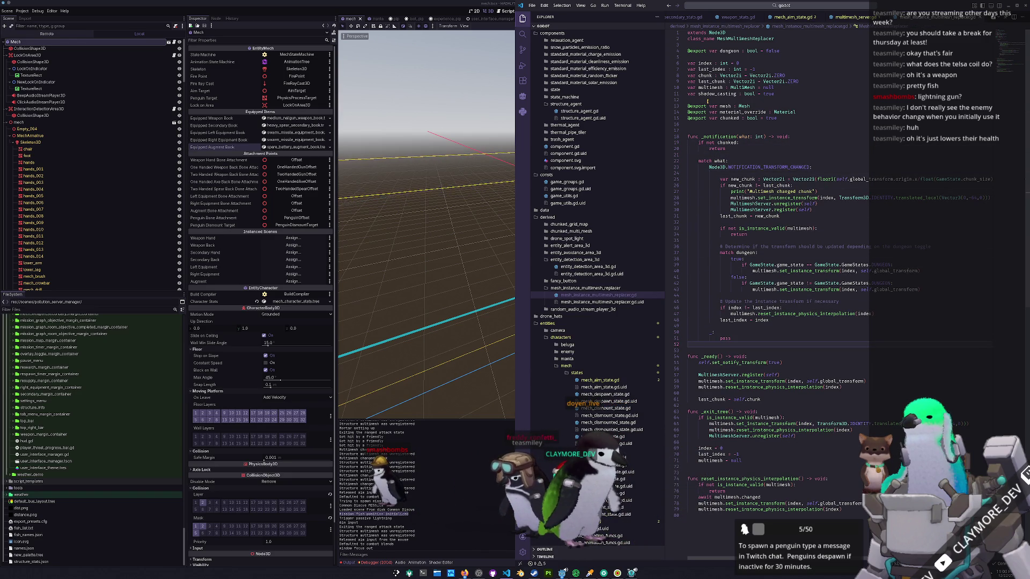
left_click(803, 6)
type("mesh_insta")
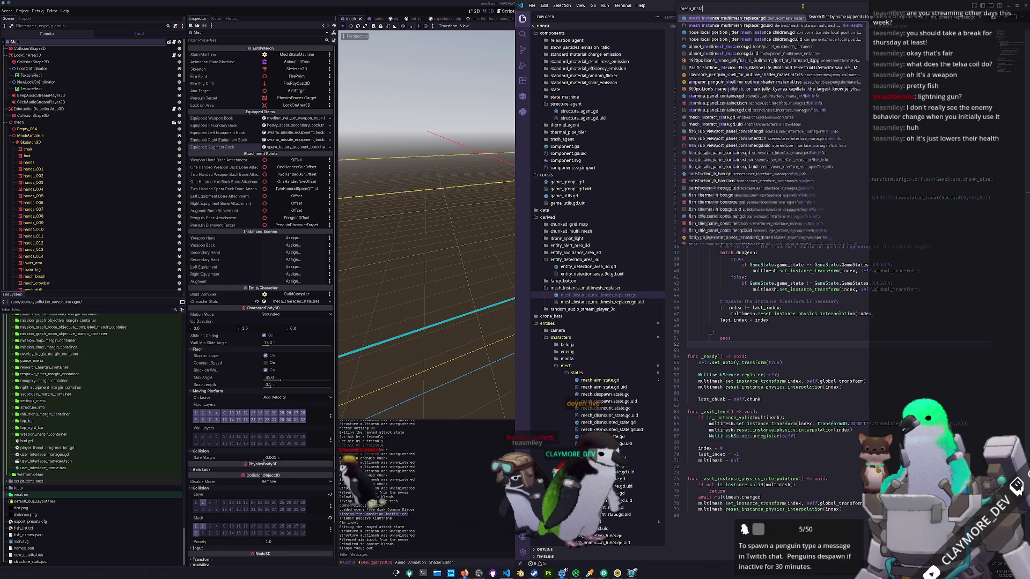
type("nce")
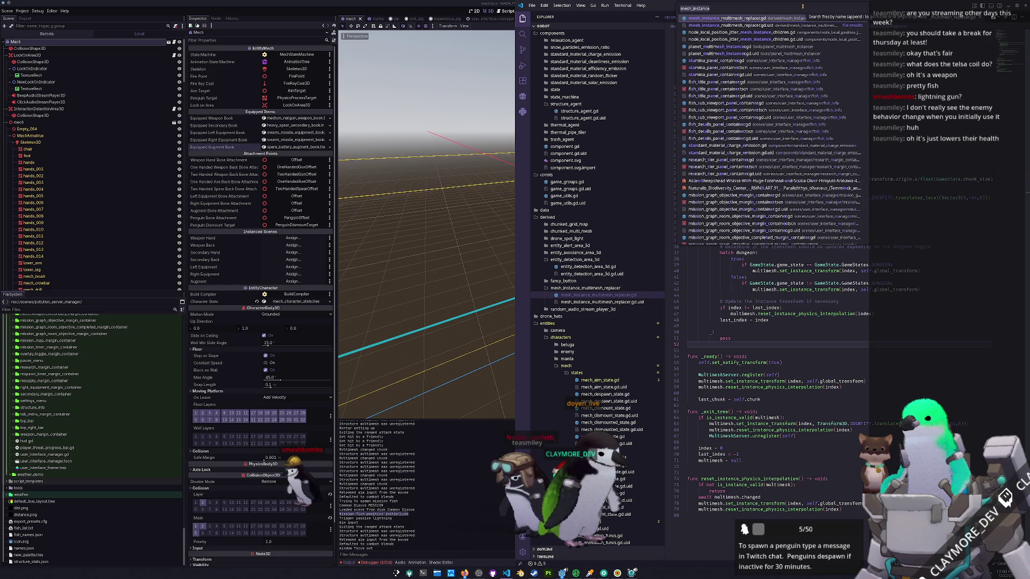
Open mission_multimesh_replacer.gd and add an exported 'chunked : bool = true' variable near the top
key("ctrl+a")
type("mission_")
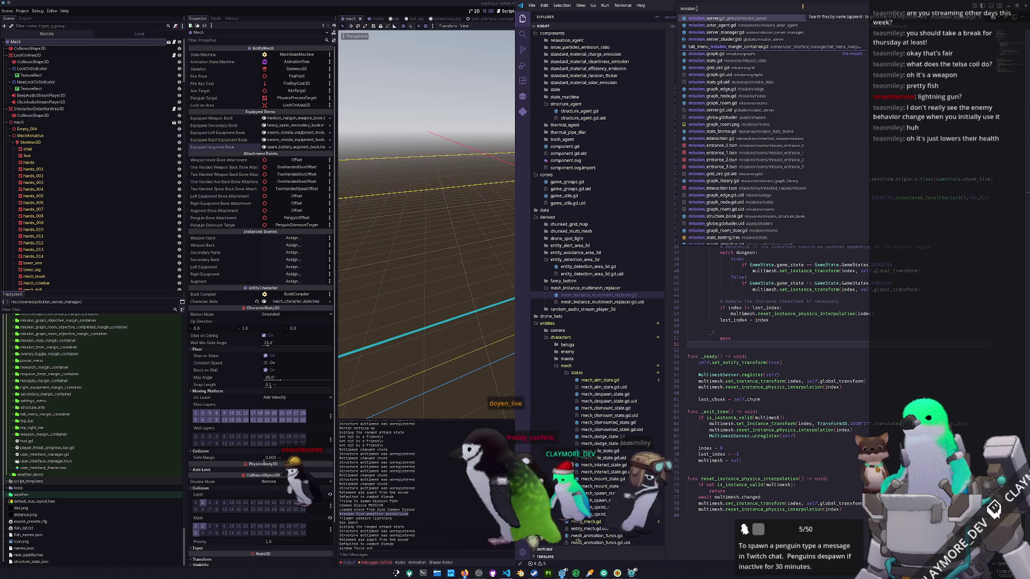
type("multi")
key("Return")
key("Down")
key("Down")
key("Down")
key("Return")
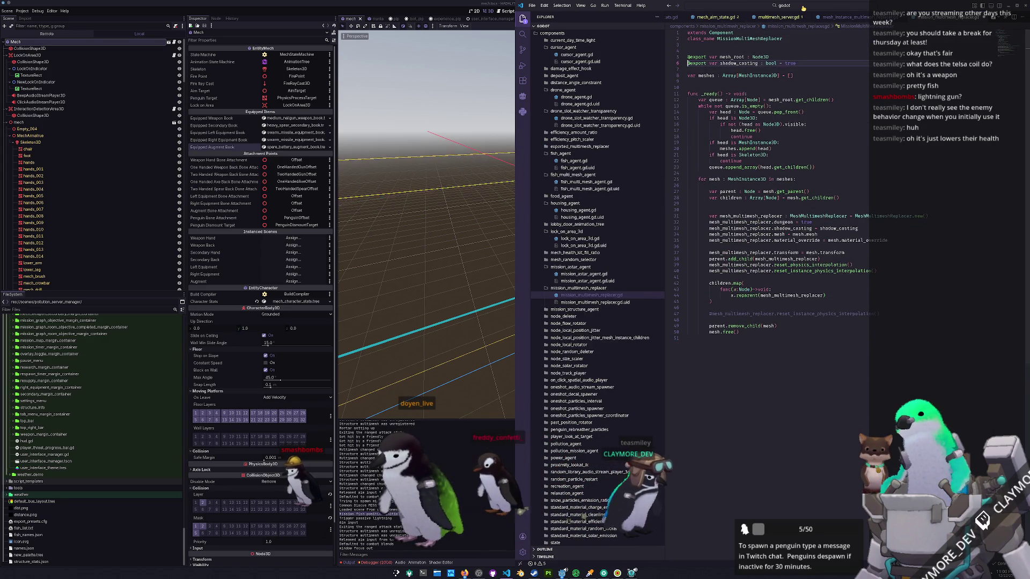
type("export var chunked")
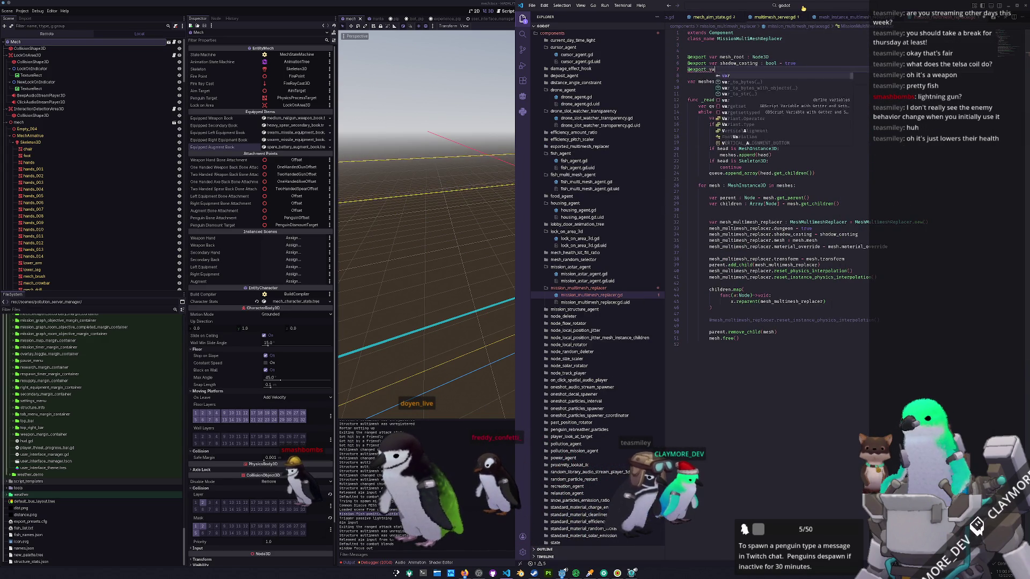
type(" : b")
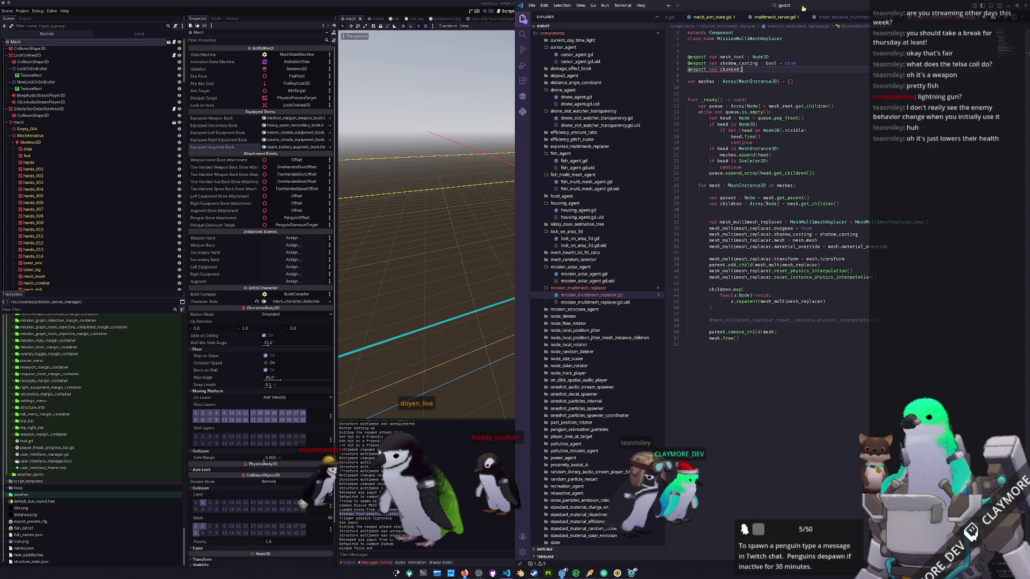
type("ool = tr")
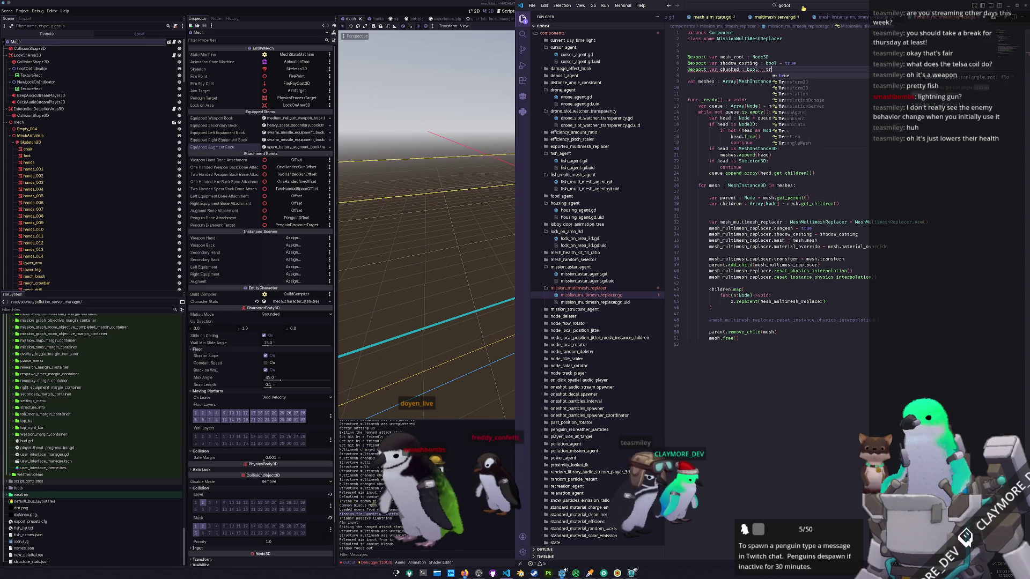
type("ue")
key("Down")
key("Down")
key("Home")
Add 'mesh_multimesh_replacer.chunked = chunked' after the dungeon assignment in _ready
key("Down")
key("Down")
key("Down")
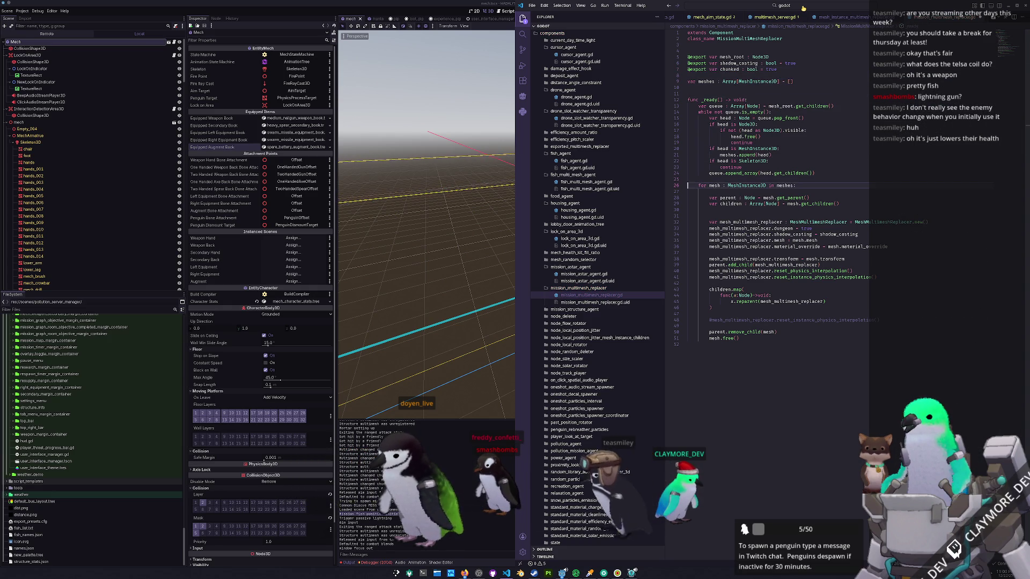
key("Return")
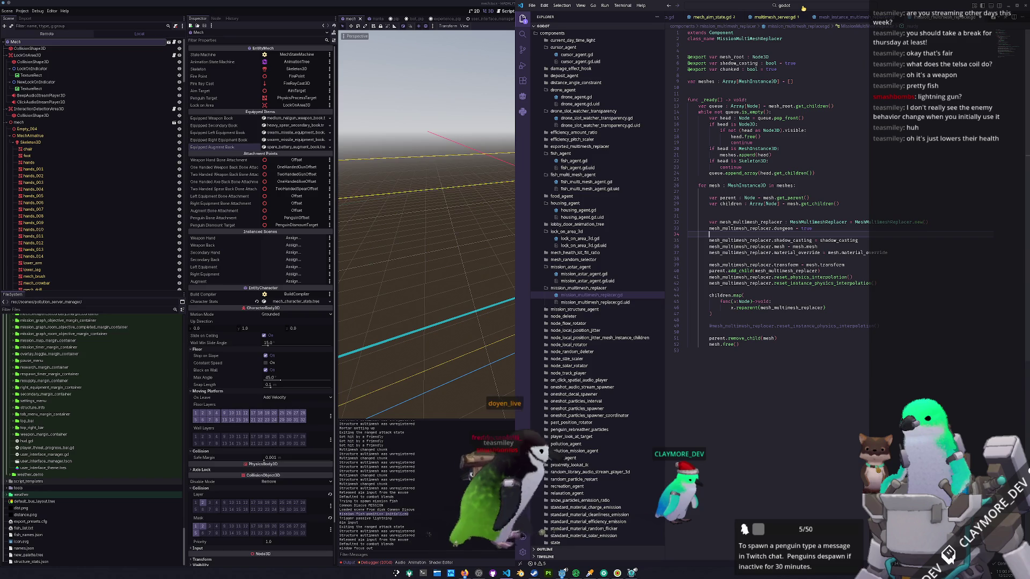
type("mesh_multi")
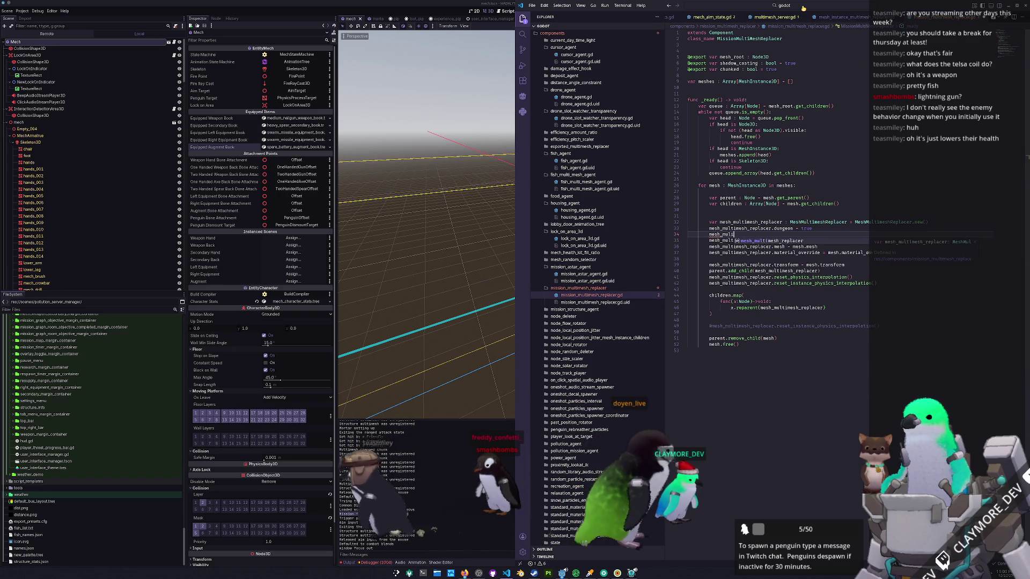
key("Tab")
type(".chunked = ")
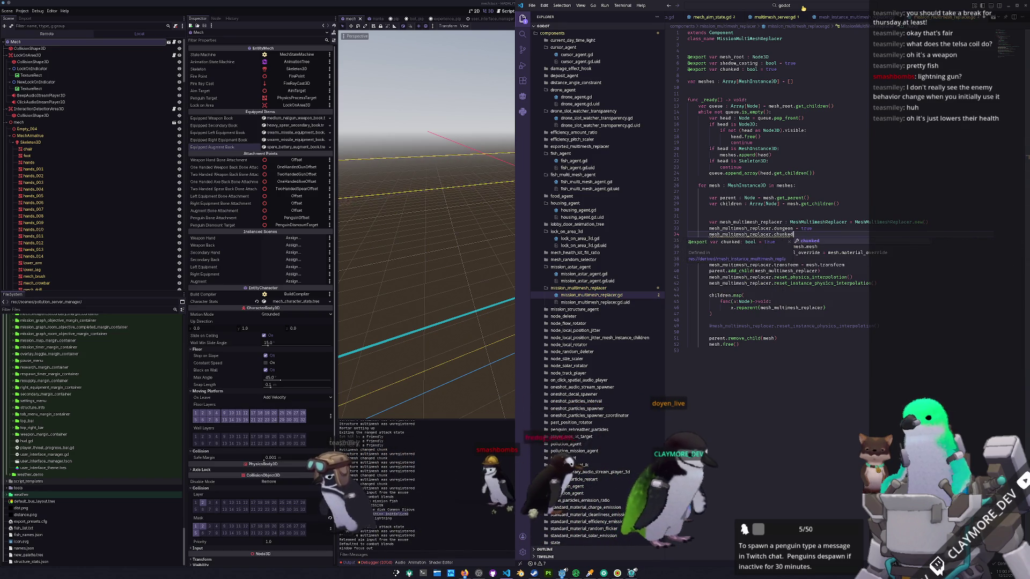
type("chunked")
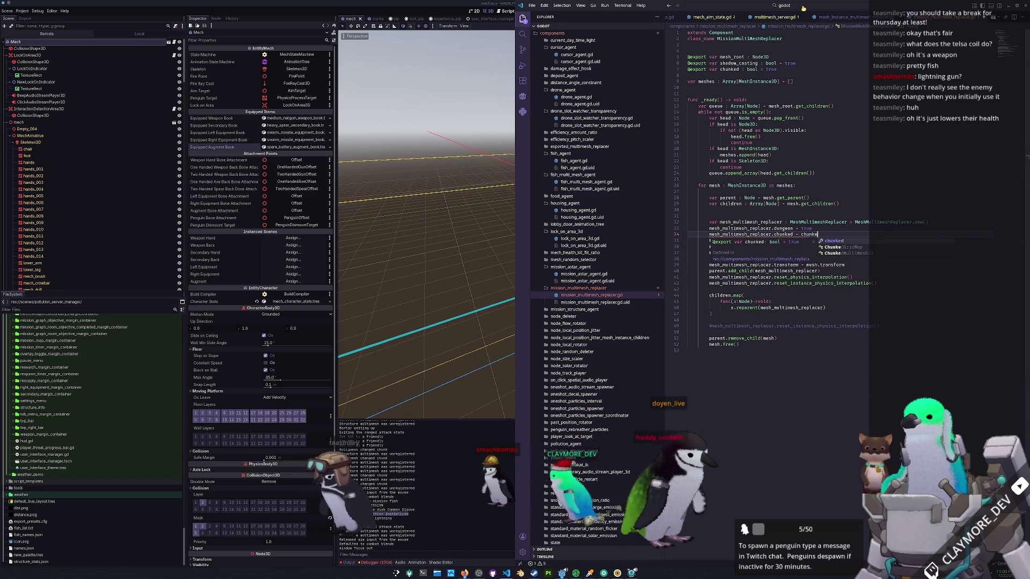
key("Down")
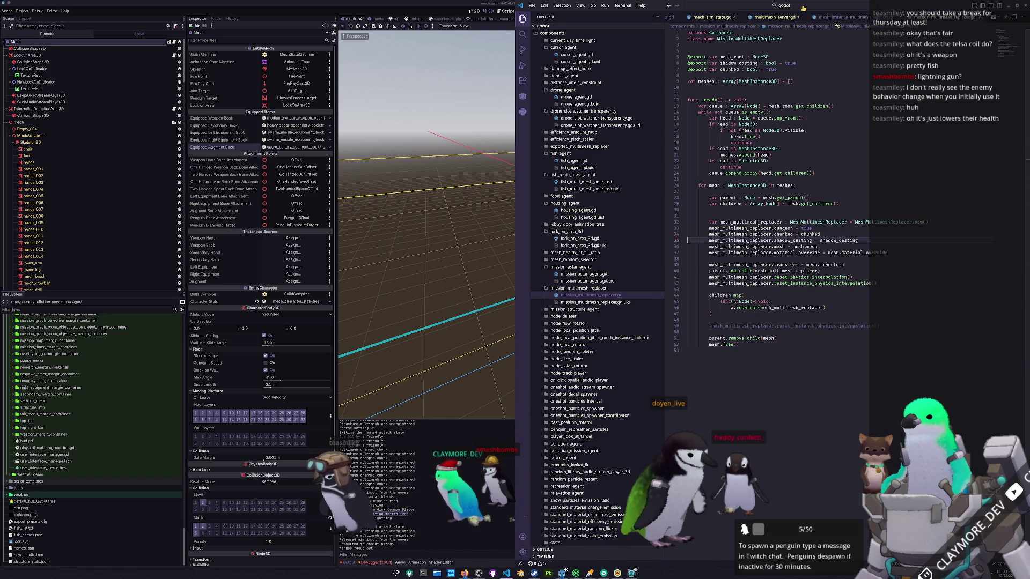
left_click(458, 225)
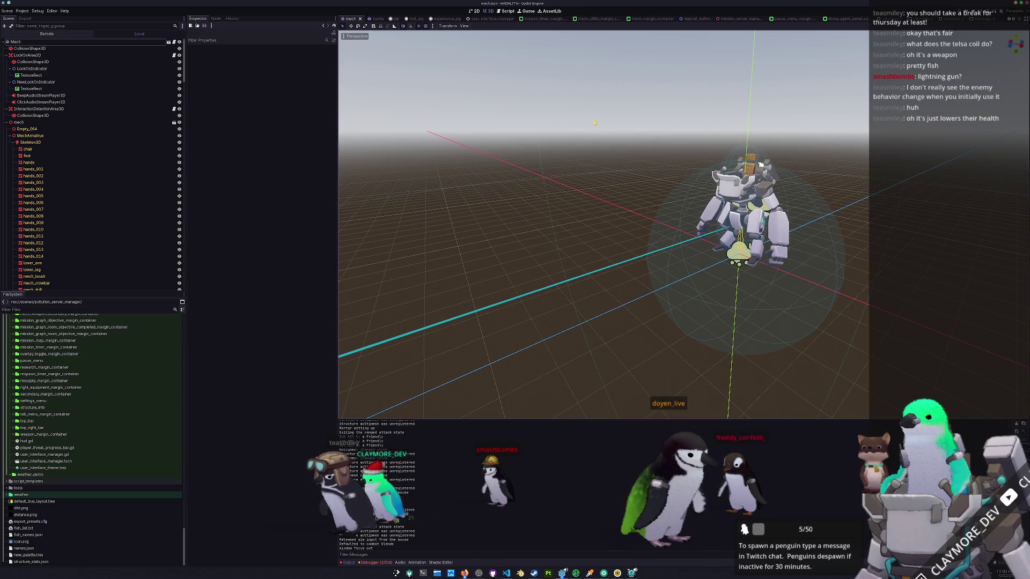
Open enemy_small.tscn, turn on Chunked for the MissionMultiMeshReplacer, and save the scene
key("shift+alt+o")
type("enemy_small")
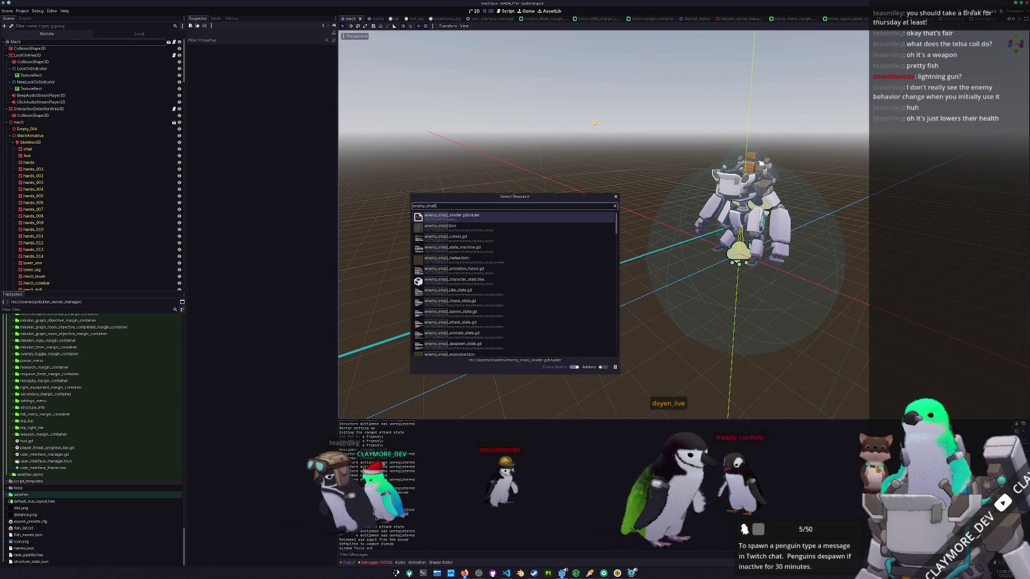
key("Down")
key("Return")
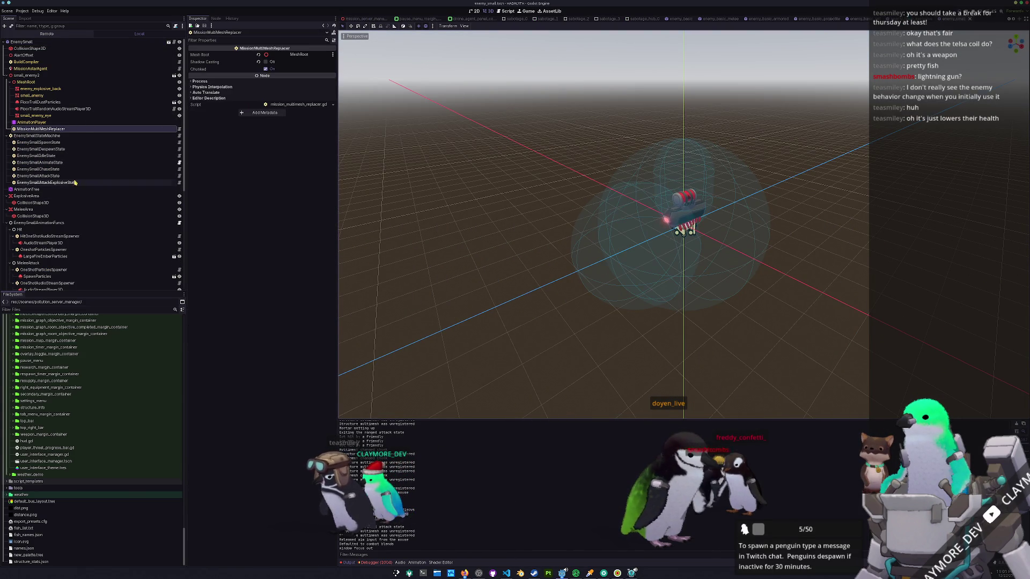
left_click(265, 69)
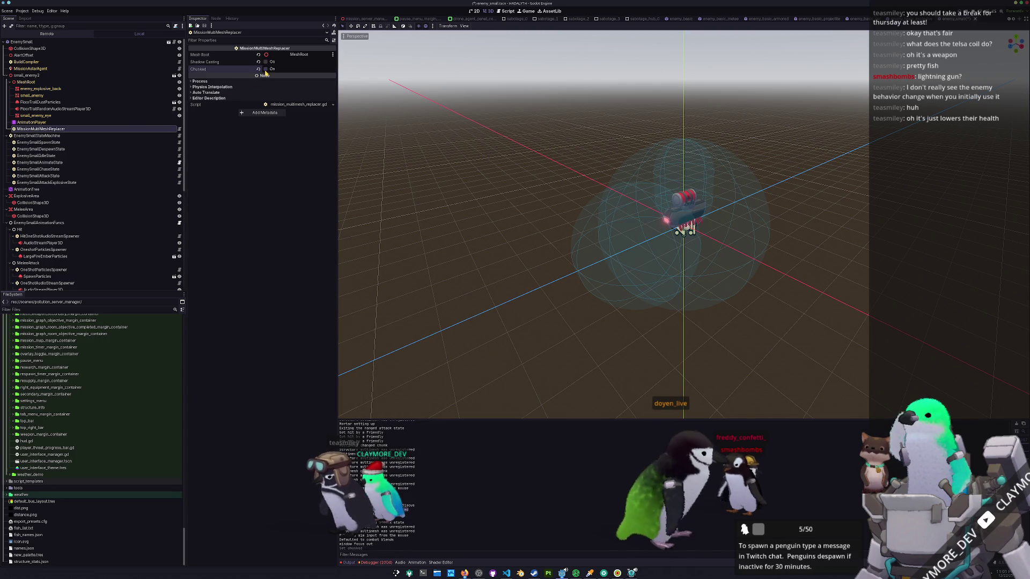
key("ctrl+s")
Glance at multimesh_server.gd and mech_aim_state.gd, then view the Godot debugger's Errors list
key("alt+Tab")
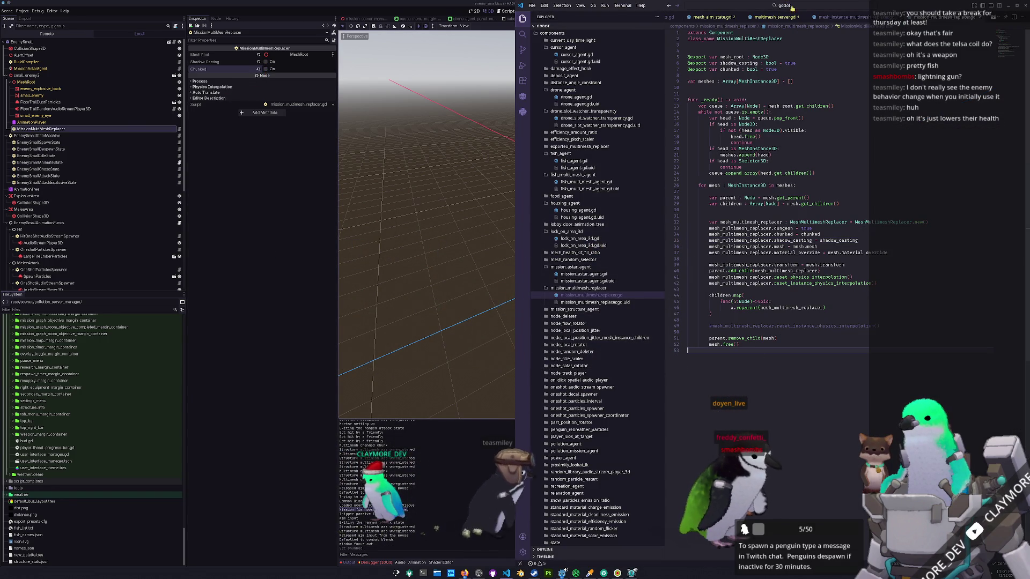
left_click(778, 16)
scroll(778, 17, "up", 1)
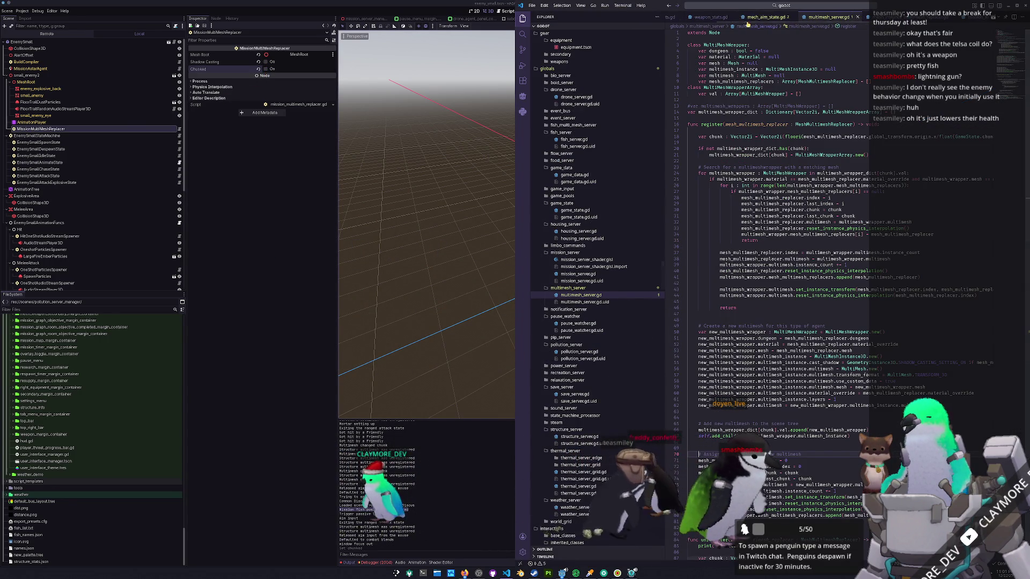
left_click(755, 17)
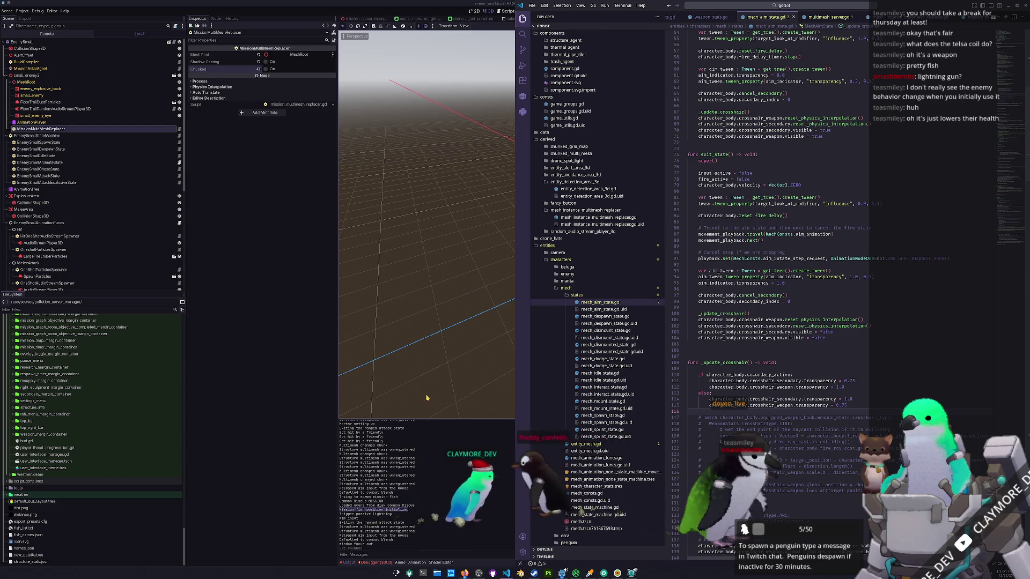
left_click(390, 447)
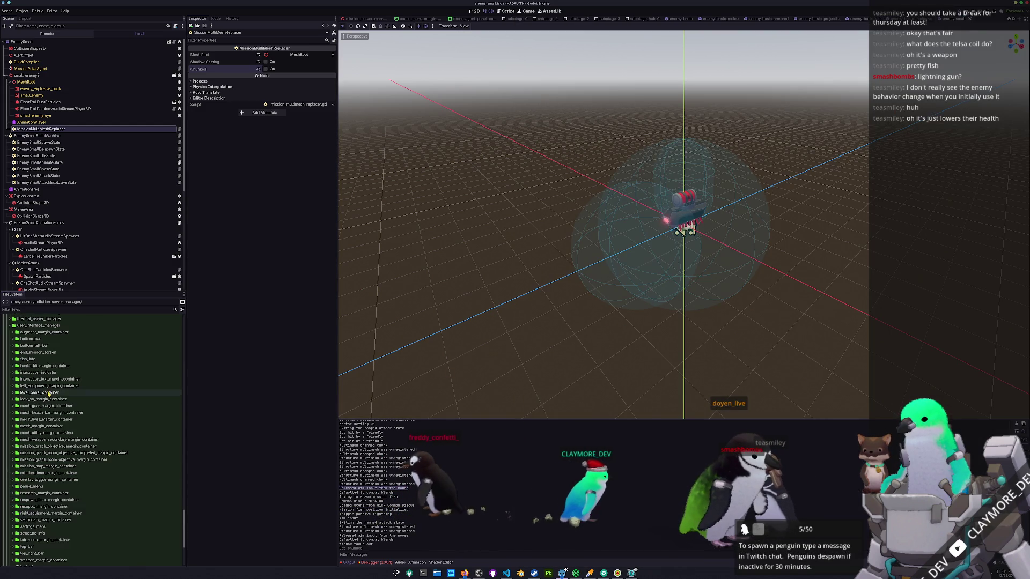
left_click(371, 563)
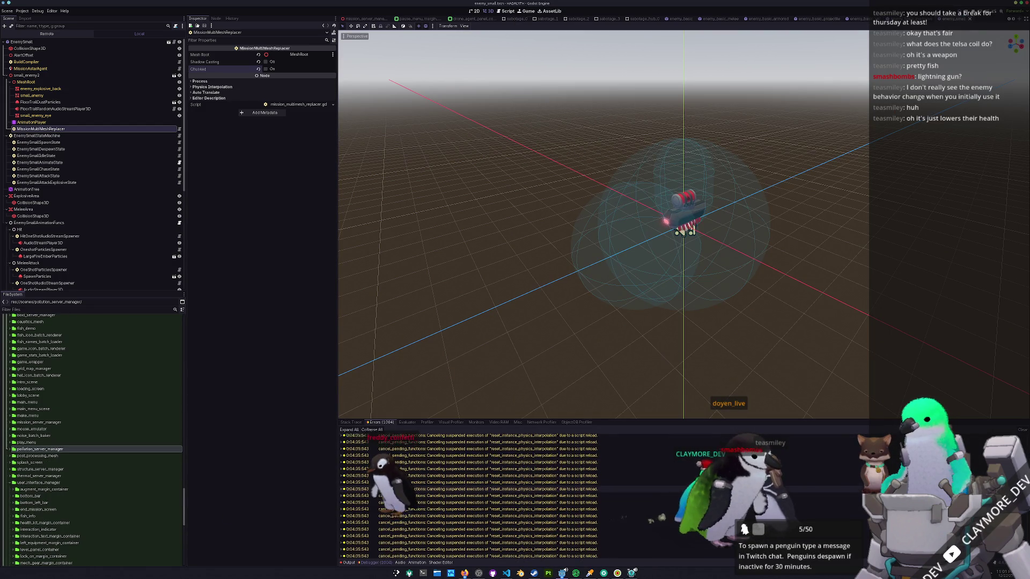
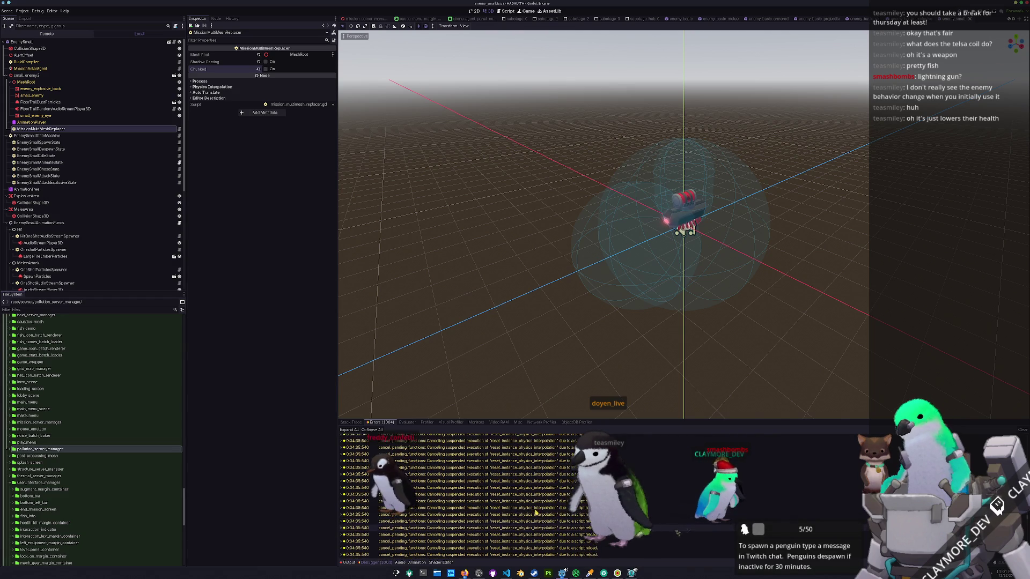
Browse the FileSystem dock, selecting user_interface_manager and collapsing the misc folder
scroll(467, 496, "up", 4)
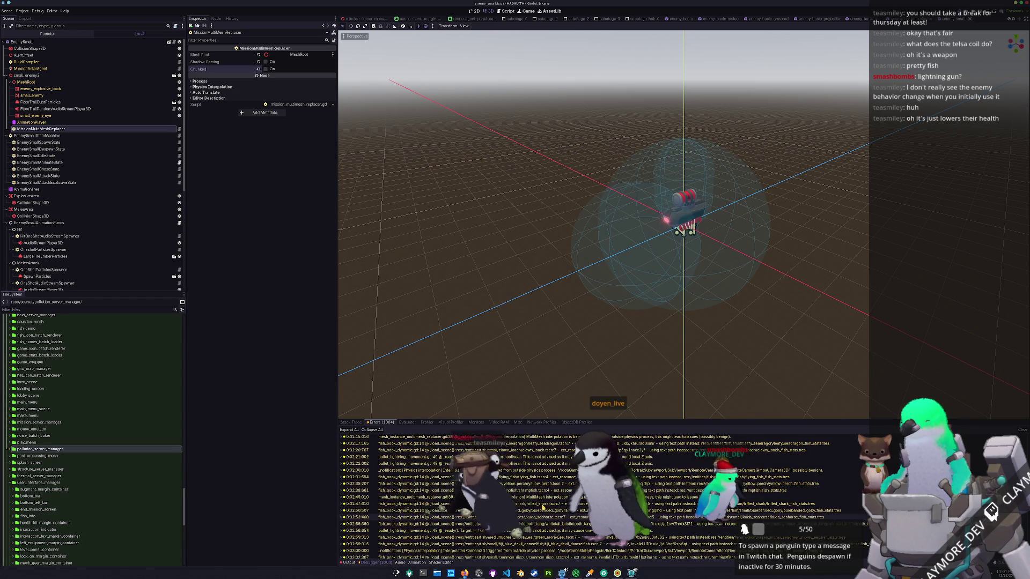
scroll(541, 511, "down", 4)
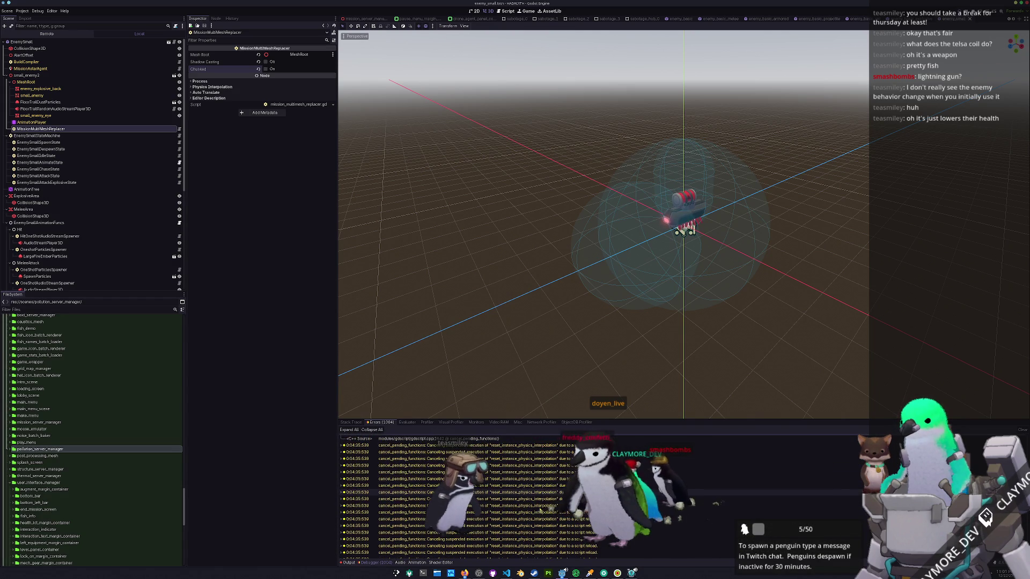
scroll(541, 493, "down", 1)
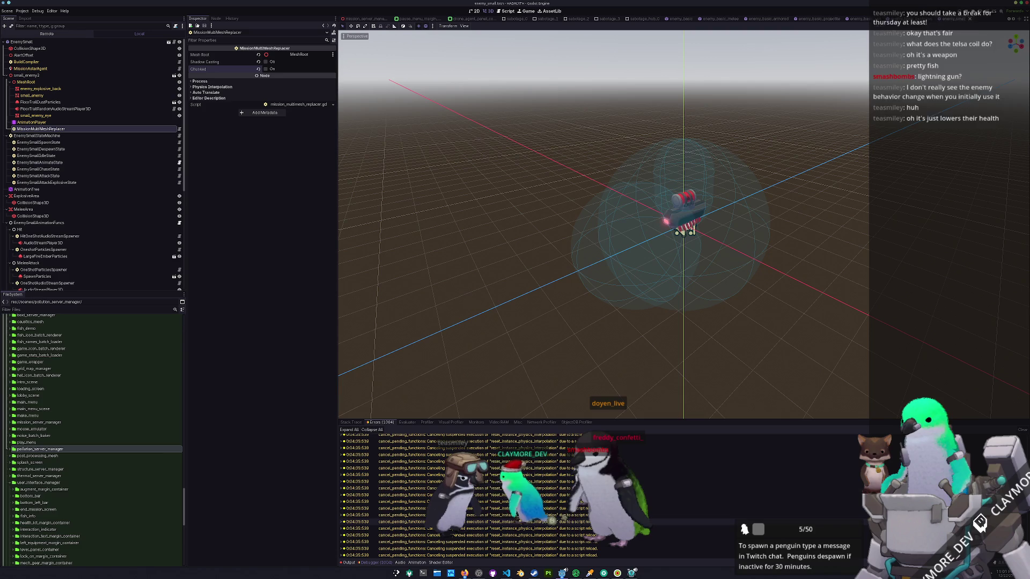
scroll(52, 443, "down", 15)
scroll(52, 444, "up", 15)
scroll(56, 439, "down", 8)
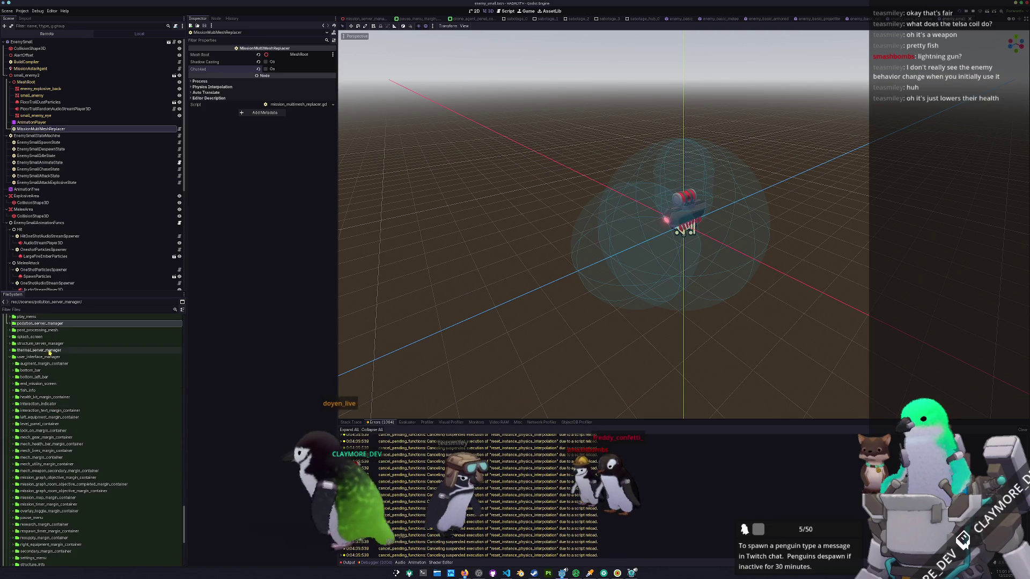
left_click(48, 356)
scroll(30, 401, "down", 10)
scroll(30, 402, "up", 15)
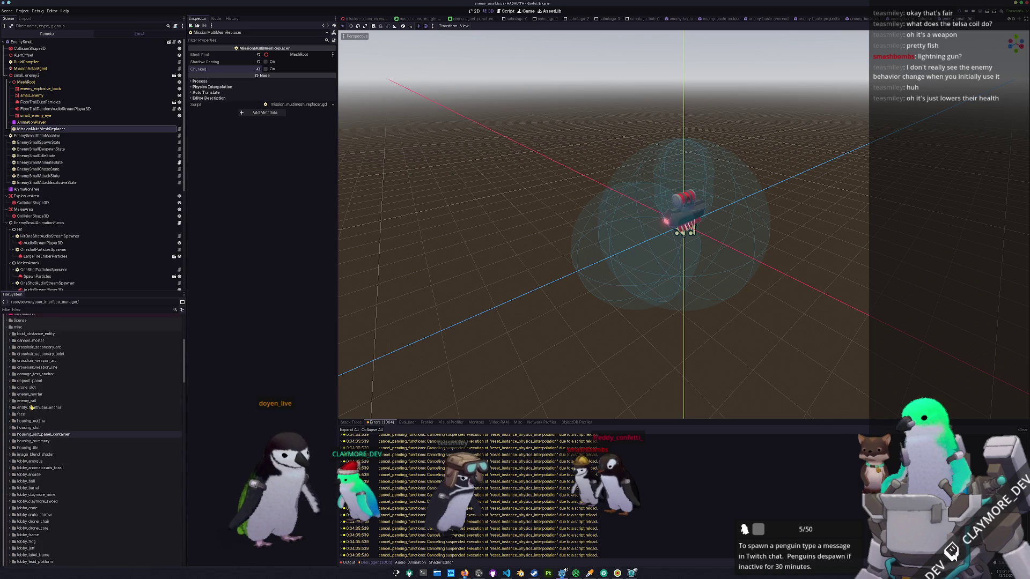
scroll(31, 407, "up", 5)
double_click(32, 392)
scroll(33, 393, "up", 2)
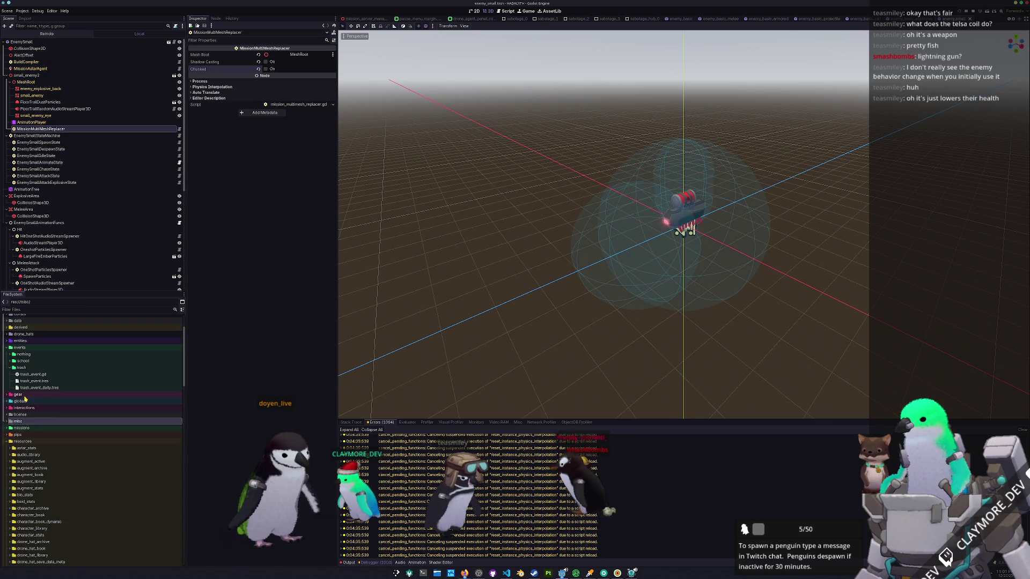
Expand the gear folder and open heavy_spear_character_buff.tres in the Inspector
double_click(25, 396)
scroll(32, 415, "down", 8)
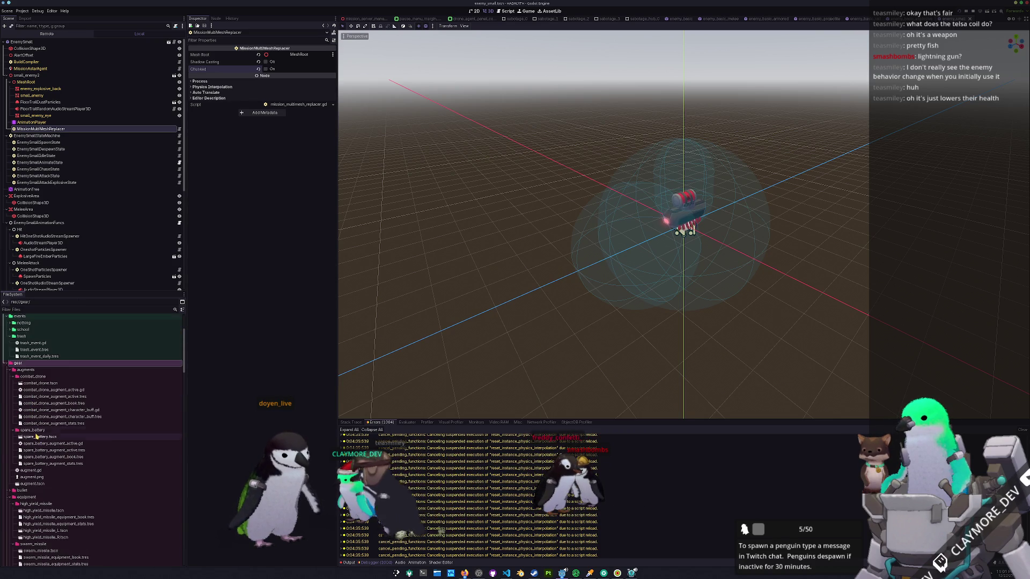
scroll(45, 441, "down", 2)
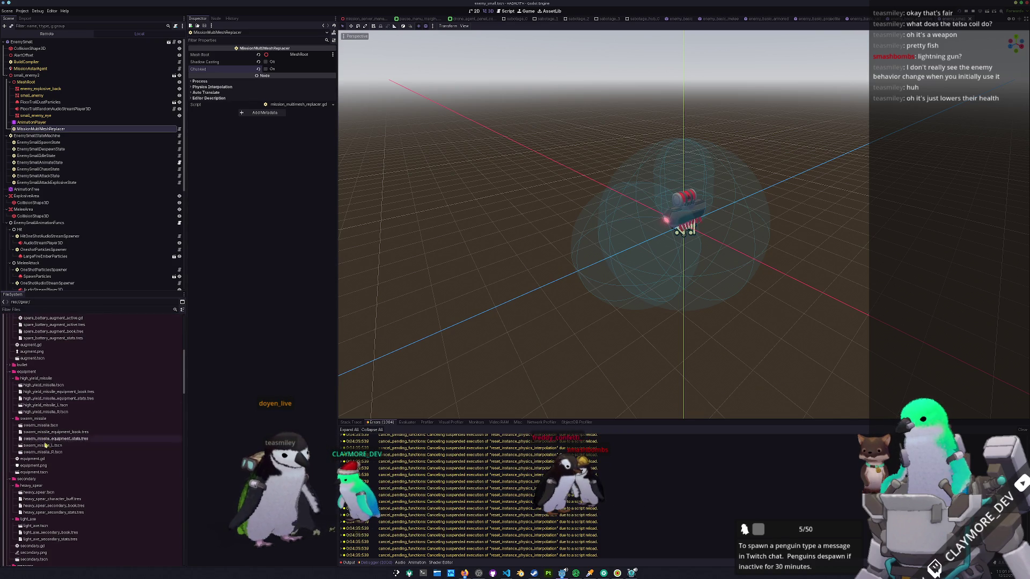
double_click(44, 499)
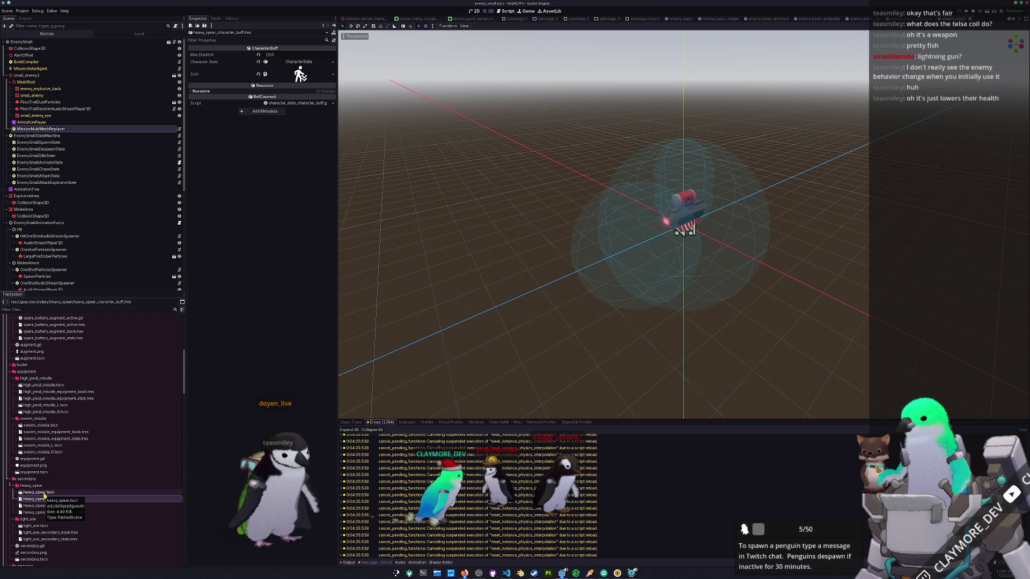
Open heavy_spear.tscn and collapse its Character Buffs list in the Inspector
double_click(43, 492)
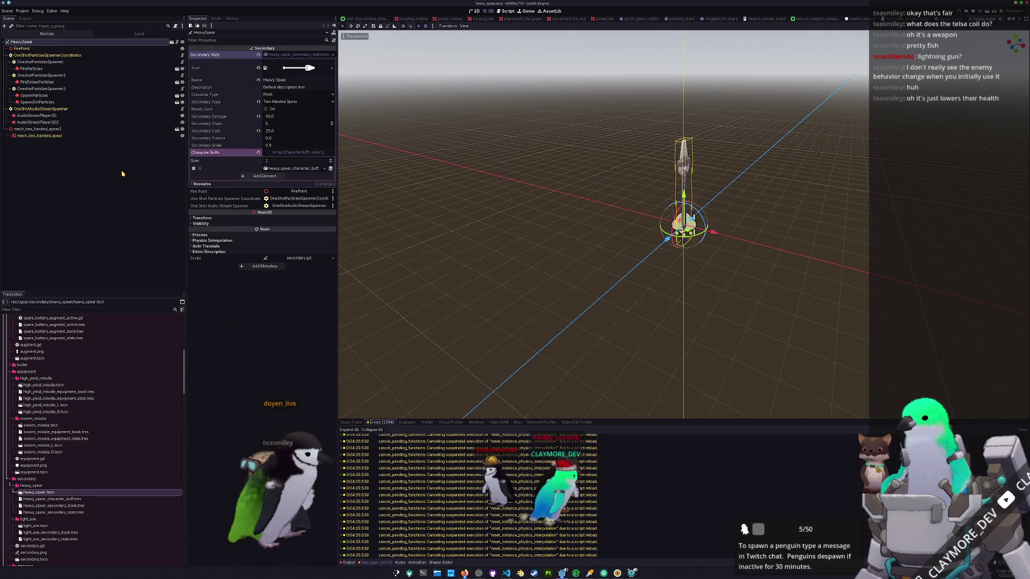
left_click(228, 153)
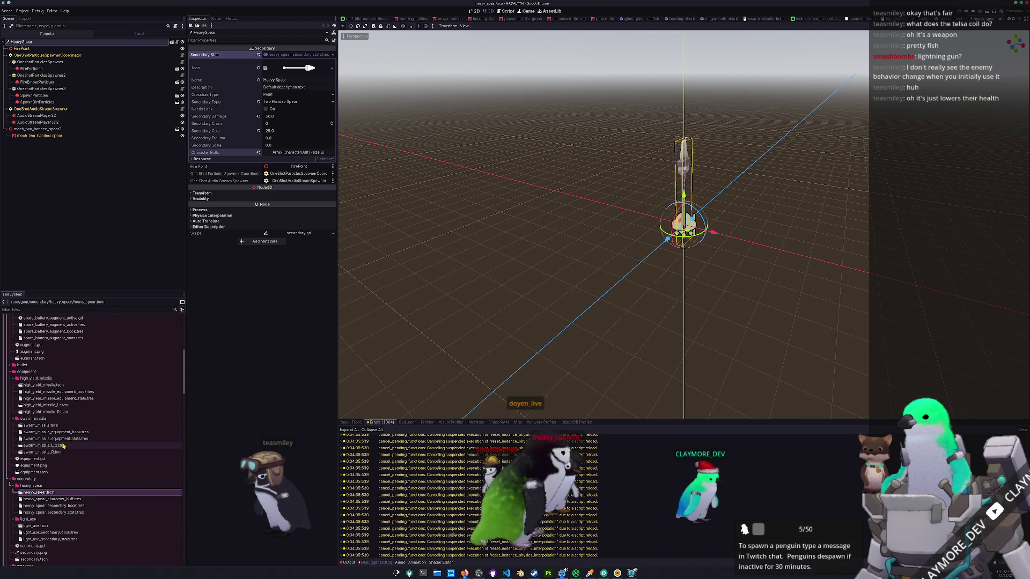
left_click(43, 445)
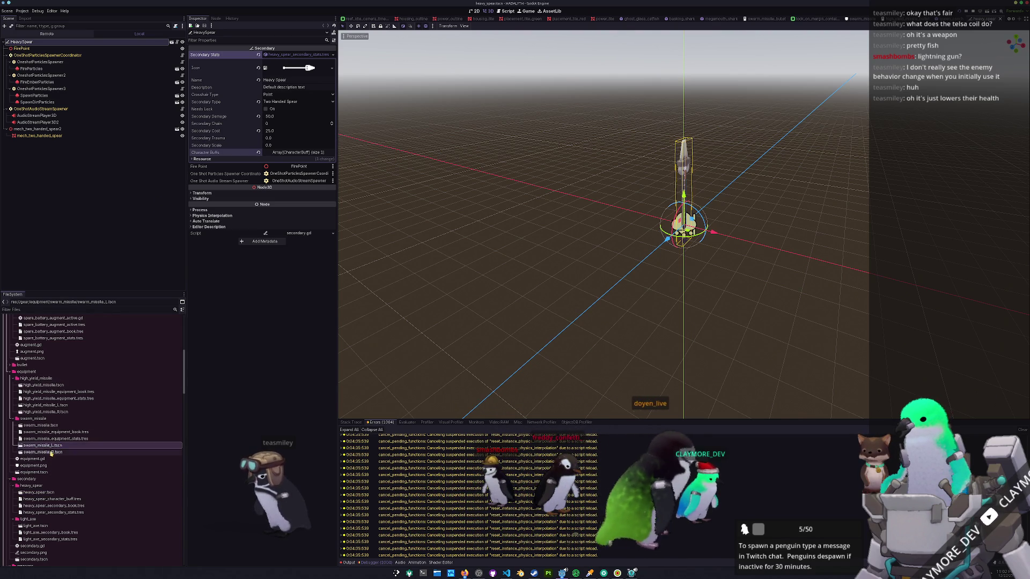
Select the spare_battery augment folder and bring up its context menu
scroll(51, 451, "up", 3)
scroll(51, 449, "up", 3)
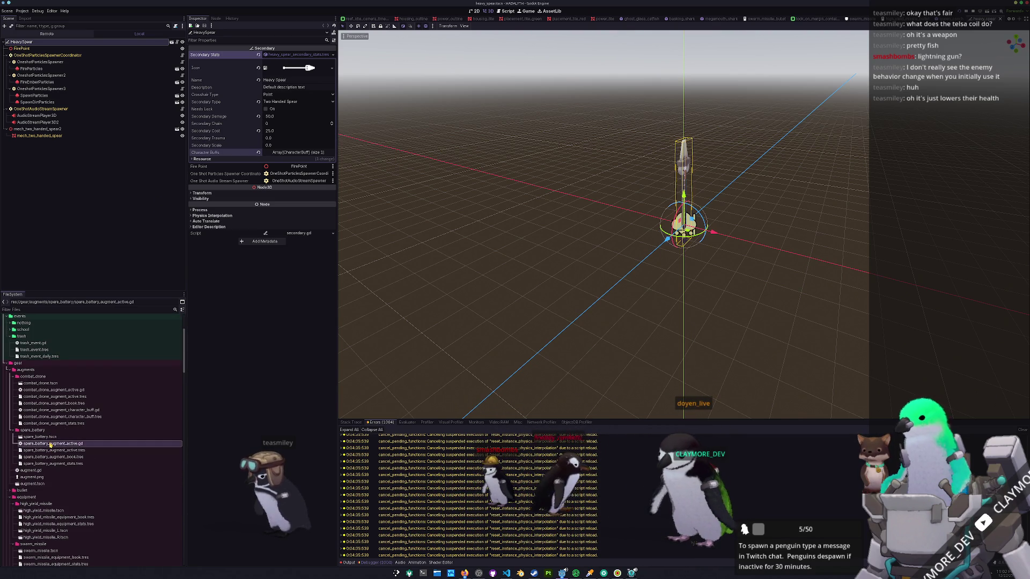
left_click(46, 431)
right_click(46, 431)
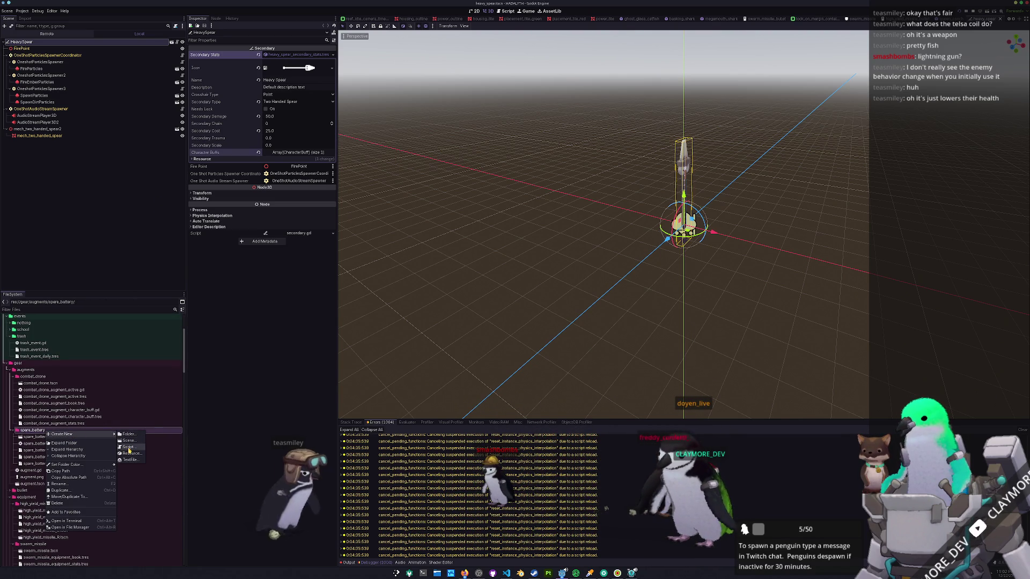
left_click(129, 453)
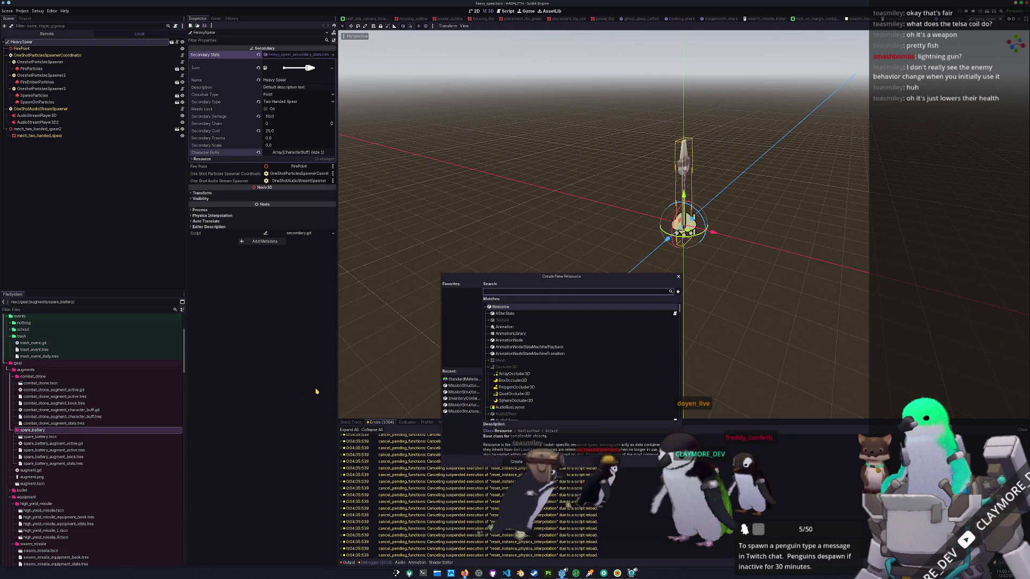
type("characterbuff")
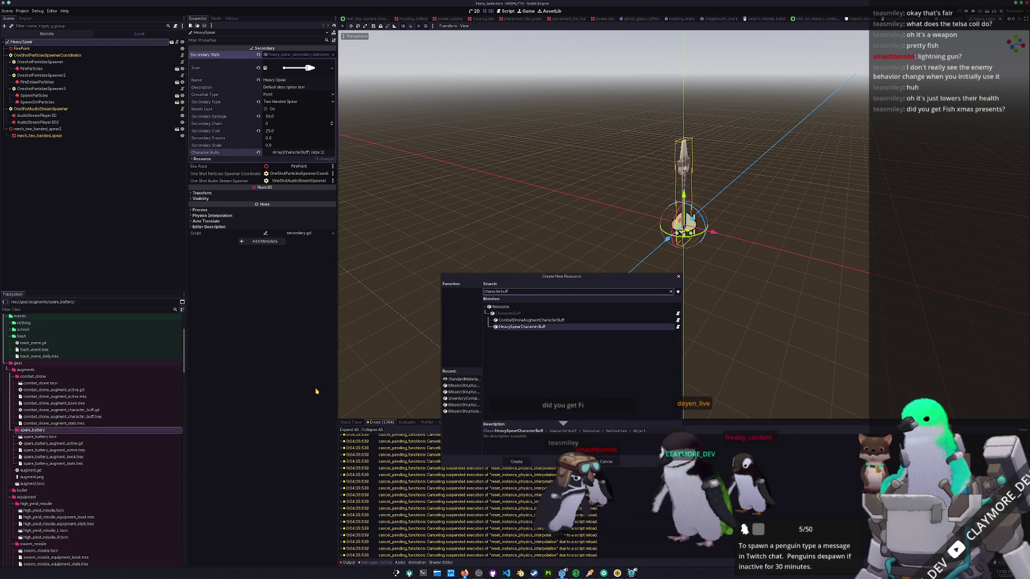
key("Up")
key("Down")
key("Up")
key("Down")
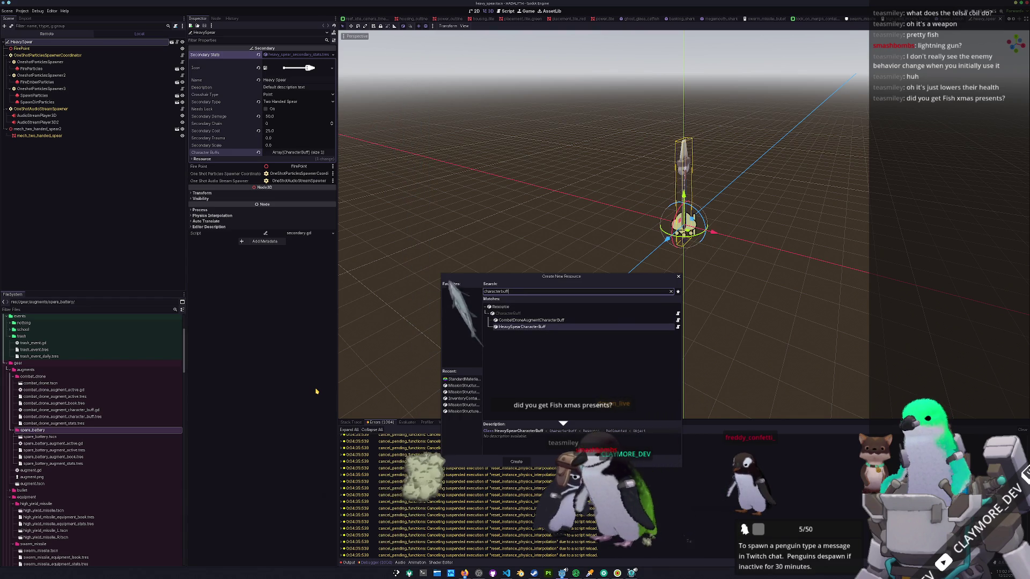
key("Up")
key("Up")
key("Up")
key("Down")
key("Down")
key("Down")
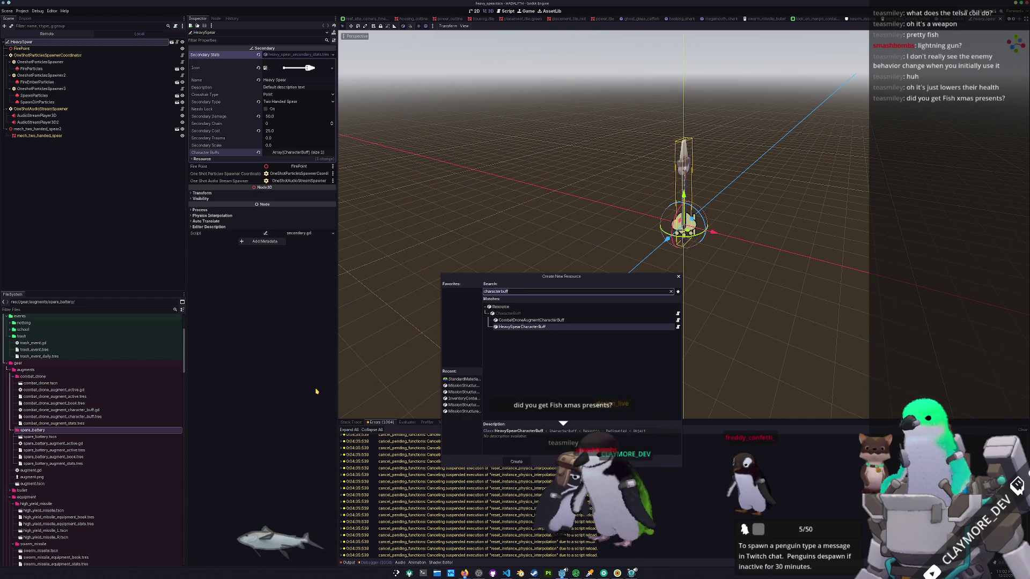
key("Return")
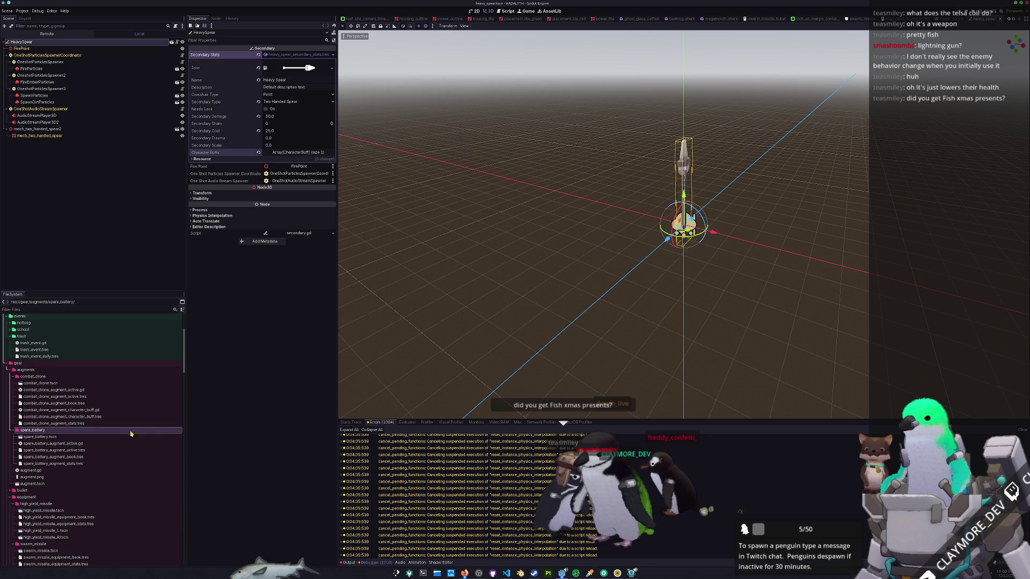
scroll(80, 463, "down", 3)
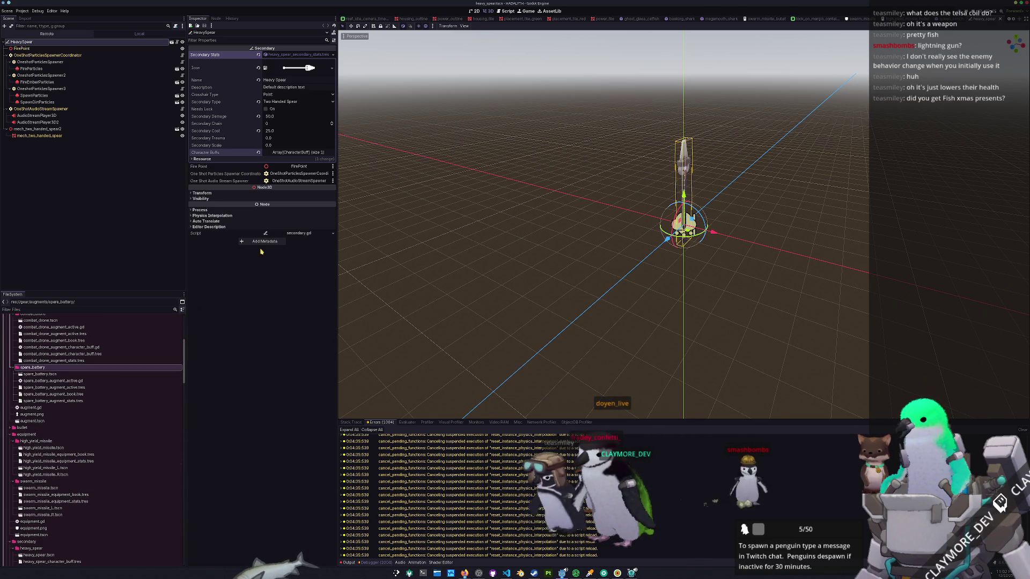
Inspect the resource path of the spear's Character Buffs element 0, then collapse it
left_click(307, 153)
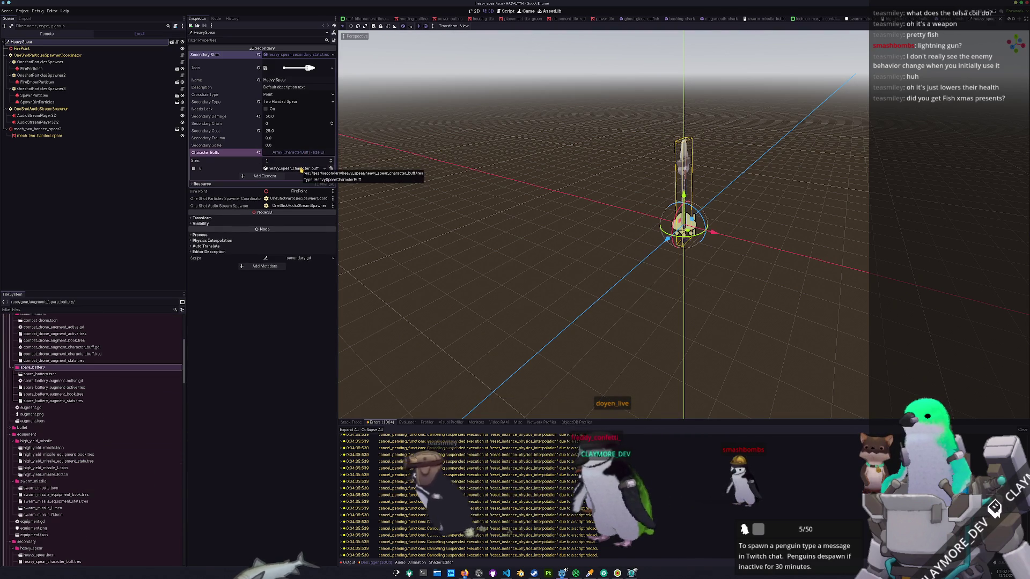
left_click(298, 168)
left_click(288, 208)
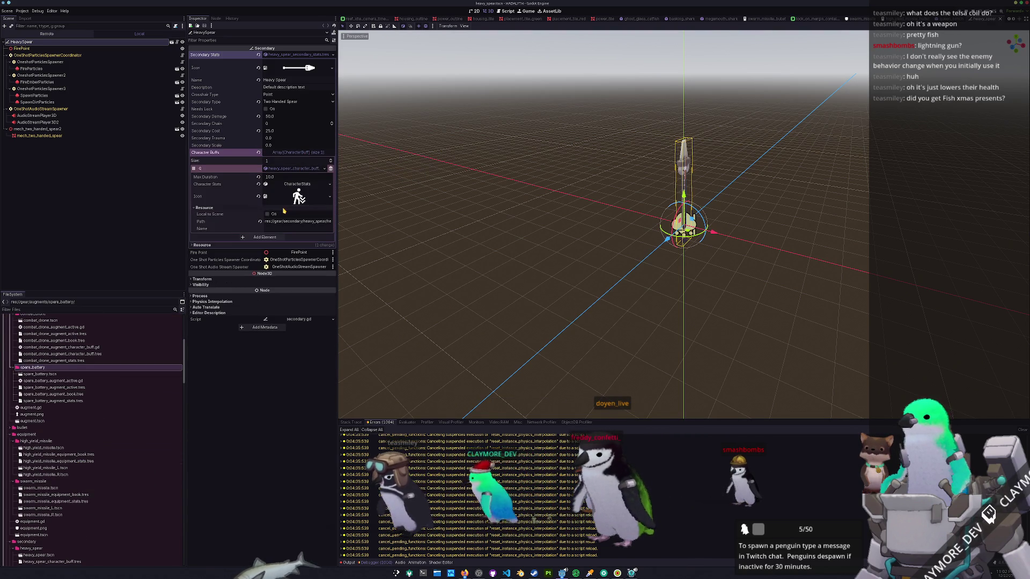
left_click(314, 222)
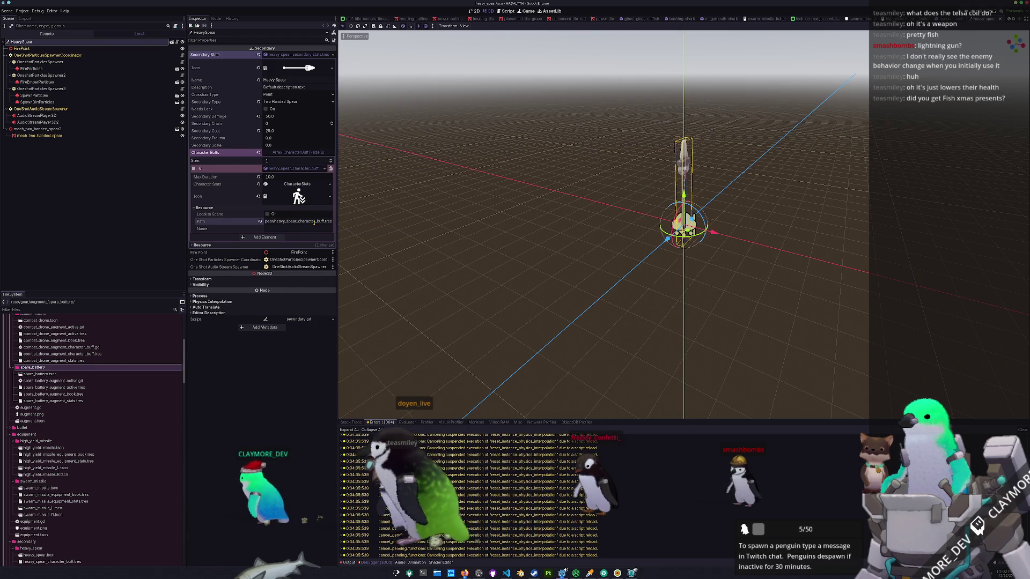
left_click(303, 173)
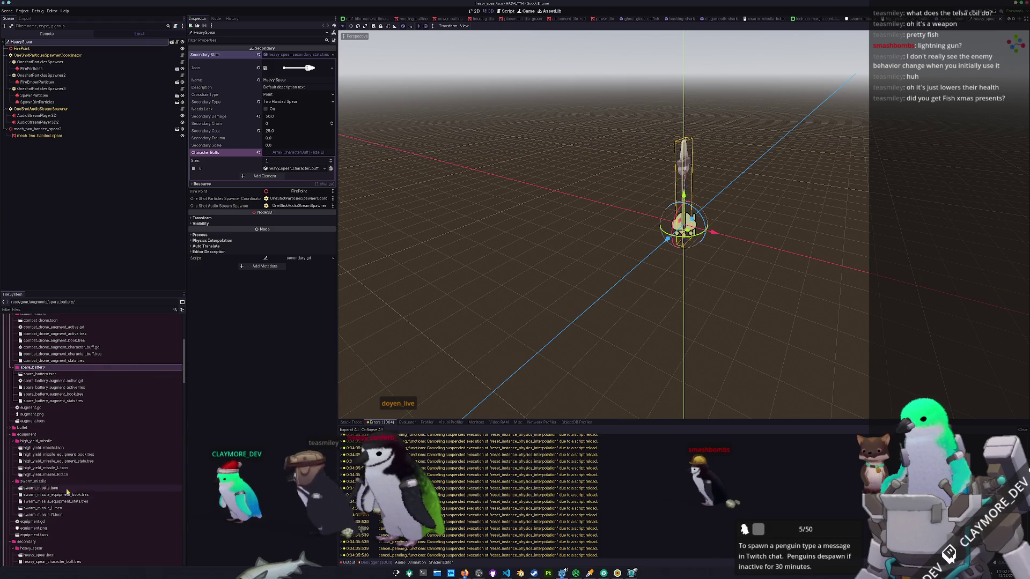
Reopen heavy_spear_character_buff.tres from the FileSystem dock to view its settings
scroll(69, 464, "down", 2)
scroll(69, 464, "down", 6)
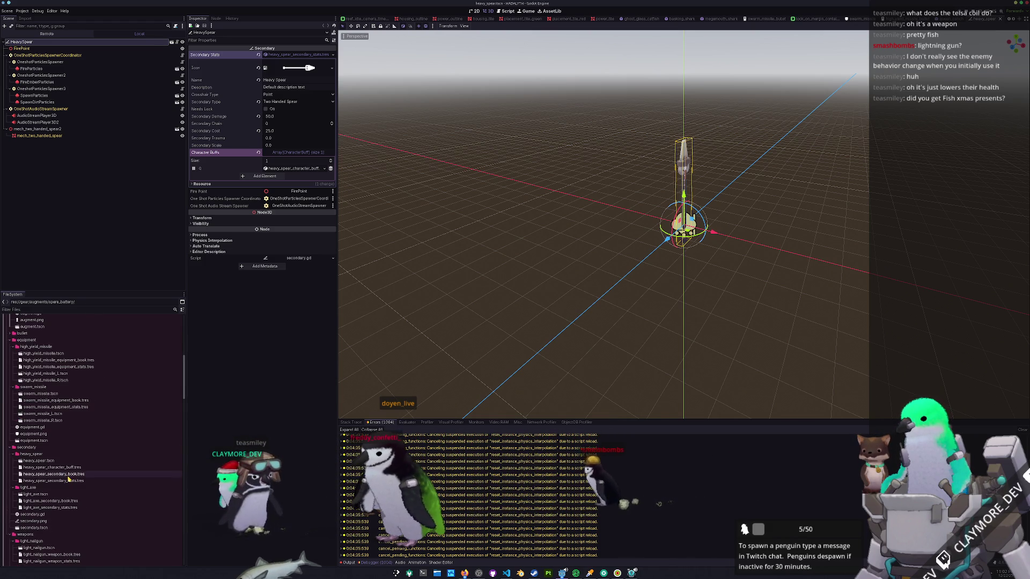
scroll(67, 485, "up", 2)
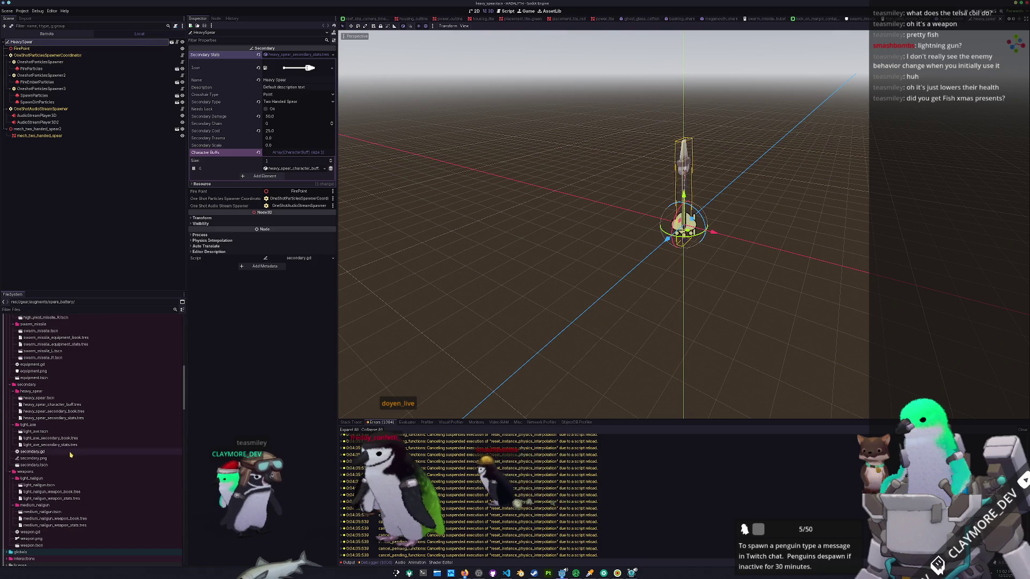
scroll(64, 486, "up", 4)
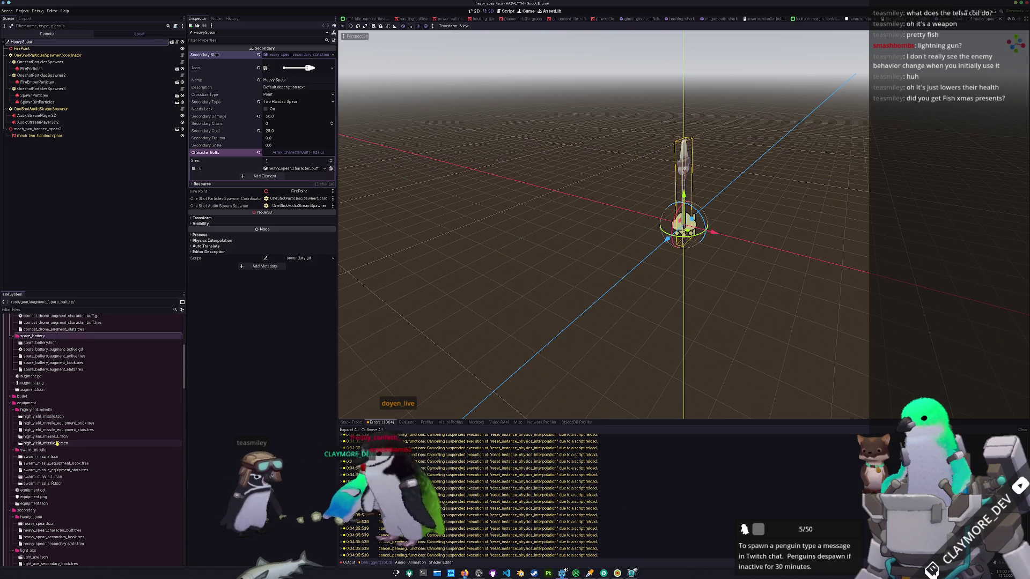
scroll(57, 443, "up", 2)
scroll(58, 471, "down", 2)
scroll(58, 505, "down", 2)
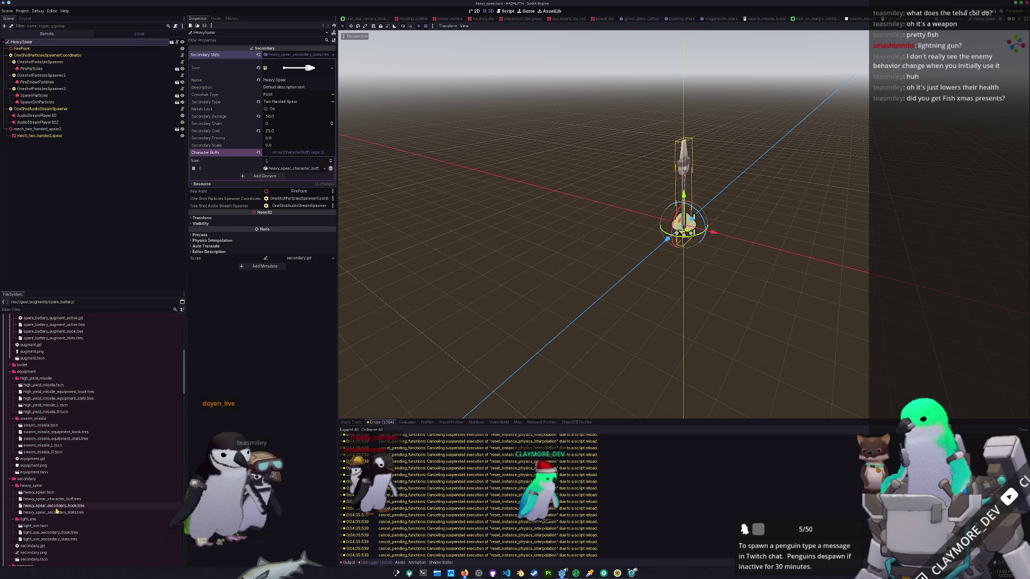
left_click(54, 499)
scroll(56, 507, "down", 15)
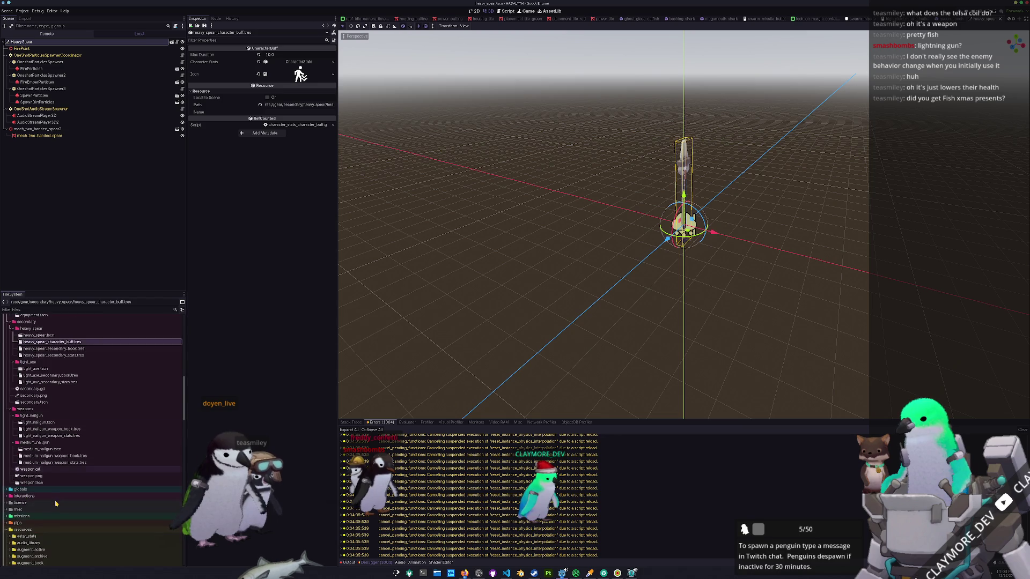
scroll(56, 506, "down", 20)
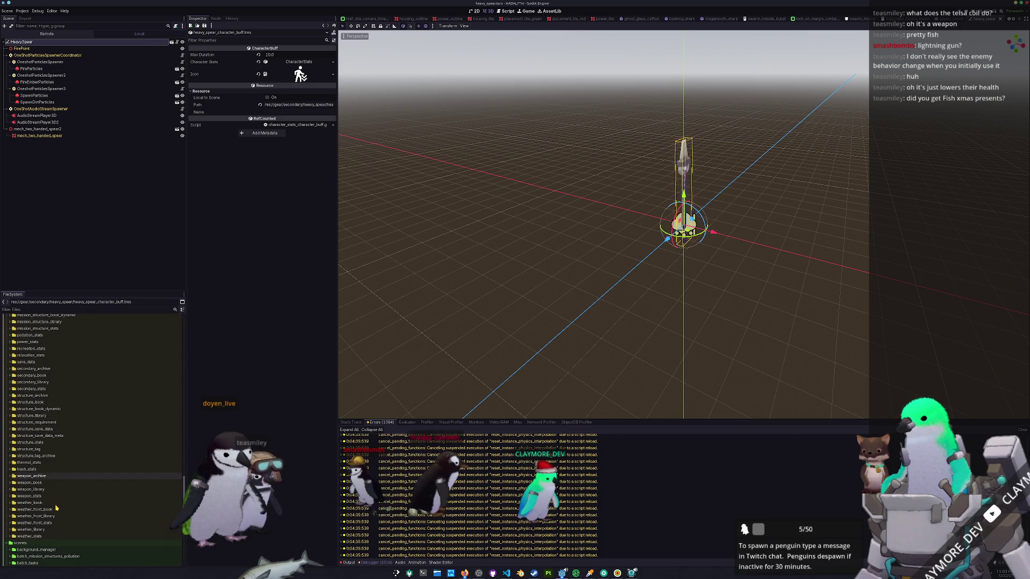
scroll(55, 507, "up", 10)
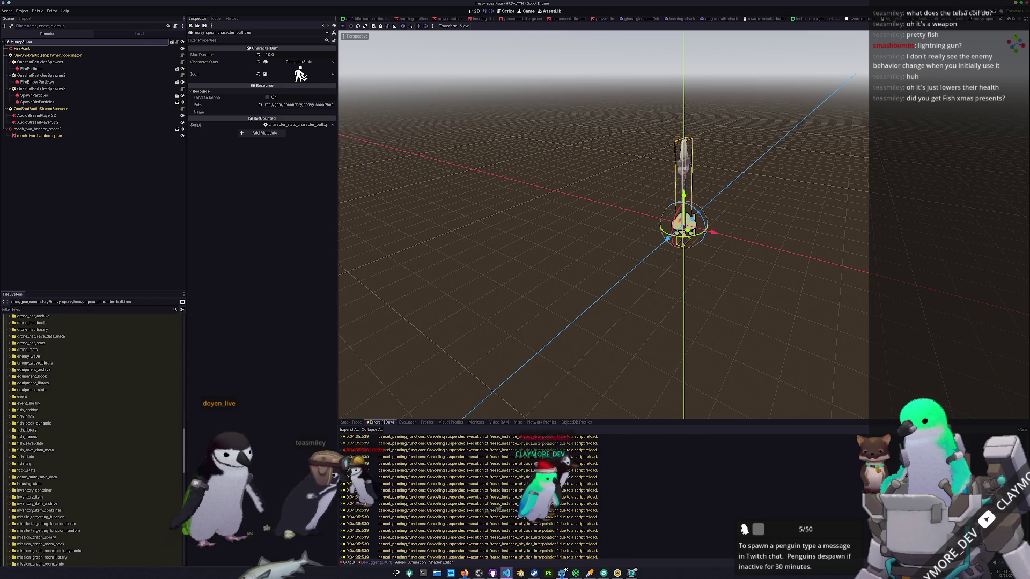
key("alt+Tab")
key("alt+Tab")
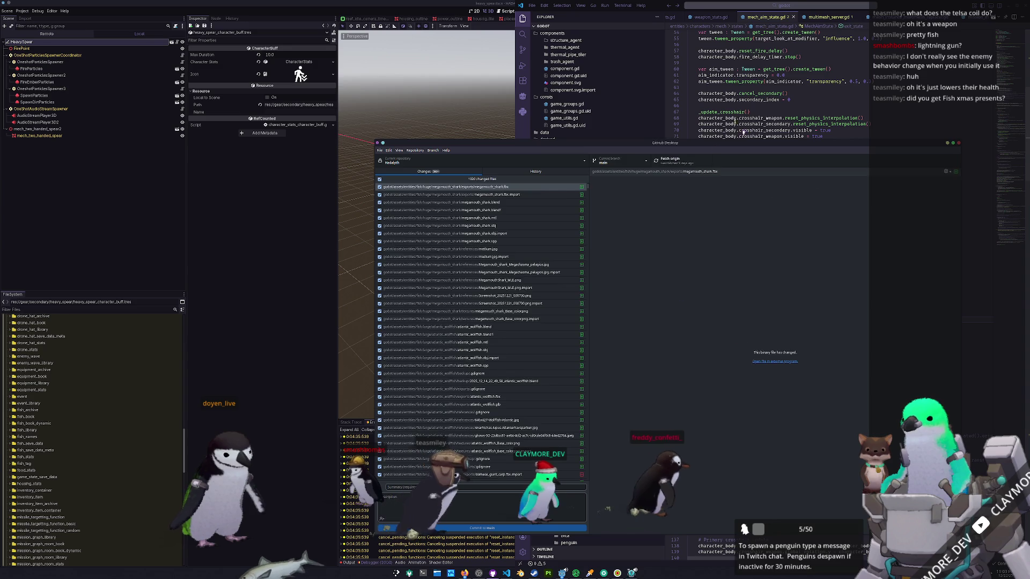
Open character_stats_character_buff.gd in Visual Studio Code via quick file search
left_click(743, 133)
key("ctrl+p")
type("heavy_spear")
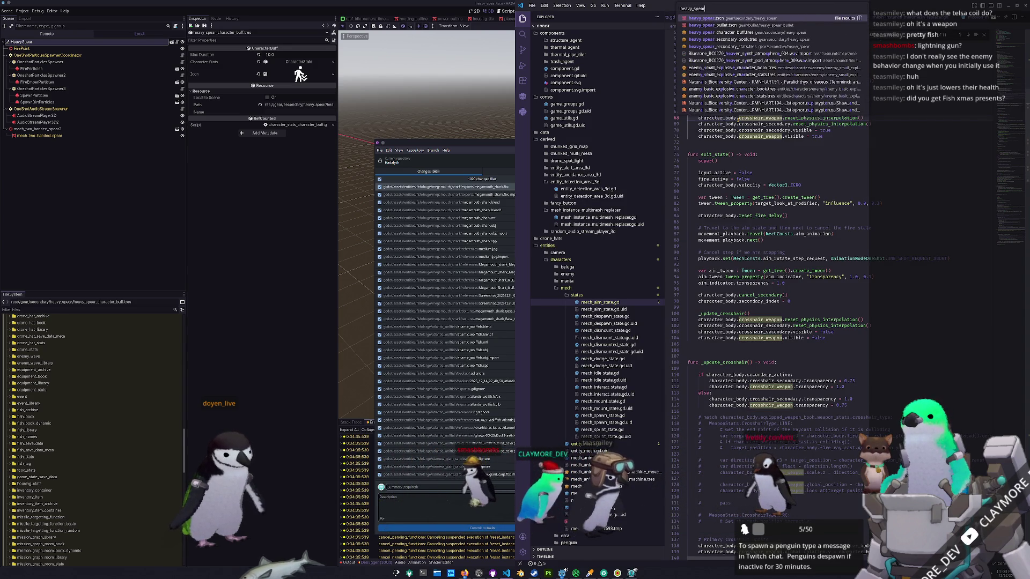
type("_character")
key("ctrl+a")
type("chara")
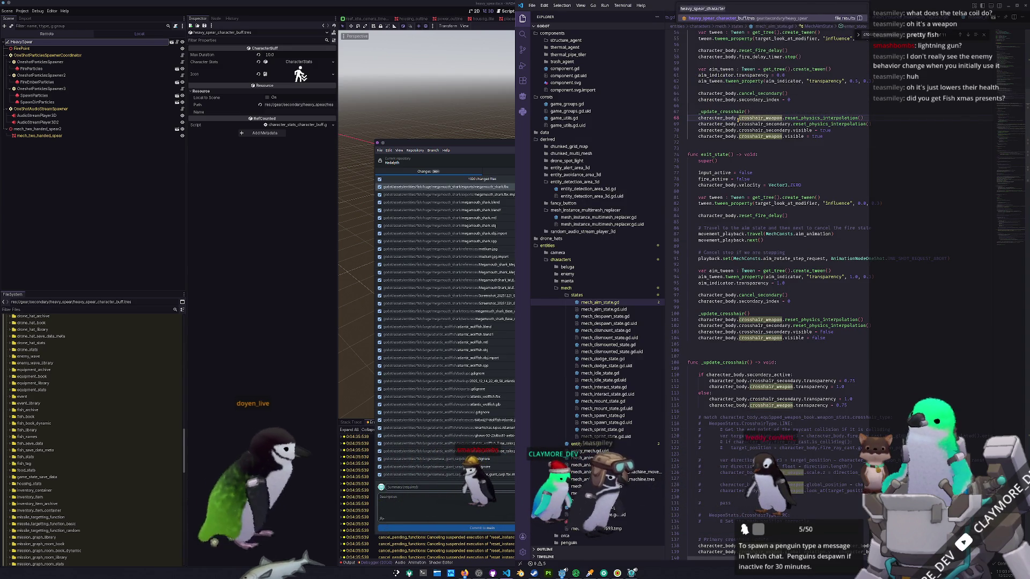
type("cter_buff")
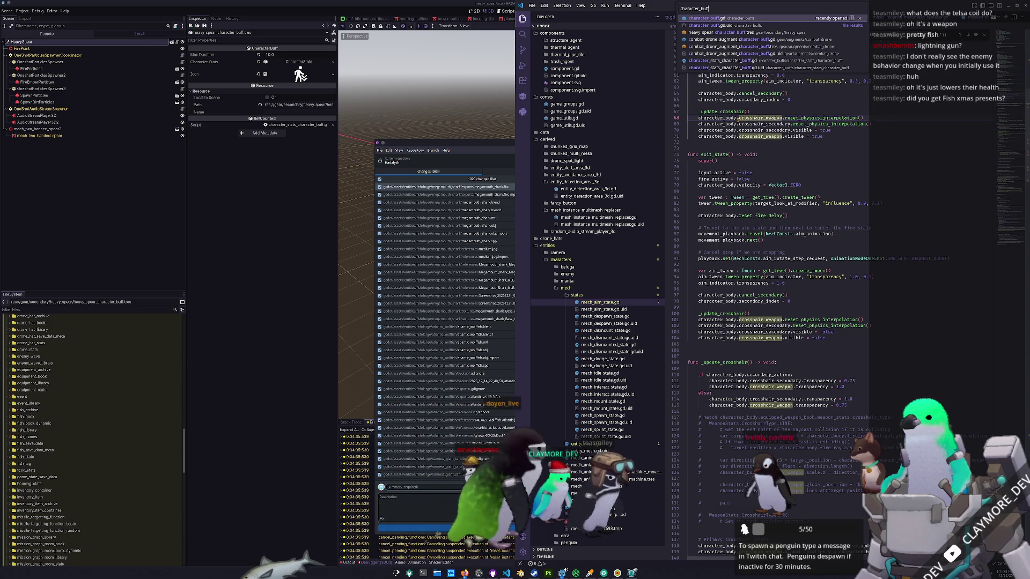
key("Down")
key("Down")
key("Down")
key("Return")
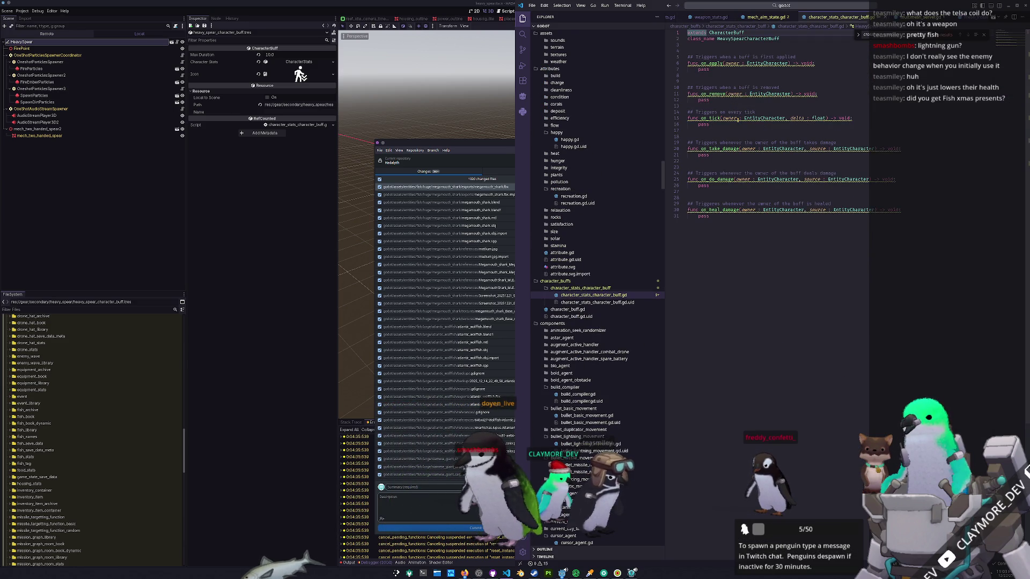
Change its class_name from HeavySpearCharacterBuff to CharacterStatsCharacterBuff and return to Godot
left_click(745, 39)
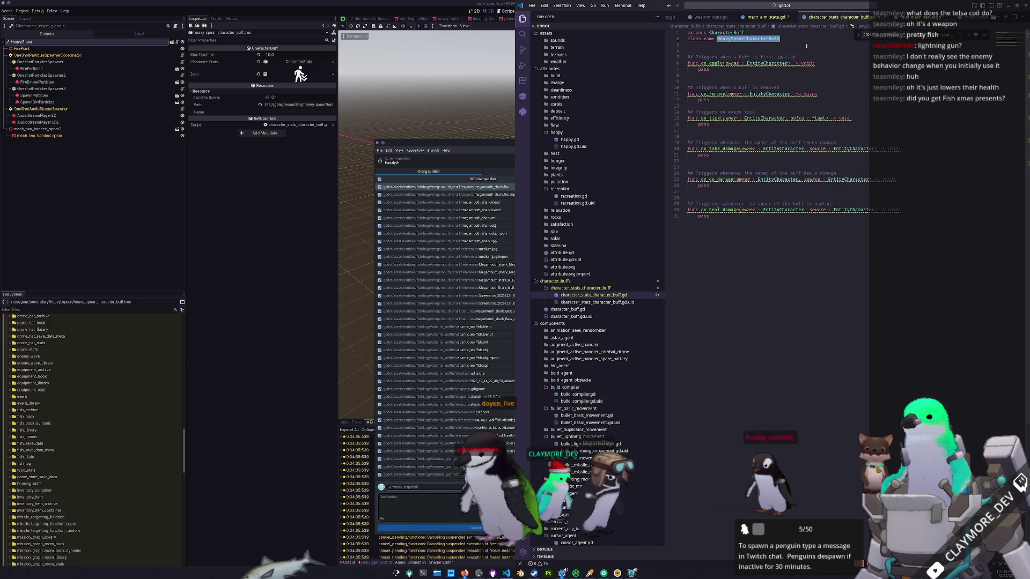
type("CharacterStats")
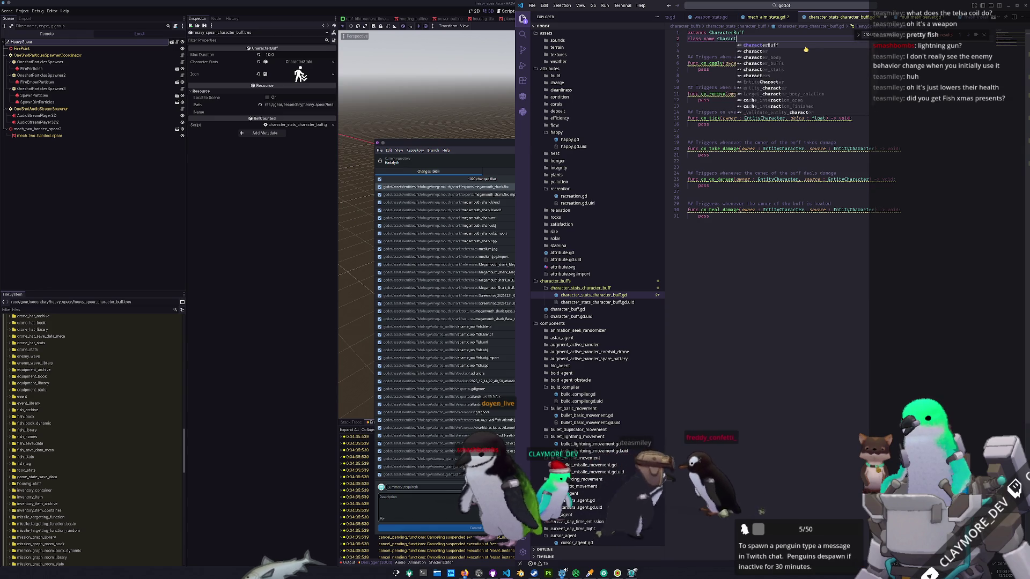
type("CharacterStatsChara")
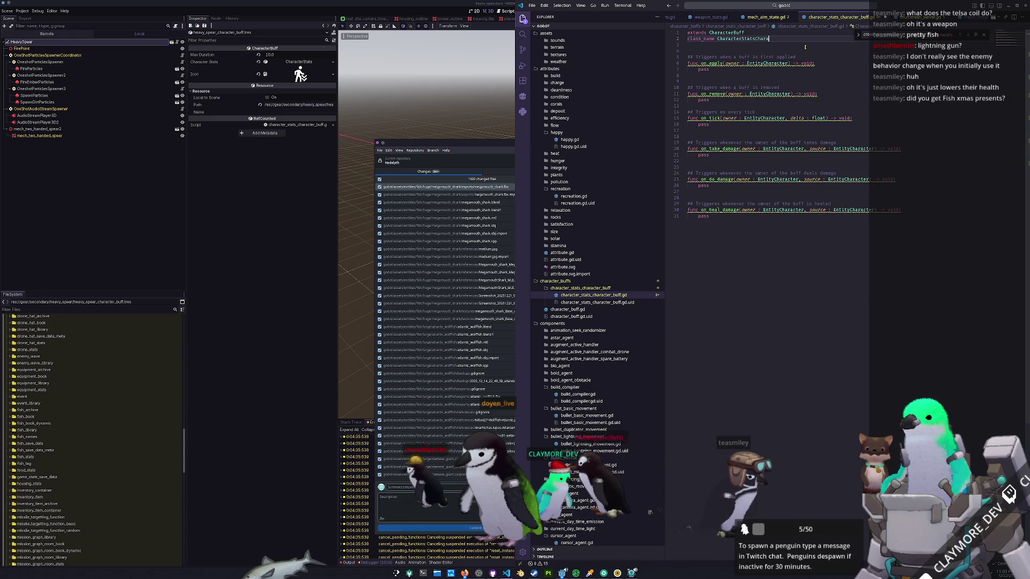
type("rBuff")
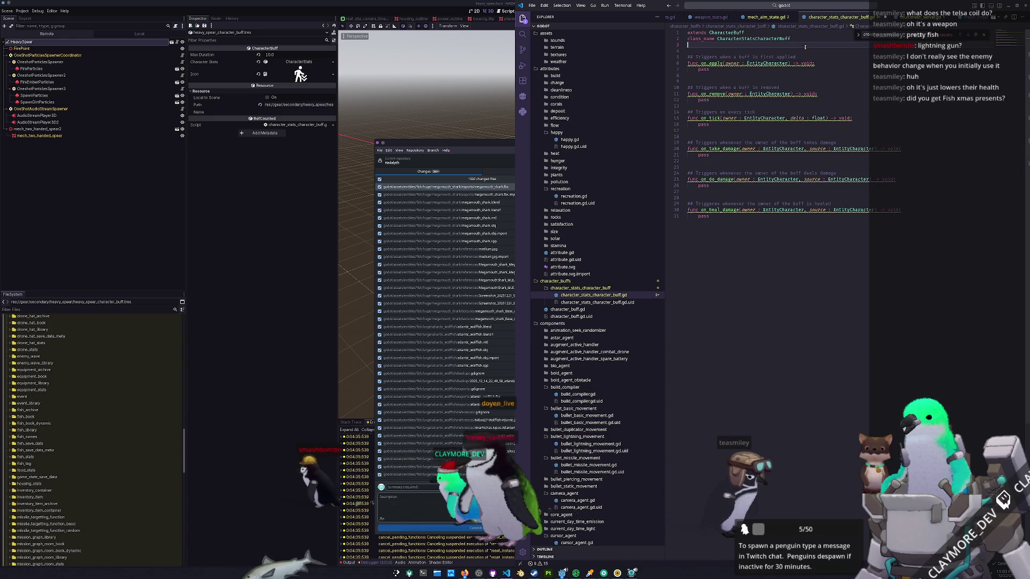
left_click(435, 181)
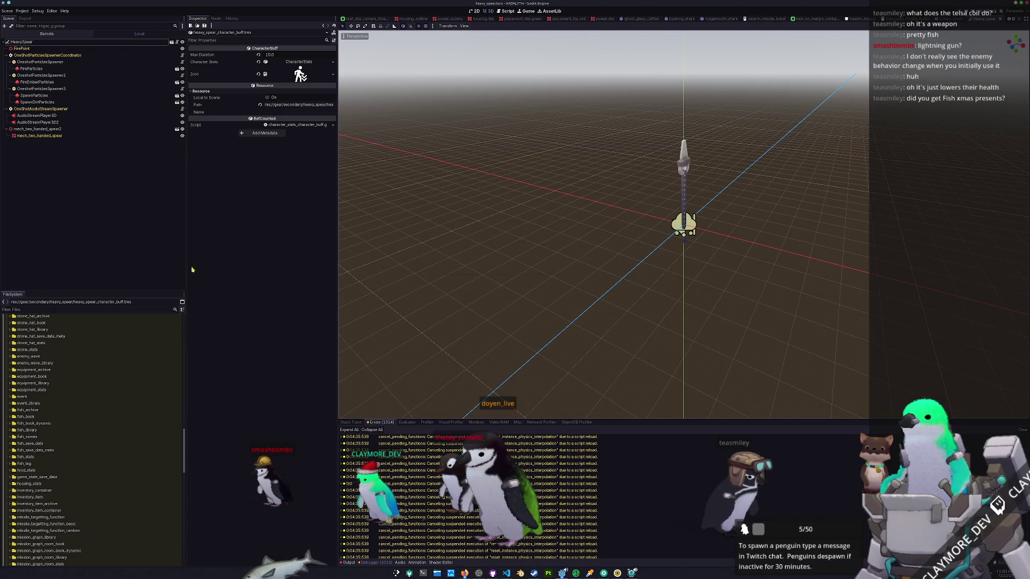
left_click_drag(310, 105, 330, 105)
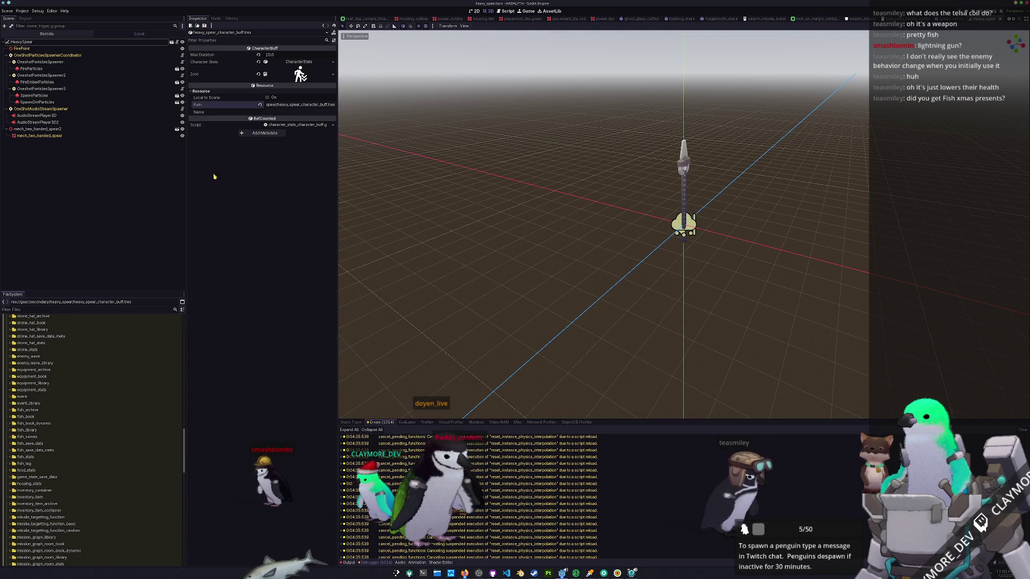
In the spare_battery folder, create a CharacterStatsCharacterBuff resource saved as spare_battery_character_buff.tres
scroll(69, 453, "up", 3)
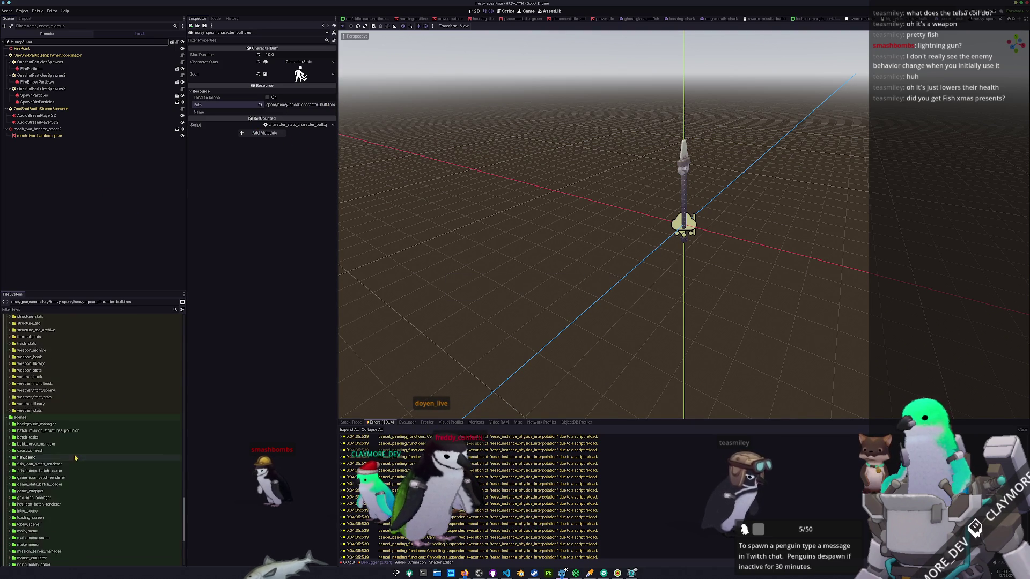
scroll(58, 444, "down", 10)
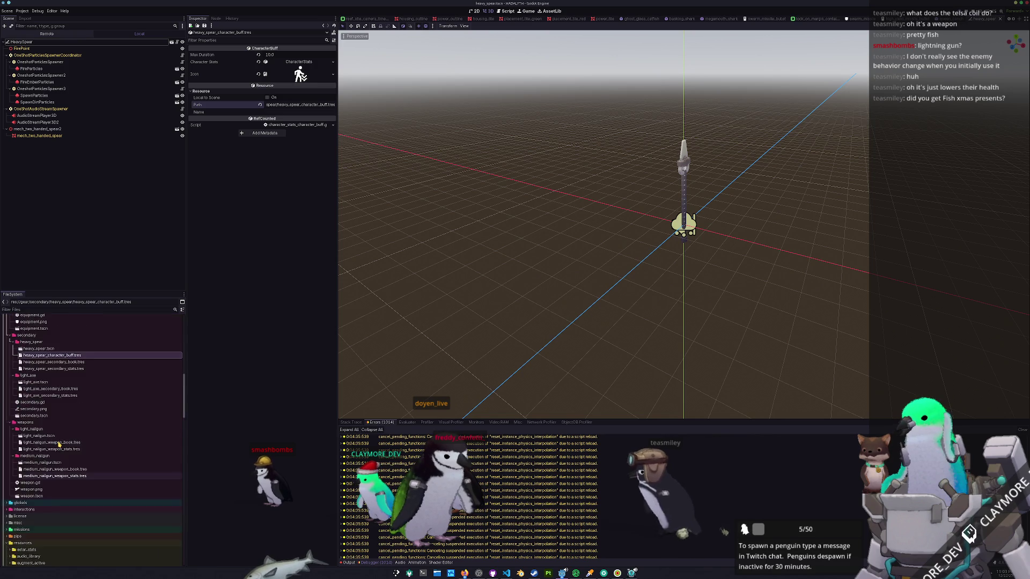
scroll(57, 399, "up", 5)
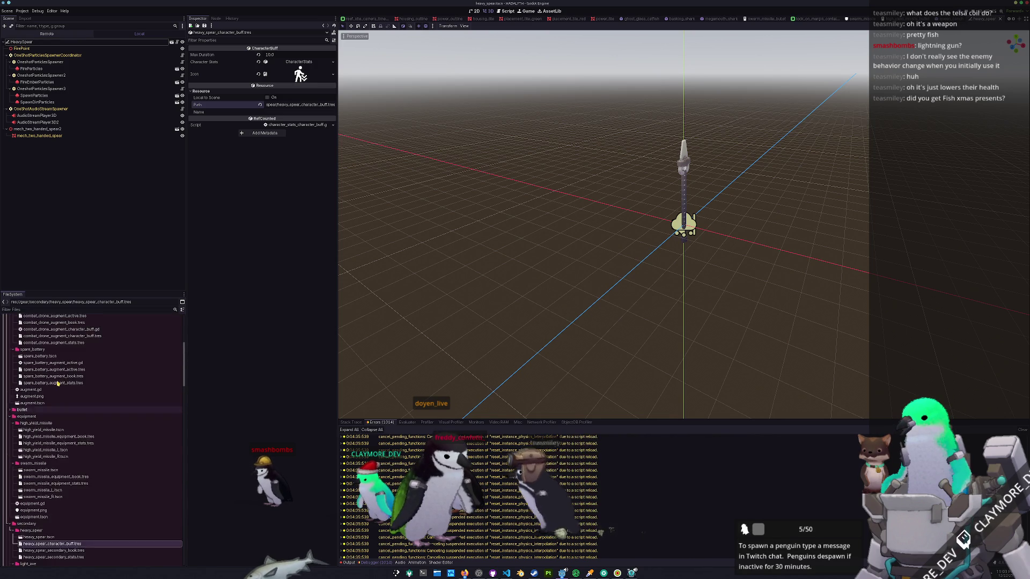
right_click(56, 381)
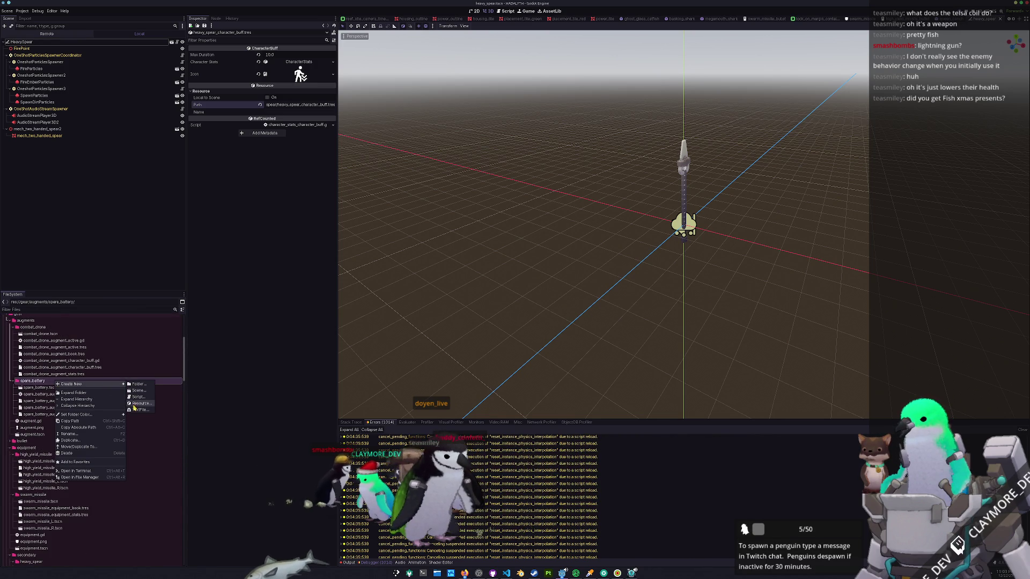
left_click(138, 403)
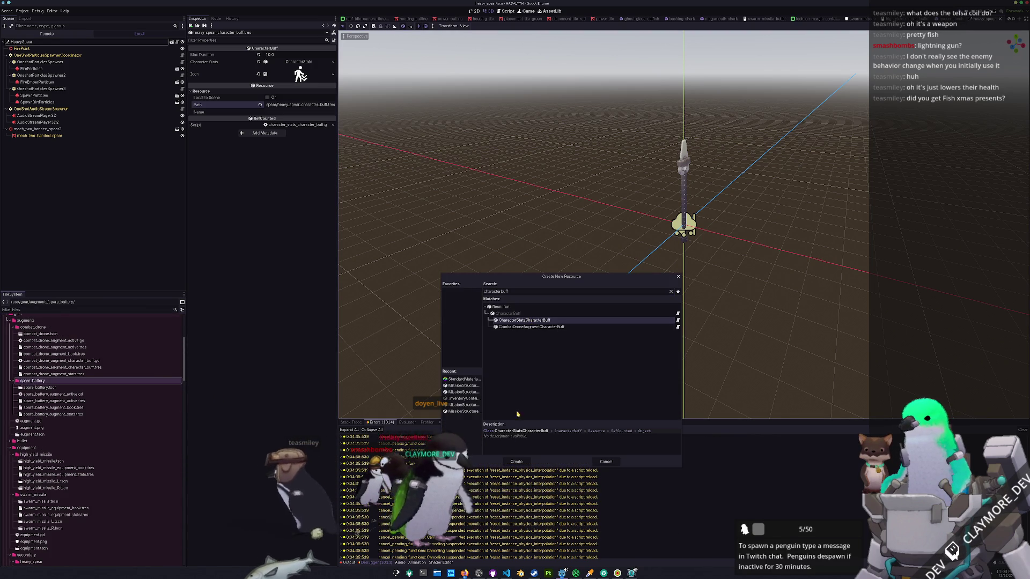
left_click(515, 462)
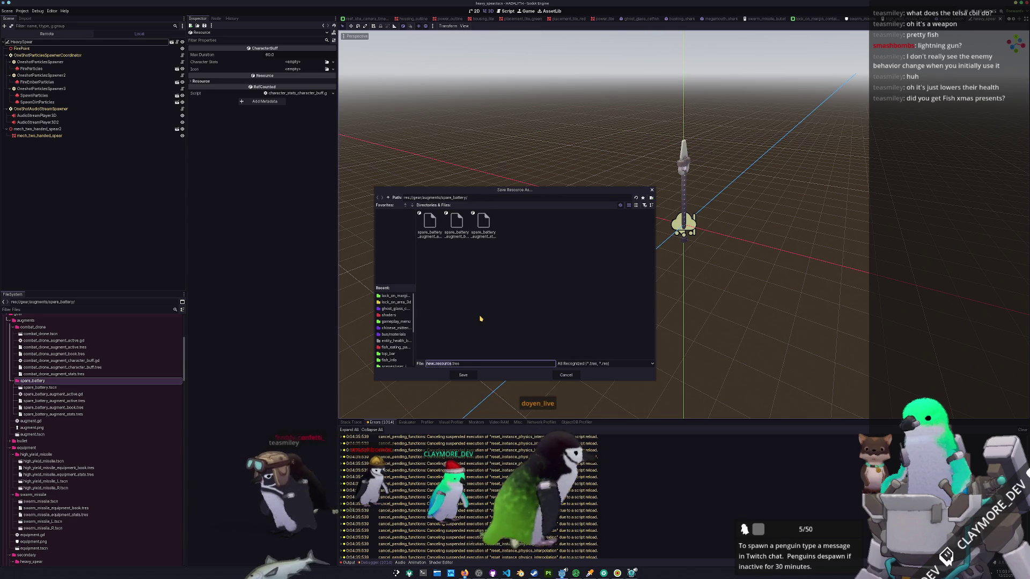
type("re_battery")
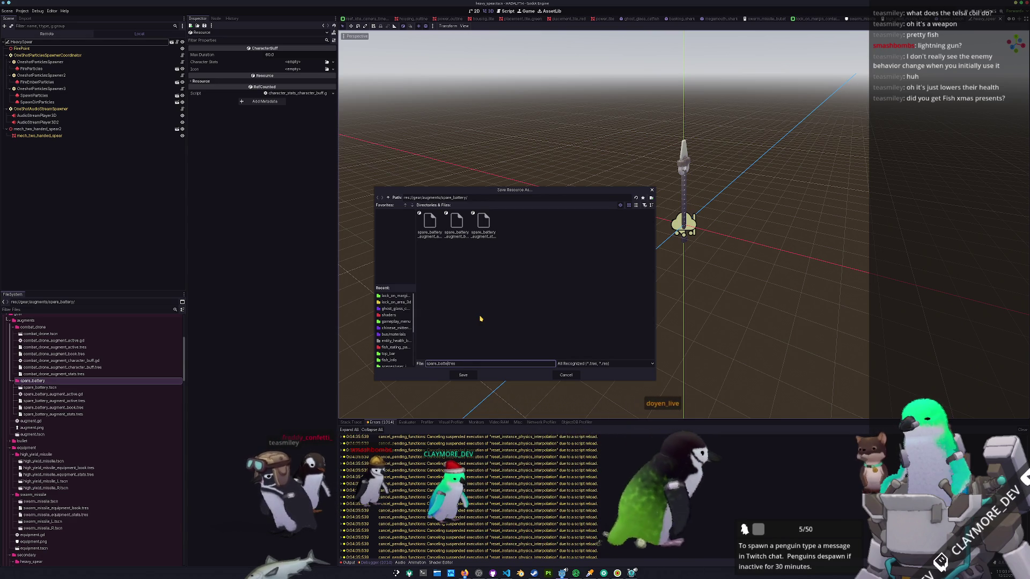
type("_character_buff")
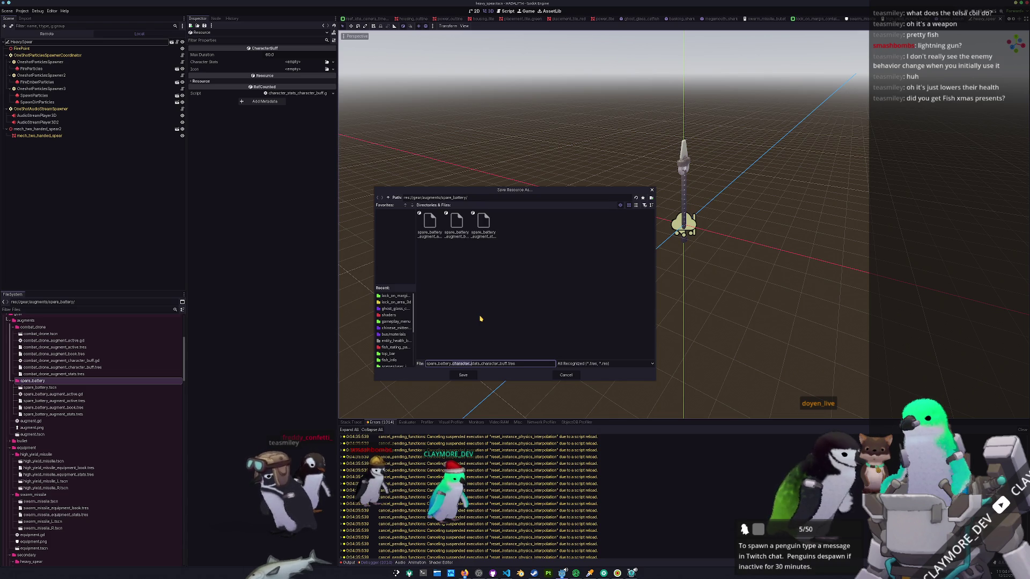
key("Return")
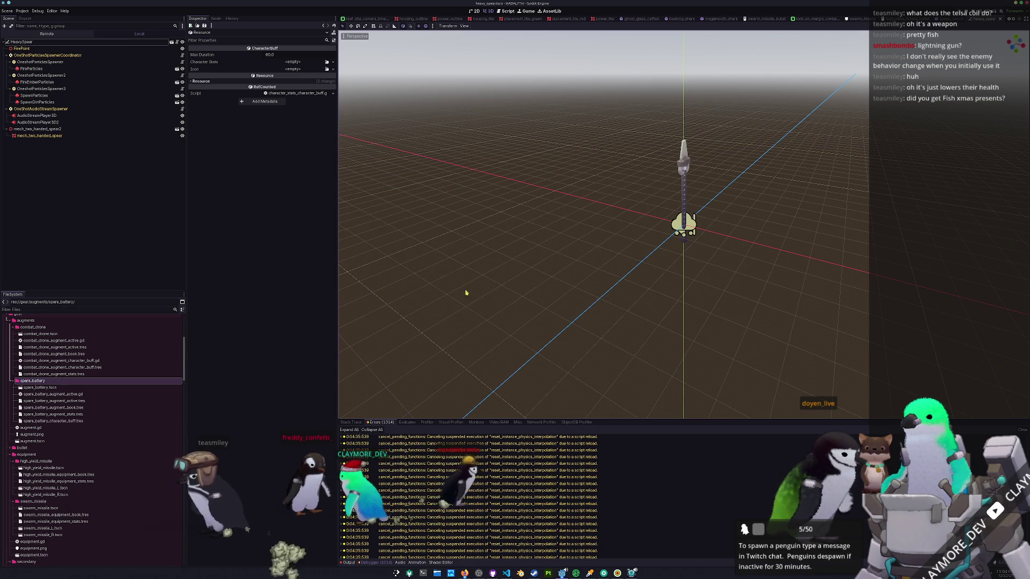
Give spare_battery_character_buff.tres a new CharacterStats and Max Duration 10, then save
left_click(77, 421)
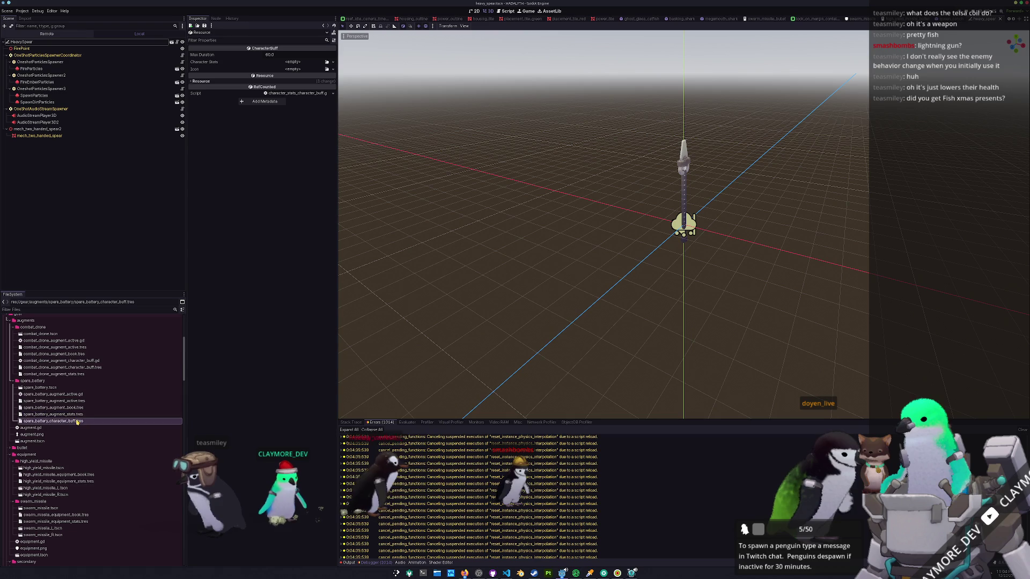
left_click(332, 62)
left_click(317, 76)
left_click(311, 56)
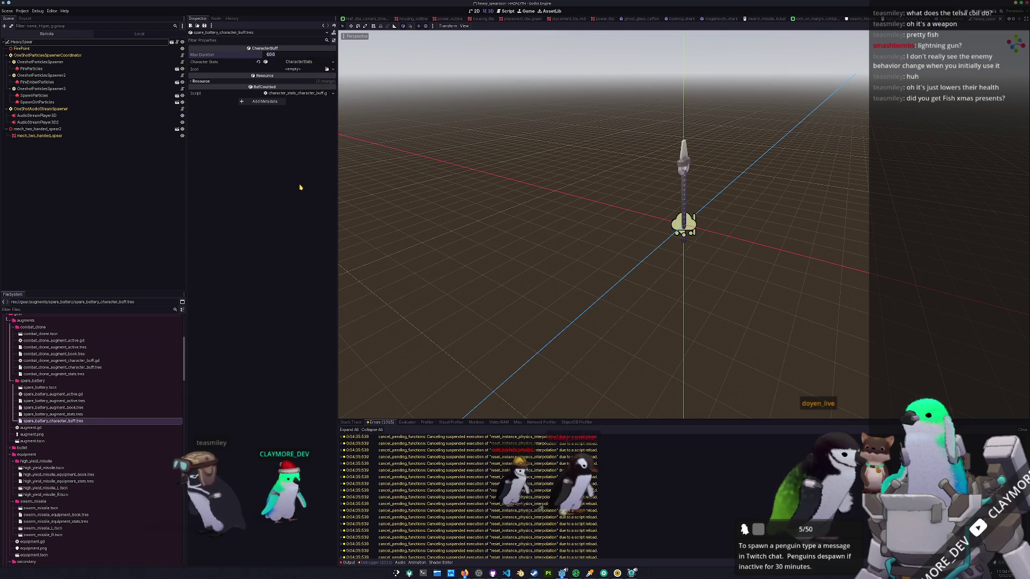
type("10")
key("Return")
key("ctrl+s")
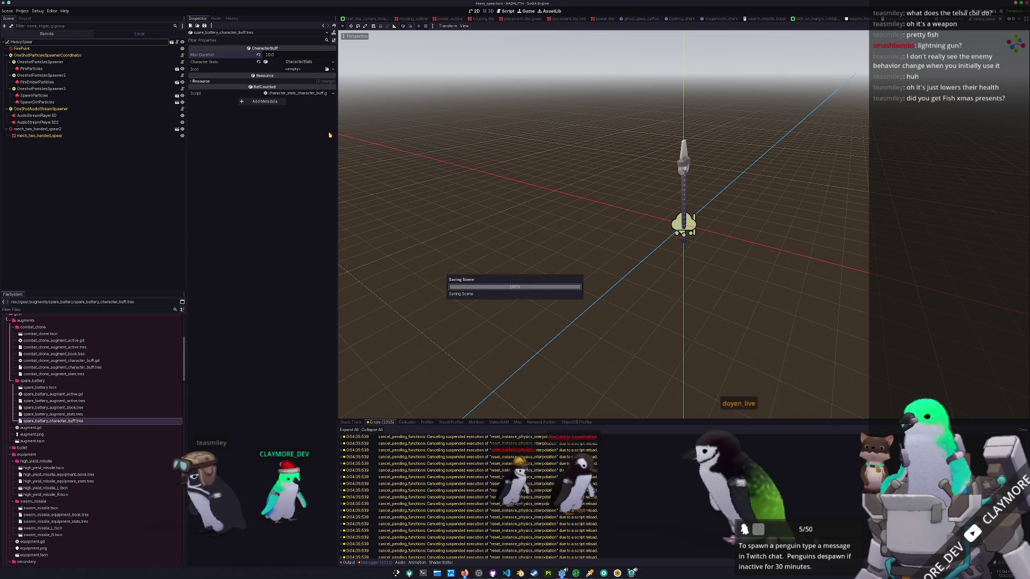
Set the buff's icon to the slow_down_icon texture via Quick Load
left_click(329, 71)
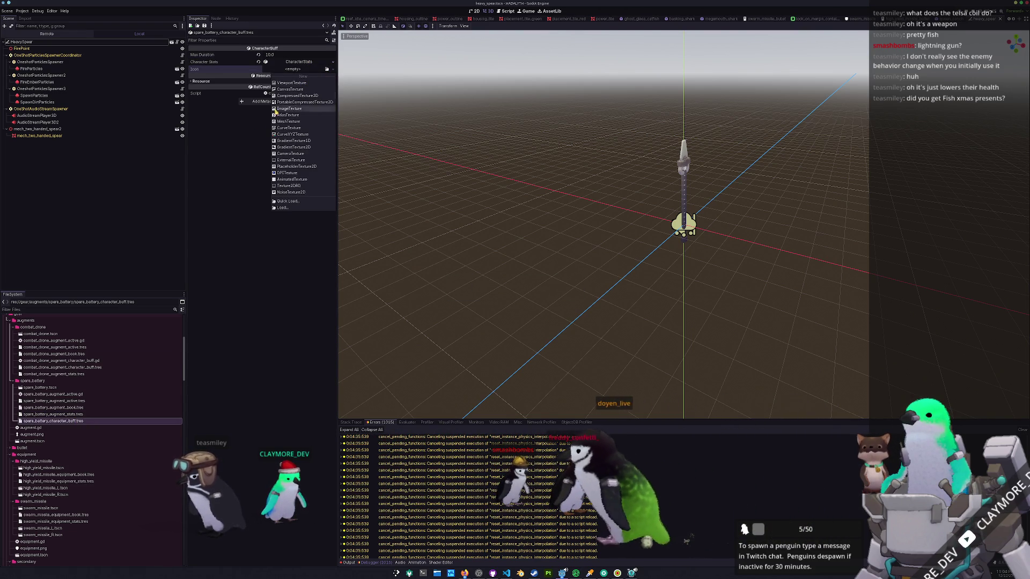
left_click(318, 71)
left_click(327, 70)
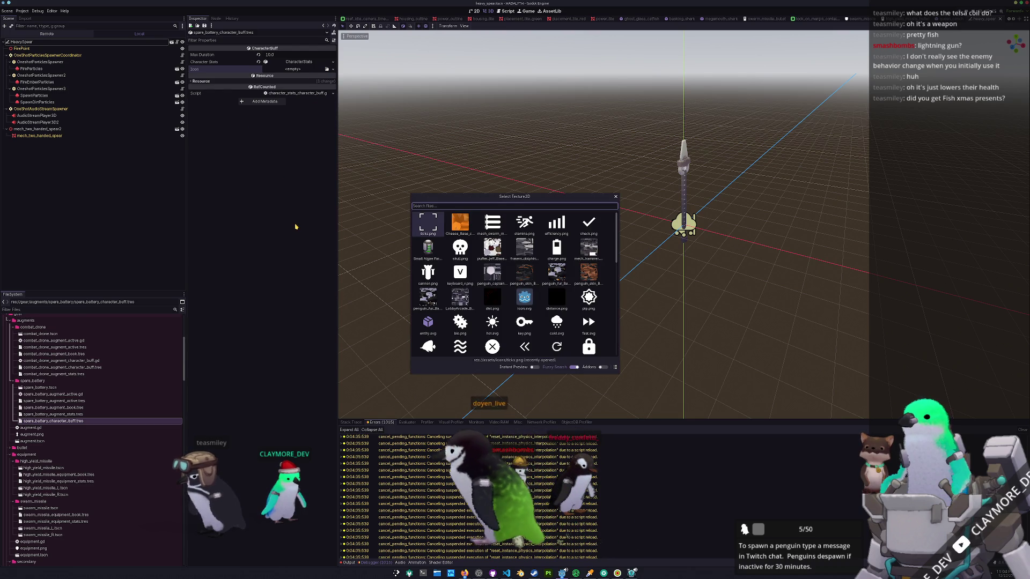
type("slow")
key("Return")
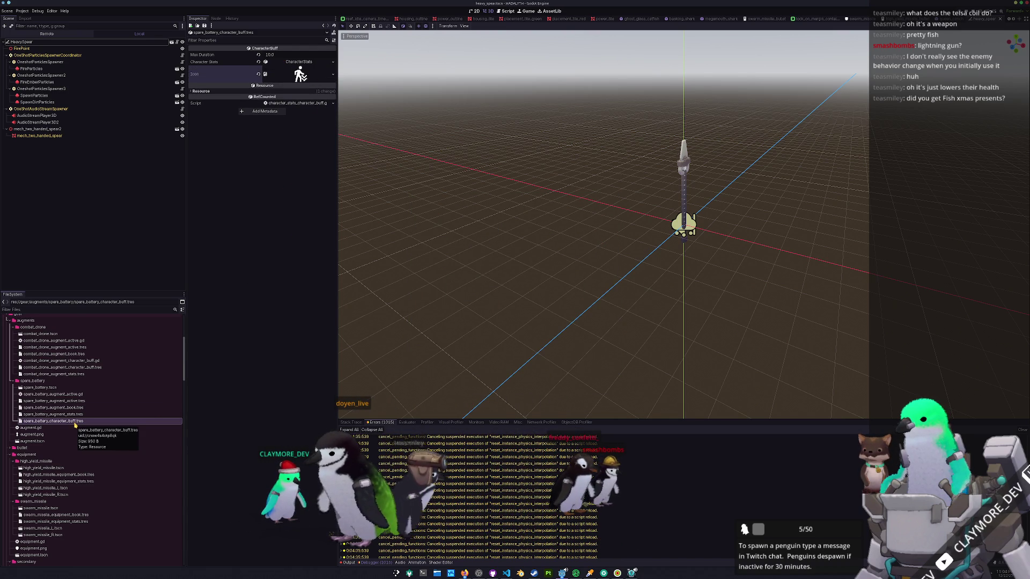
left_click(297, 62)
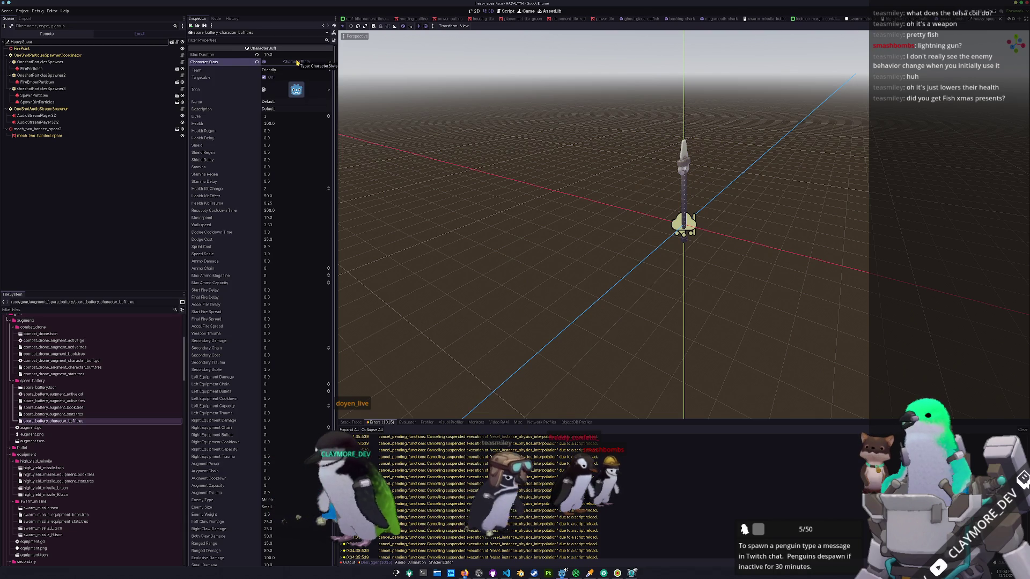
left_click(297, 63)
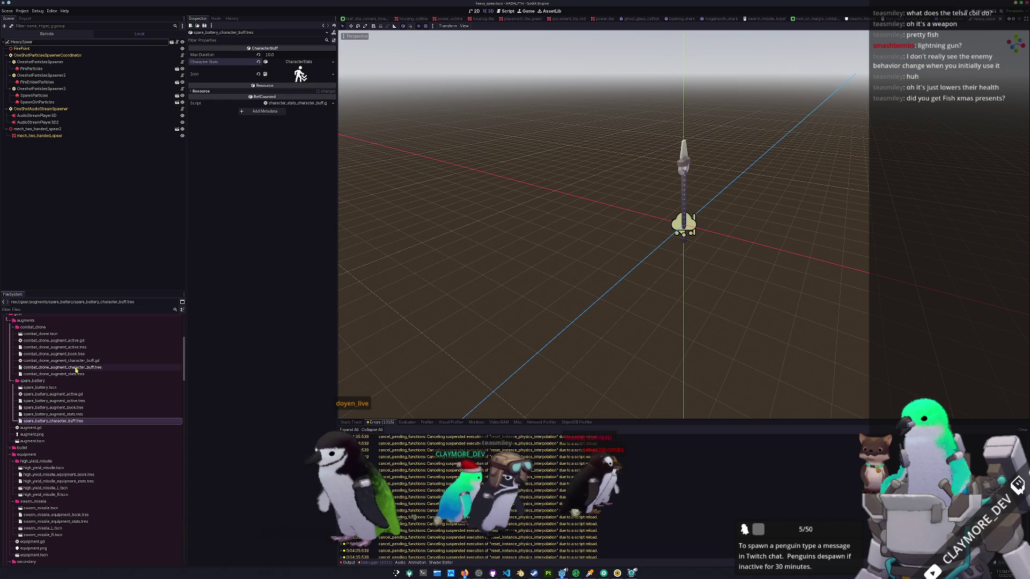
Review heavy_spear_character_buff.tres and rename it to slow_character_buff.tres
scroll(58, 519, "down", 10)
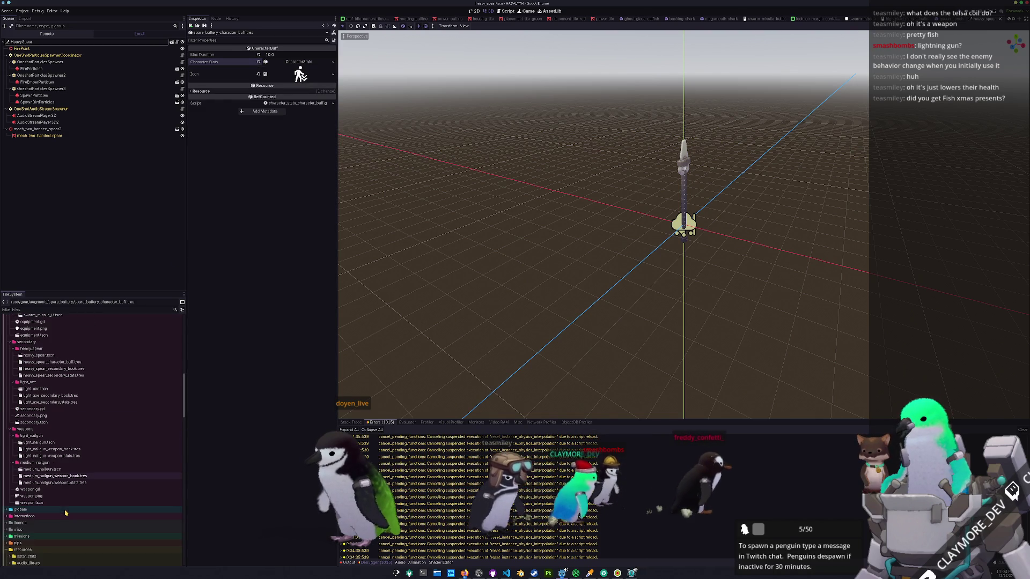
scroll(61, 429, "up", 3)
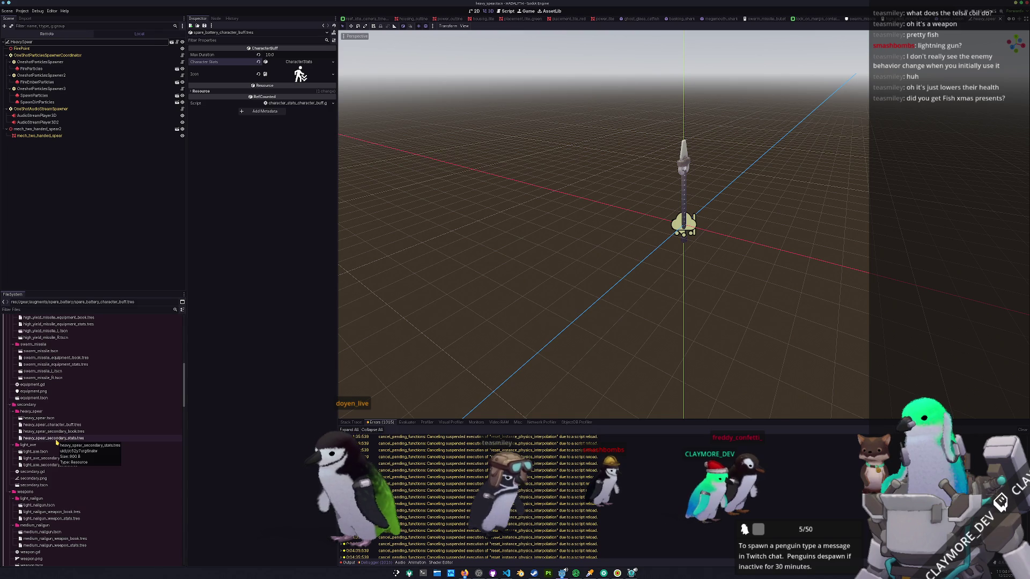
left_click(60, 426)
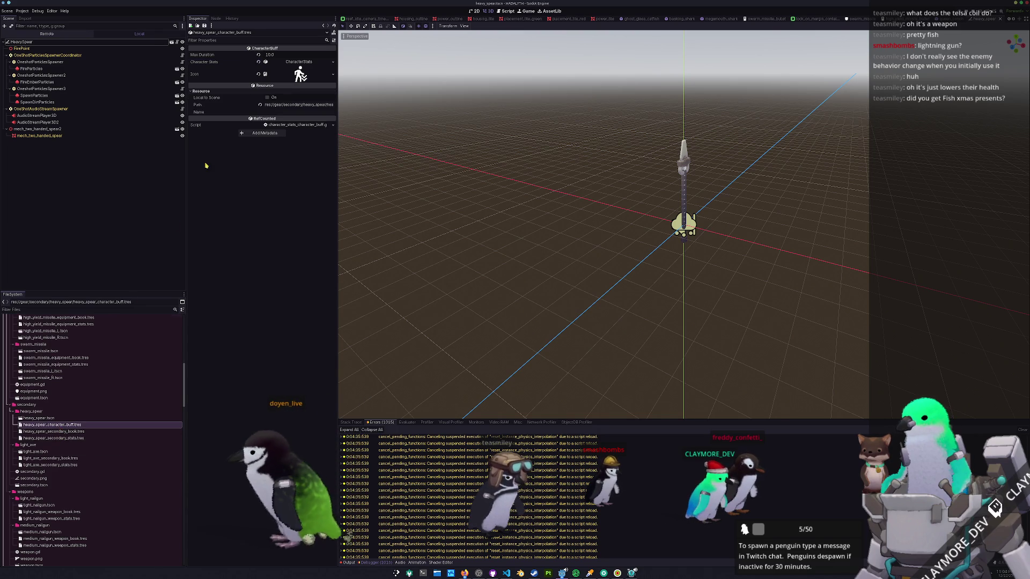
left_click(304, 63)
left_click(304, 62)
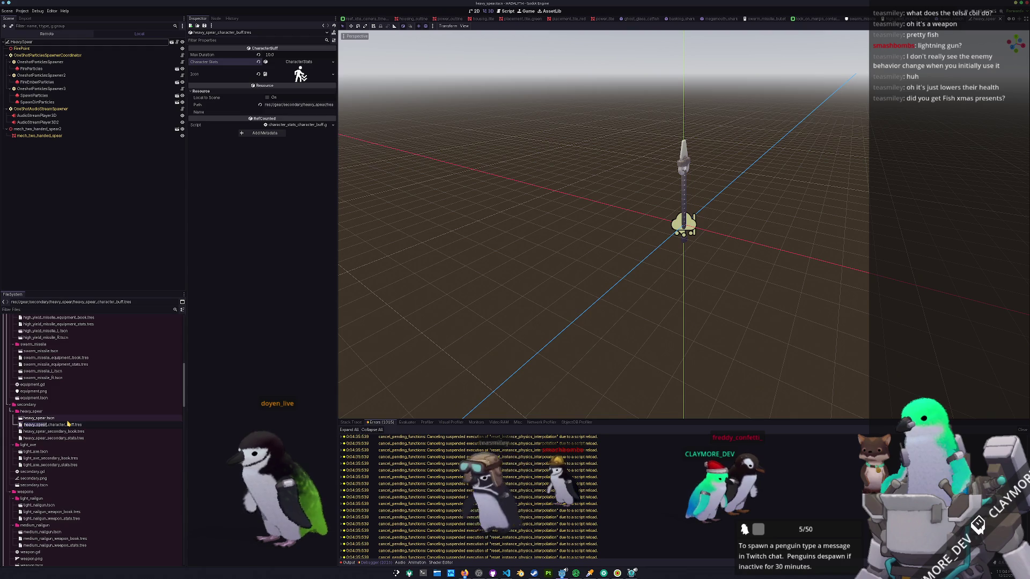
type("ow")
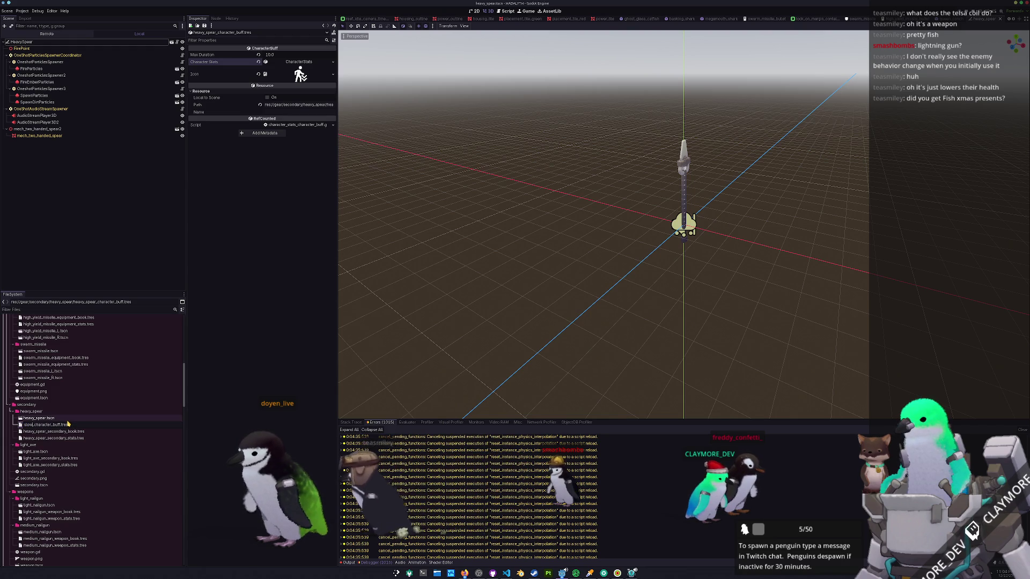
key("Return")
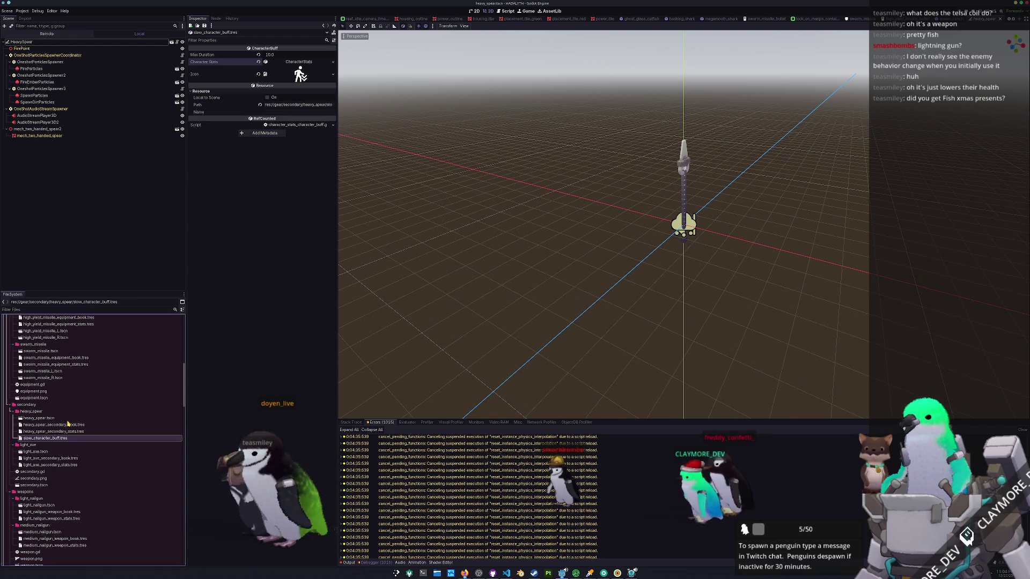
Move slow_character_buff.tres into the shared character_buffs folder
right_click(54, 439)
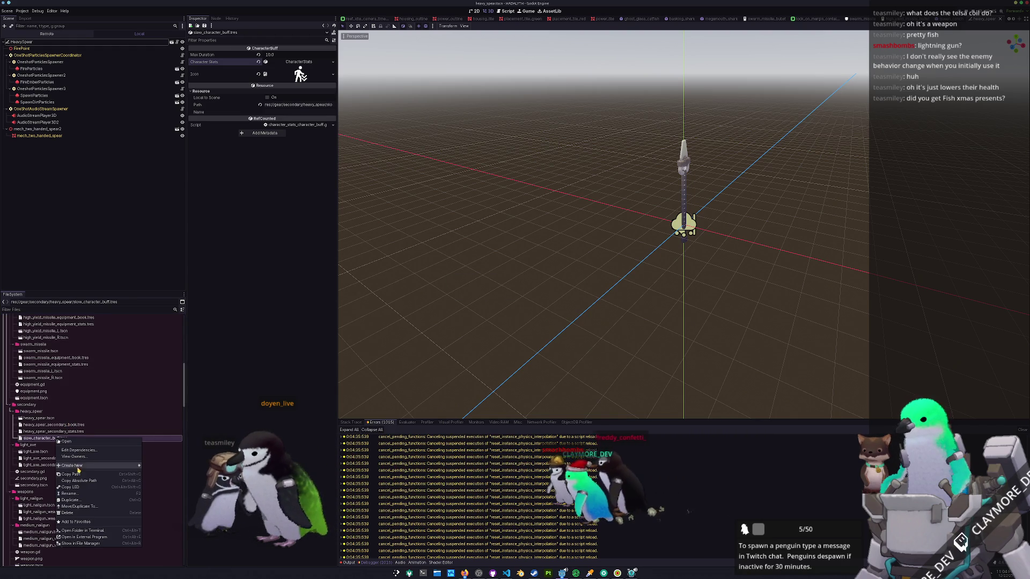
left_click(78, 506)
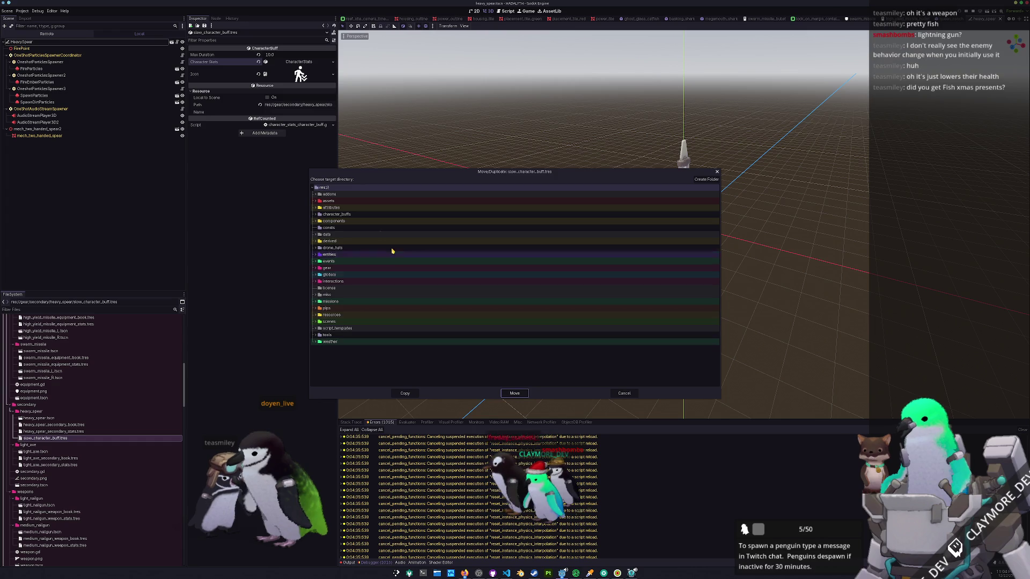
left_click(316, 214)
left_click(340, 222)
left_click(337, 215)
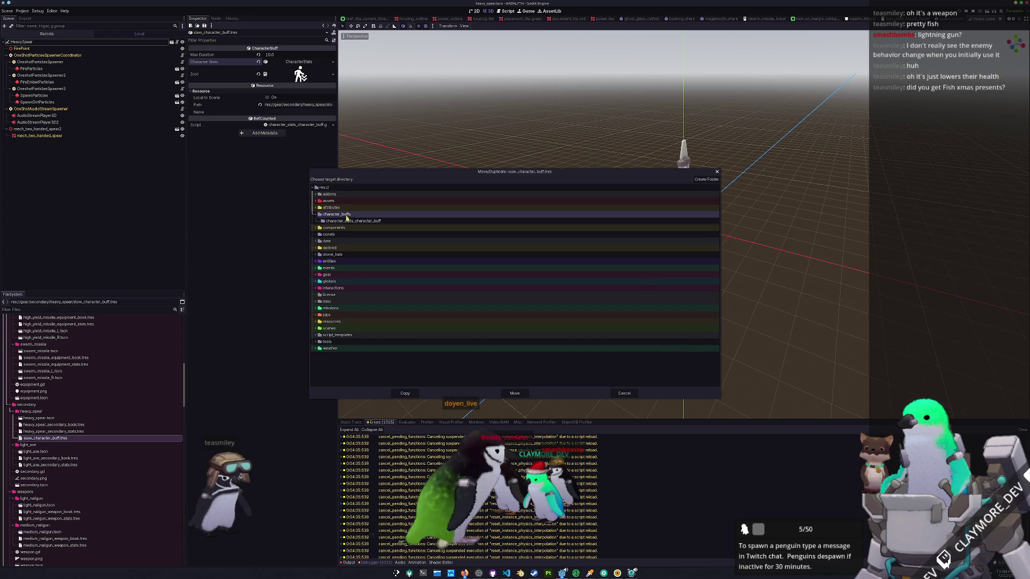
left_click(514, 393)
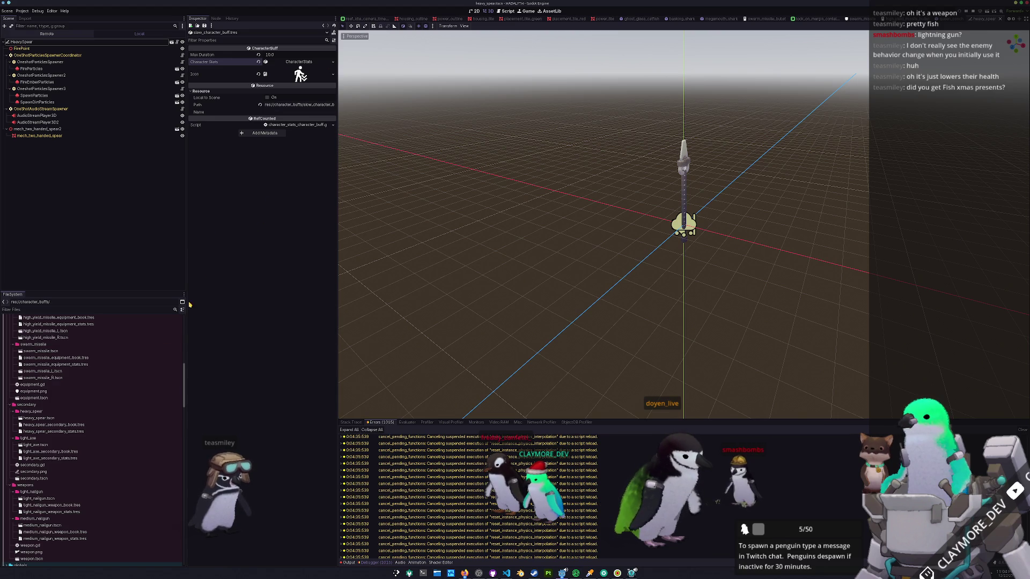
scroll(70, 473, "up", 5)
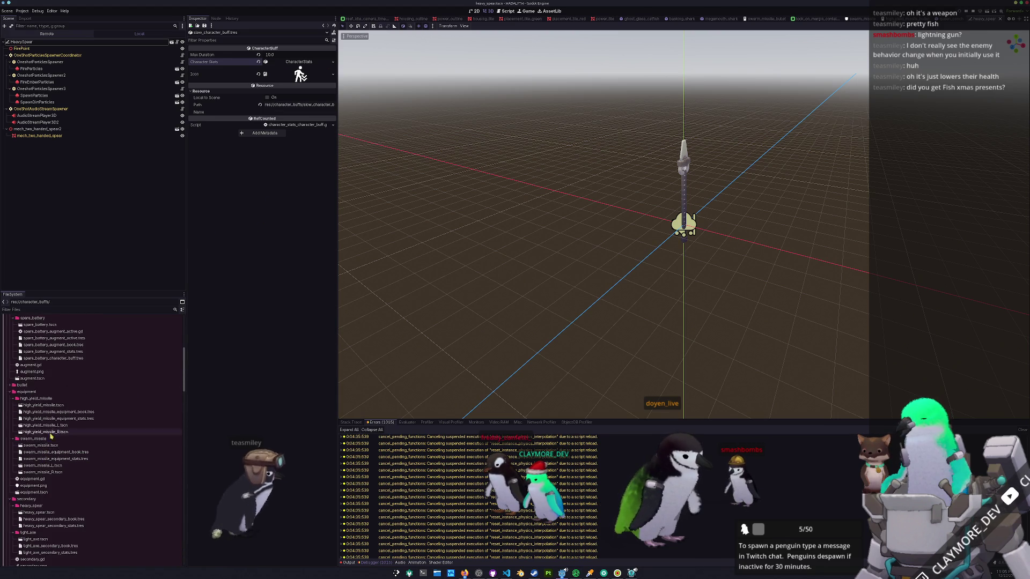
Delete spare_battery_character_buff.tres from the spare_battery folder
left_click(69, 383)
left_click(71, 390)
key("Delete")
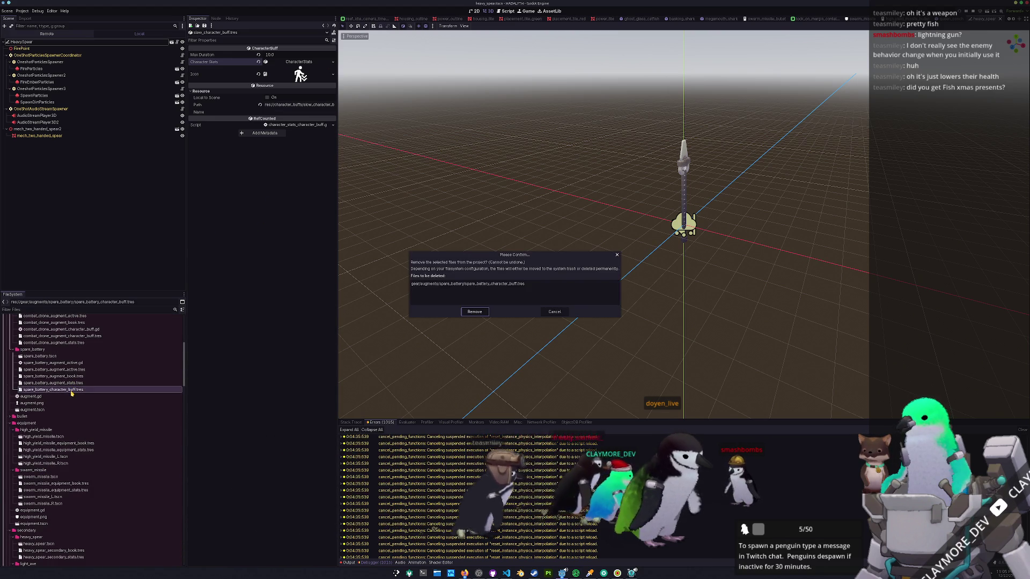
key("Return")
Add slow_character_buff.tres as a Character Buffs entry in spare_battery_augment_stats.tres
left_click(72, 385)
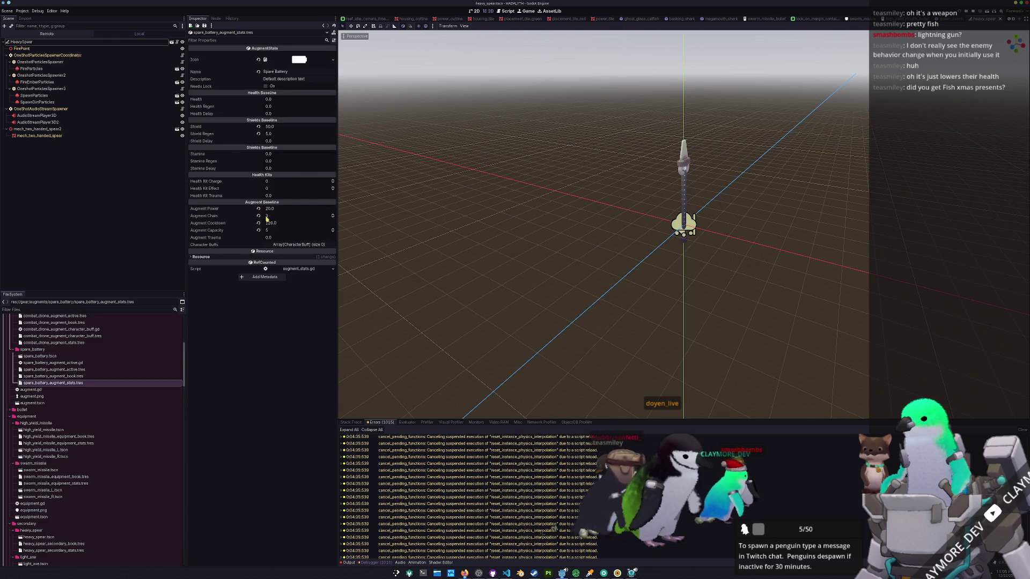
left_click(286, 244)
left_click(274, 261)
left_click(319, 261)
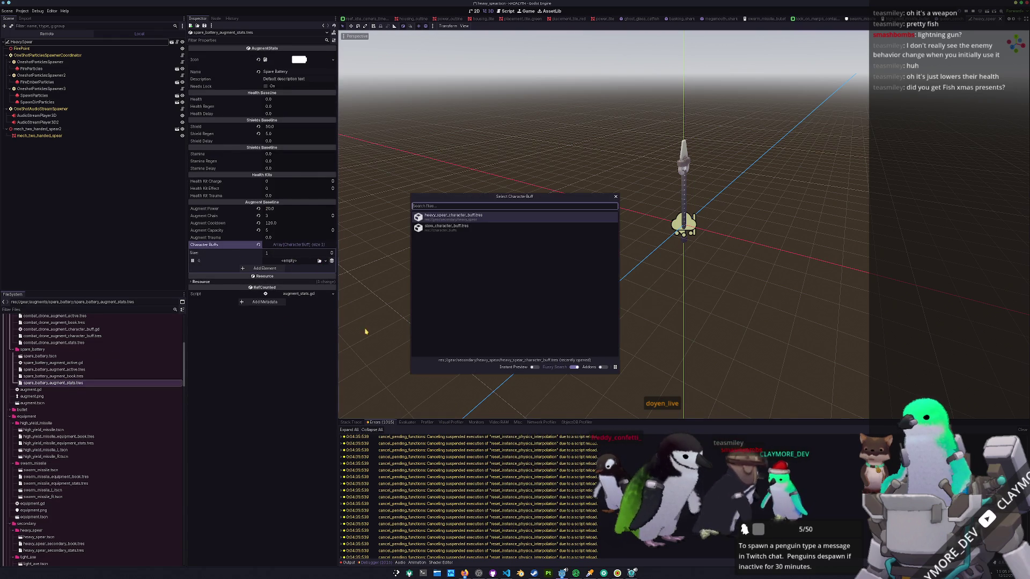
double_click(453, 227)
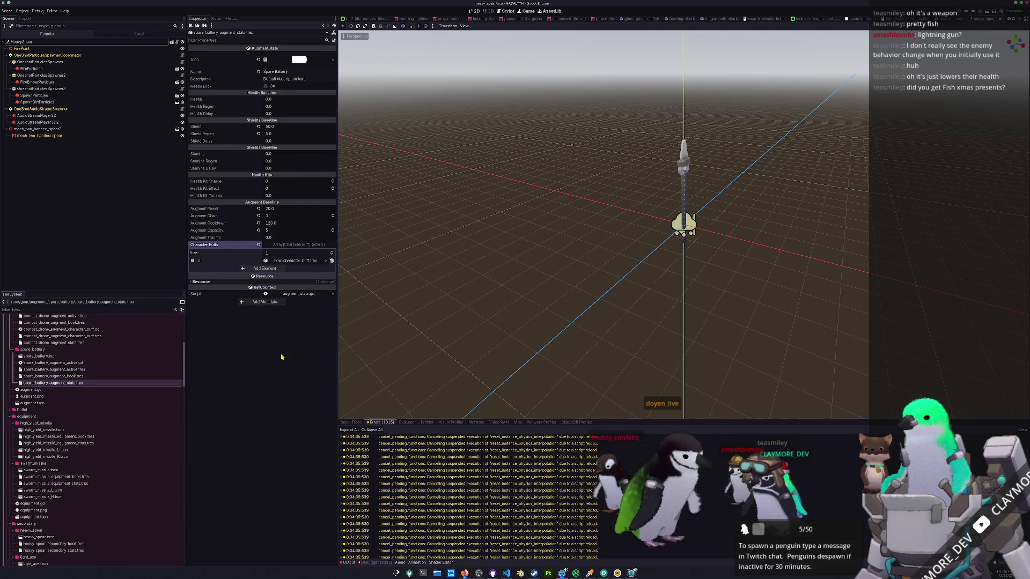
left_click(296, 262)
left_click(296, 261)
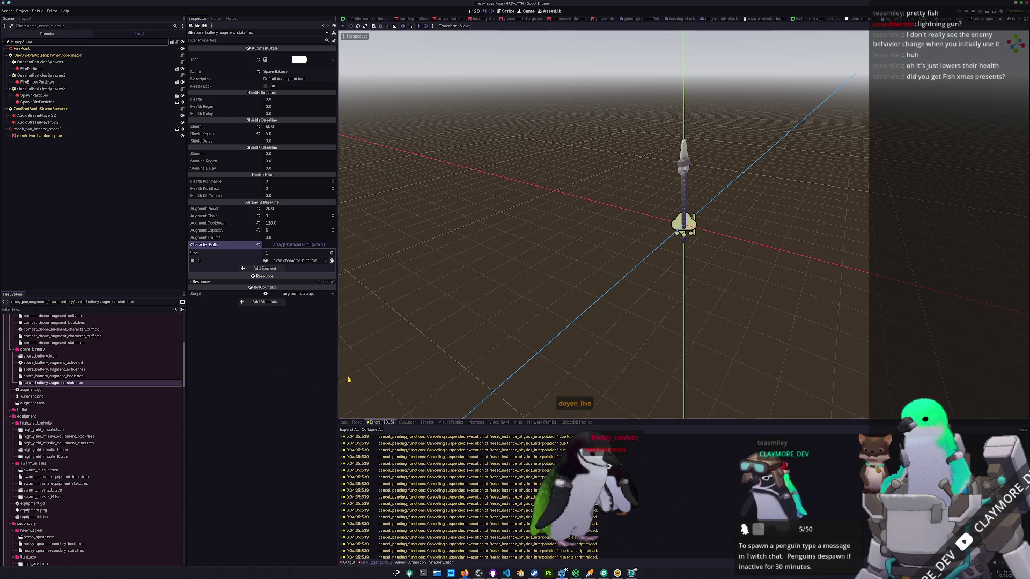
Quick-open the mech.tscn scene
key("shift+alt+o")
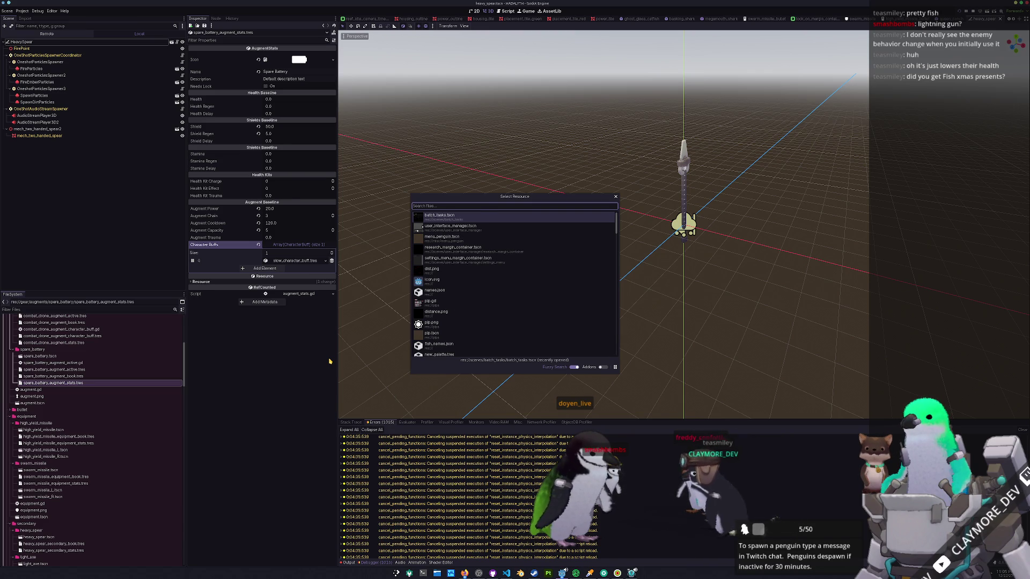
type("mech")
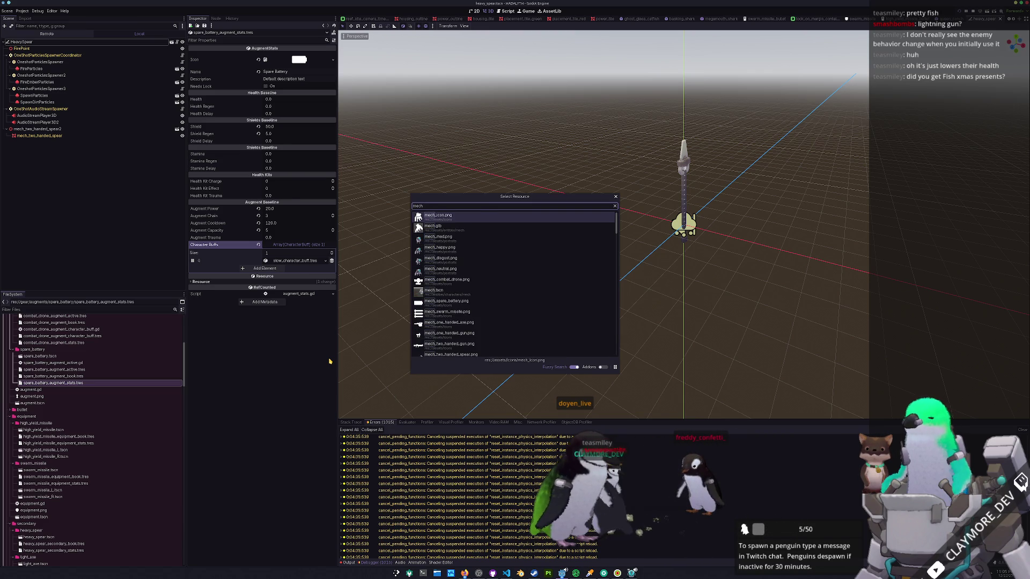
key("Down")
key("Down")
key("Down")
key("Return")
scroll(483, 268, "up", 5)
key("alt+Tab")
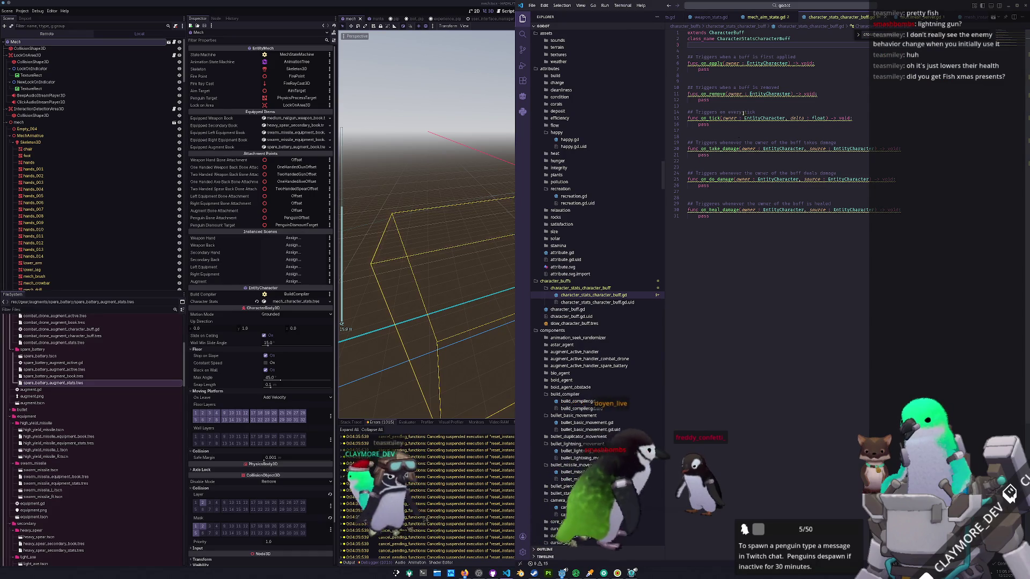
Open spare_battery_augment_active.gd in Visual Studio Code via quick file search
left_click(792, 6)
type("spare_battery")
key("Down")
key("Down")
key("Down")
key("Up")
key("Up")
key("Up")
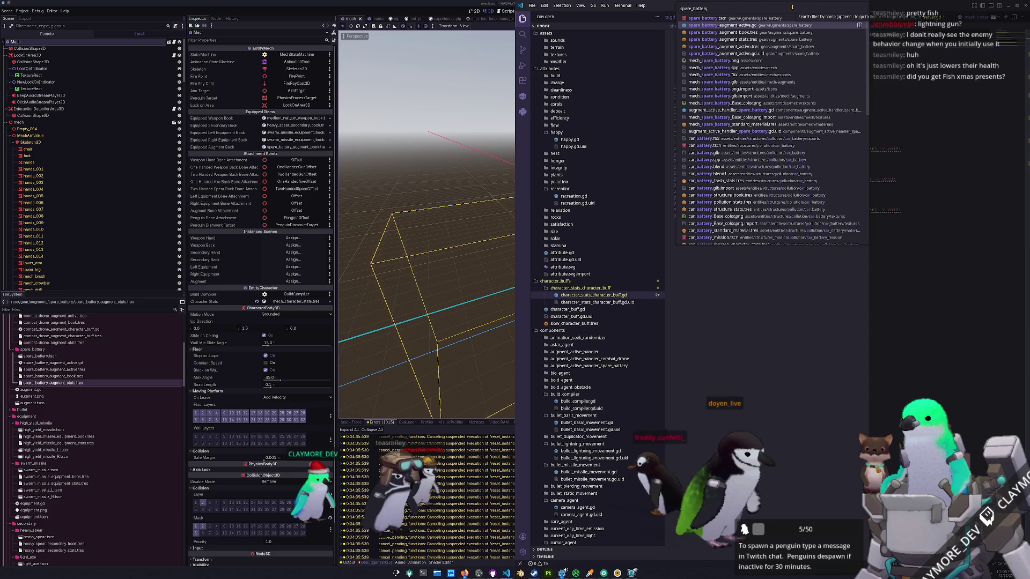
key("Return")
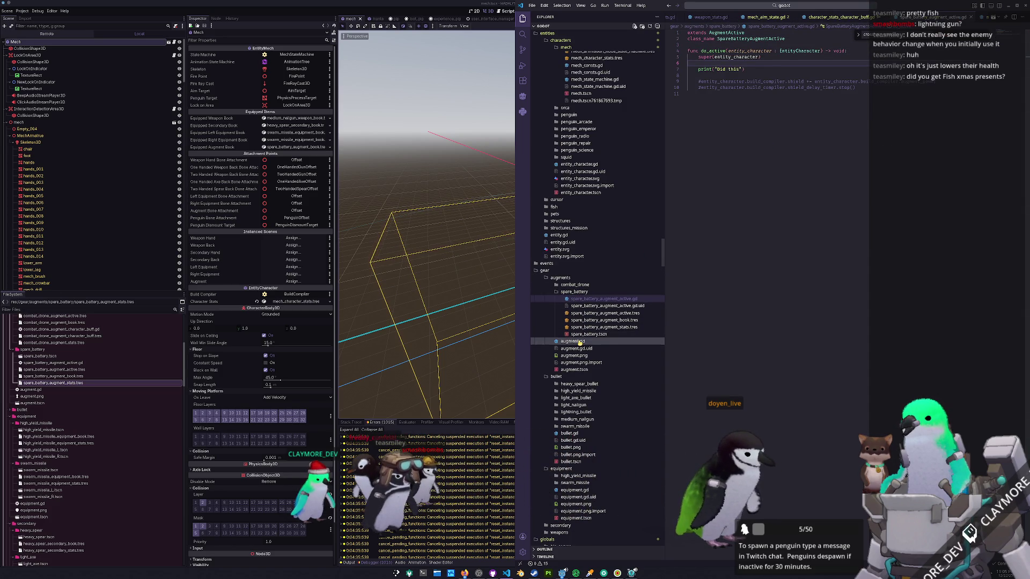
Search the project again for the other spare_battery files
left_click(798, 7)
type("spare_b")
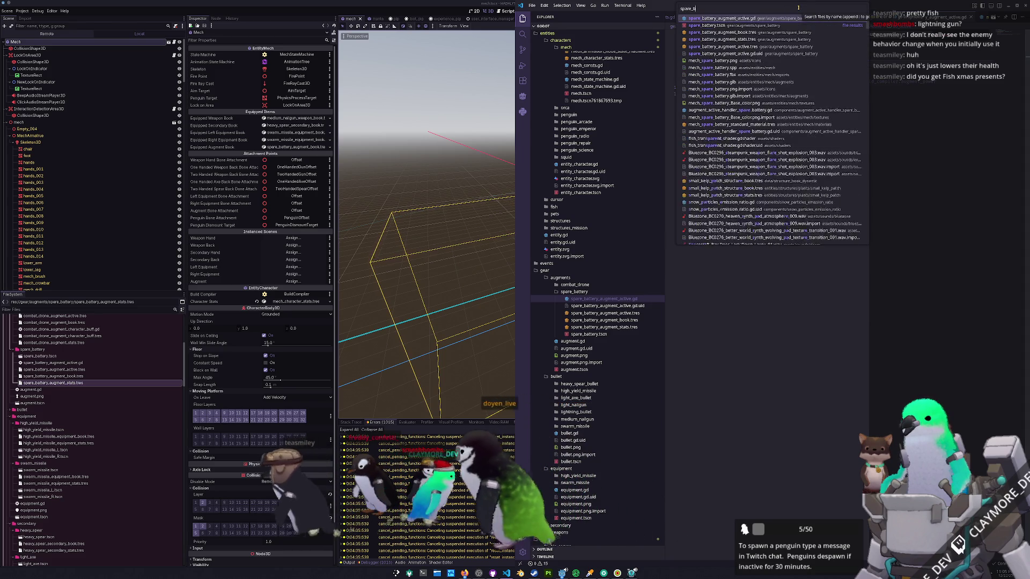
key("Return")
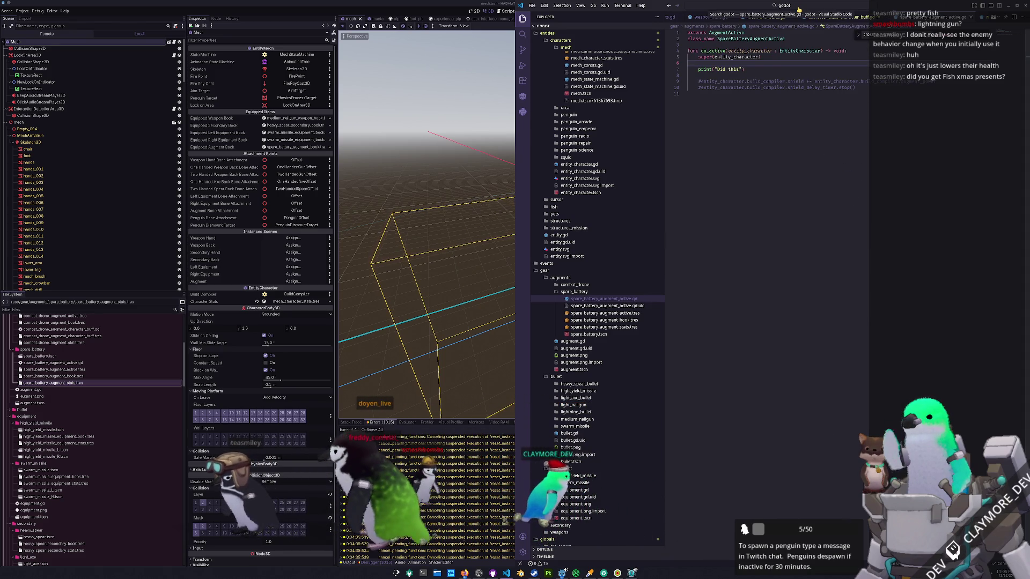
left_click(799, 9)
type("spare_ba")
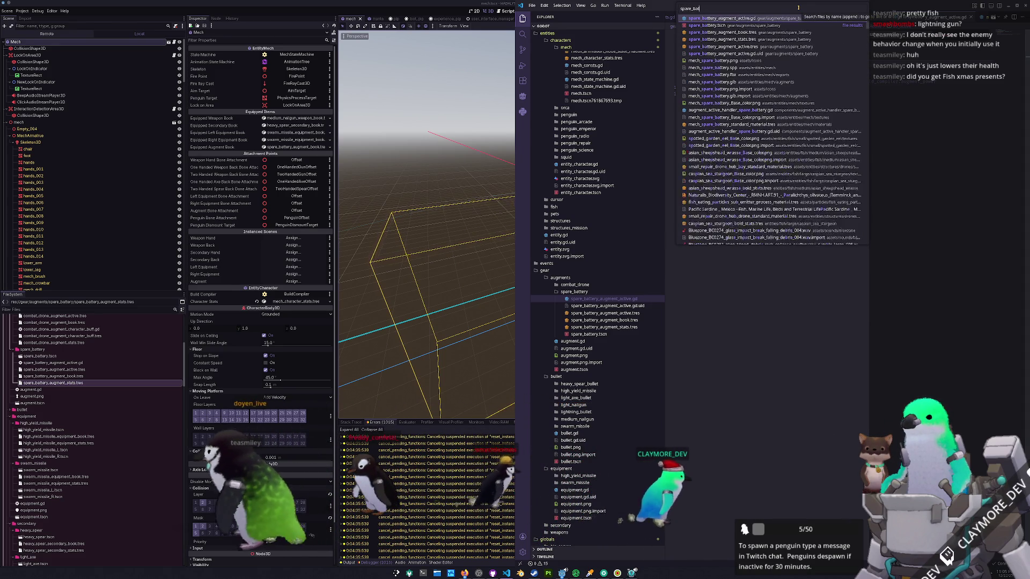
type("ttery")
key("Down")
key("Down")
key("Down")
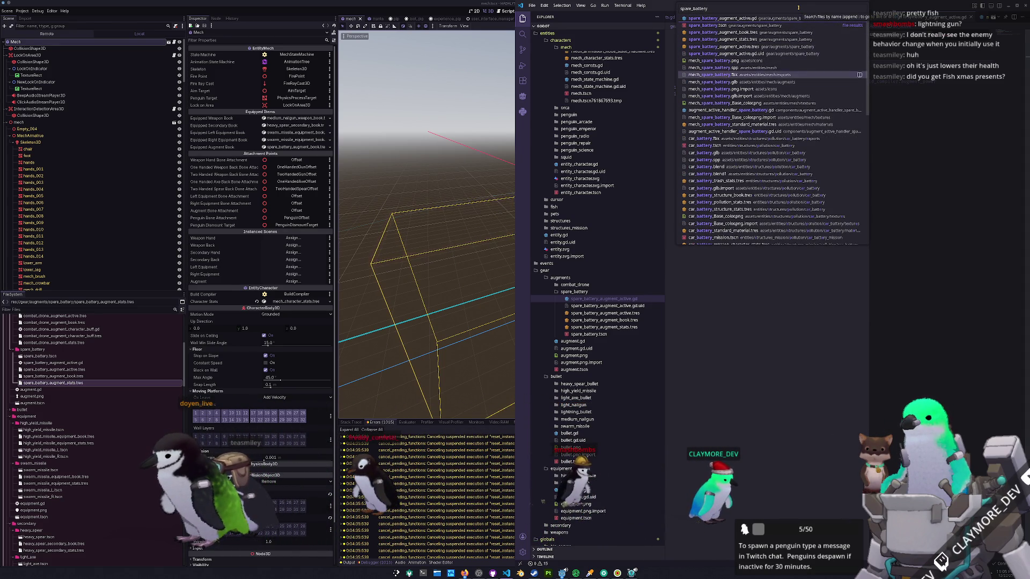
Open augment_active_handler_spare_battery.gd and insert a blank line above the bullet_damage setup
key("Down")
key("Down")
key("Down")
key("Down")
key("Down")
key("Down")
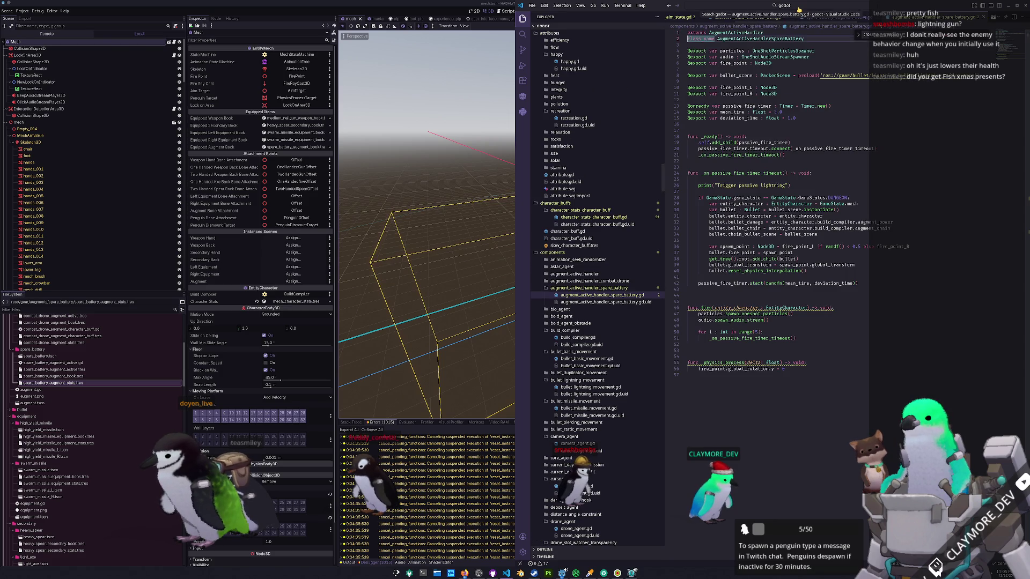
key("Down")
key("Down")
key("Down")
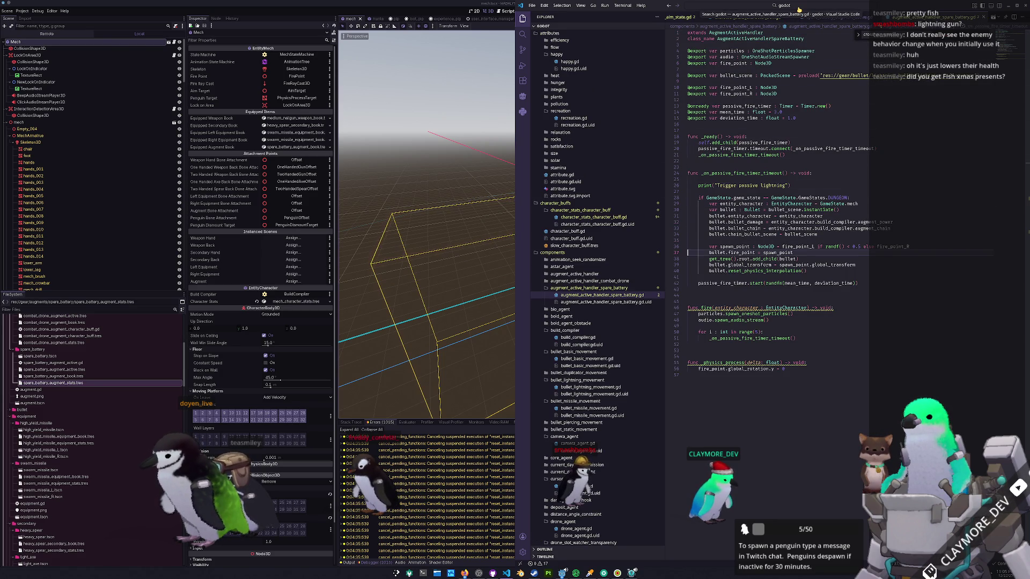
key("End")
key("Return")
key("BackSpace")
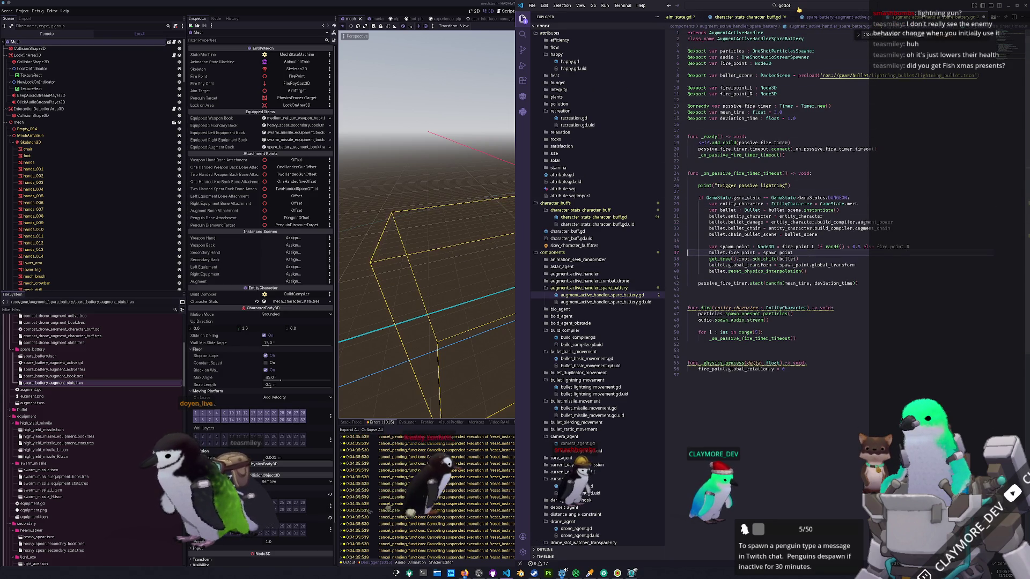
key("Up")
key("Up")
key("Up")
key("Up")
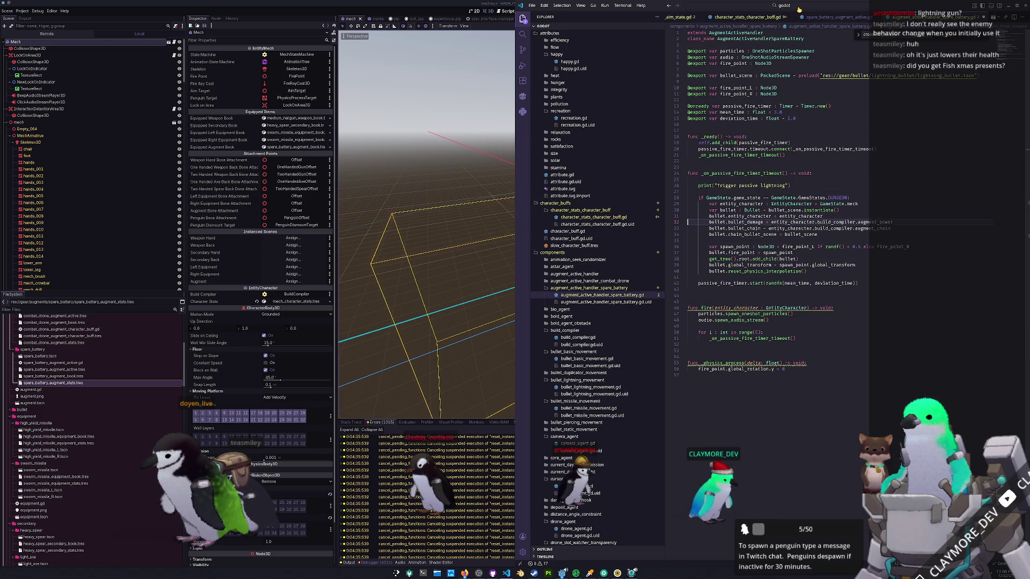
key("Return")
key("Up")
Add bullet.character_buffs = entity_character.equipped_augment_book.augment_stats.character_buffs on line 32
type("bullet.")
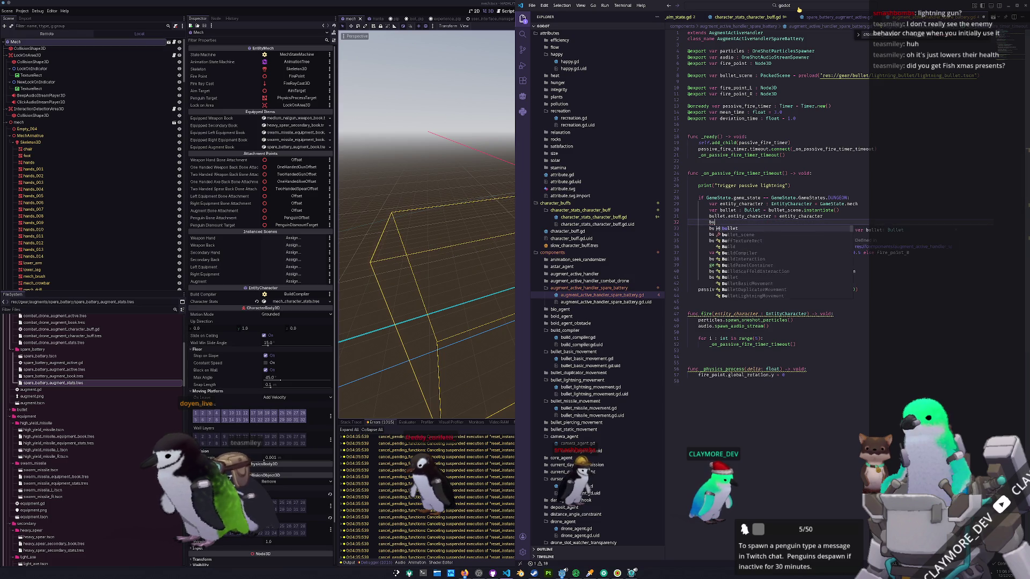
type("character_buffs")
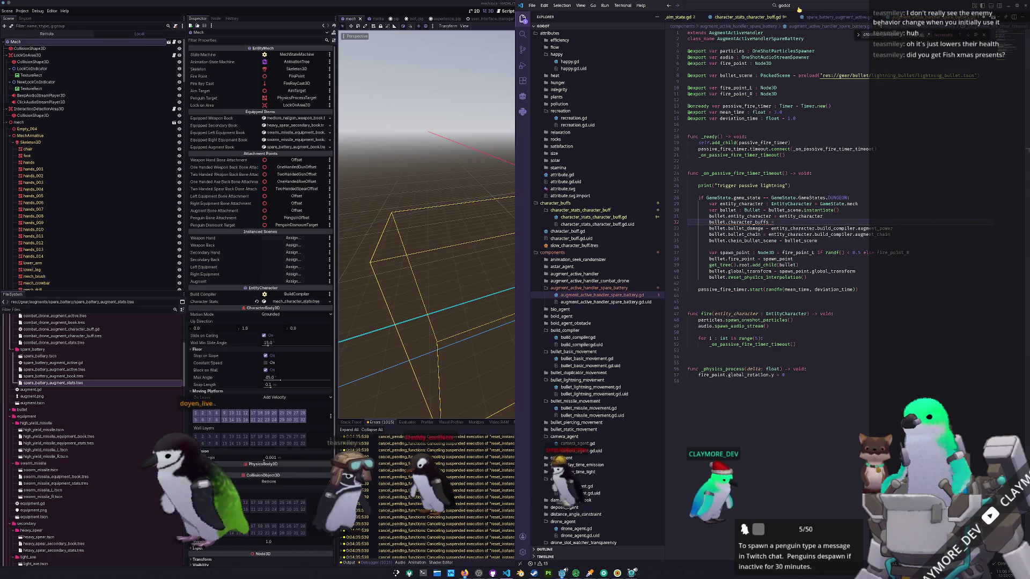
type(" = entity_charac")
key("Tab")
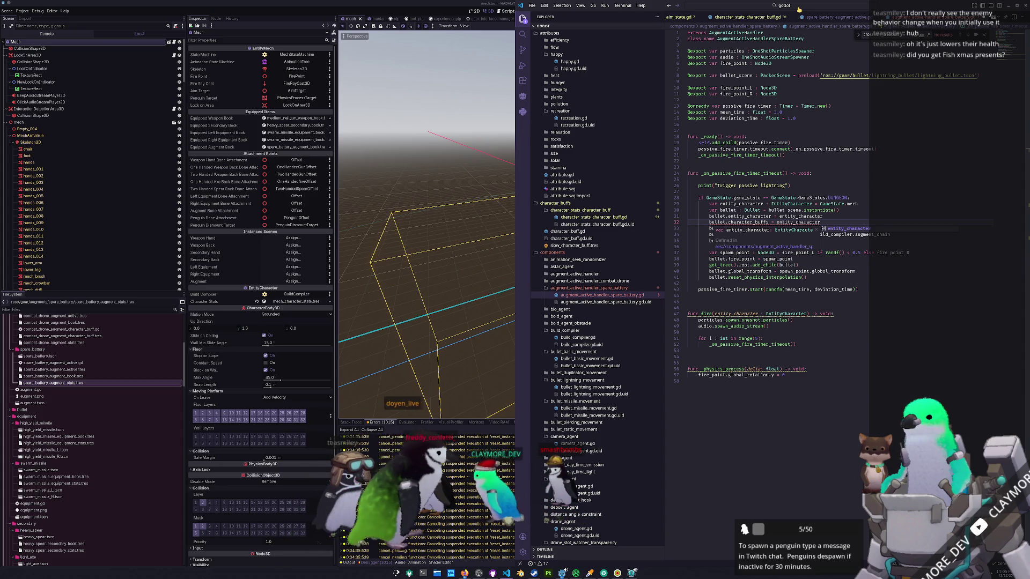
type(".")
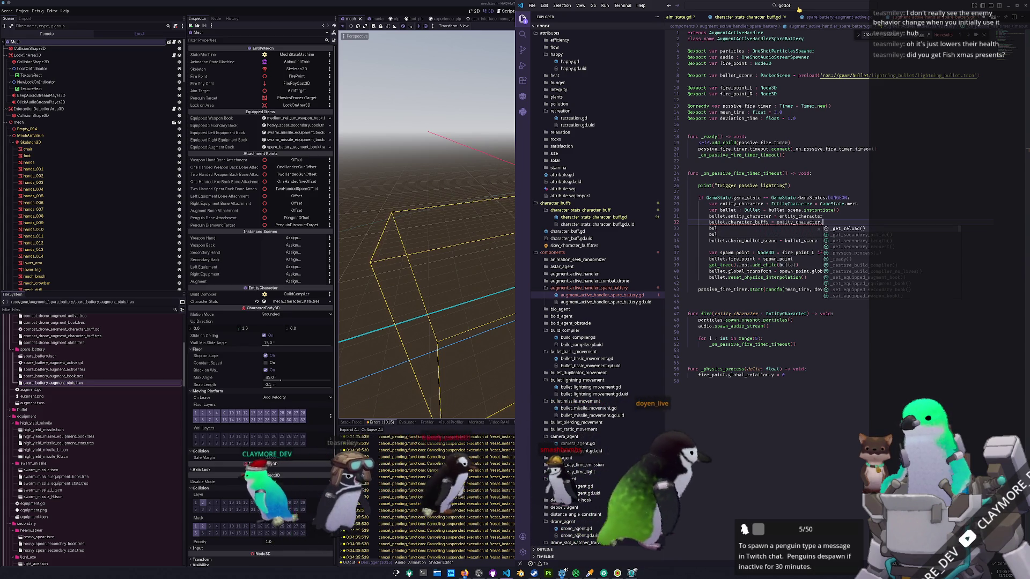
key("BackSpace")
key("BackSpace")
key("BackSpace")
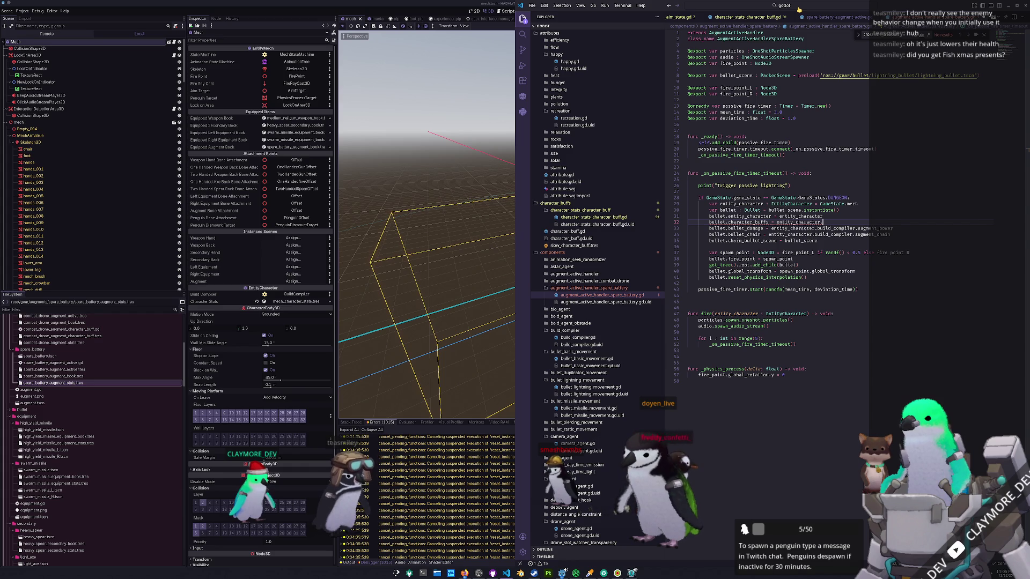
type("augment")
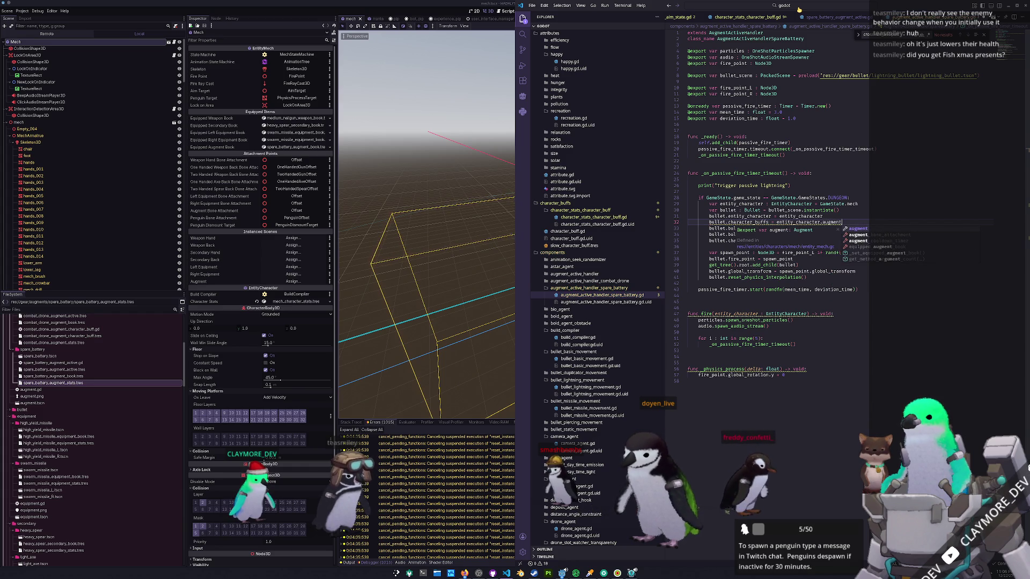
key("Down")
key("Down")
key("Down")
key("Tab")
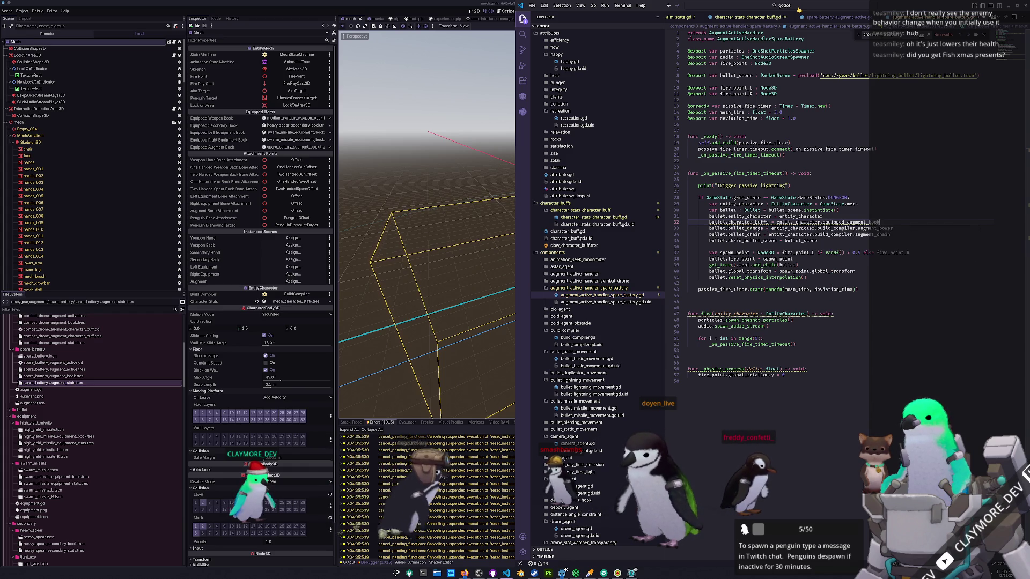
type(".")
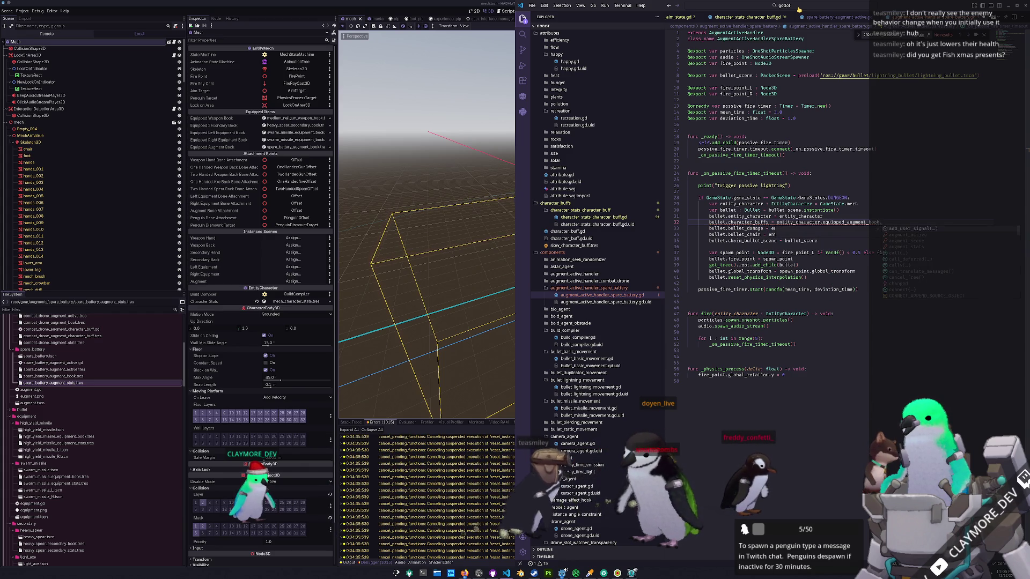
type("chara")
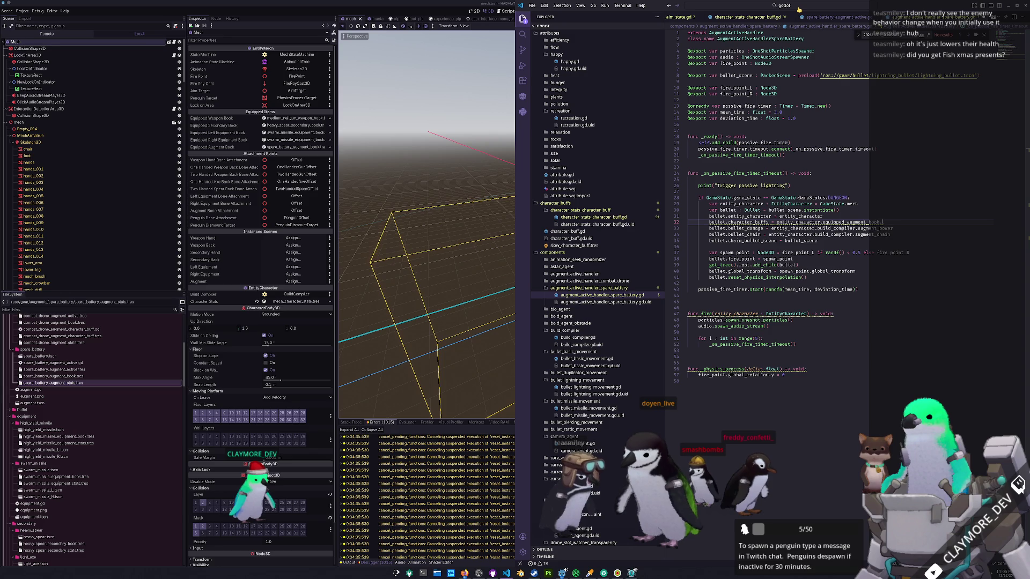
type("augment_stats")
type(".character")
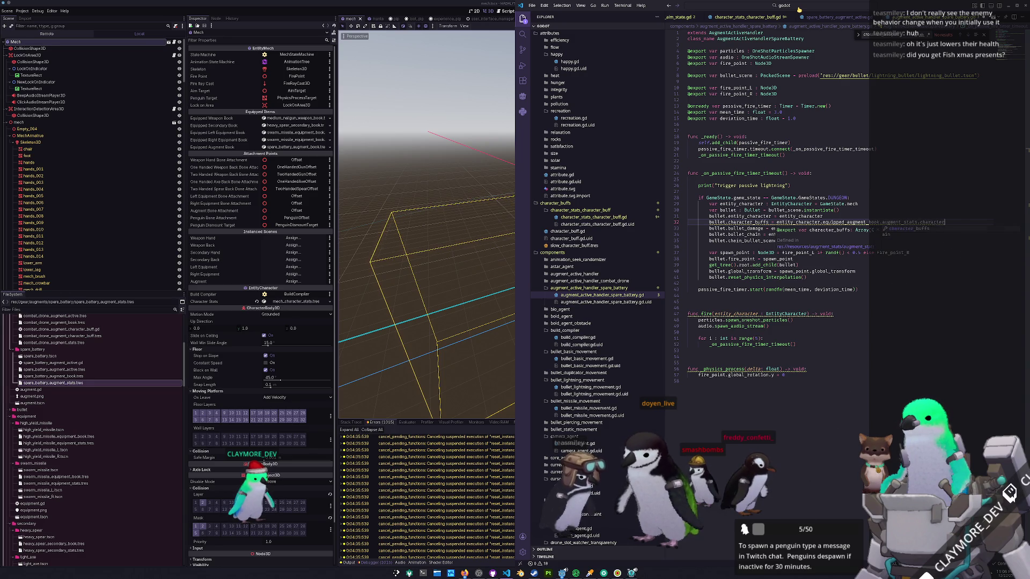
key("Return")
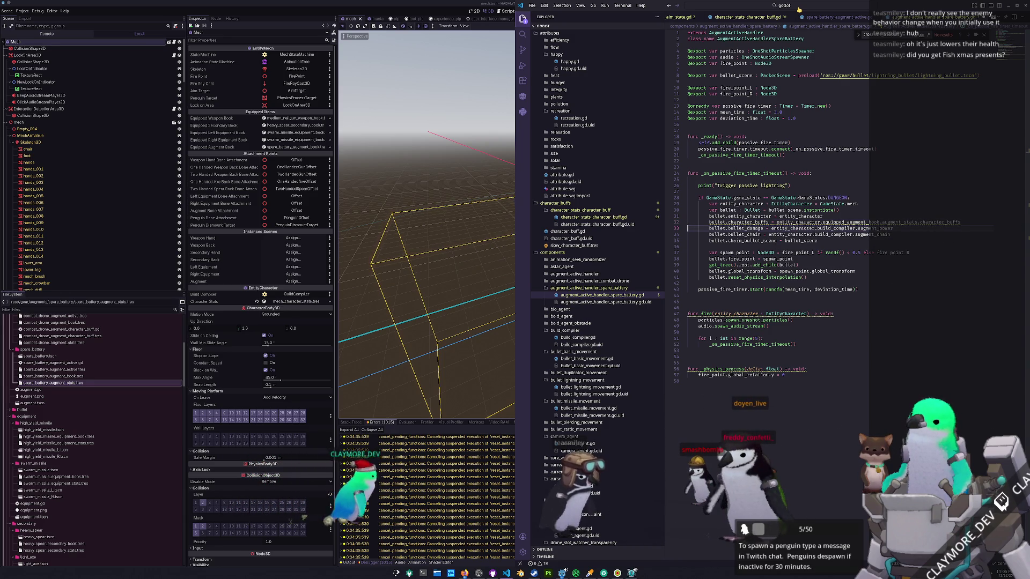
Change entity_character's declared type on line 29 from EntityCharacter to EntityMech
mouse_move(787, 222)
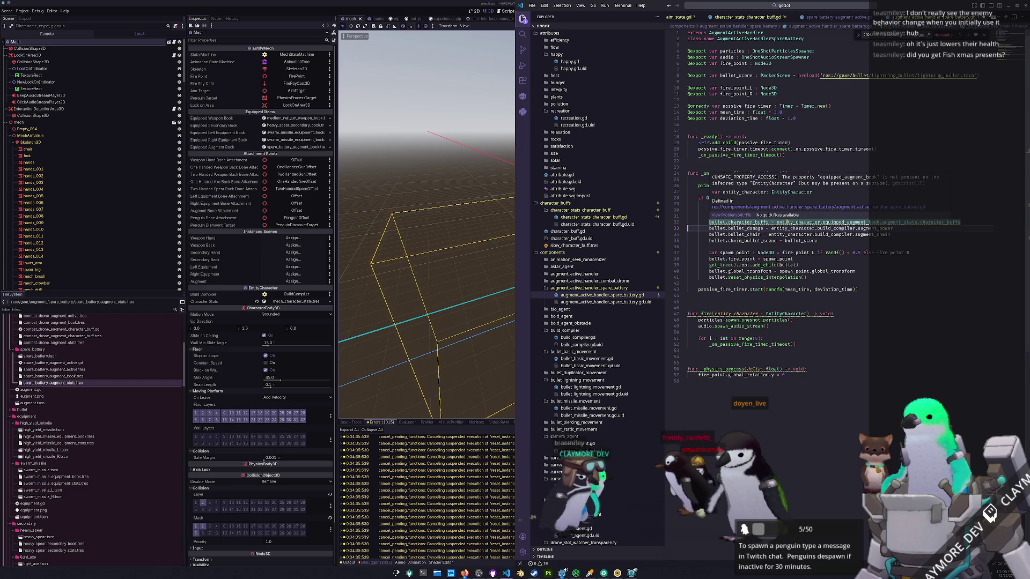
left_click(796, 221)
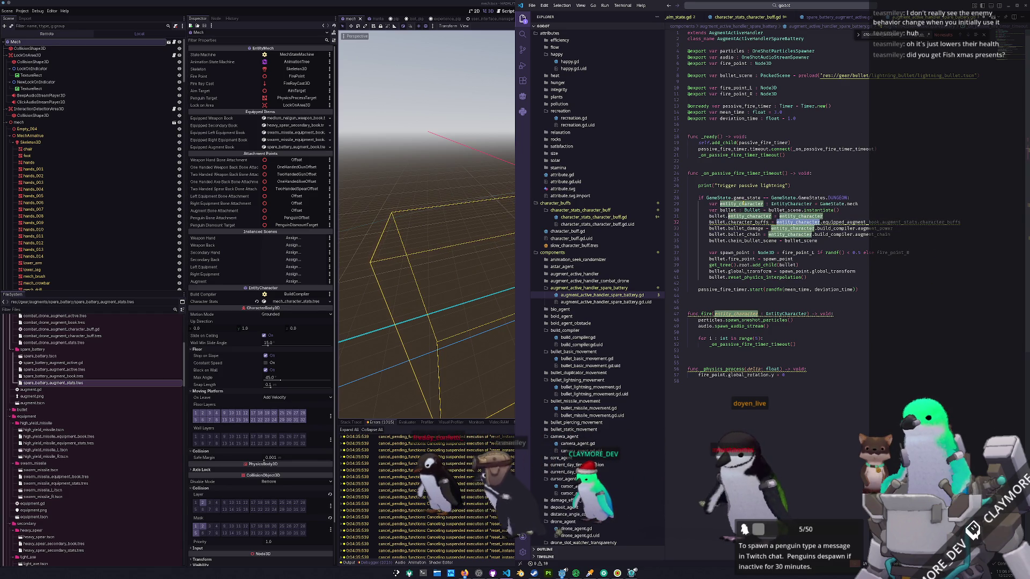
mouse_move(746, 205)
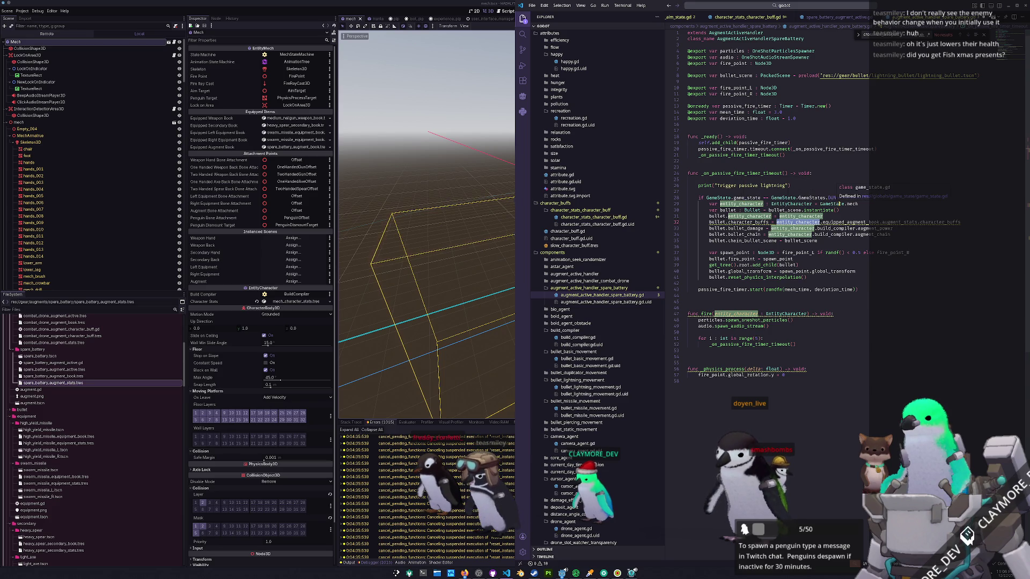
left_click(780, 204)
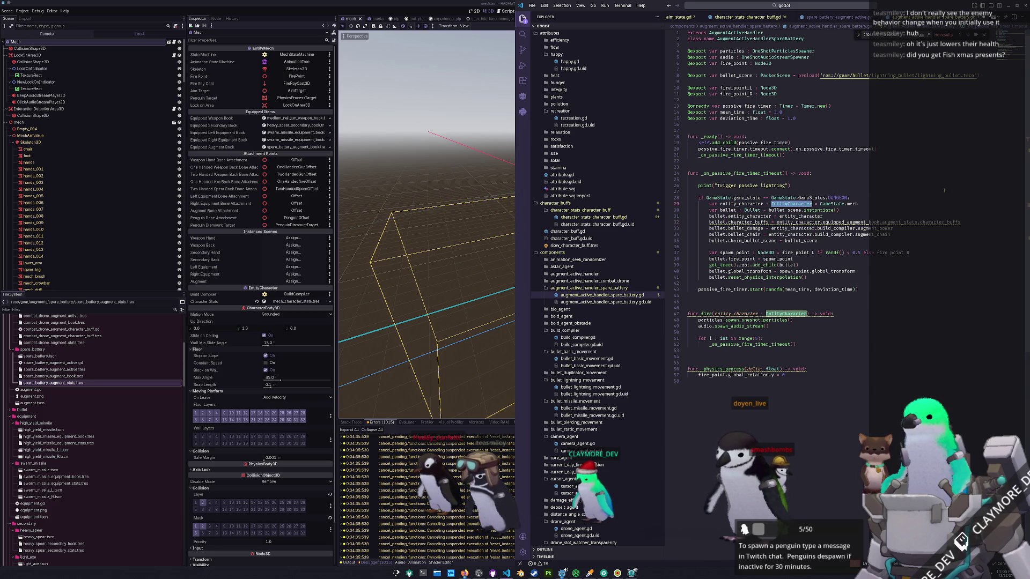
type("EntityMech")
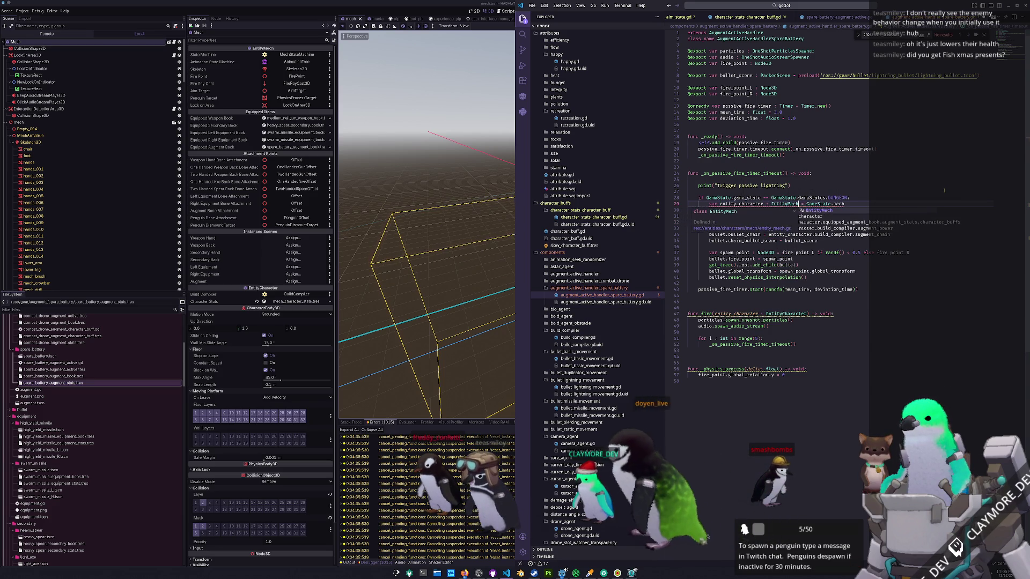
key("Escape")
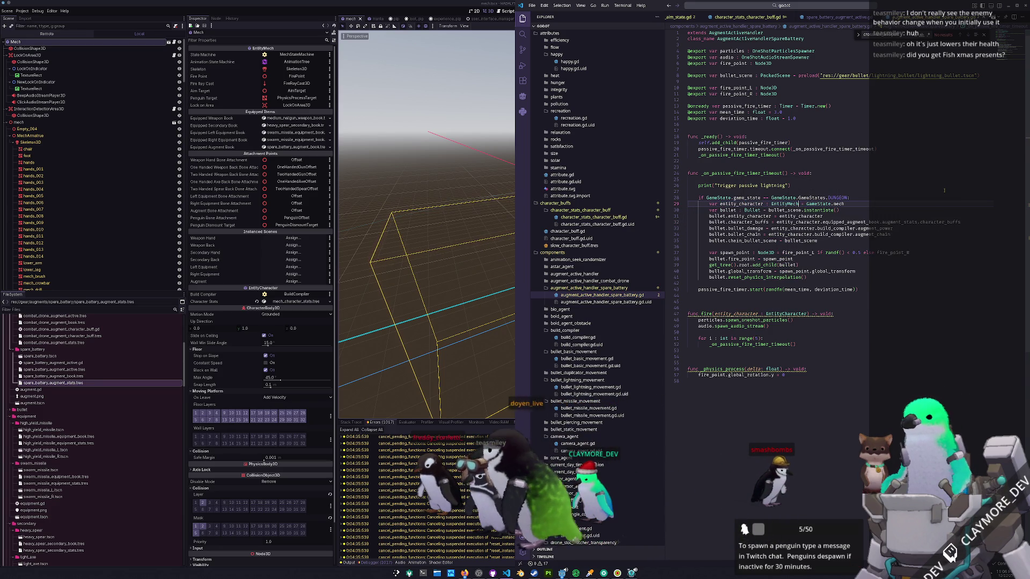
key("Down")
key("Down")
key("Down")
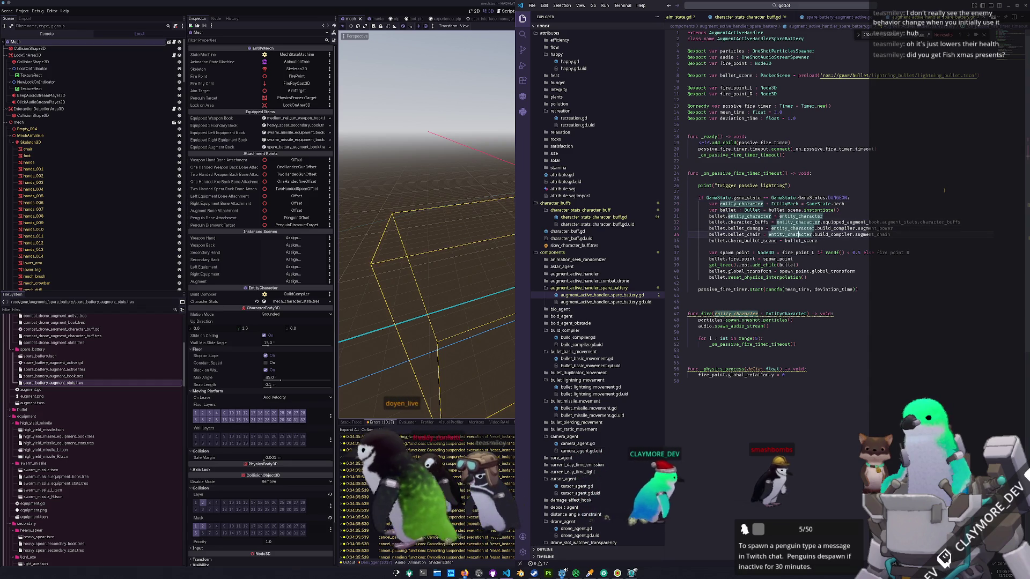
left_click(872, 224)
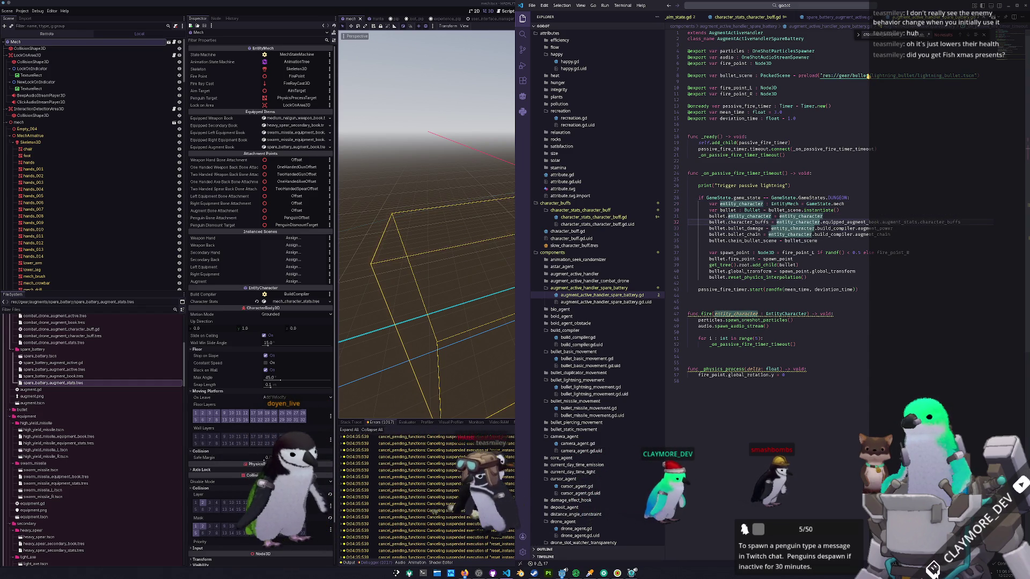
left_click(827, 5)
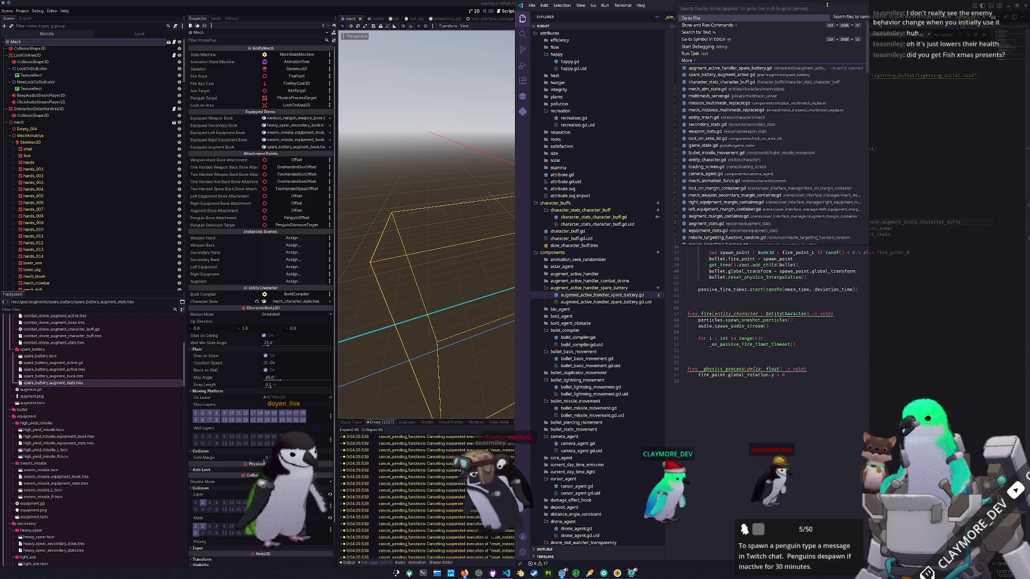
In bullet_lightning_movement.gd, add chain_bullet.character_buffs = bullet.character_buffs for each chain bullet
type("lightning")
key("Down")
key("Down")
key("Down")
key("Return")
key("Down")
key("Down")
key("Down")
key("shift+Home")
type("chain")
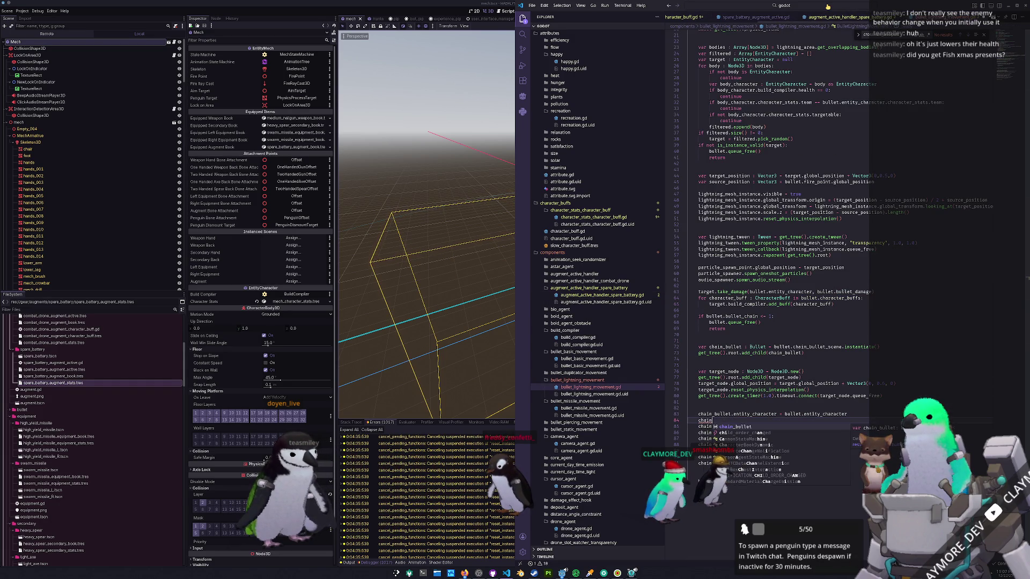
type("_bullet.character_buffs ")
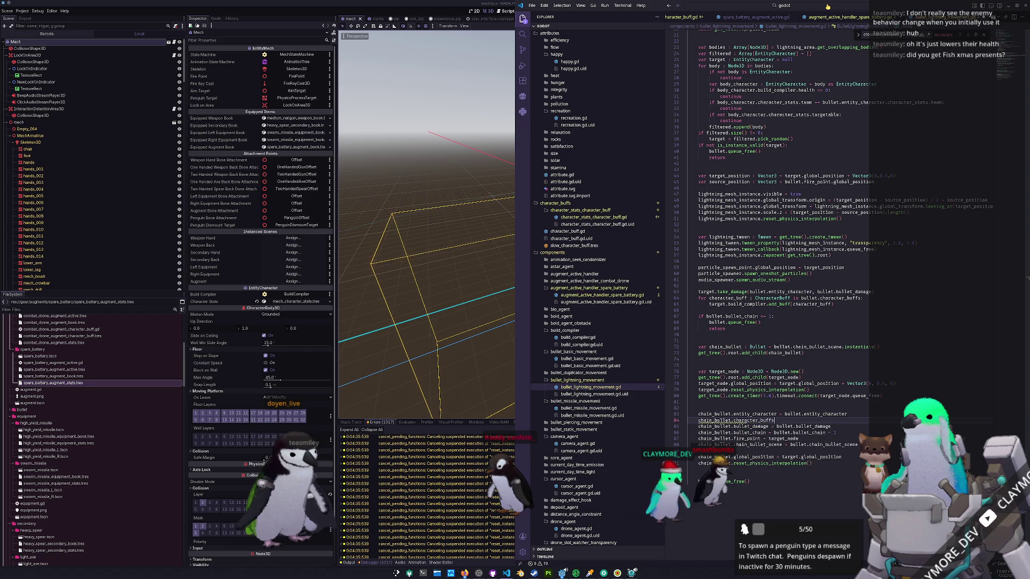
type("= bullet.character_buffs")
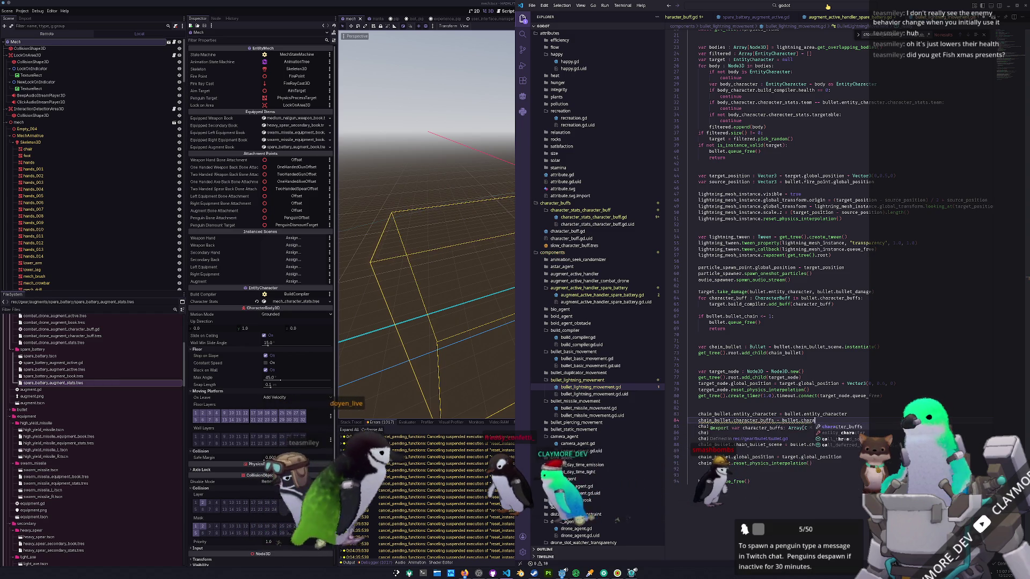
Compare the target character-buff lines with the new chain bullet line, then return to Godot
key("Up")
key("Up")
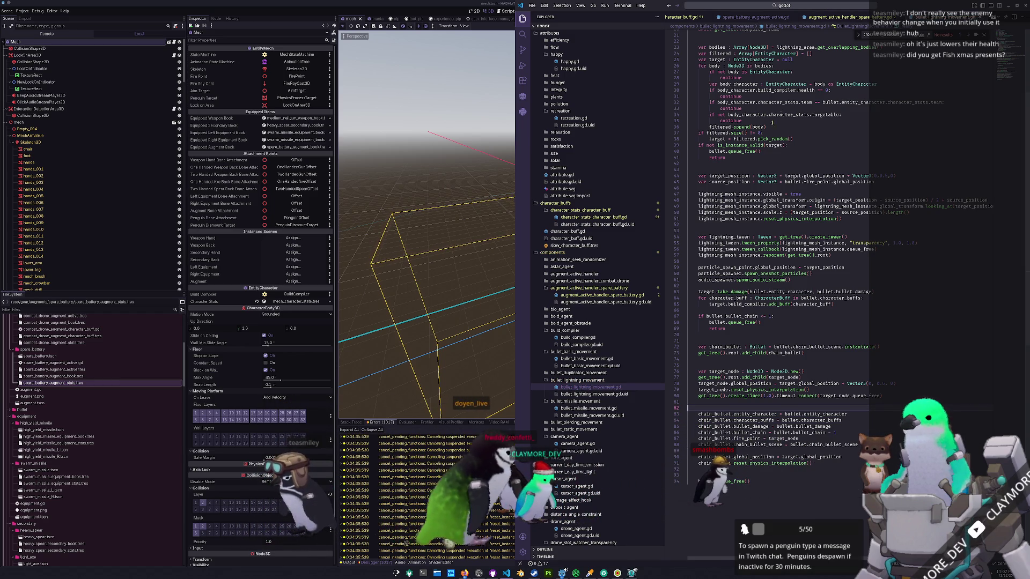
left_click_drag(835, 304, 688, 298)
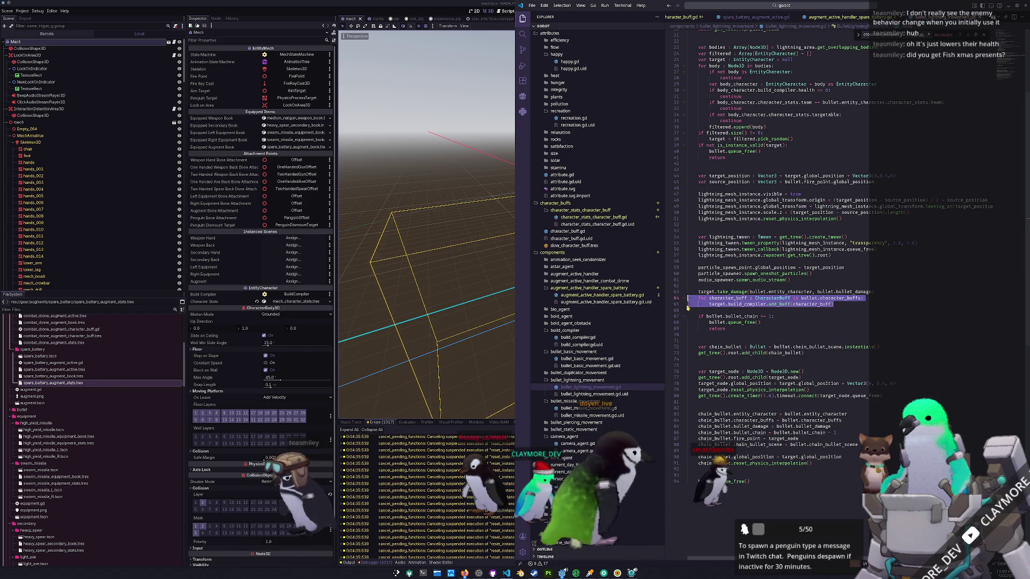
left_click_drag(844, 422, 678, 420)
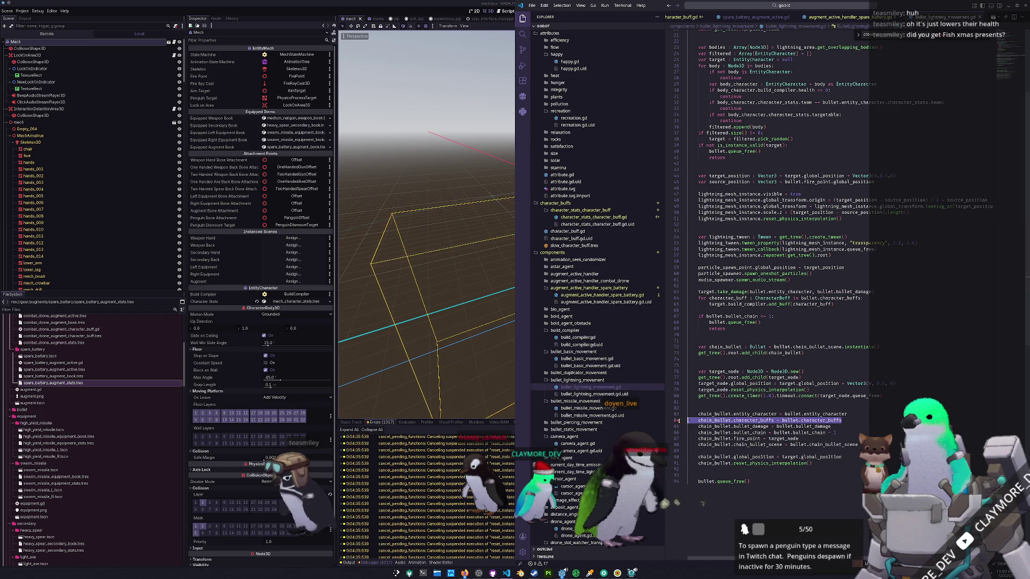
left_click(707, 451)
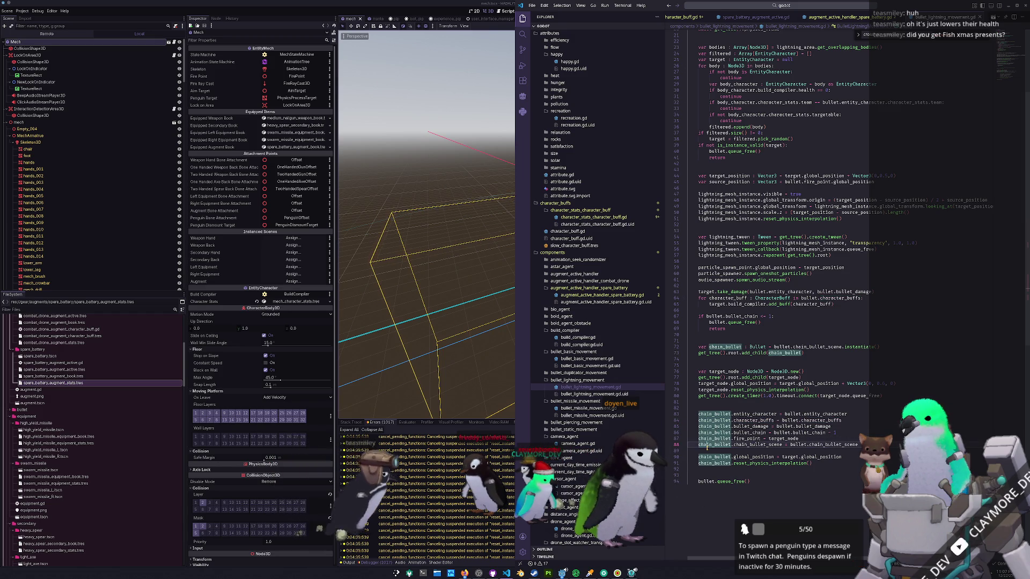
key("alt+Tab")
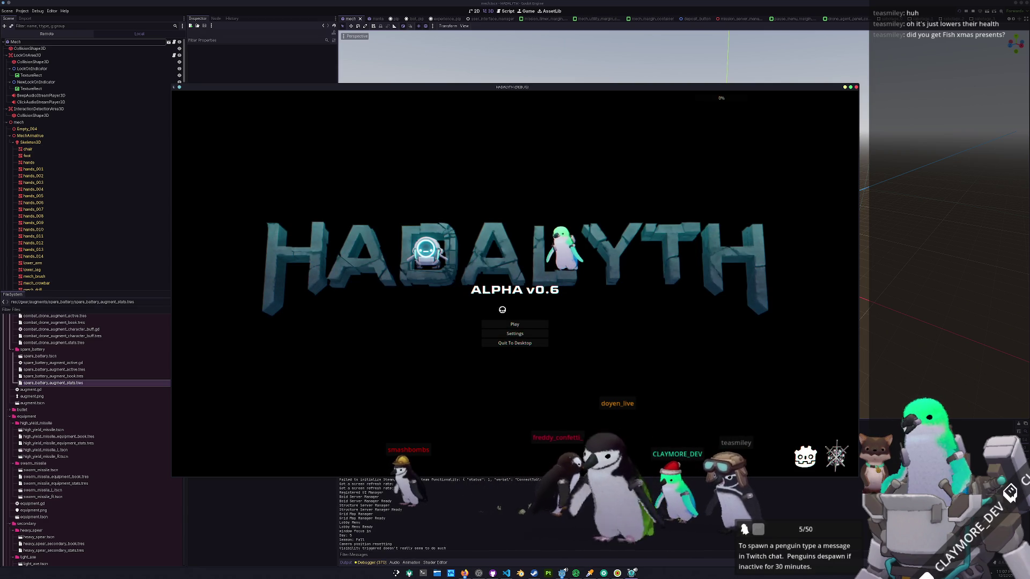
Load save slot 1 from the Play menu and launch the mission
left_click(506, 323)
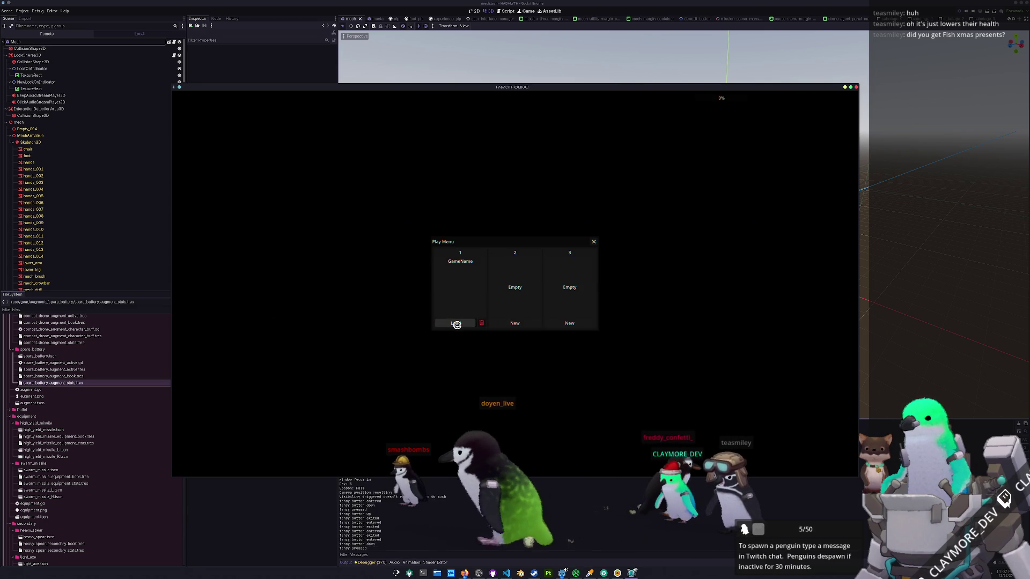
left_click(456, 324)
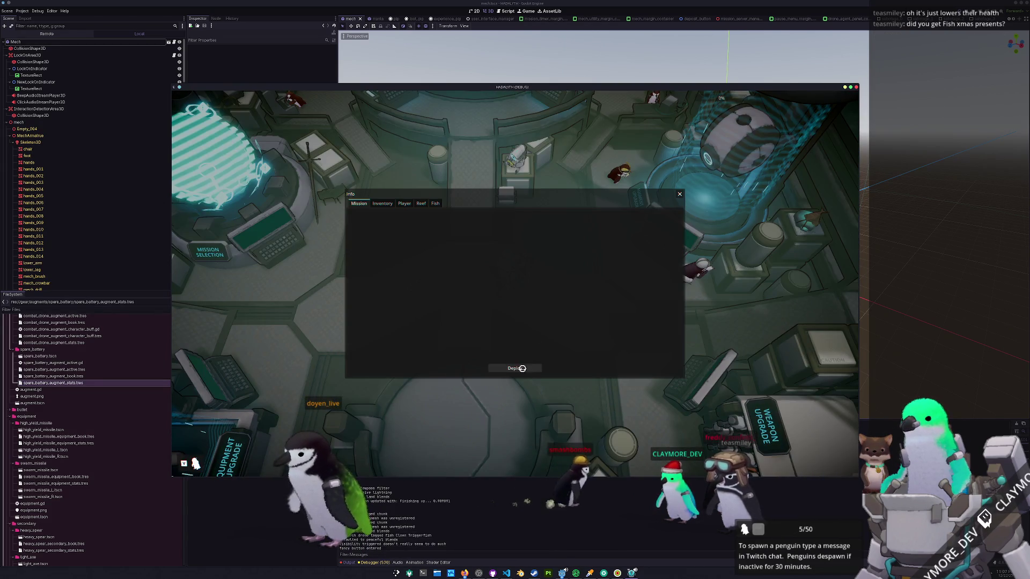
left_click(521, 368)
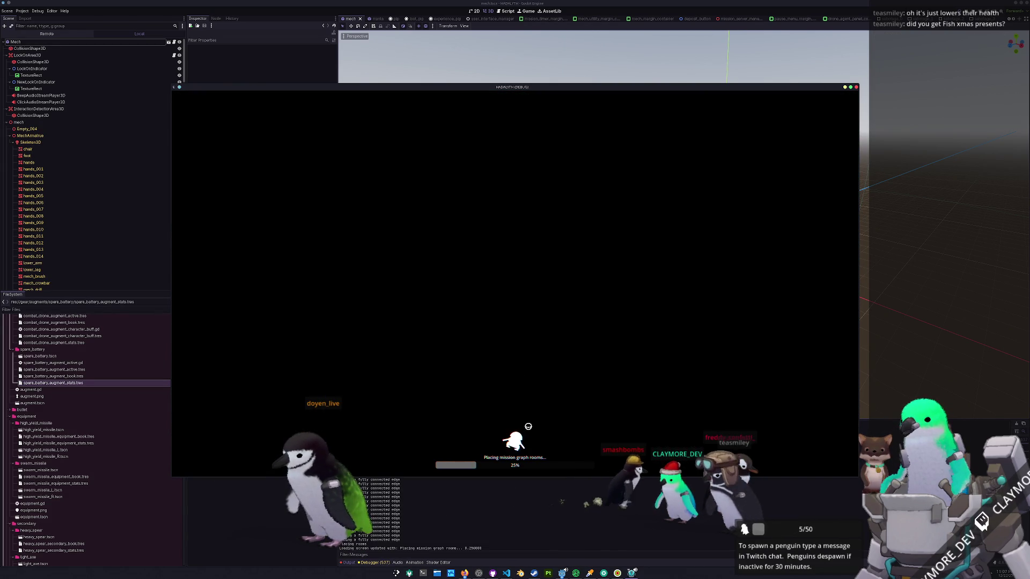
key("alt+Tab")
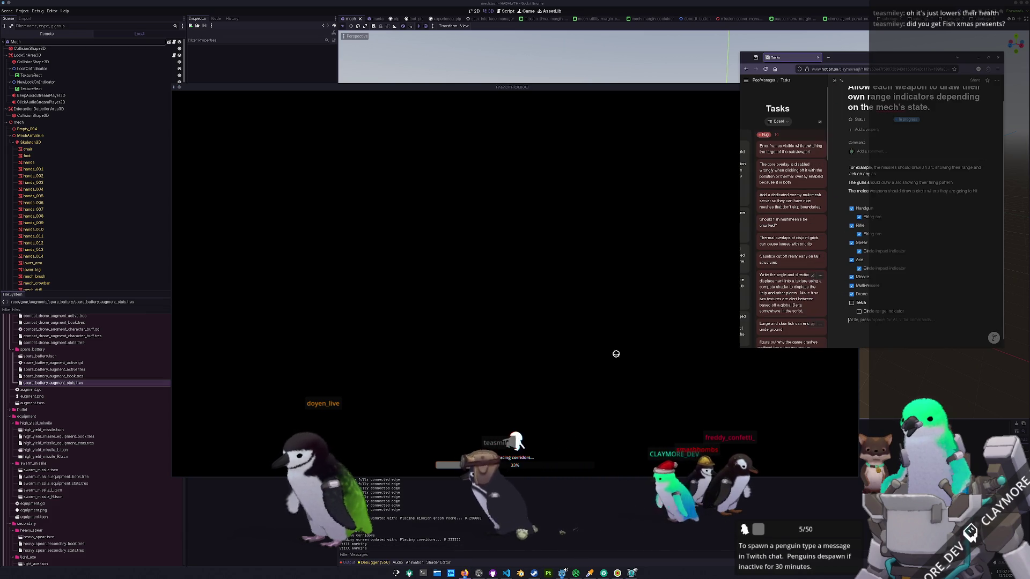
left_click(556, 370)
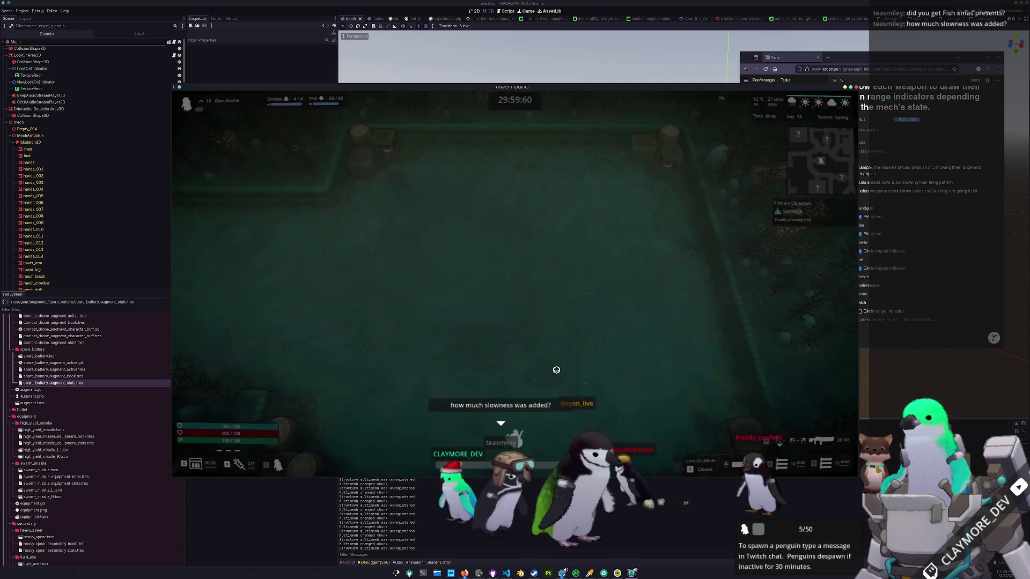
Sprint the mech east, north and northeast across the swamp map
key("shift+a")
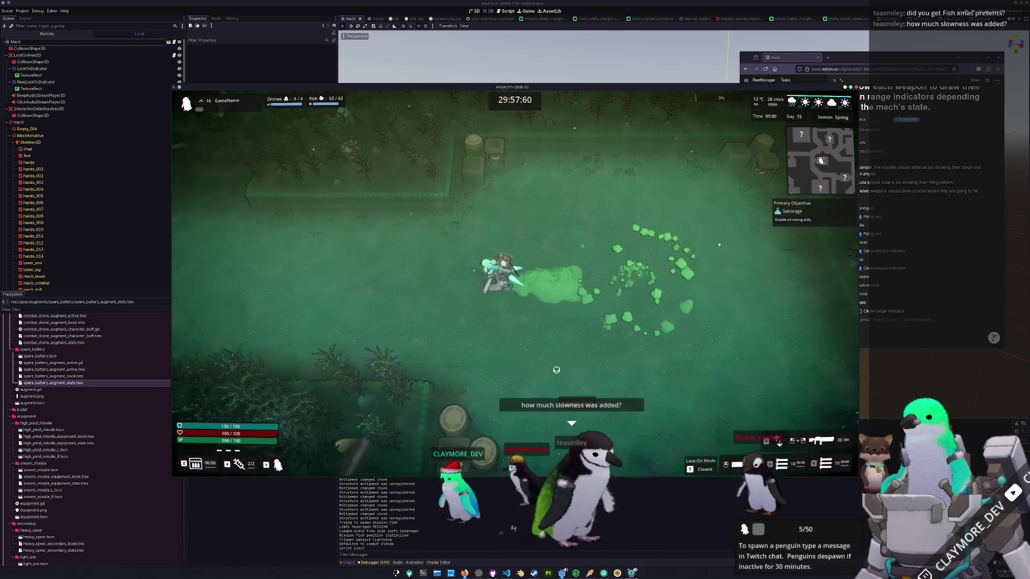
key("shift+w")
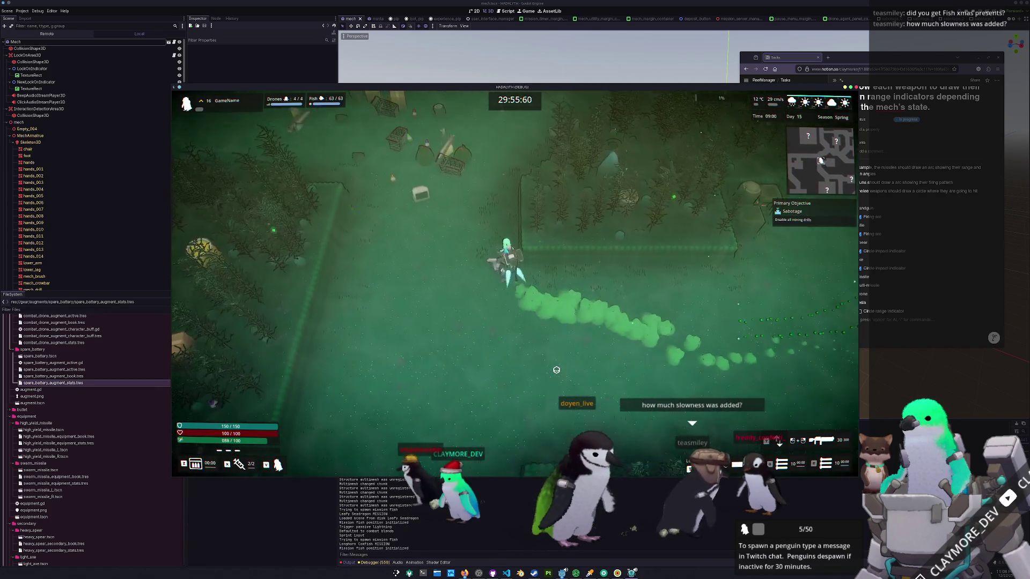
key("shift+w+d")
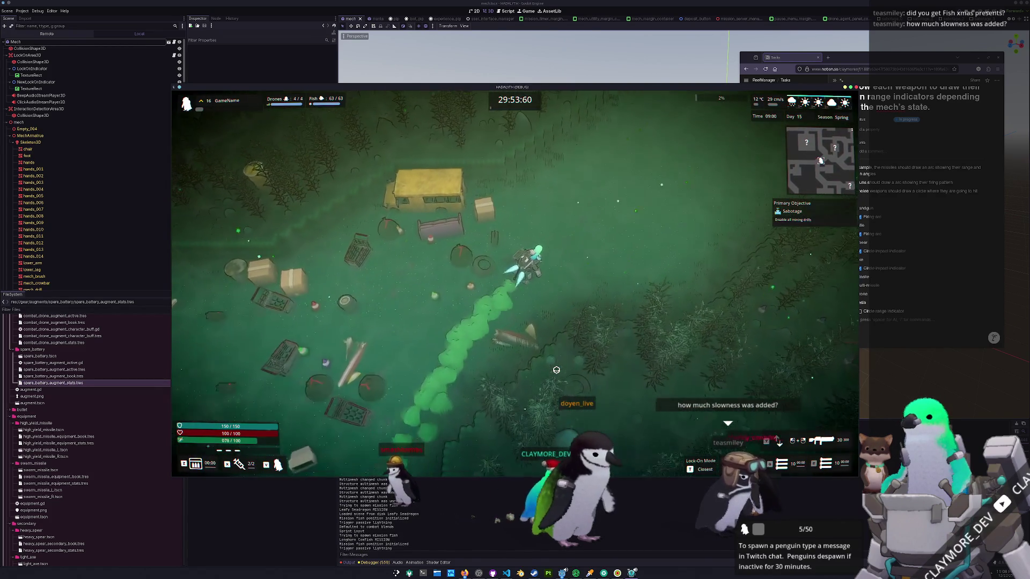
key("shift+d")
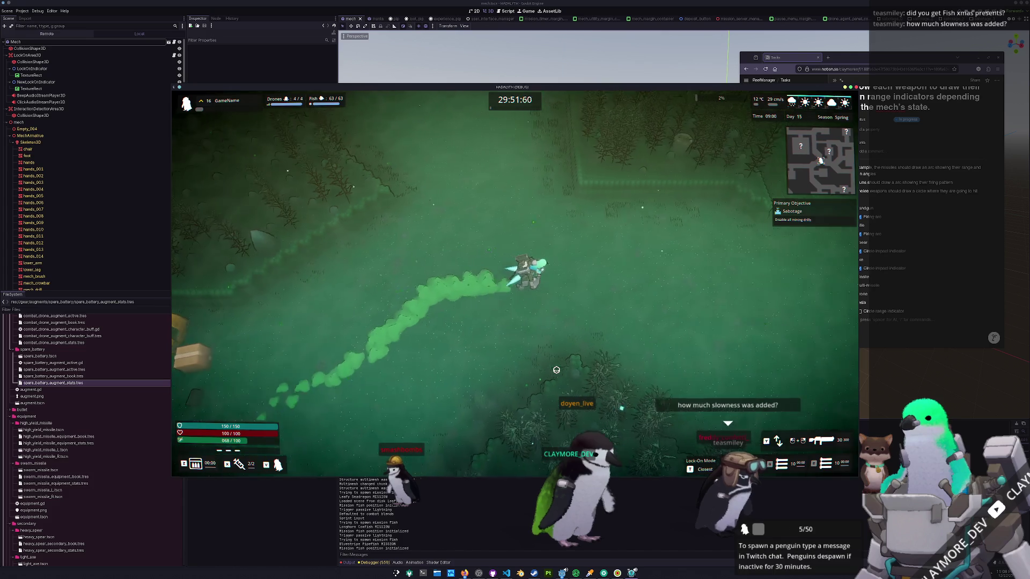